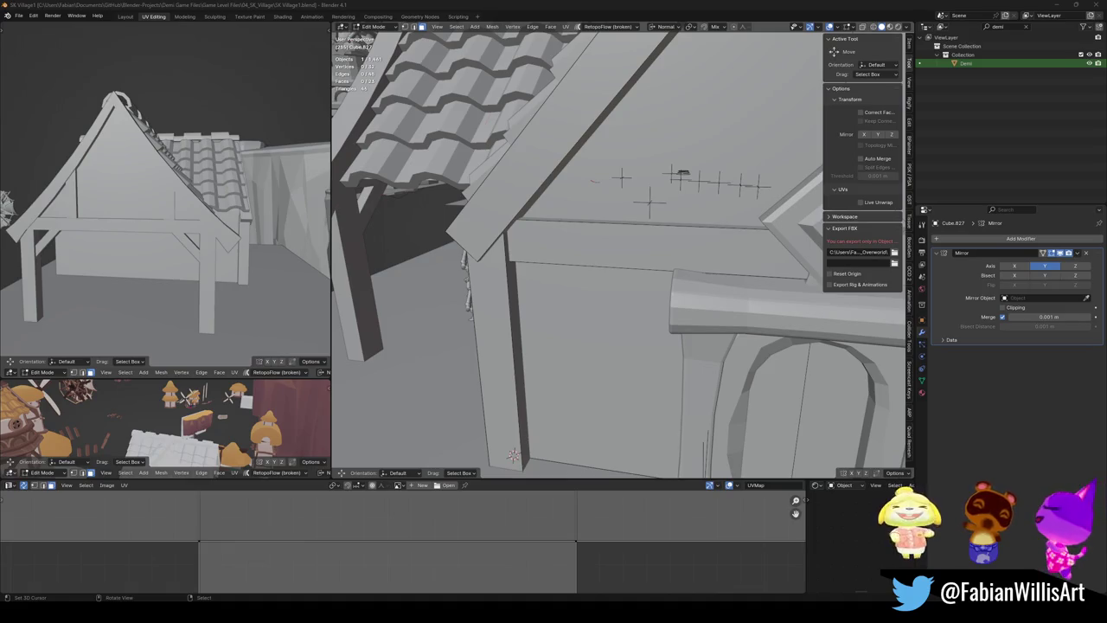
Run a system search for 'banana', then close the search
key("super")
type("banana")
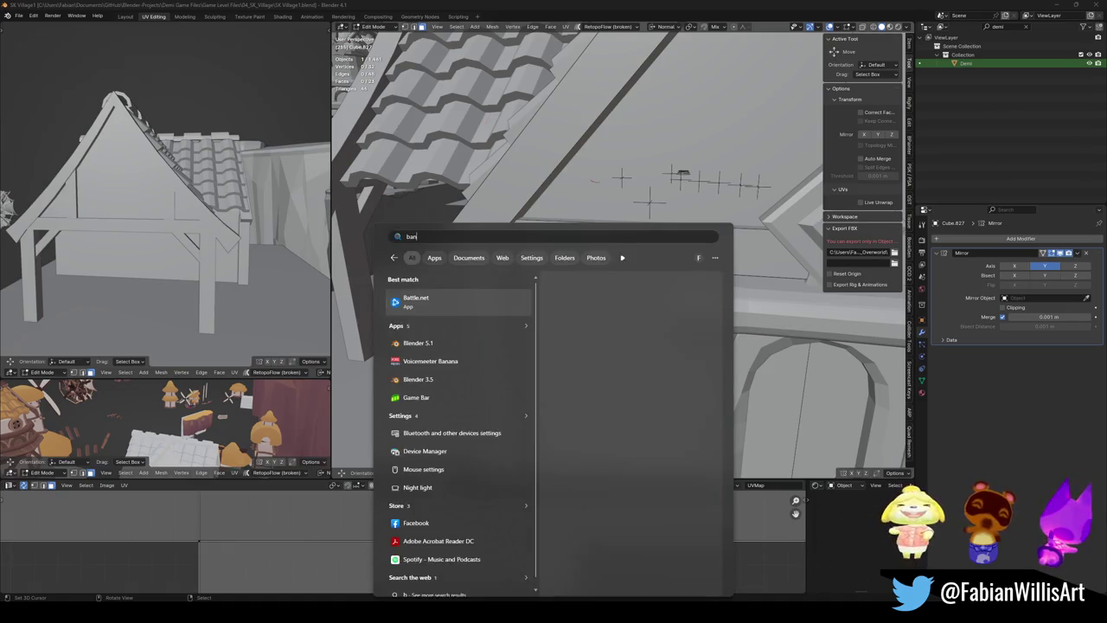
key("Return")
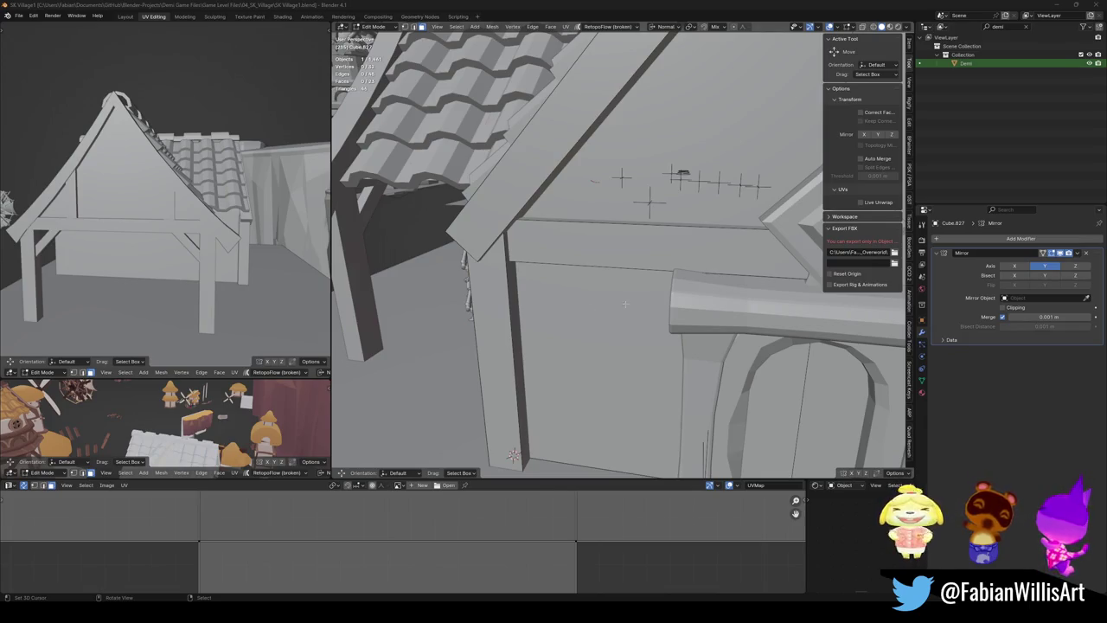
Switch the side viewport to grey Solid shading
mouse_move(585, 275)
middle_mouse_down()
mouse_move(605, 285)
mouse_move(554, 285)
middle_mouse_up()
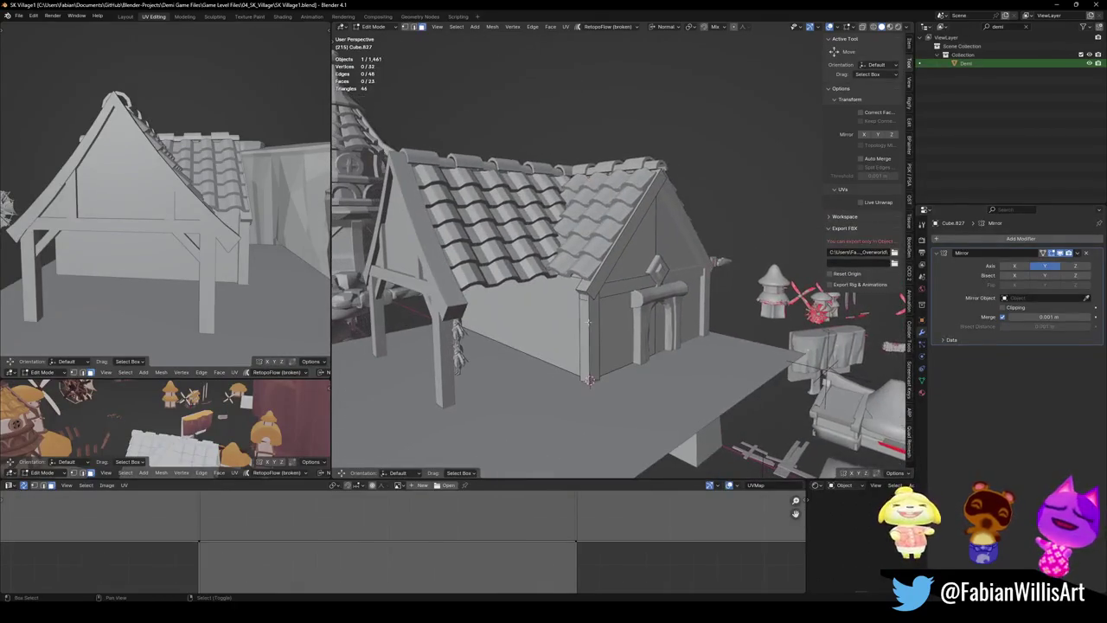
mouse_move(203, 242)
middle_mouse_down()
mouse_move(194, 232)
mouse_move(268, 252)
mouse_move(227, 242)
middle_mouse_up()
scroll(226, 243, "up", 3)
scroll(227, 242, "up", 1)
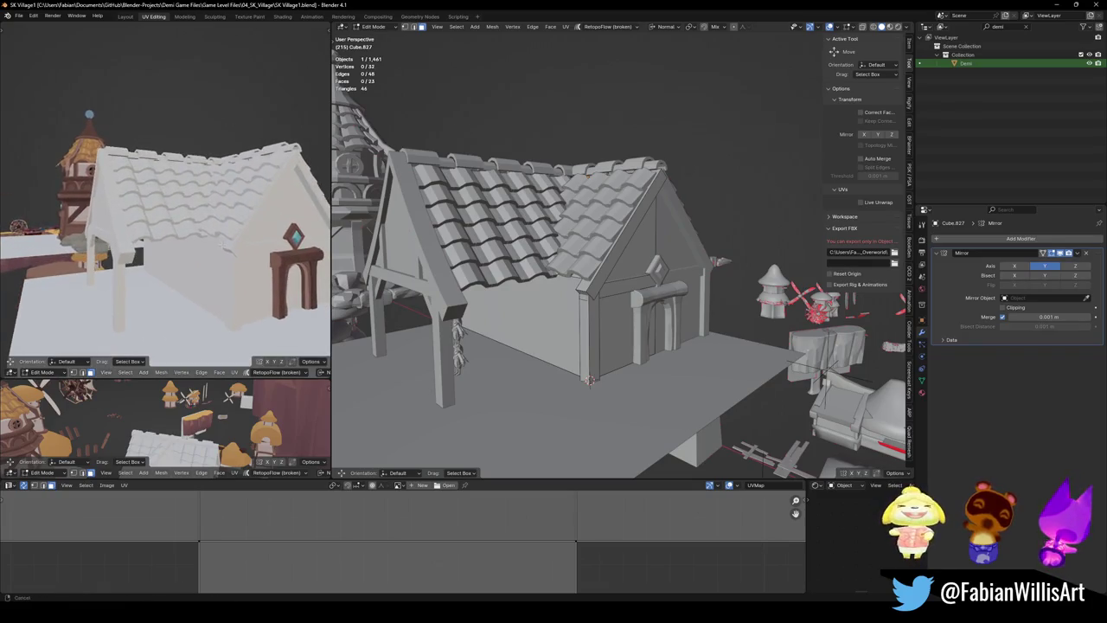
key("z")
left_click(234, 253)
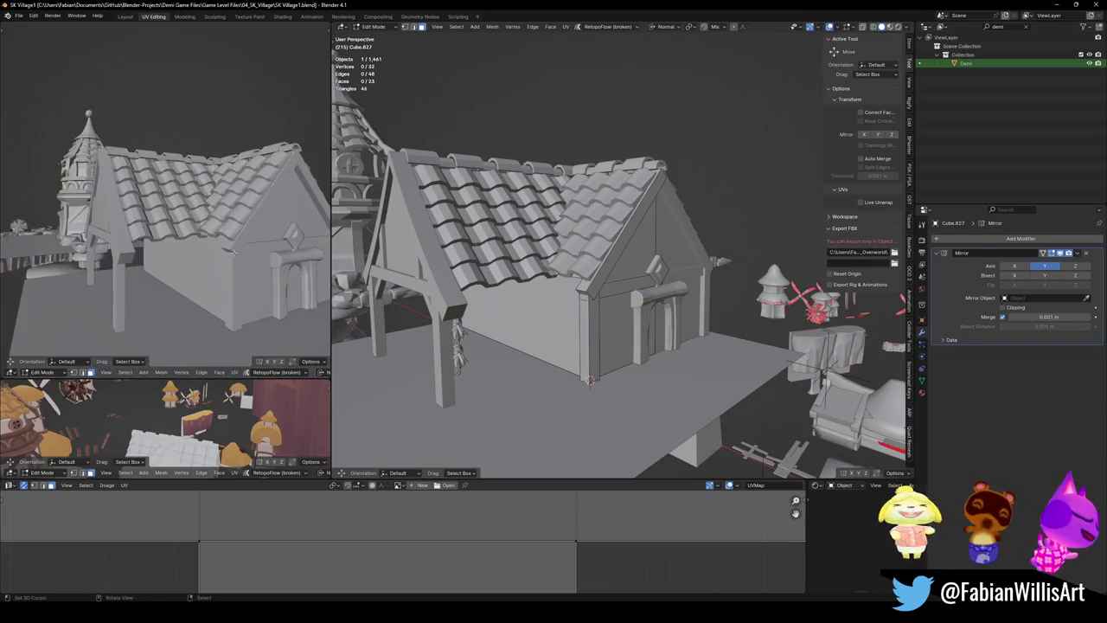
Select the face strip above the door, then deselect it and add a cube at the 3D cursor
middle_click_drag(639, 266, 533, 266)
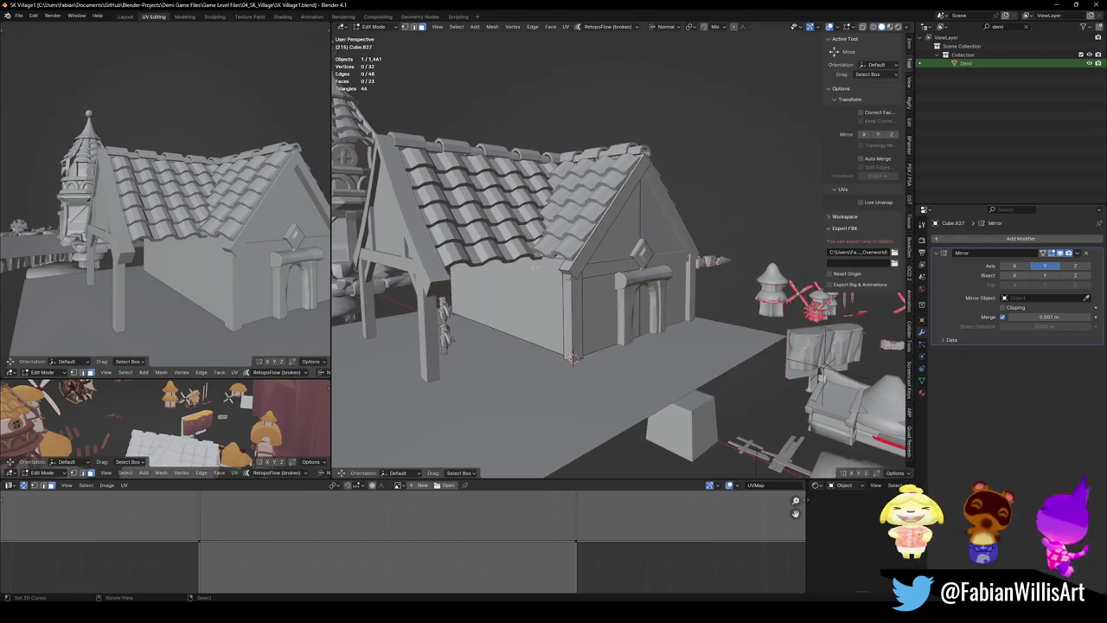
scroll(645, 185, "up", 4)
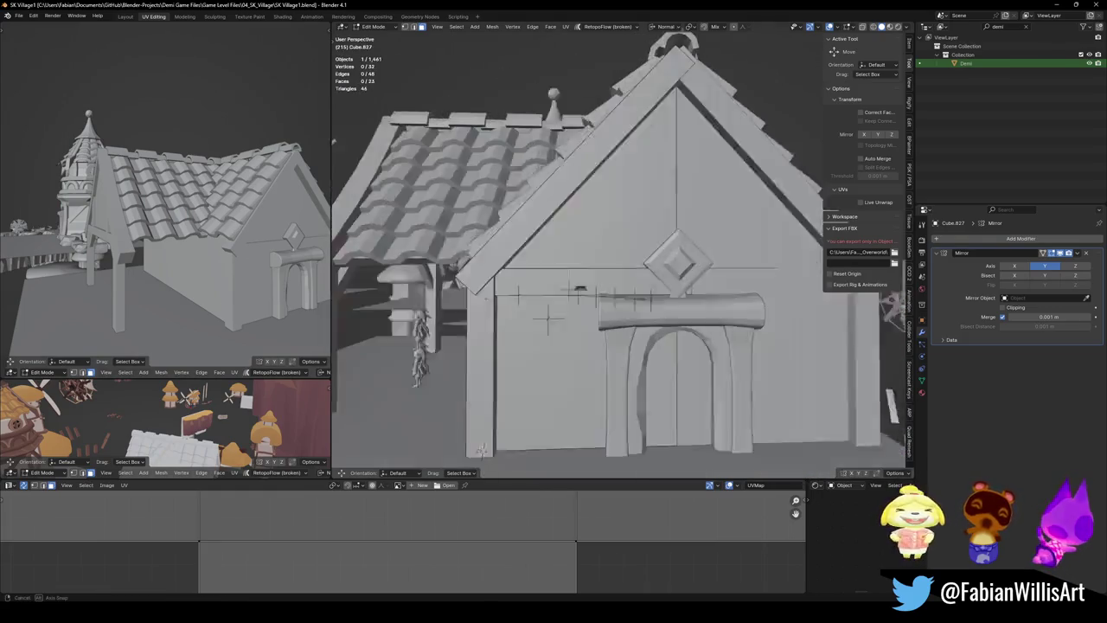
left_click(585, 280)
scroll(585, 279, "up", 2)
scroll(585, 280, "up", 2)
middle_click_drag(570, 286, 490, 261)
key("alt+a")
key("shift+a")
left_click(491, 260)
Shrink the new cube and slide it along X to its spot on the wall
key("s")
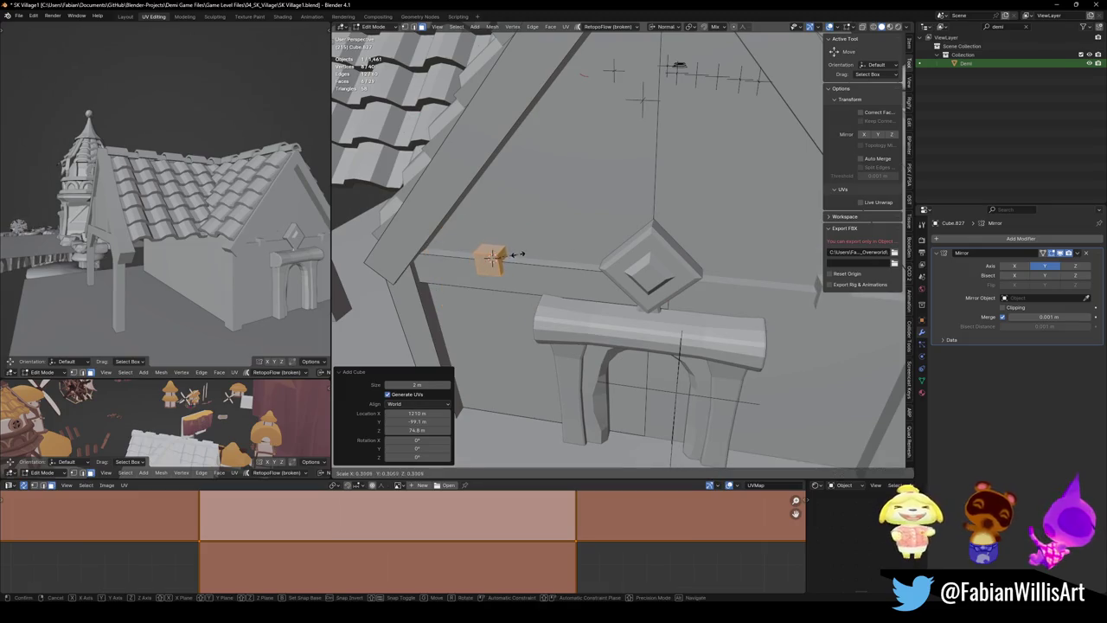
left_click(518, 255)
mouse_move(518, 255)
middle_mouse_down()
mouse_move(515, 220)
mouse_move(536, 239)
mouse_move(531, 277)
middle_mouse_up()
key("g")
key("x")
left_click(515, 217)
key("alt+a")
Return to Object Mode and open the windmill tower (House.079) in Edit Mode
left_click_drag(532, 277, 531, 288)
key("alt+a")
mouse_move(531, 287)
middle_mouse_down()
mouse_move(543, 332)
mouse_move(484, 186)
middle_mouse_up()
scroll(543, 331, "down", 5)
key("Tab")
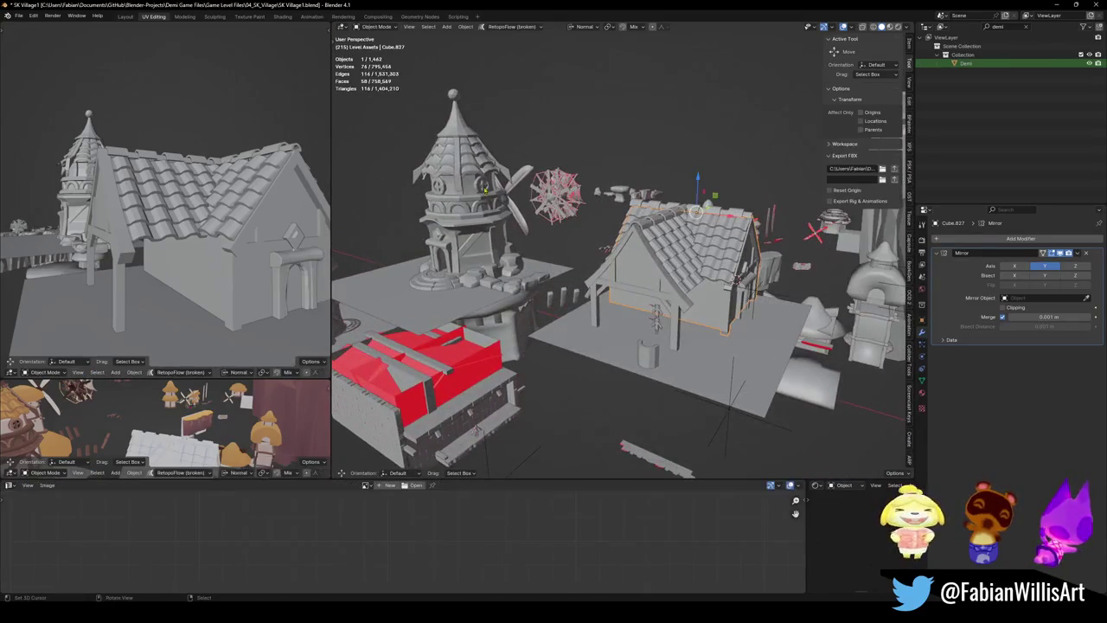
left_click(486, 188)
key("KP_Decimal")
key("Tab")
Duplicate the tower's clock-face ring in place and separate it into its own object
scroll(644, 318, "up", 4)
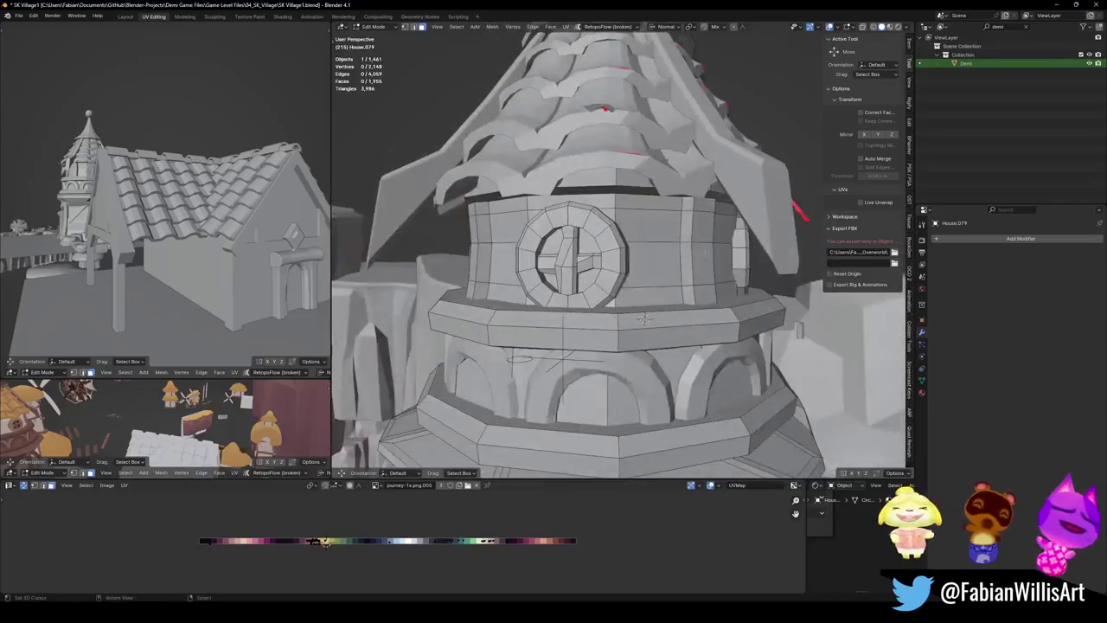
key("l")
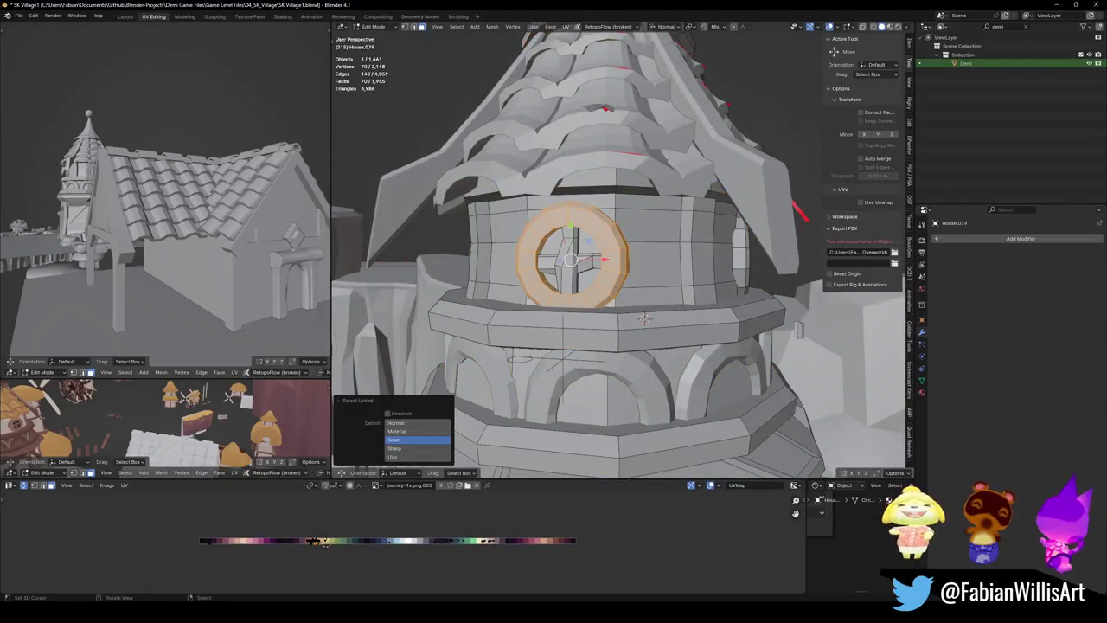
key("shift+d")
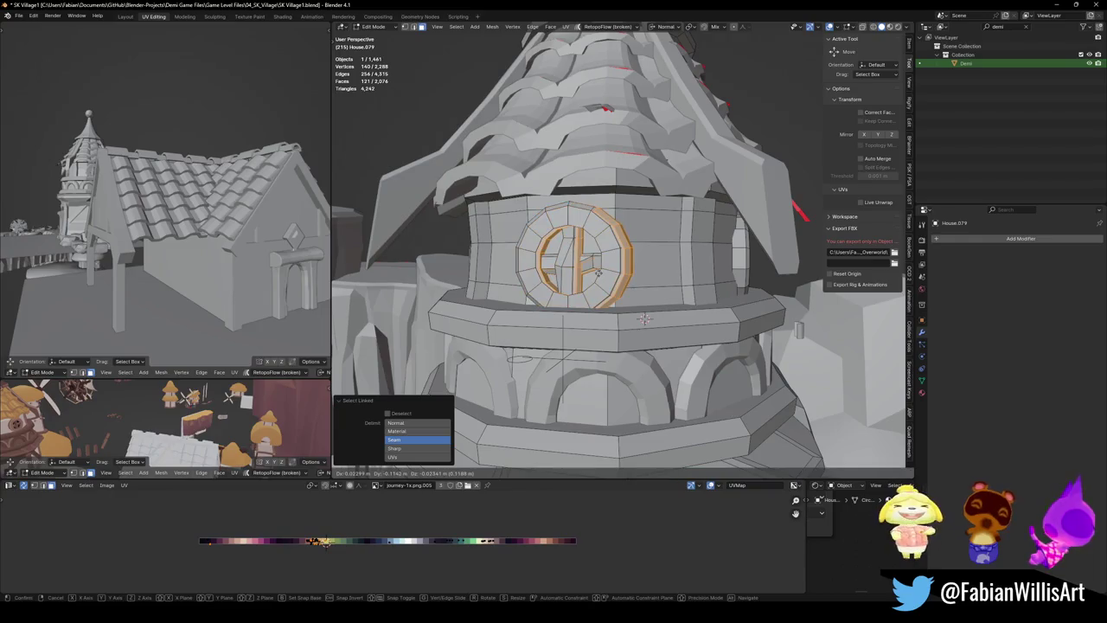
key("Escape")
key("p")
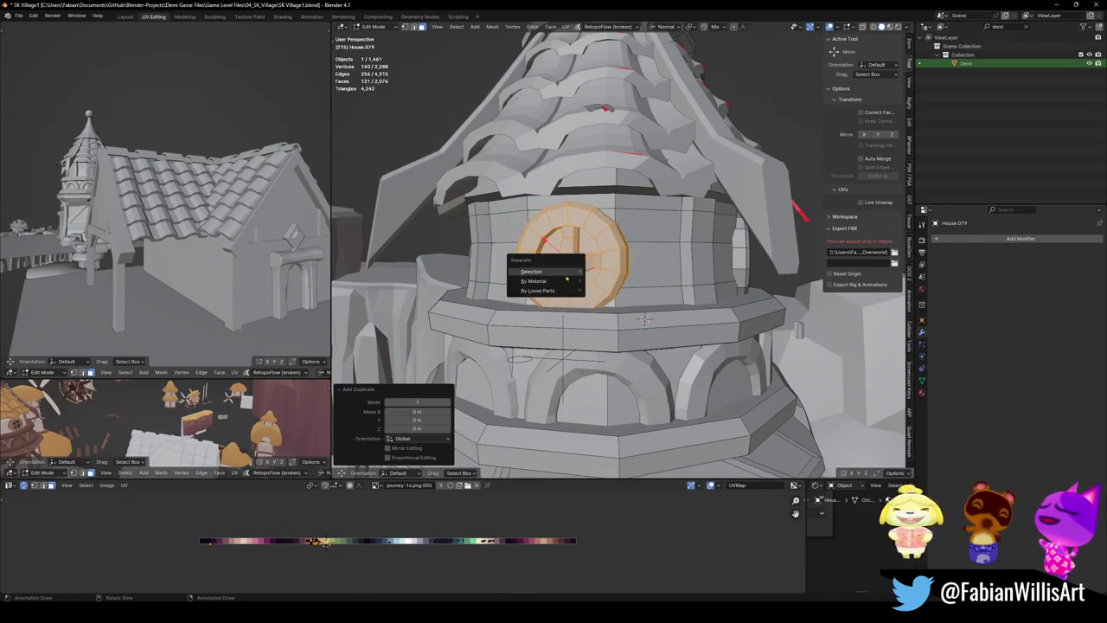
left_click(558, 269)
key("Tab")
Set the new window's origin to geometry and snap it to the 3D cursor on the house gable
left_click(603, 265)
scroll(614, 267, "down", 5)
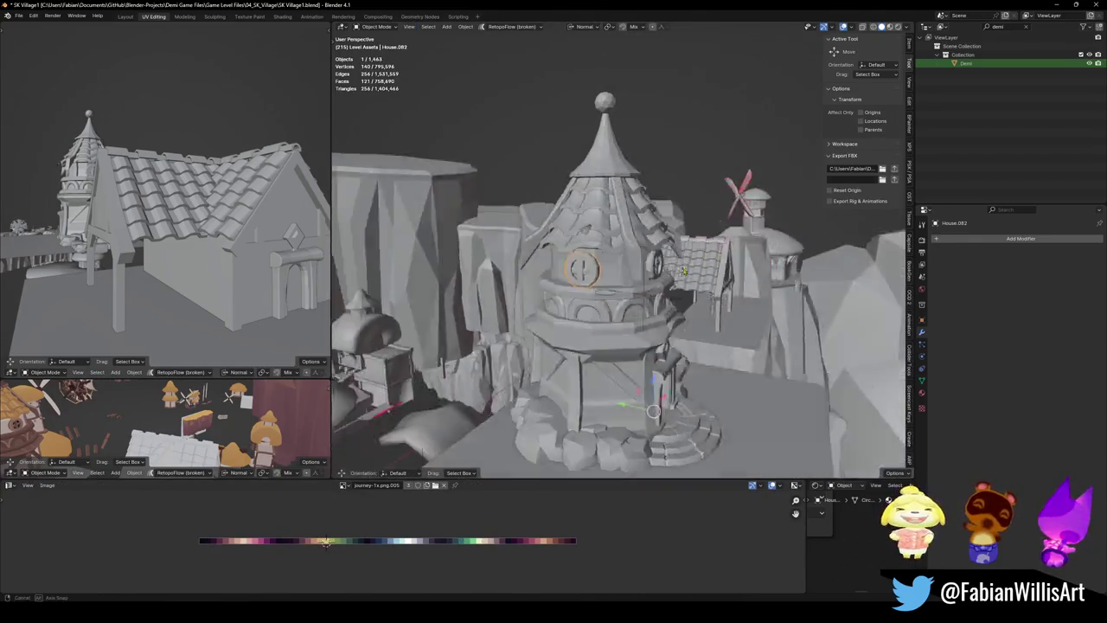
right_click(614, 266)
left_click(735, 286)
key("shift+grave")
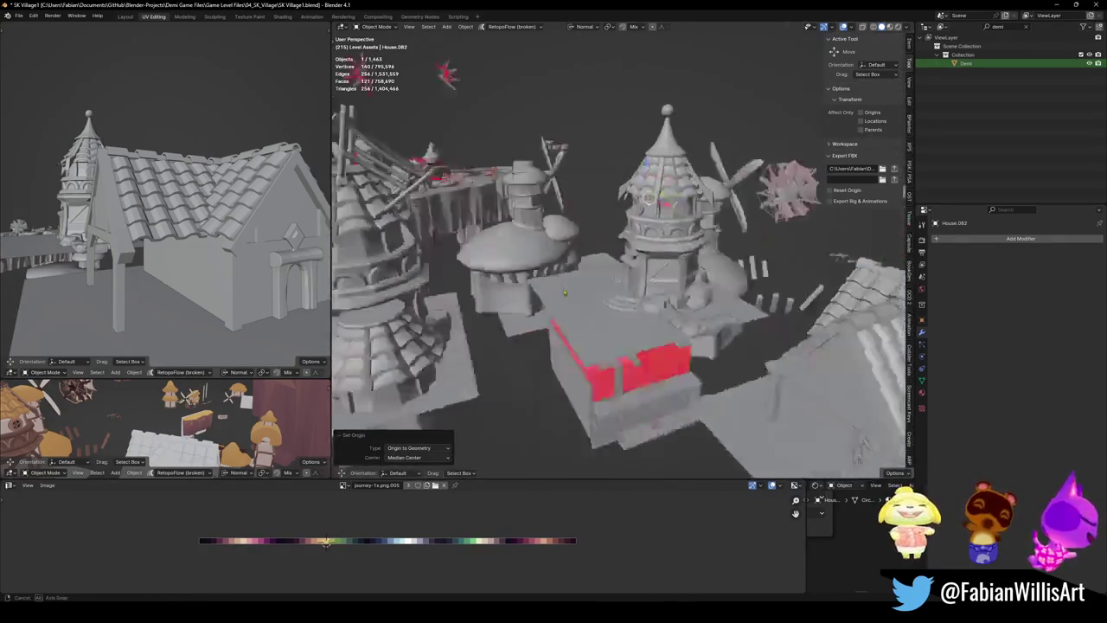
left_click(711, 265)
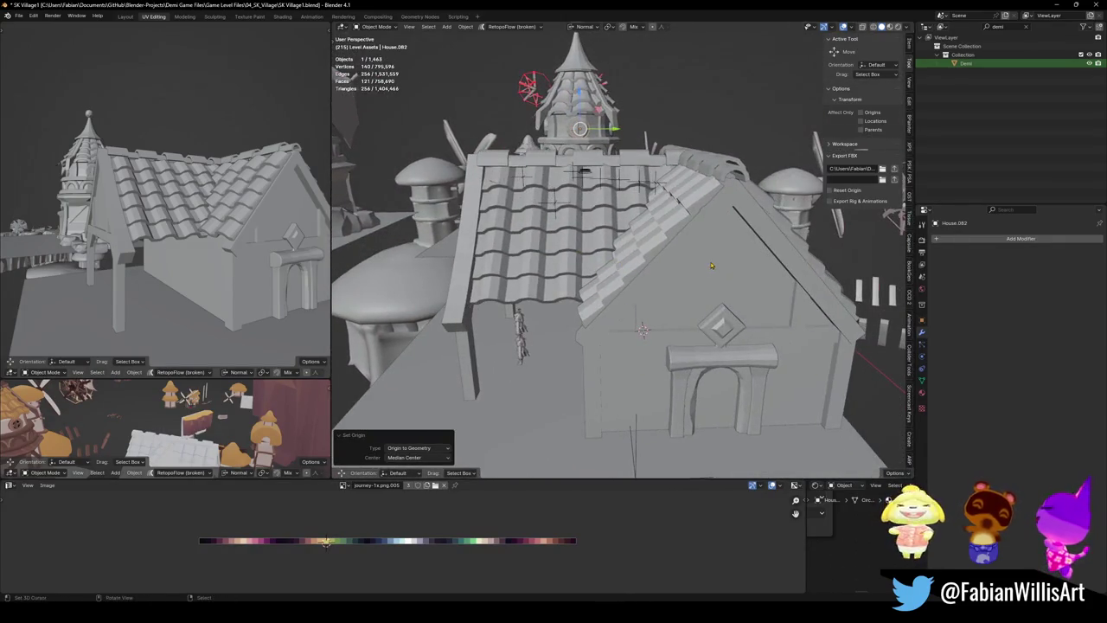
left_click(719, 268)
key("shift+s")
key("shift+grave")
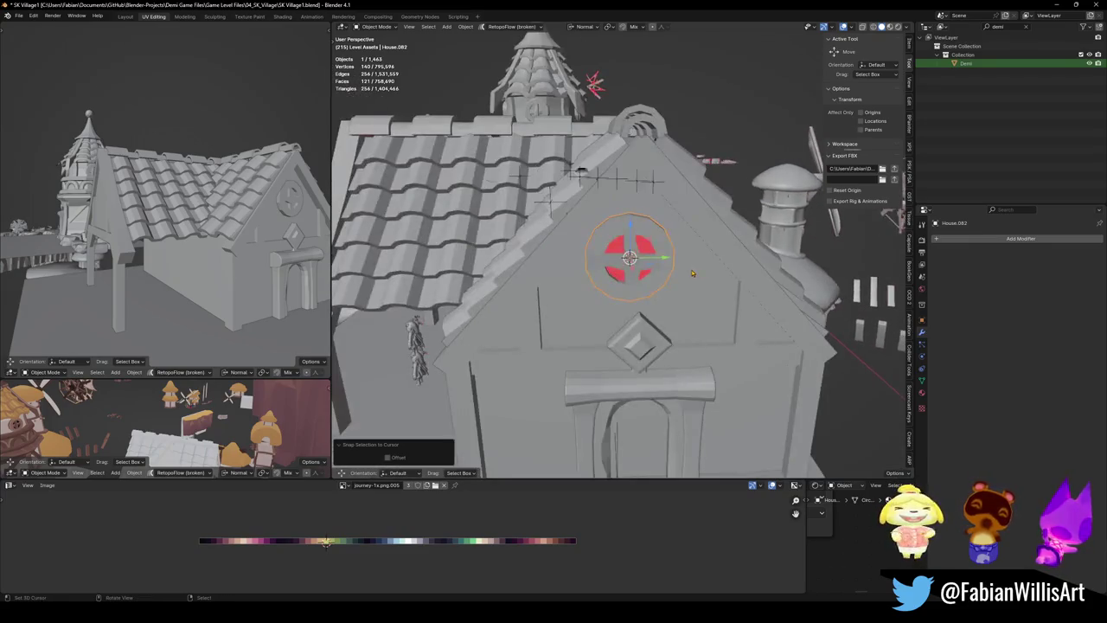
left_click(679, 279)
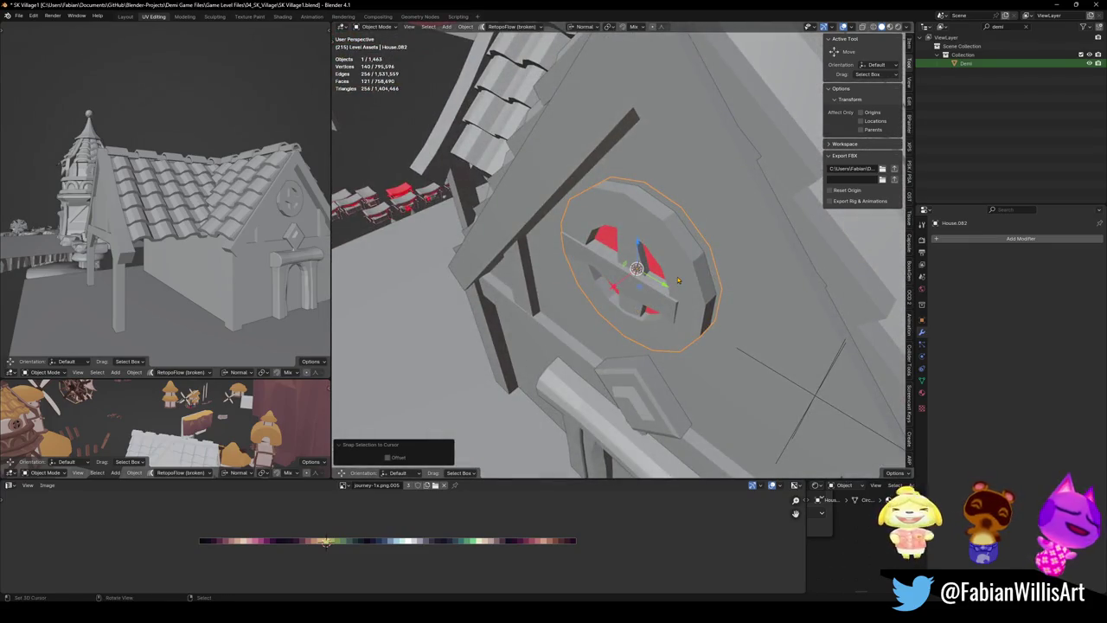
Rotate the round window 180° about its Z axis
key("r")
key("z")
key("z")
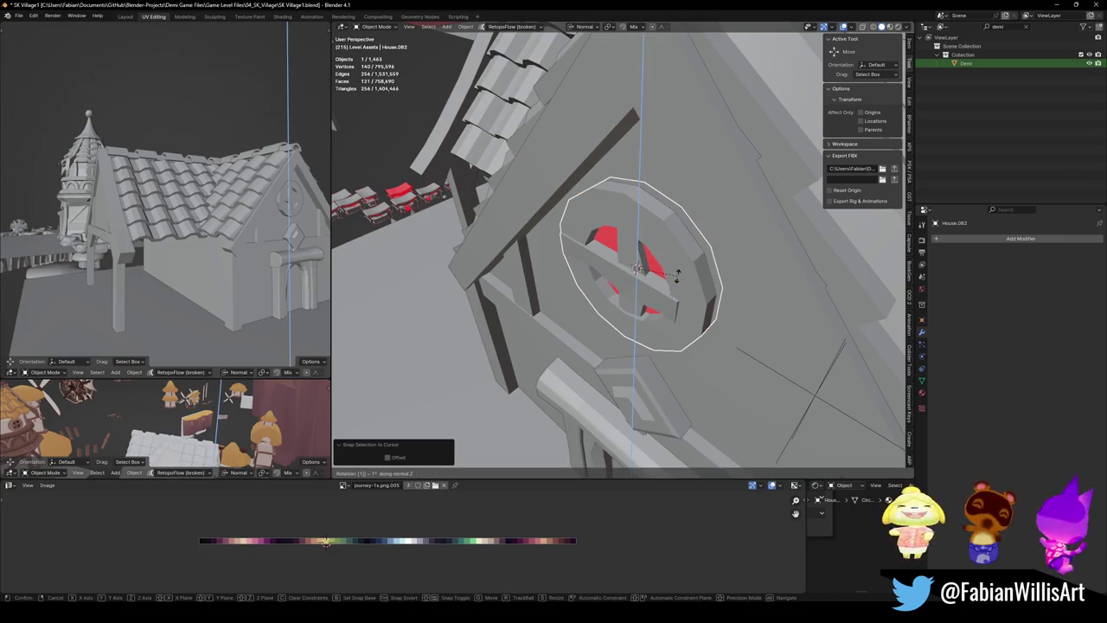
type("180")
key("Return")
middle_click_drag(679, 279, 643, 273)
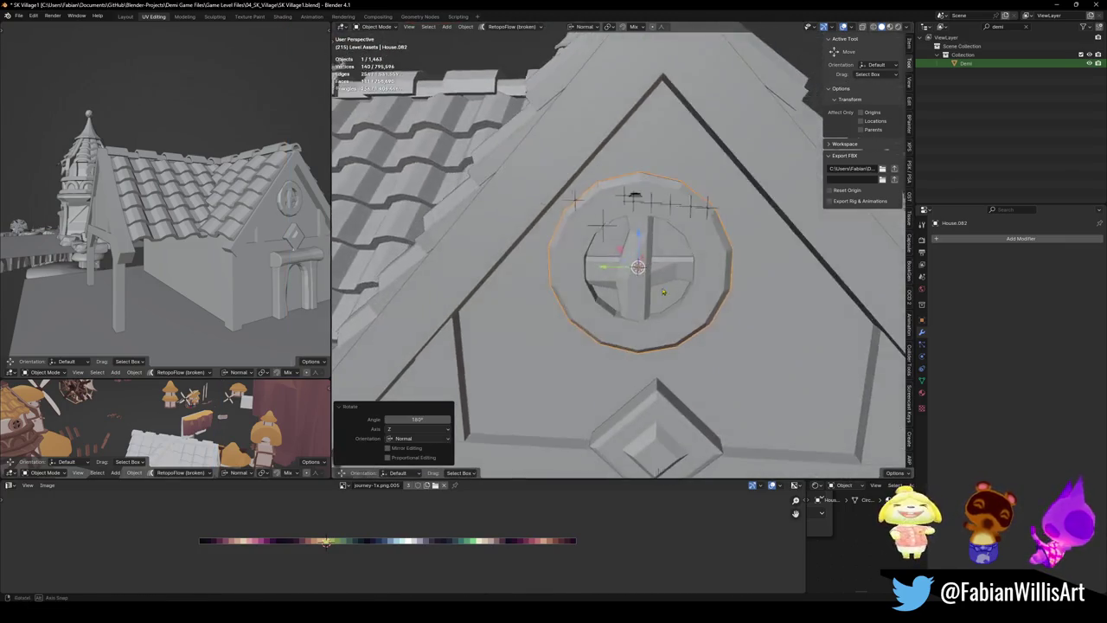
scroll(643, 272, "down", 3)
middle_click_drag(232, 261, 197, 265)
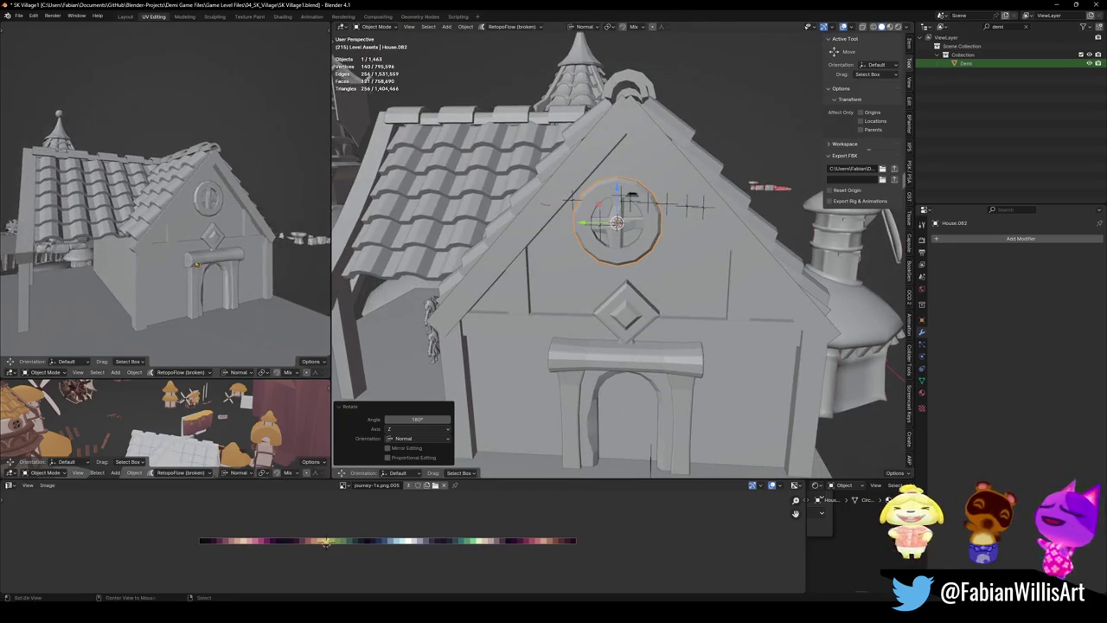
middle_click_drag(695, 245, 624, 273)
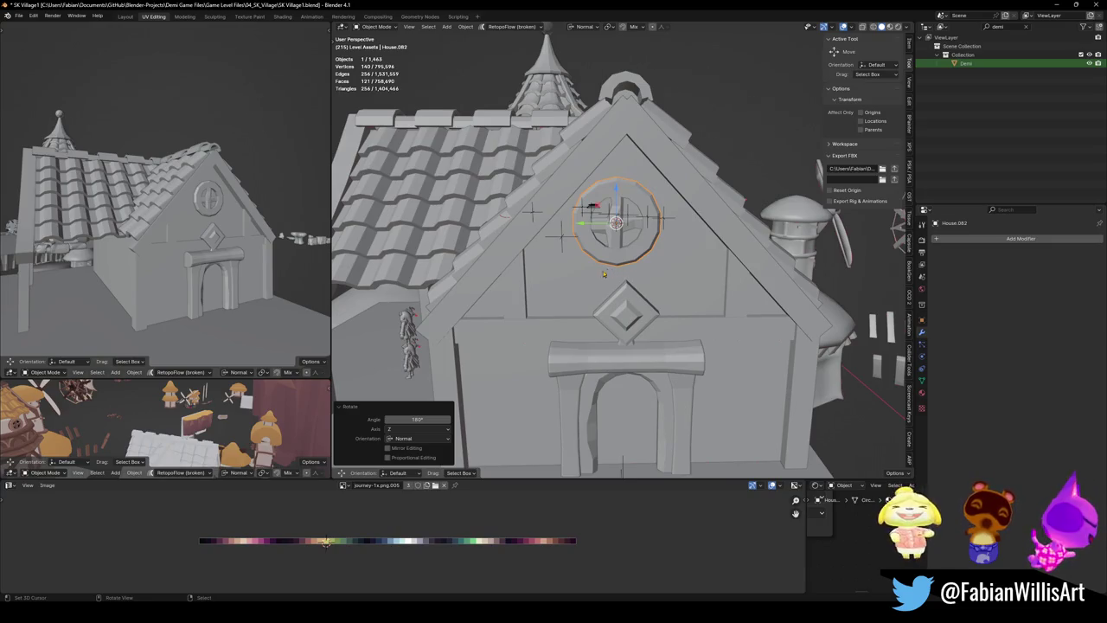
Re-snap the window ring to the 3D cursor and shift it along Z
mouse_move(562, 267)
middle_mouse_down()
mouse_move(621, 318)
mouse_move(585, 281)
mouse_move(617, 204)
middle_mouse_up()
key("alt+a")
left_click(622, 317)
left_click(584, 281)
key("shift+s")
left_click(600, 254)
key("g")
key("z")
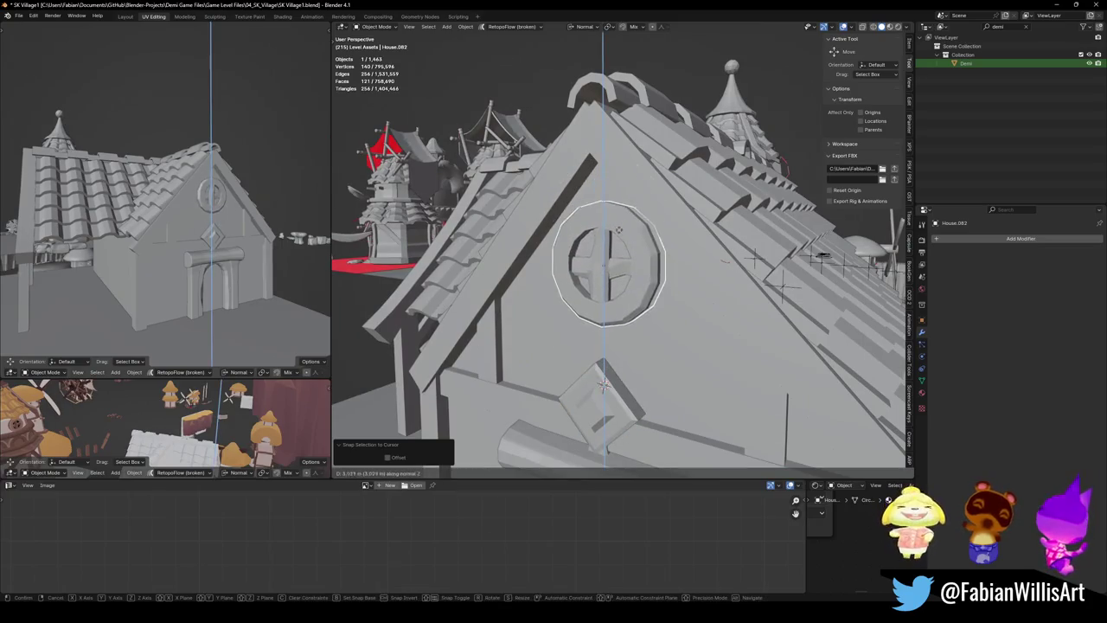
left_click(611, 227)
Nudge the window ring sideways along its own X axis
scroll(209, 212, "up", 2)
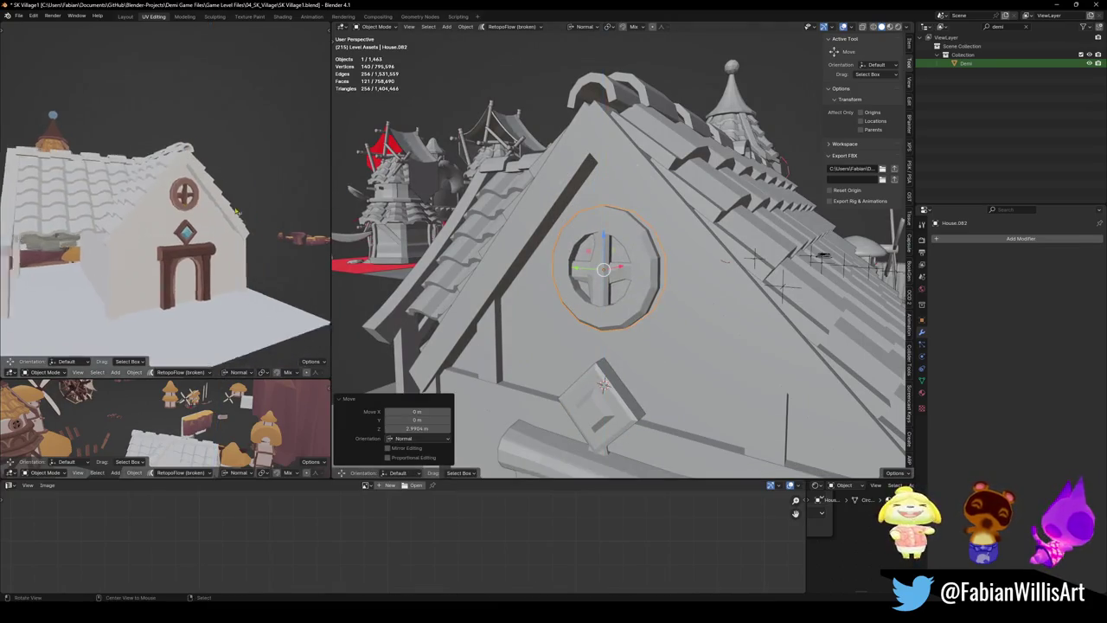
scroll(207, 220, "up", 2)
scroll(206, 229, "up", 1)
scroll(205, 235, "up", 1)
middle_click_drag(606, 285, 588, 259)
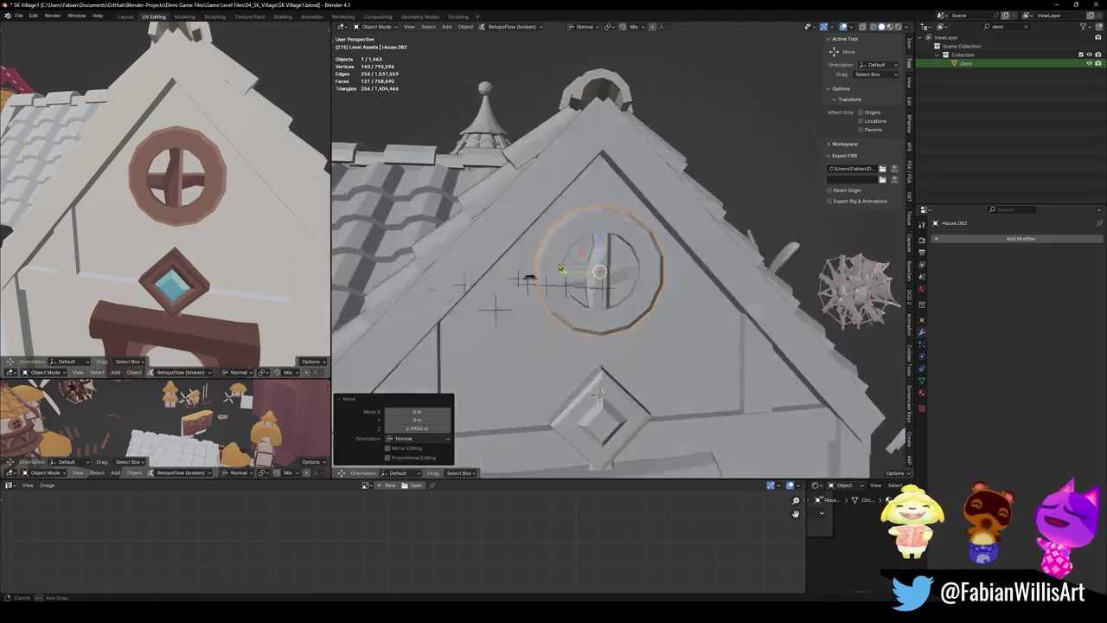
scroll(588, 259, "up", 4)
key("g")
key("y")
key("y")
key("z")
key("x")
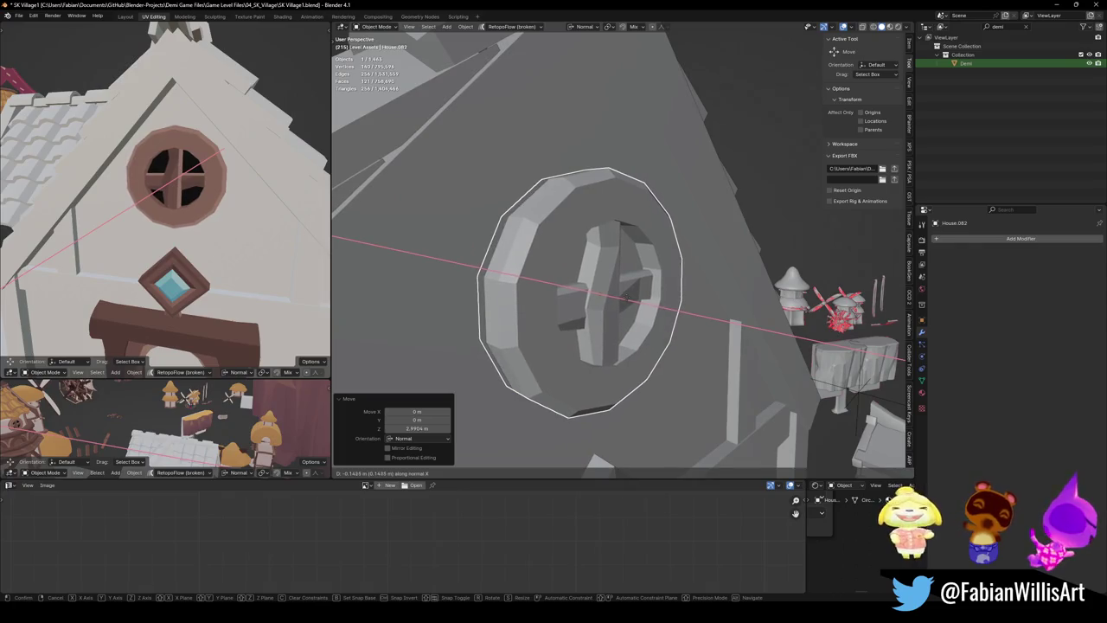
left_click(606, 294)
Save SK Village1.blend and select the house's wall panel
scroll(234, 201, "down", 5)
scroll(234, 201, "down", 3)
scroll(208, 207, "up", 2)
middle_click_drag(223, 242, 188, 244)
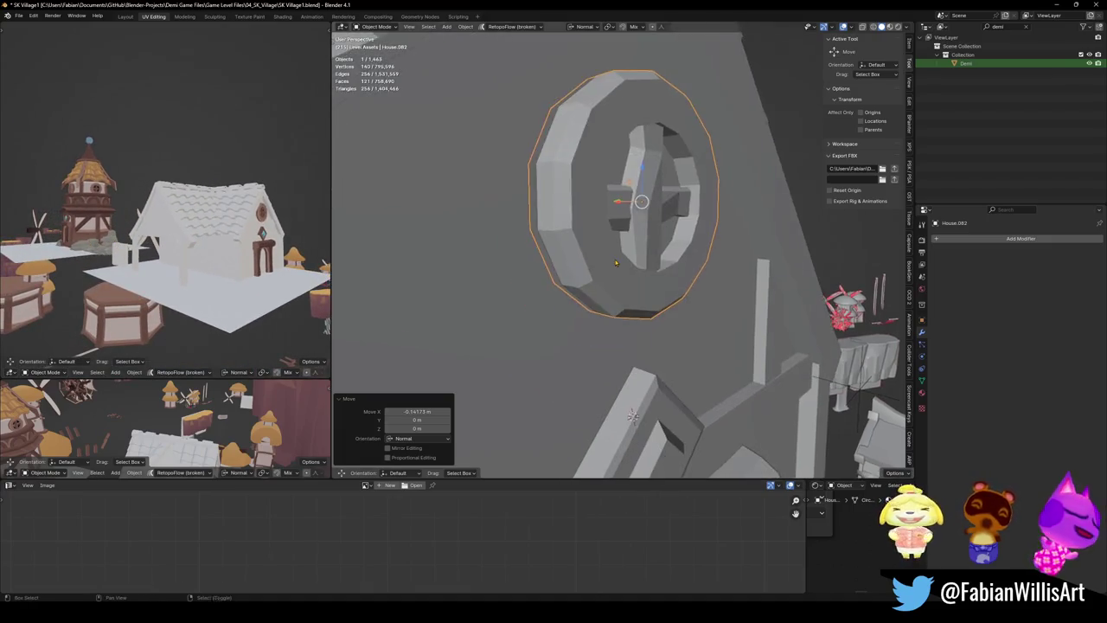
scroll(600, 294, "down", 5)
mouse_move(600, 294)
middle_mouse_down()
mouse_move(612, 278)
mouse_move(588, 286)
middle_mouse_up()
key("ctrl+s")
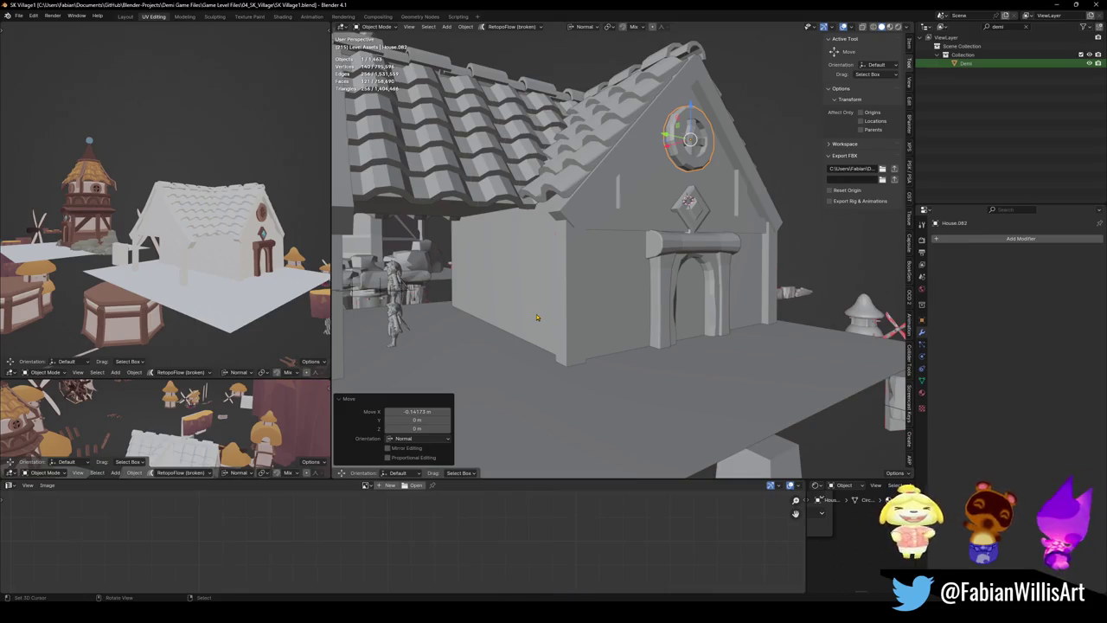
middle_click_drag(580, 327, 652, 314)
left_click(651, 313)
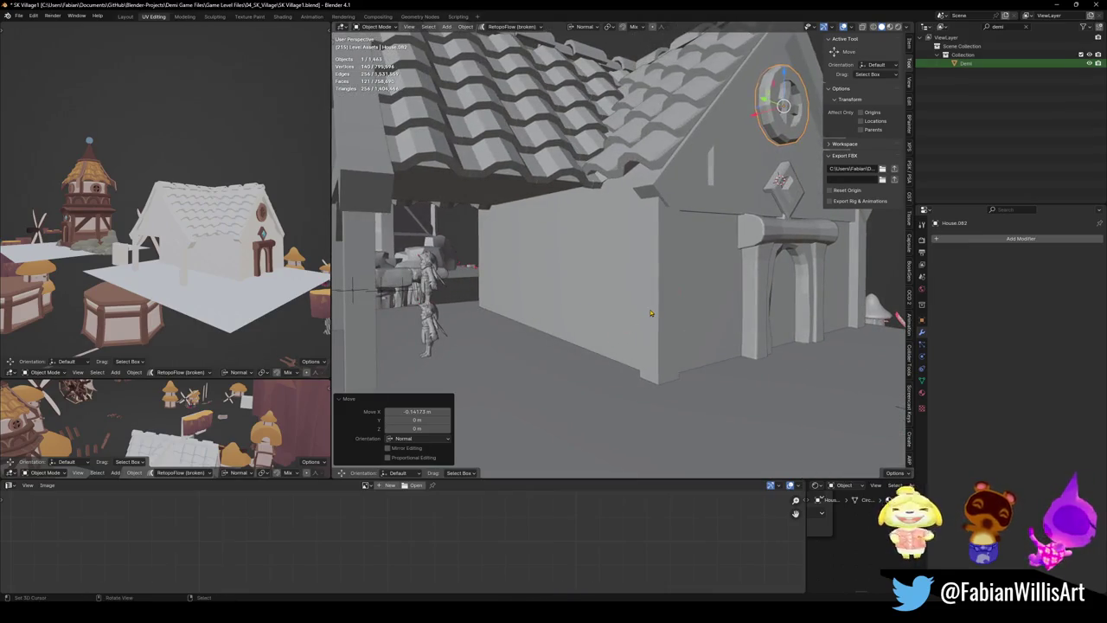
Duplicate the wall's linked corner strip and slide the copy along X
key("Tab")
key("a")
key("alt+a")
key("l")
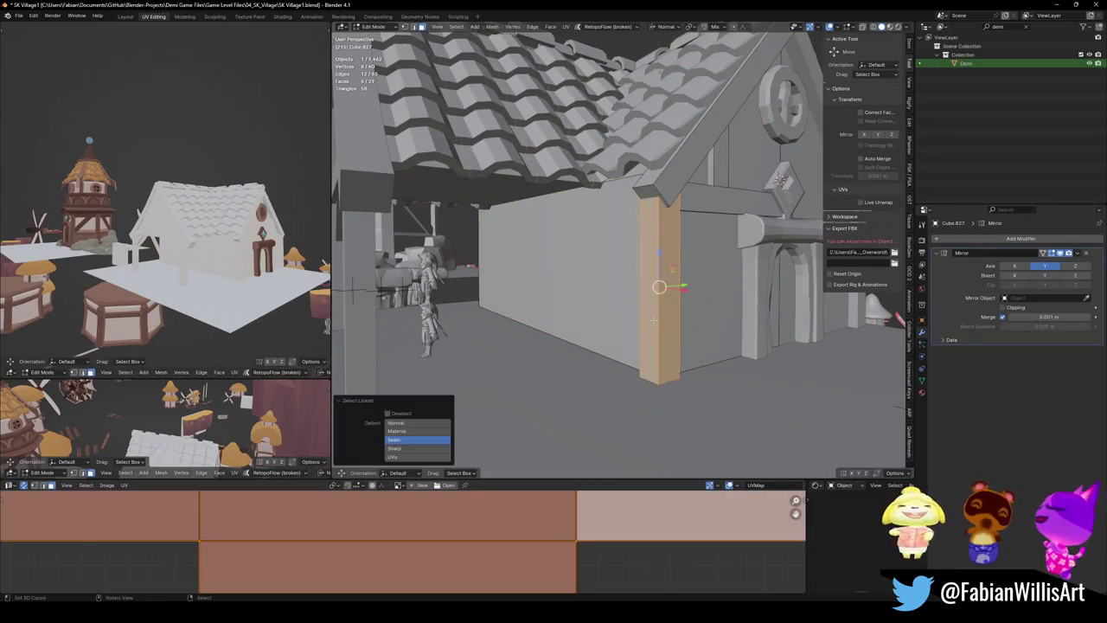
mouse_move(619, 318)
middle_mouse_down()
mouse_move(562, 312)
mouse_move(525, 292)
mouse_move(554, 294)
middle_mouse_up()
key("shift+d")
key("x")
left_click(507, 304)
key("g")
key("x")
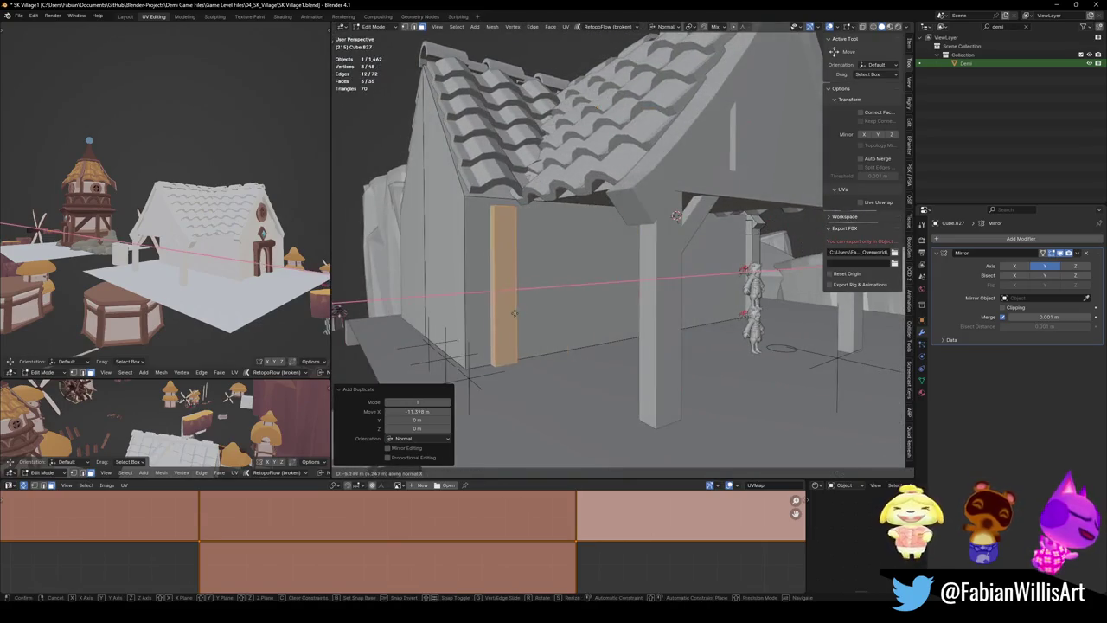
left_click(476, 317)
Duplicate the vertical beam further along the wall and shrink it to 0.612
mouse_move(476, 317)
middle_mouse_down()
mouse_move(640, 313)
mouse_move(604, 315)
mouse_move(597, 343)
mouse_move(610, 302)
middle_mouse_up()
scroll(605, 315, "up", 2)
scroll(597, 342, "up", 3)
scroll(610, 303, "down", 3)
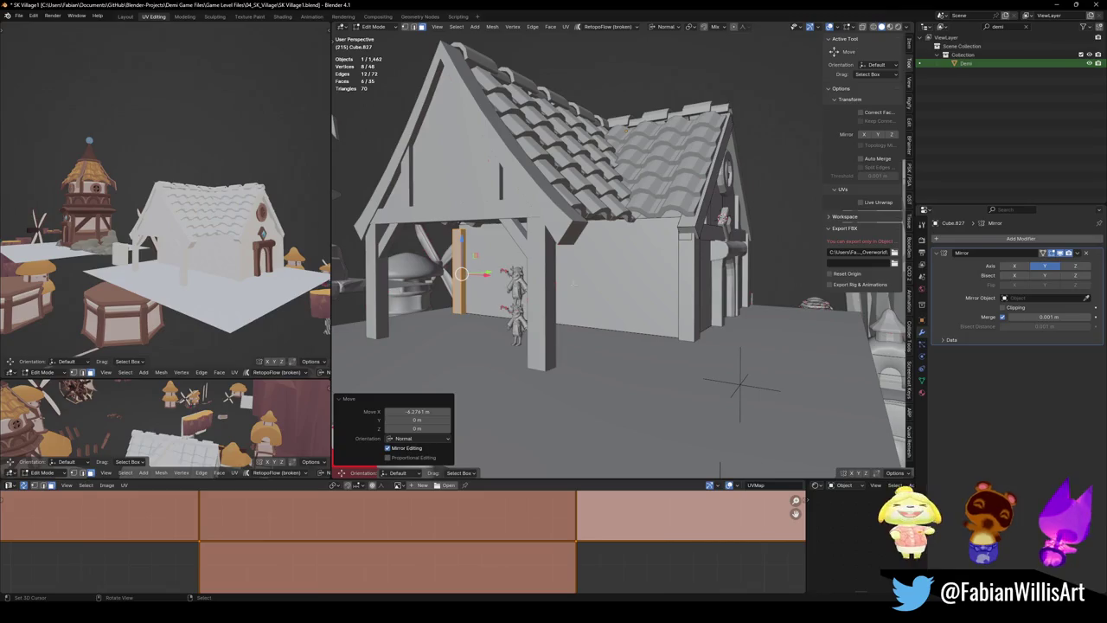
key("shift+d")
key("x")
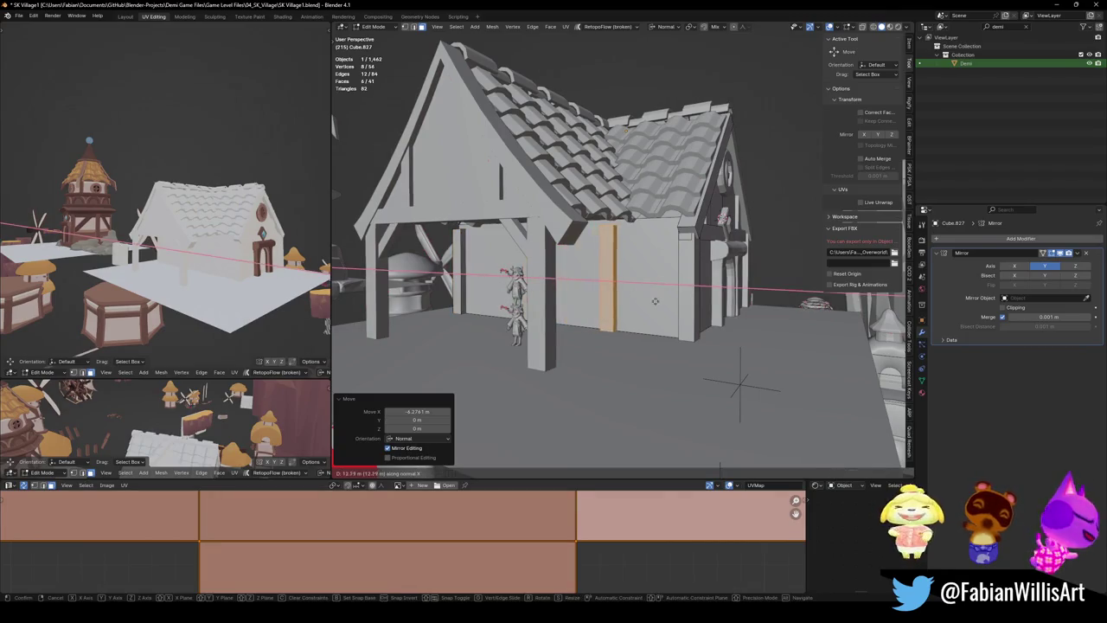
left_click(695, 273)
key("s")
left_click(677, 277)
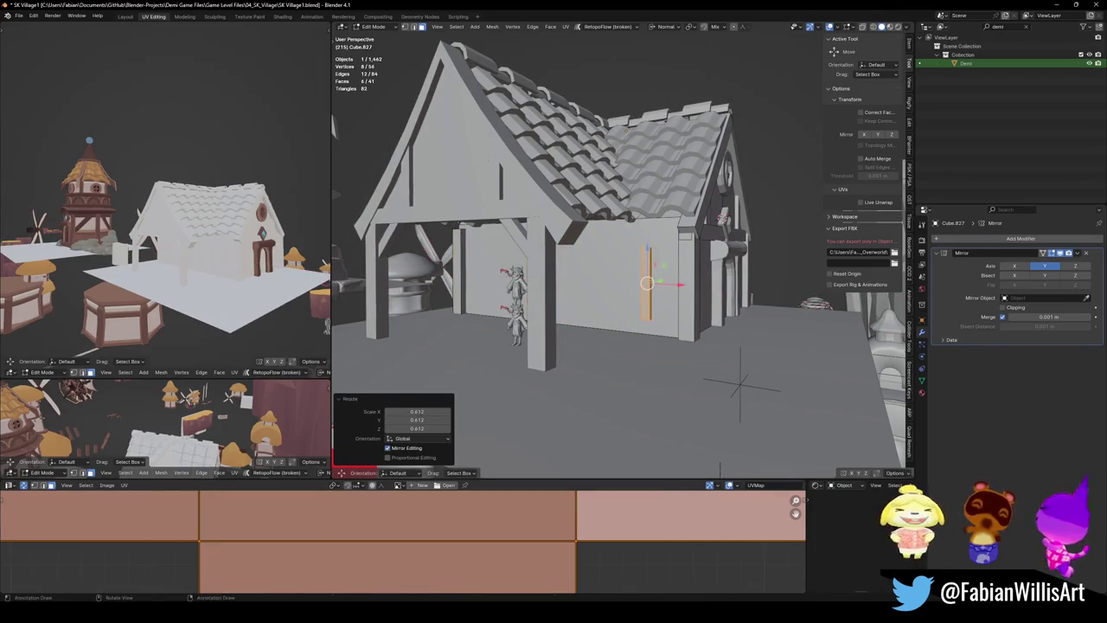
key("KP_Decimal")
mouse_move(656, 280)
middle_mouse_down()
mouse_move(632, 269)
mouse_move(645, 251)
mouse_move(681, 278)
middle_mouse_up()
Shorten the beam along Z and raise it vertically
key("s")
key("z")
key("z")
left_click(625, 273)
key("g")
key("z")
key("z")
left_click(631, 270)
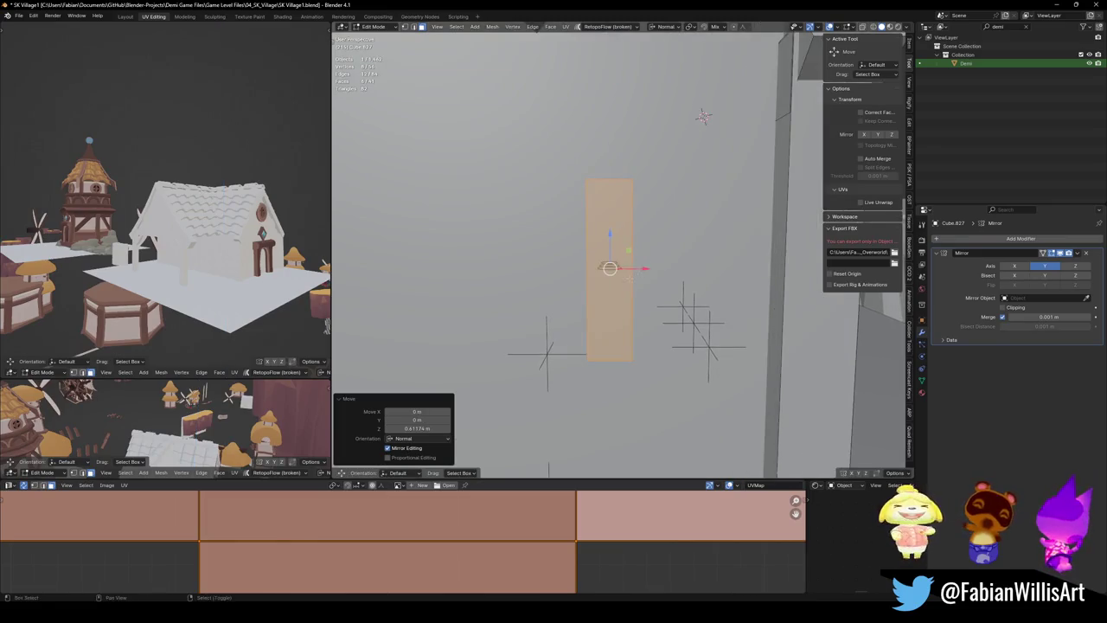
Widen the beam slightly in X, thin it in Y, and separate it into its own object
key("s")
key("x")
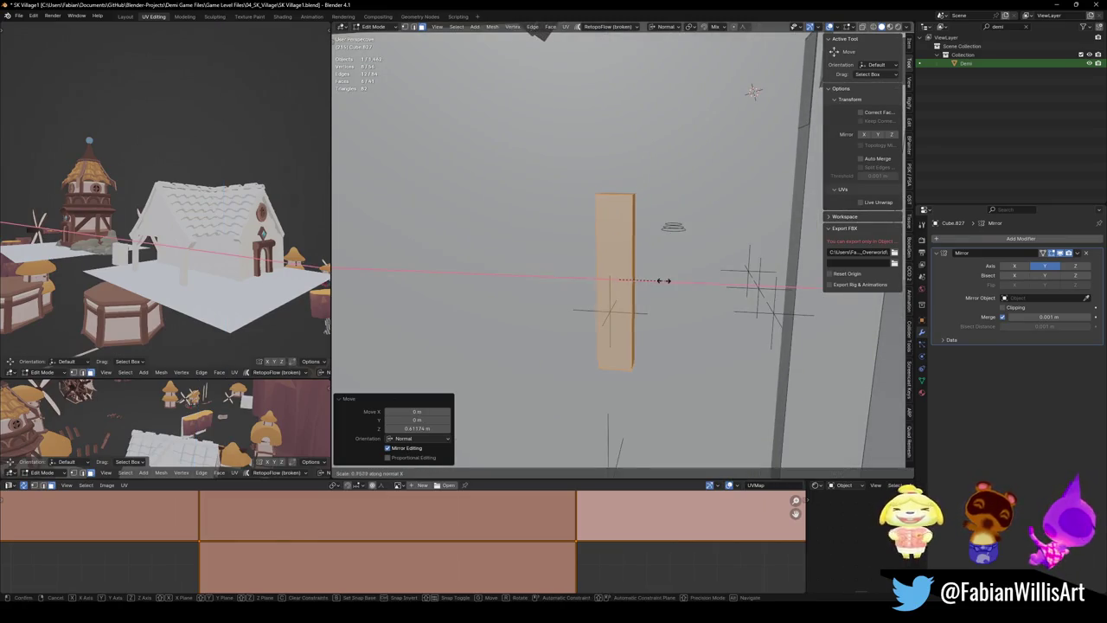
left_click(679, 278)
mouse_move(679, 279)
middle_mouse_down()
mouse_move(659, 294)
mouse_move(615, 279)
mouse_move(651, 280)
middle_mouse_up()
key("s")
key("y")
left_click(618, 281)
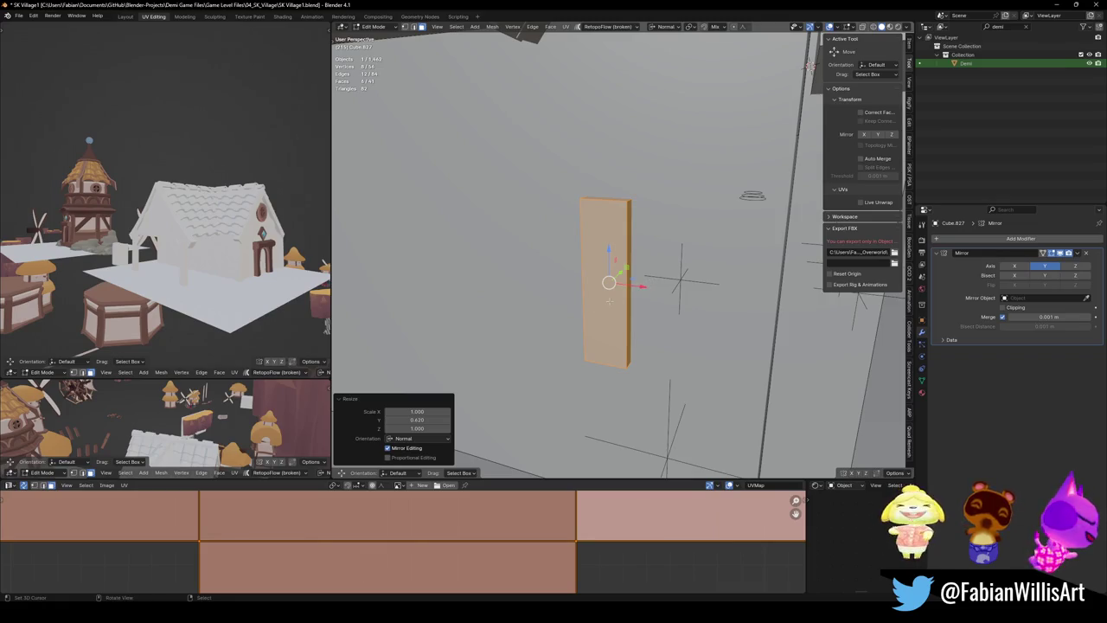
middle_click_drag(612, 301, 640, 294)
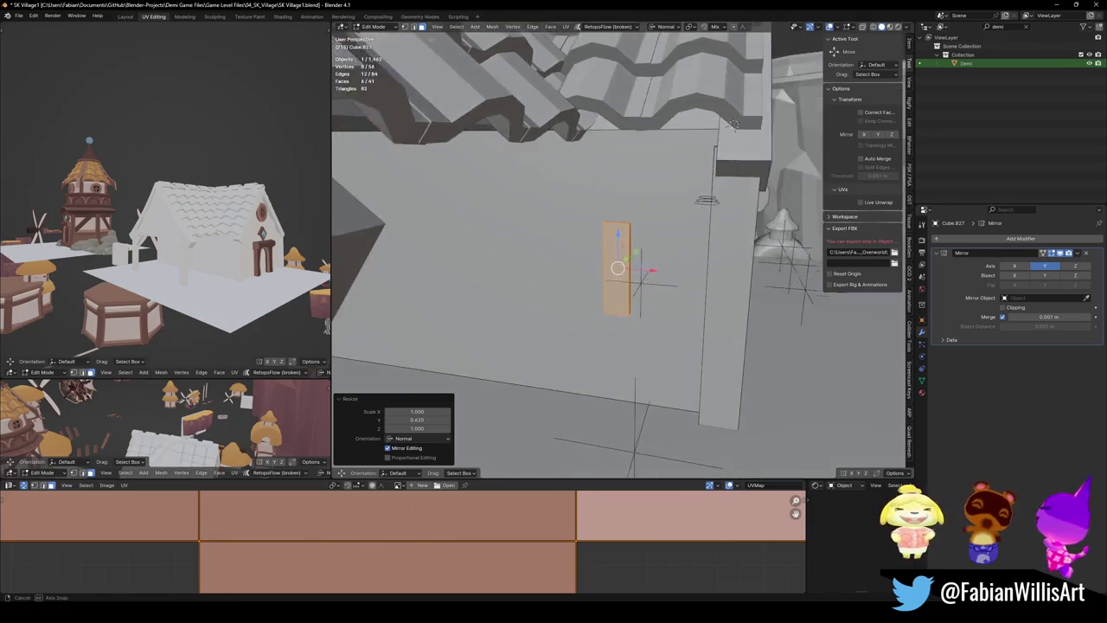
key("p")
left_click(644, 293)
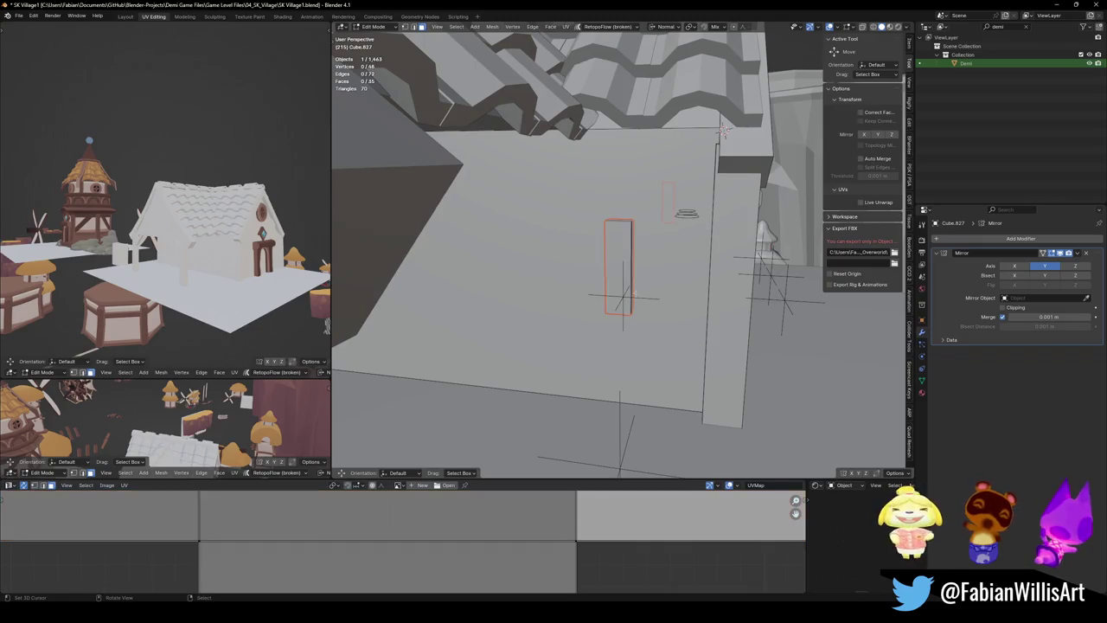
Set the beam's origin to its geometry and shift it left along X
key("Tab")
left_click(618, 269)
right_click(618, 269)
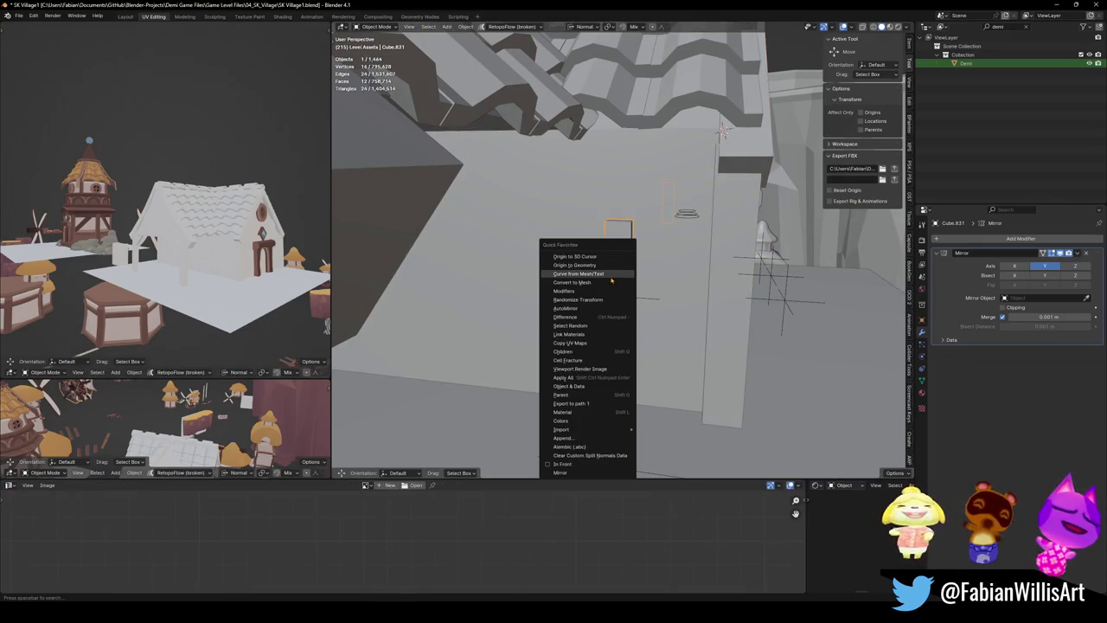
left_click(634, 268)
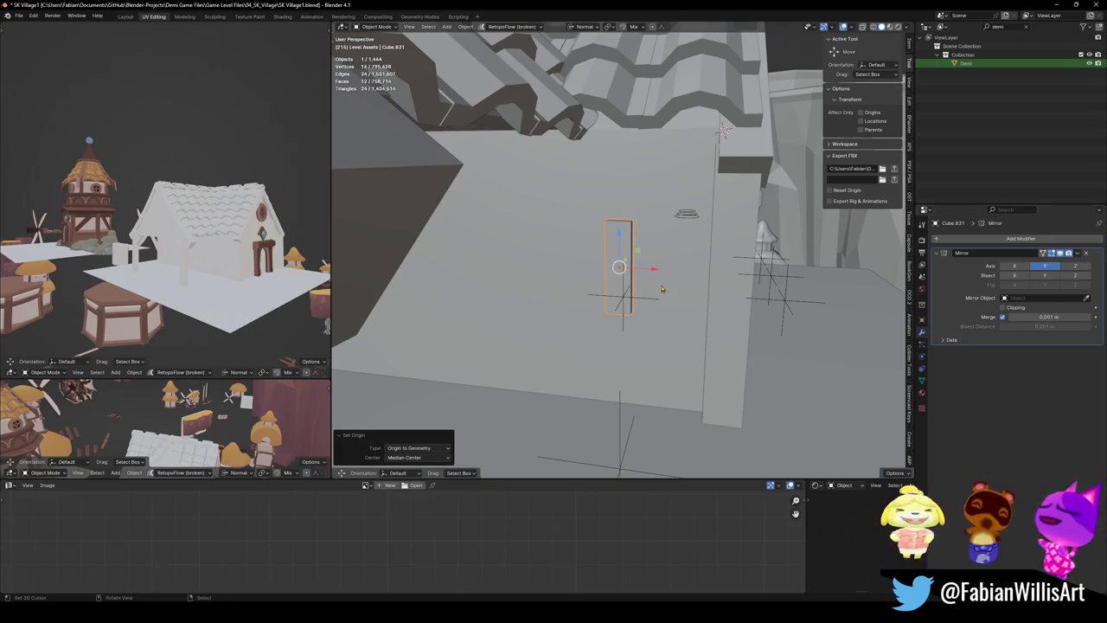
key("g")
key("x")
left_click(612, 273)
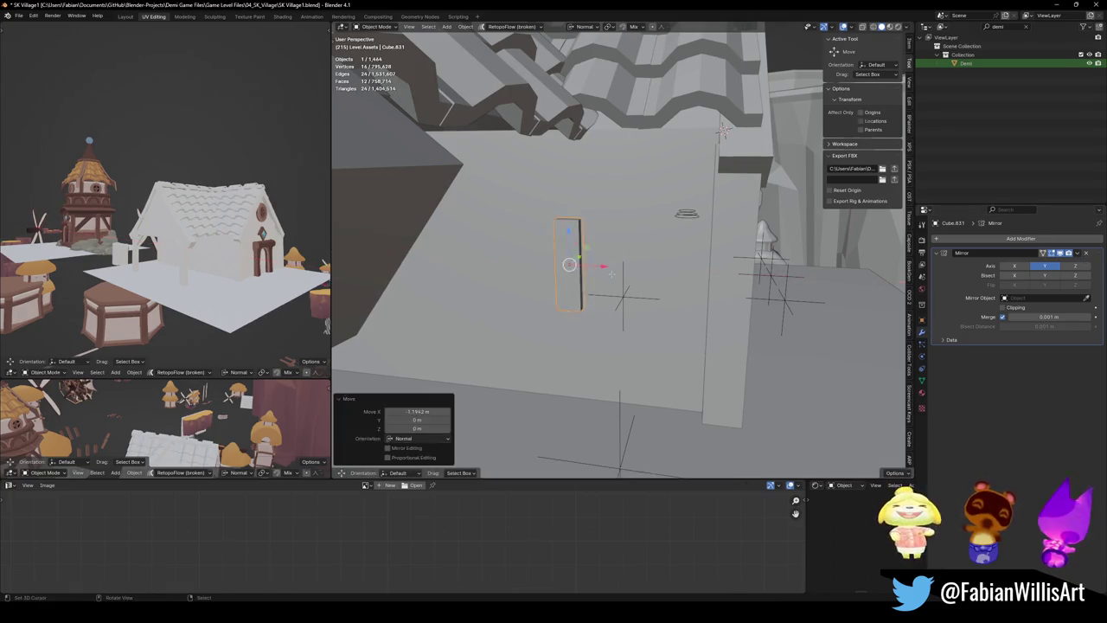
Move the beam's mesh along X in Edit Mode to space the mirrored pair of uprights
key("Tab")
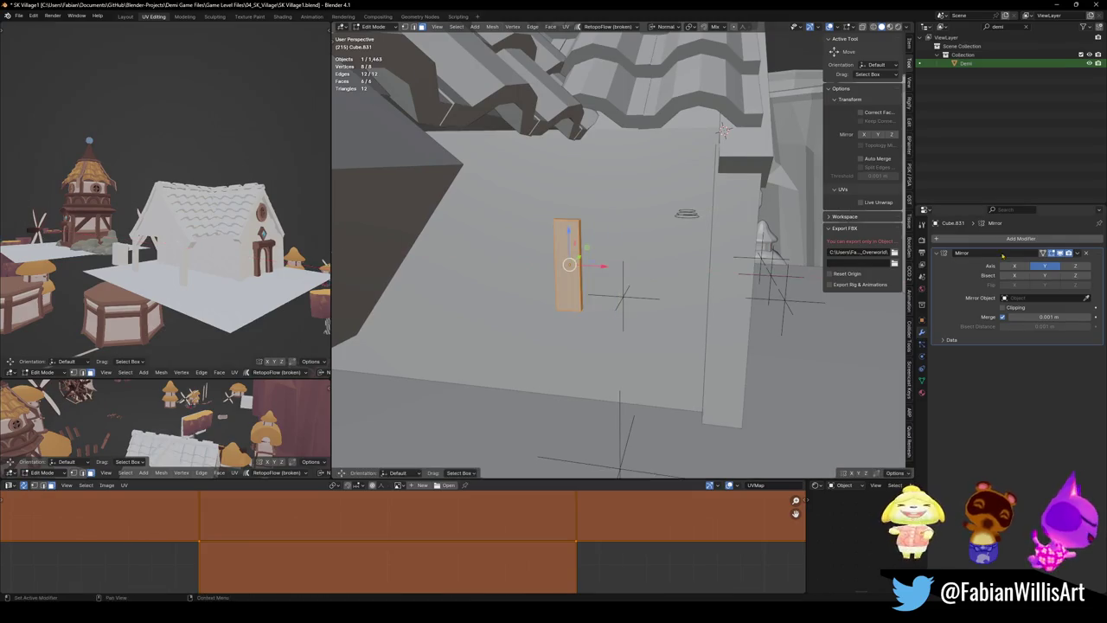
key("g")
key("x")
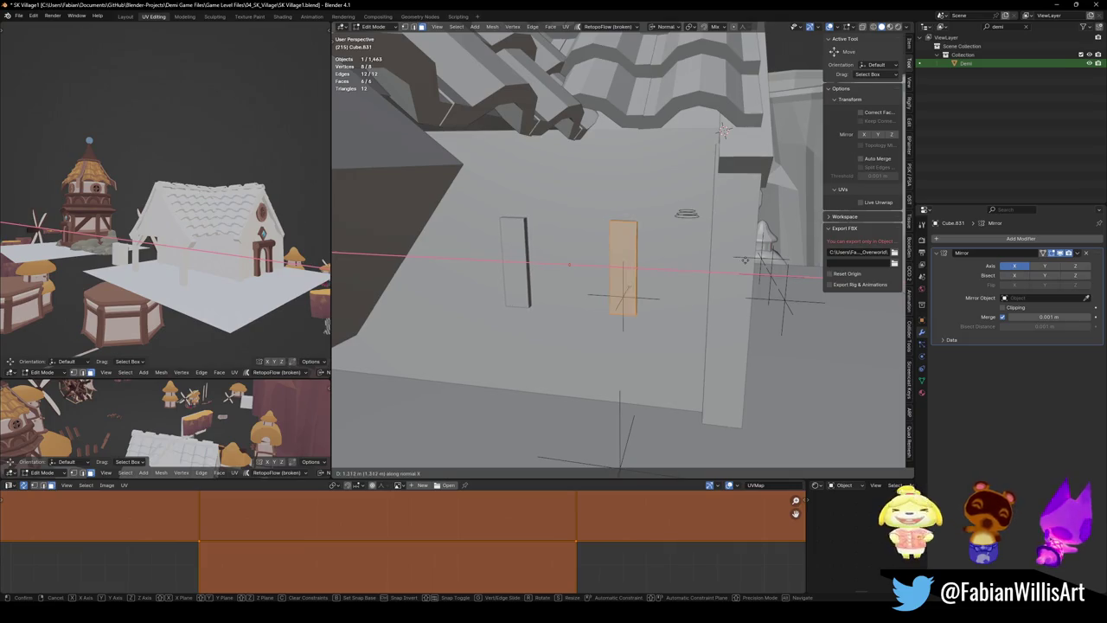
left_click(737, 260)
key("alt+a")
mouse_move(736, 259)
middle_mouse_down()
mouse_move(695, 304)
mouse_move(656, 259)
middle_mouse_up()
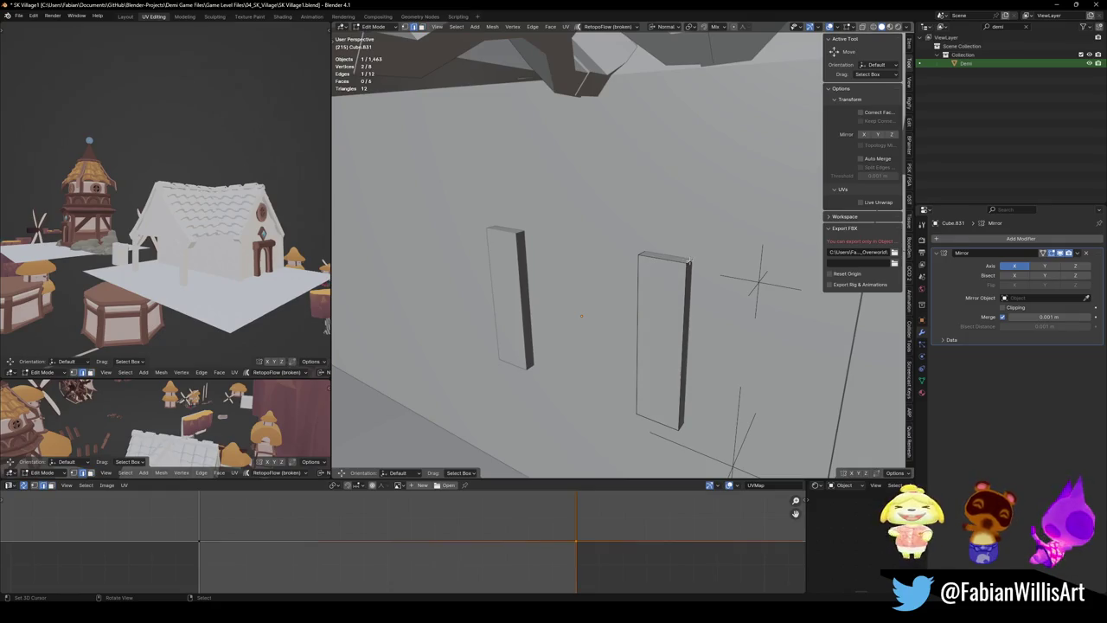
Duplicate the right upright's top face upward and extrude its edge sideways along X
left_click(698, 260, "shift")
key("shift+d")
left_click(693, 247)
key("alt+a")
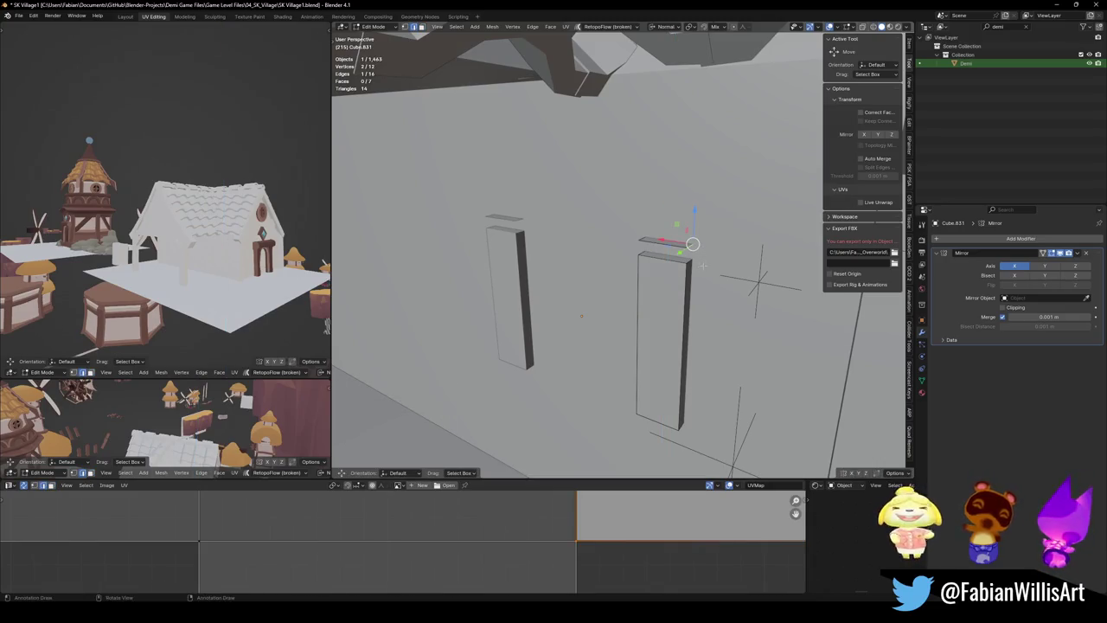
key("e")
key("x")
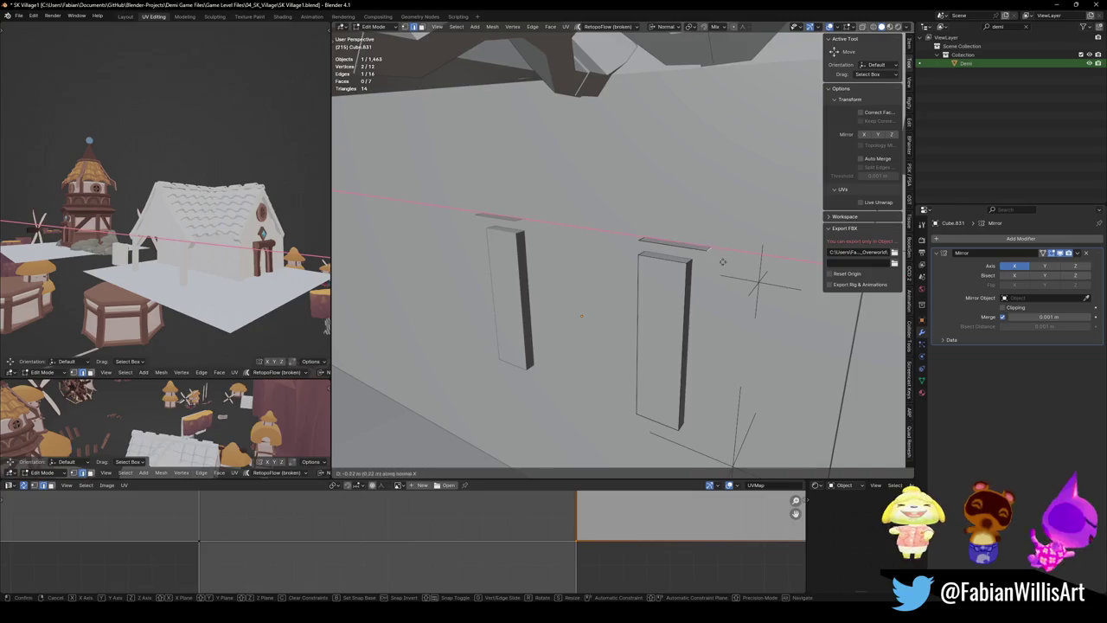
left_click(727, 262)
key("g")
key("z")
key("Escape")
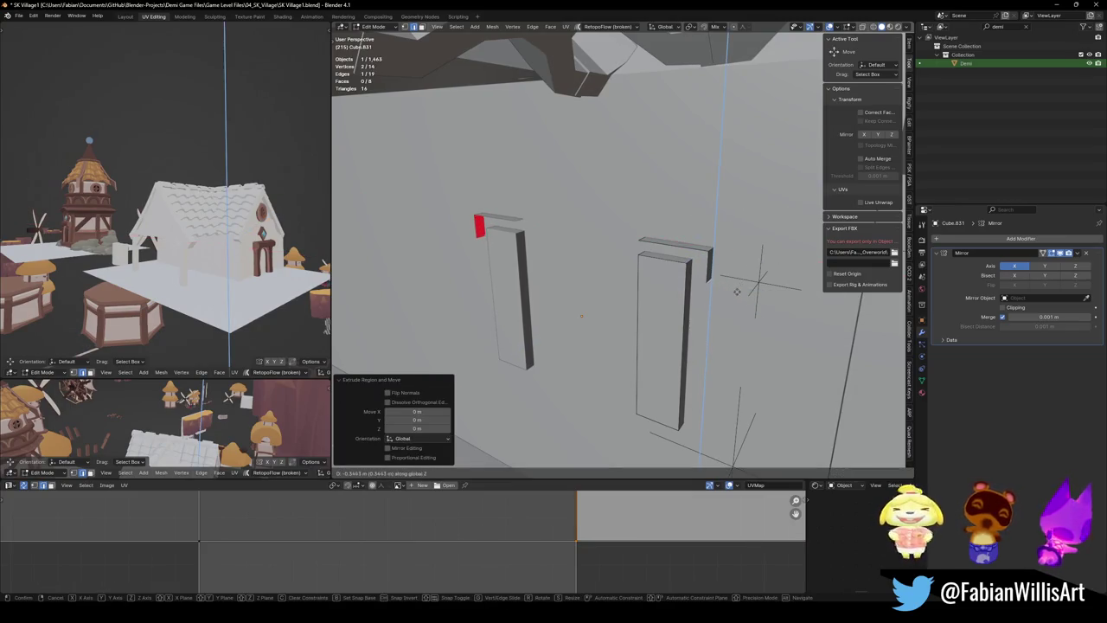
Extrude the flap's outer edge up 0.703 m, then across X into the top bar
left_click(737, 292)
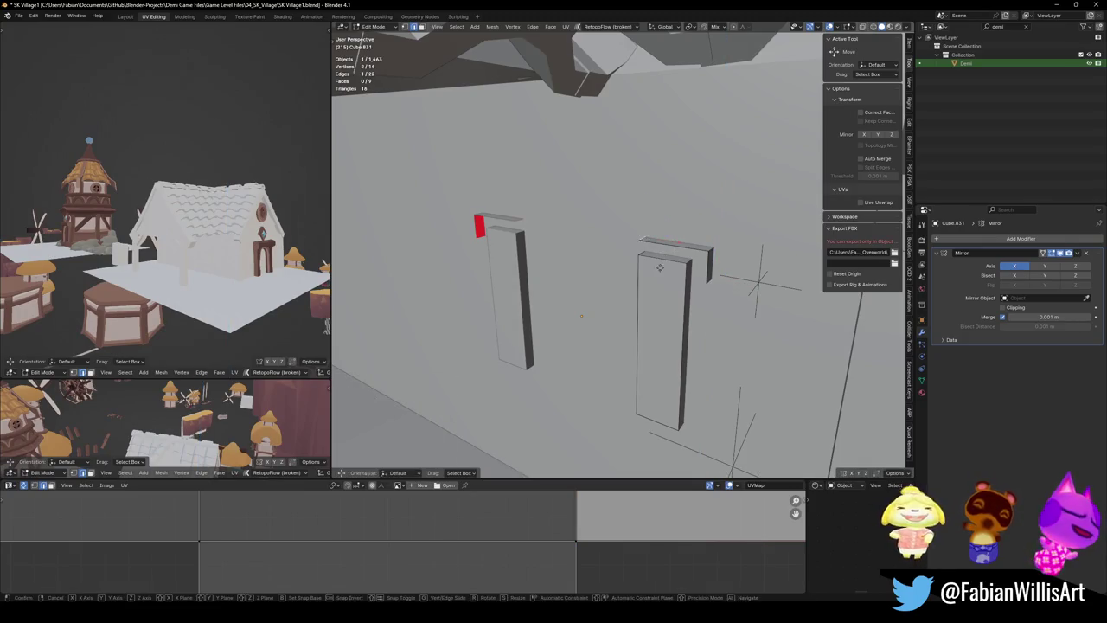
key("e")
key("z")
left_click(665, 208)
key("e")
key("x")
left_click(588, 217)
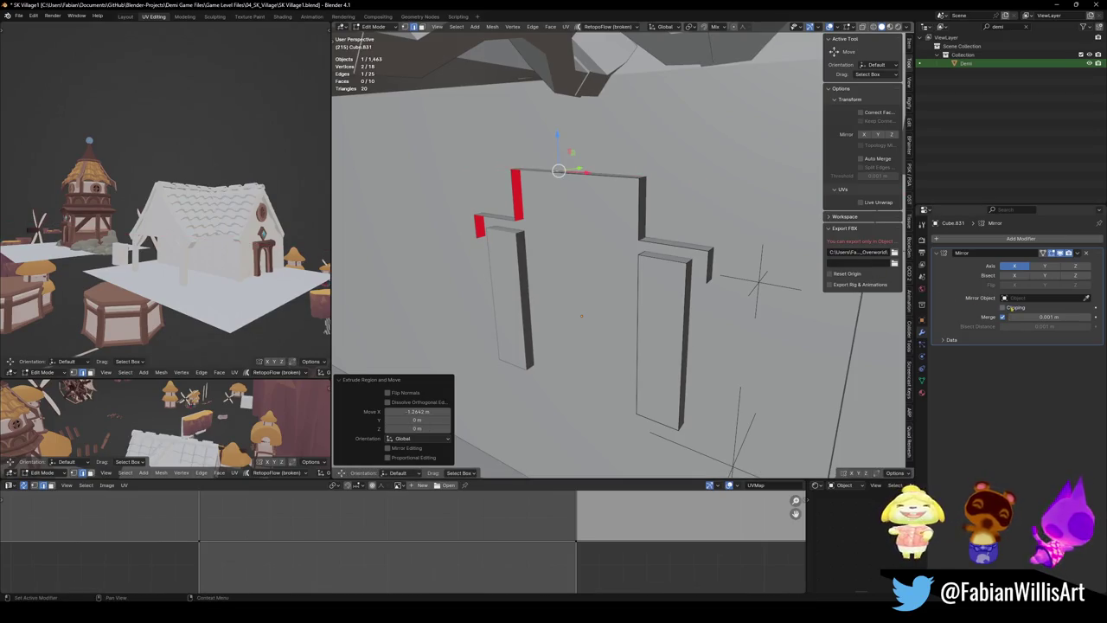
Select the top corner edge, try a bevel and cancel it, then straighten the edge along X
left_click(635, 208)
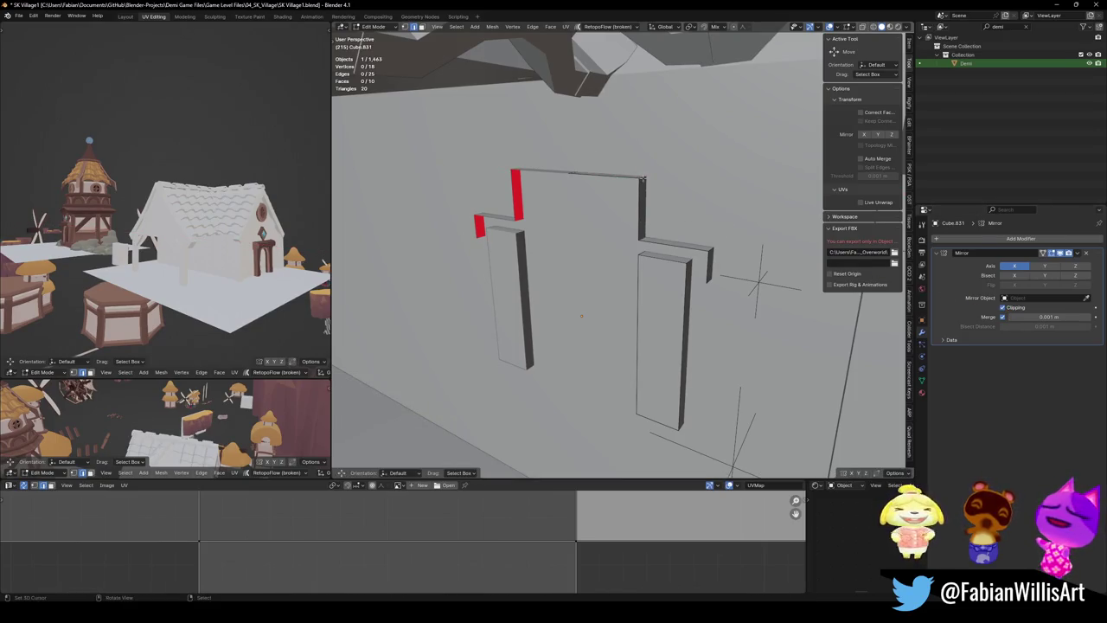
left_click(716, 248, "shift")
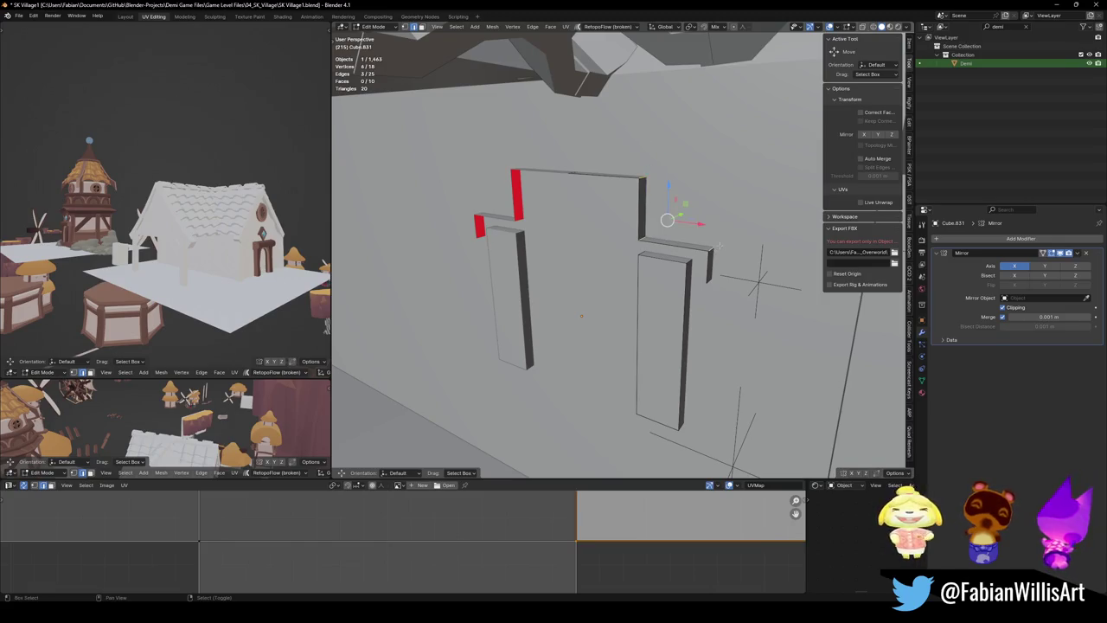
key("ctrl+b")
key("Escape")
left_click(649, 236)
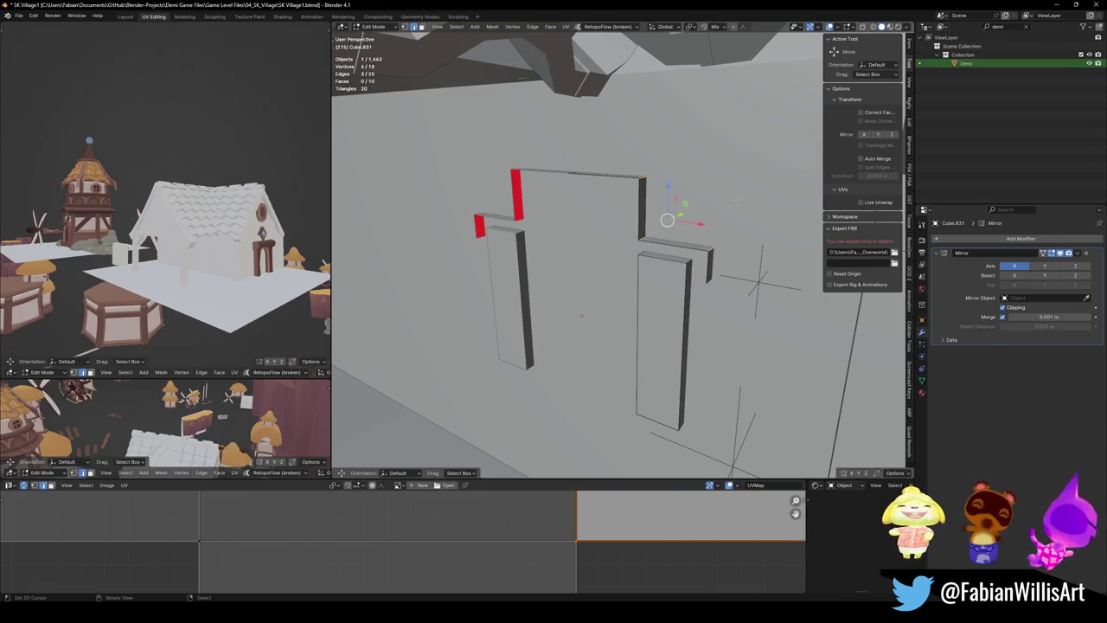
middle_click_drag(645, 236, 683, 226)
key("g")
key("x")
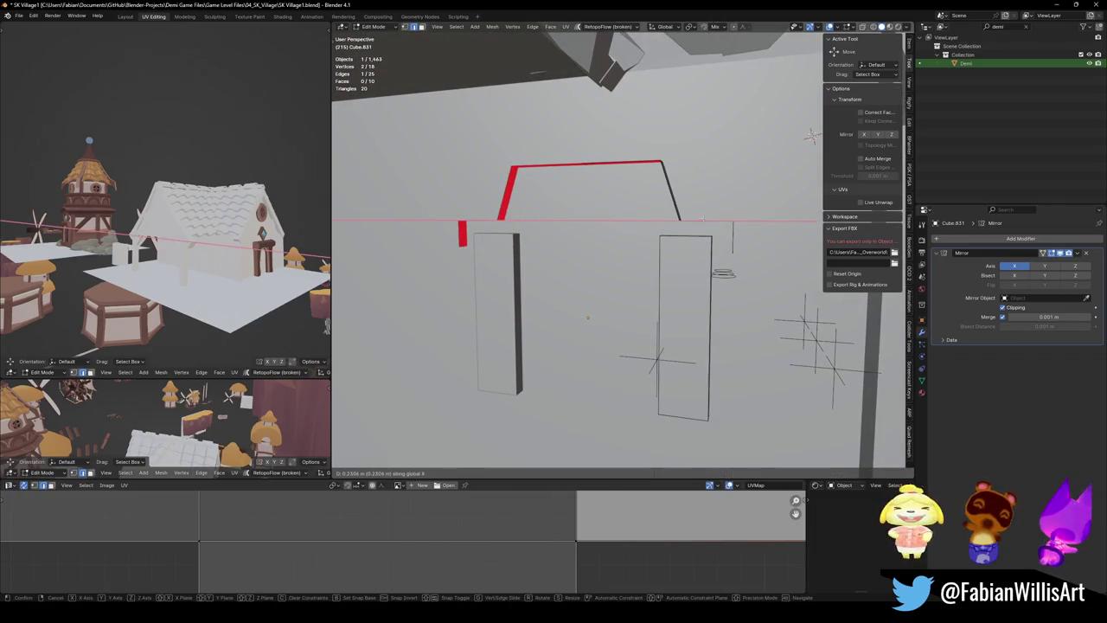
Finish straightening the top edge, test a corner bevel, then delete the selected faces
left_click(704, 218)
middle_click_drag(703, 219, 658, 234)
left_click(622, 197)
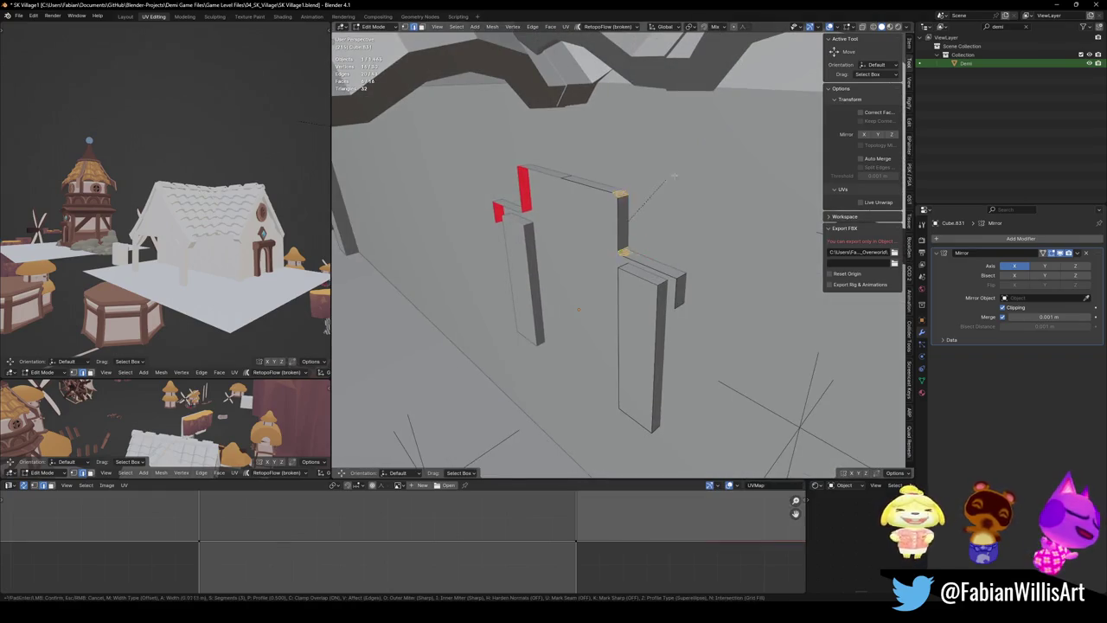
key("ctrl+b")
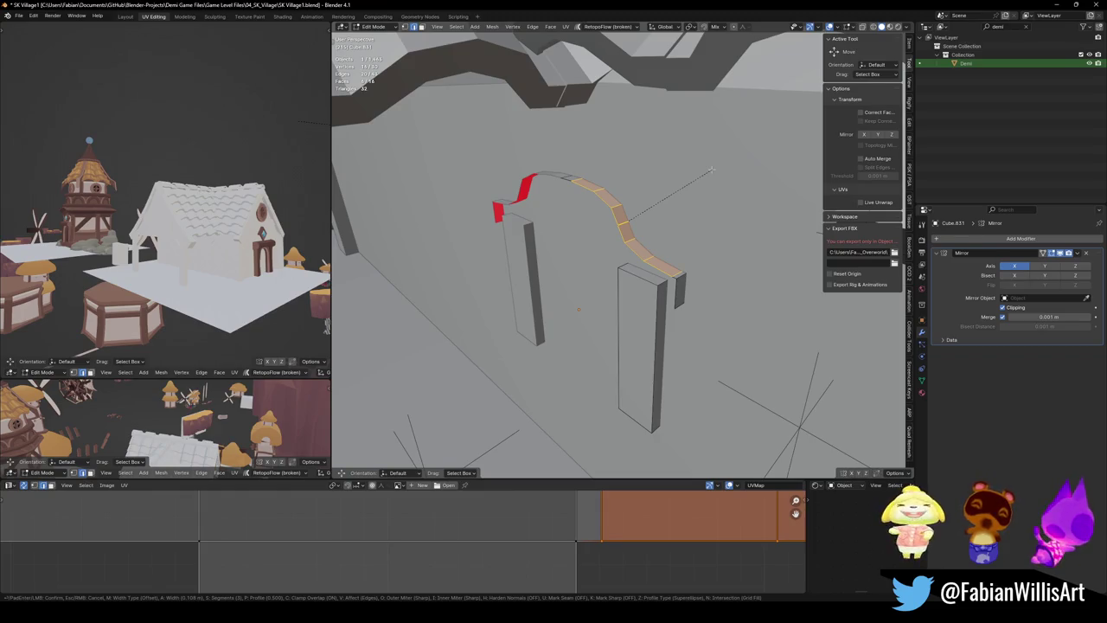
key("Escape")
key("x")
left_click(683, 293)
Bevel the frame's top corner into a 0.144 m curve, check it on the wall, then undo it
left_click(623, 202)
key("ctrl+b")
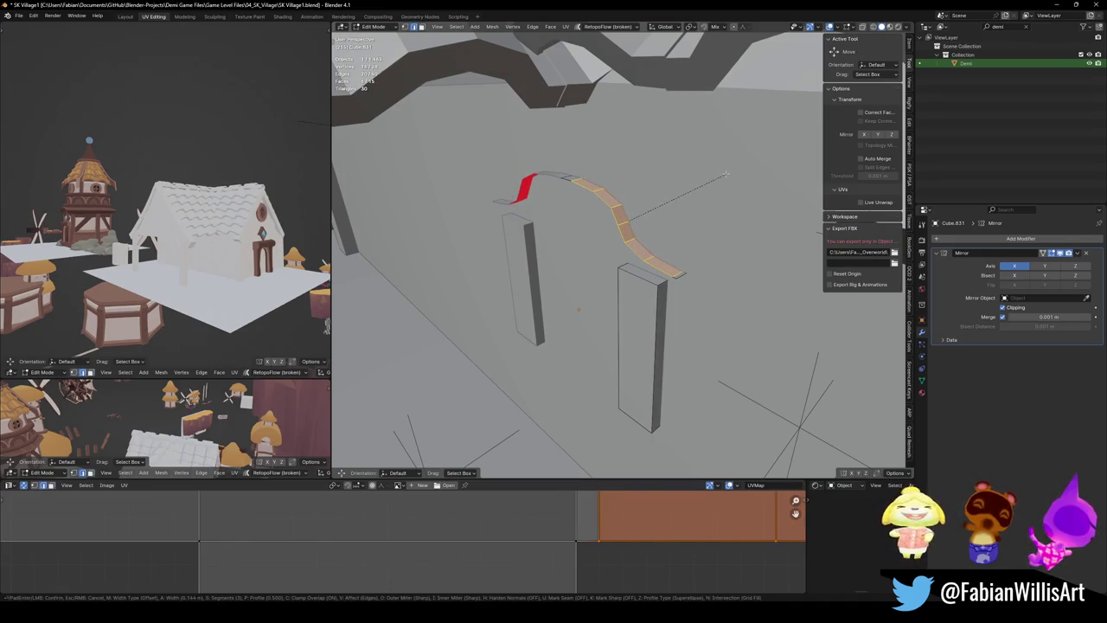
left_click(725, 175)
scroll(224, 252, "up", 5)
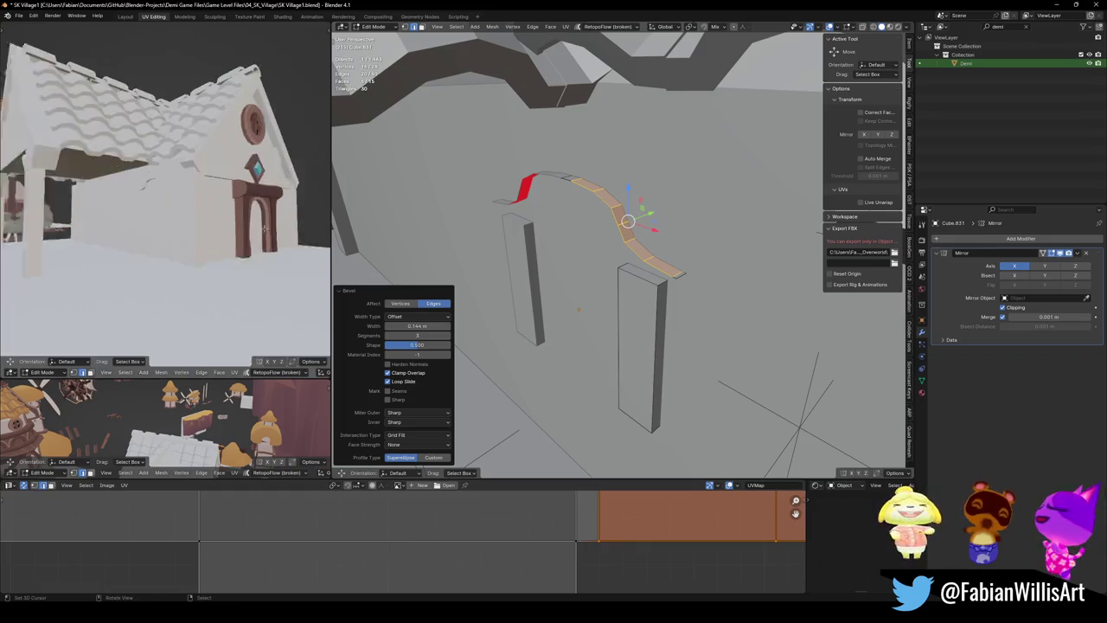
middle_click_drag(224, 252, 201, 226)
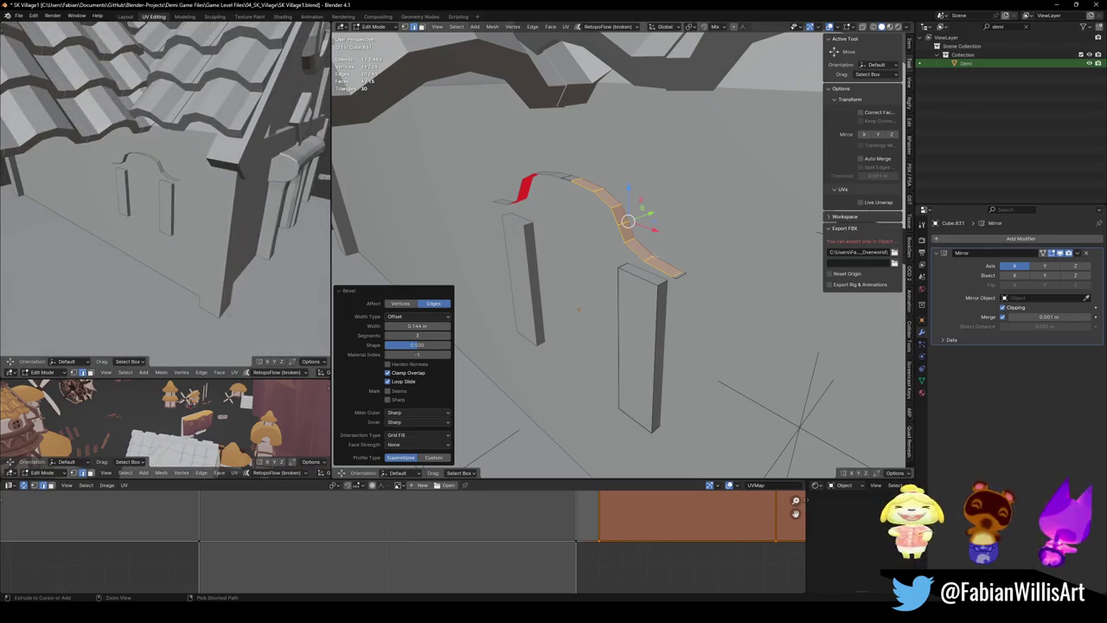
key("ctrl+z")
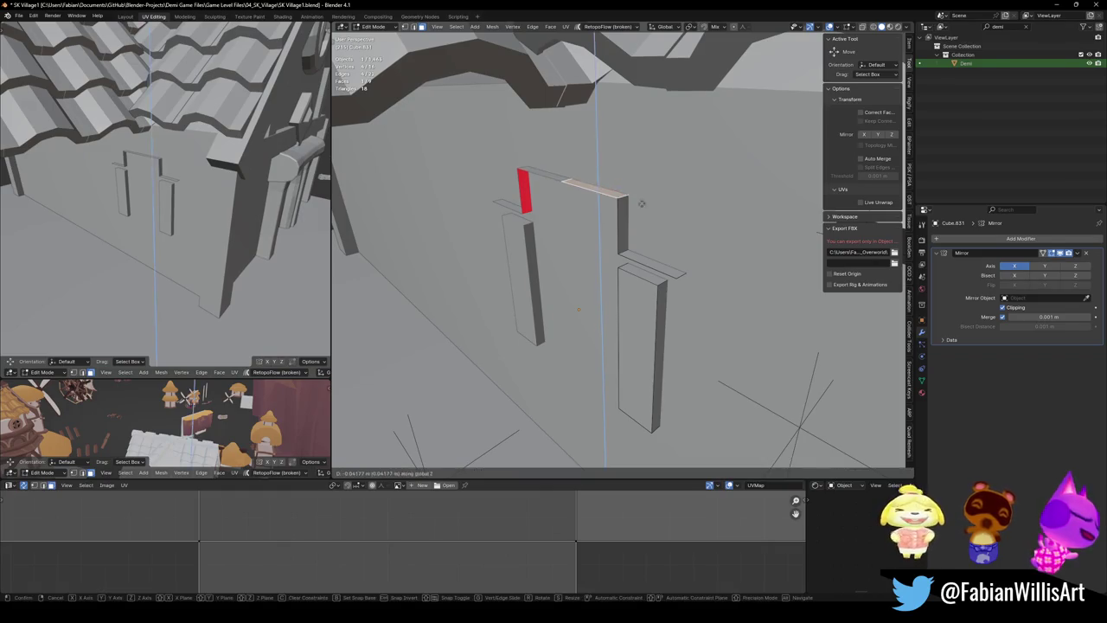
Try rounding the top corner again but cancel, keeping the corner square
key("alt+a")
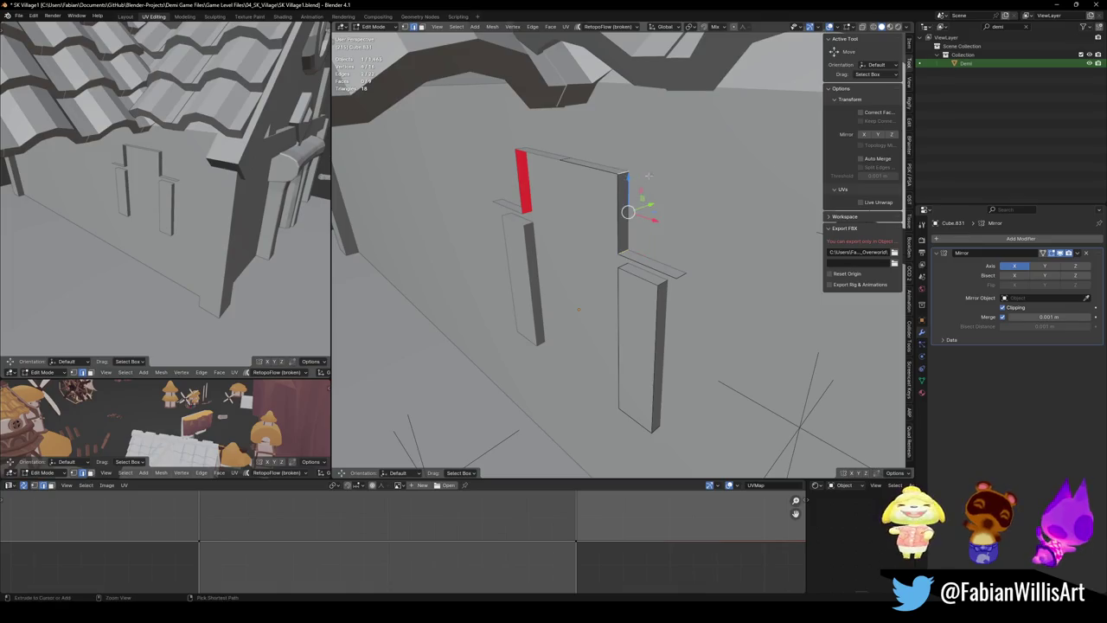
key("ctrl+b")
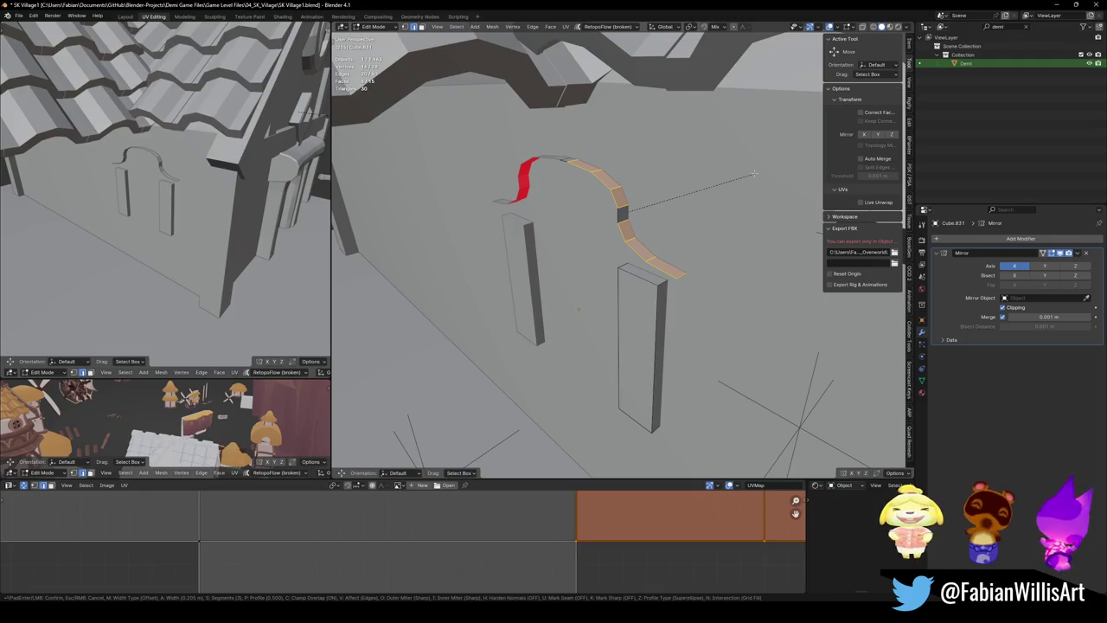
key("Escape")
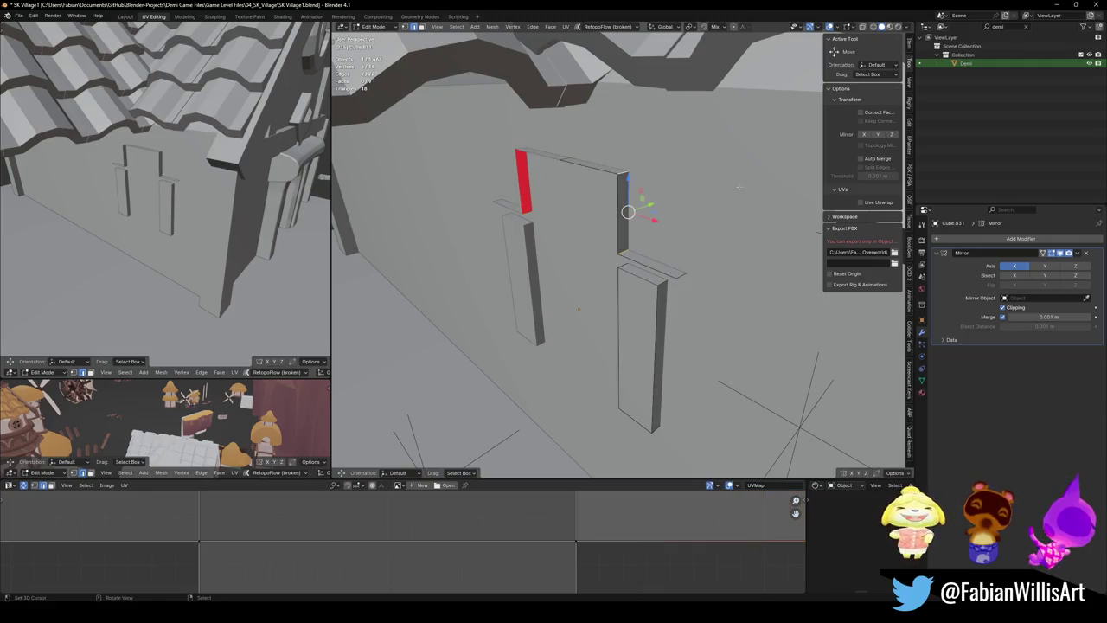
middle_click_drag(754, 173, 772, 258)
Tilt the small frame pieces, raise the right piece's end, and bevel the corner into an arch
key("r")
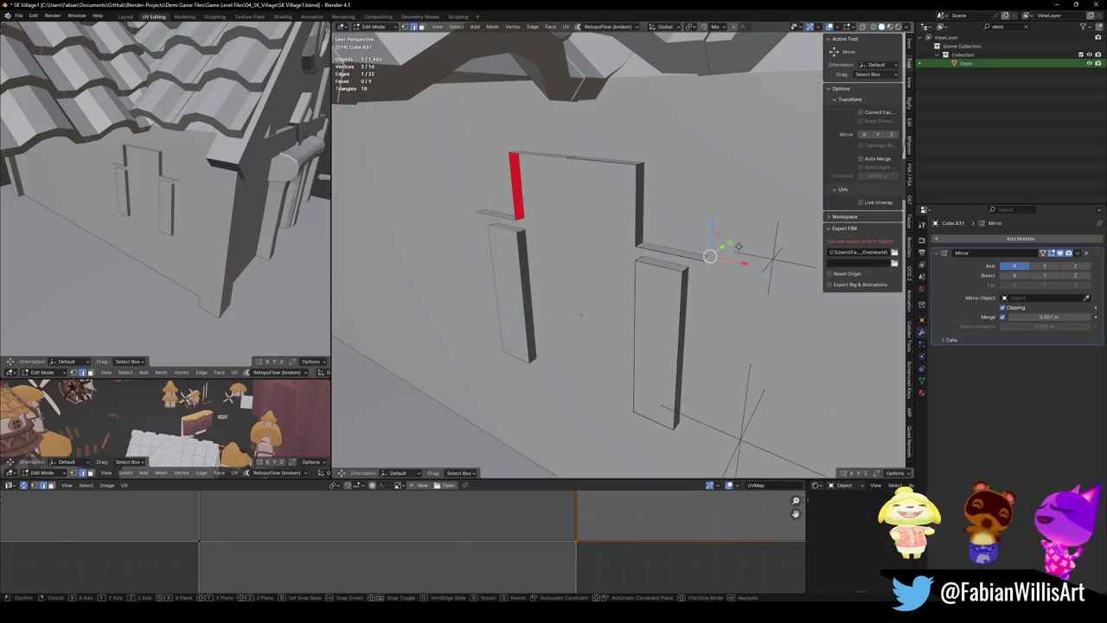
left_click(773, 257)
left_click(641, 246)
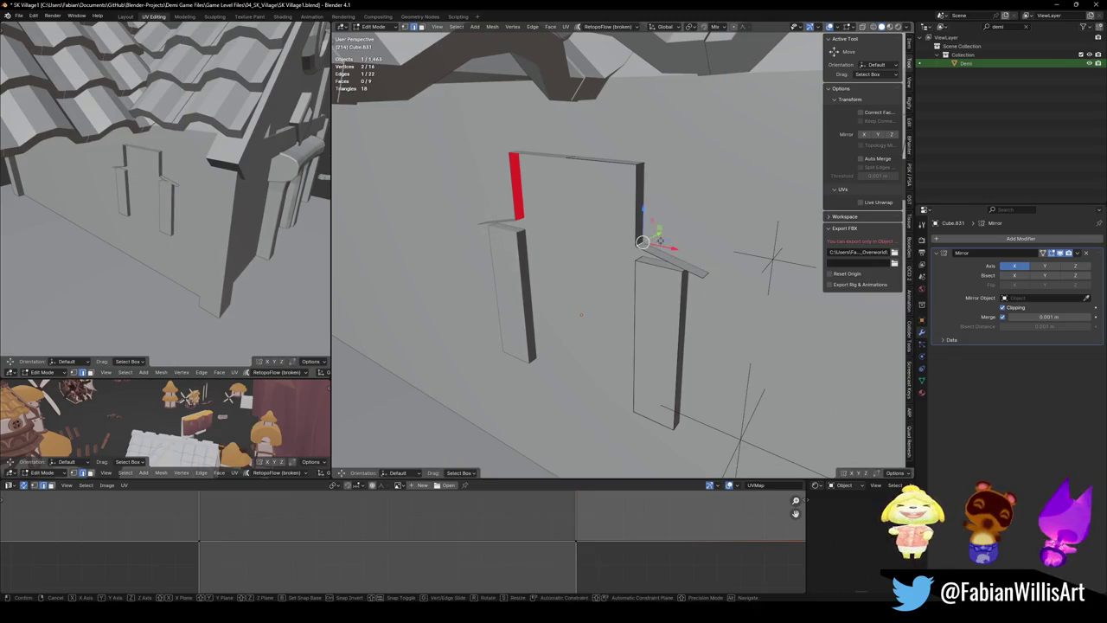
left_click_drag(642, 199, 640, 178)
key("ctrl+b")
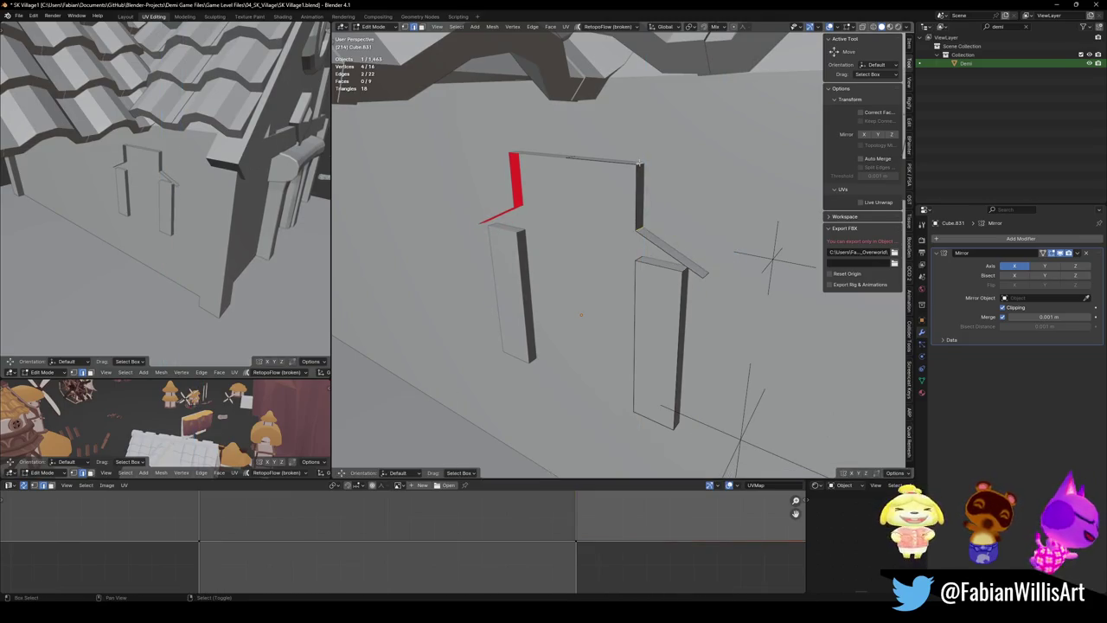
left_click(760, 182)
Select the arch strip, test a Solidify thickness of about 0.09 m, then undo it
key("alt+a")
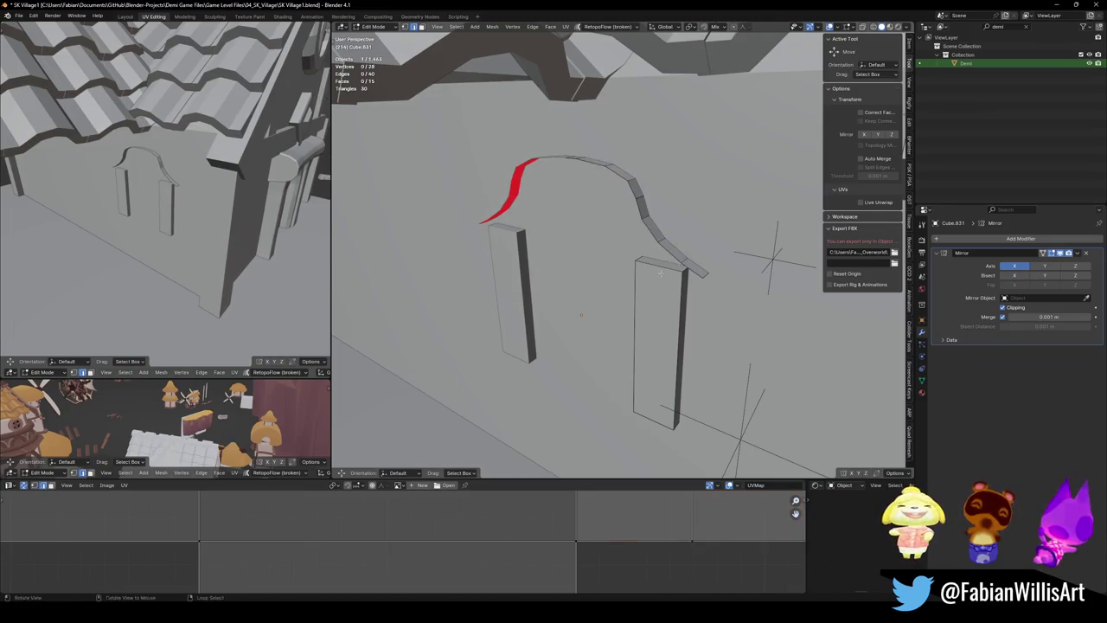
middle_click_drag(760, 181, 658, 268)
key("l")
key("alt+a")
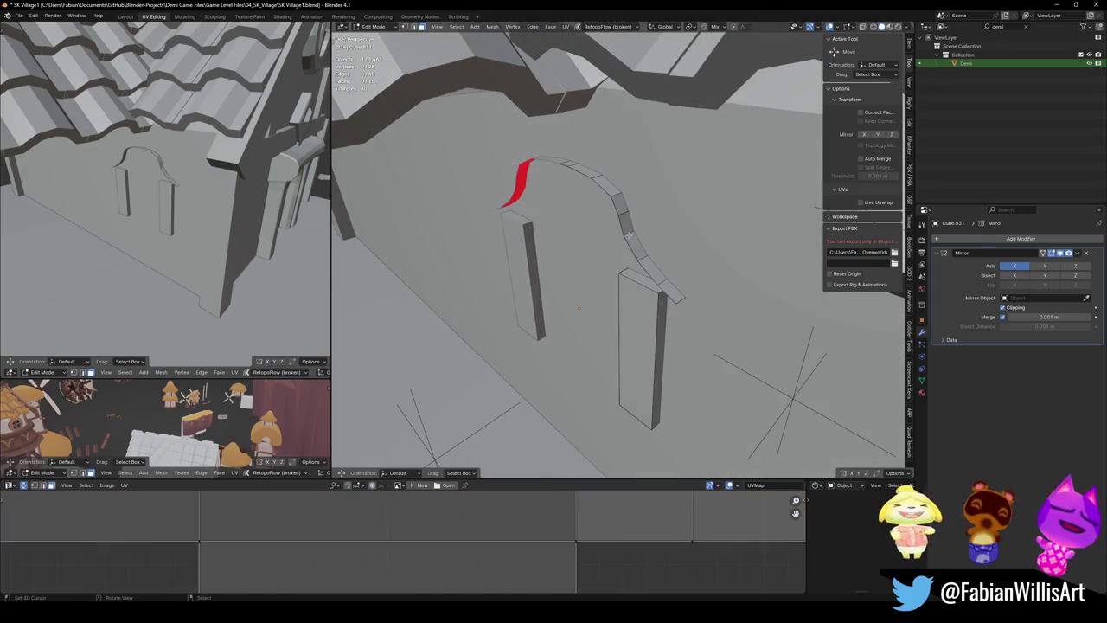
key("l")
right_click(624, 216)
left_click(623, 215)
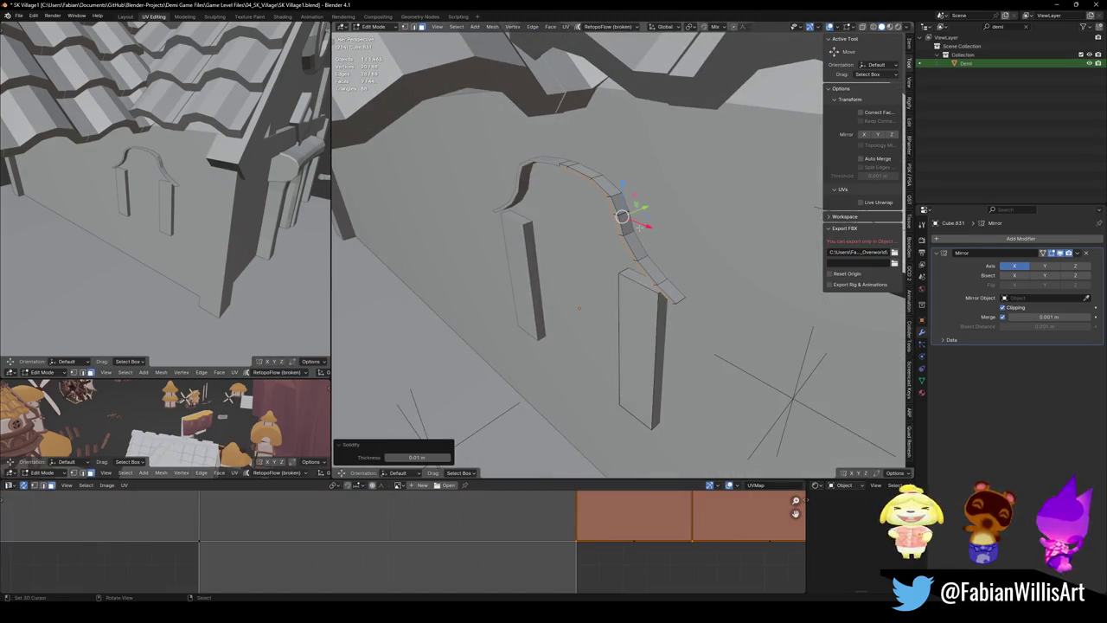
left_click_drag(411, 455, 484, 456)
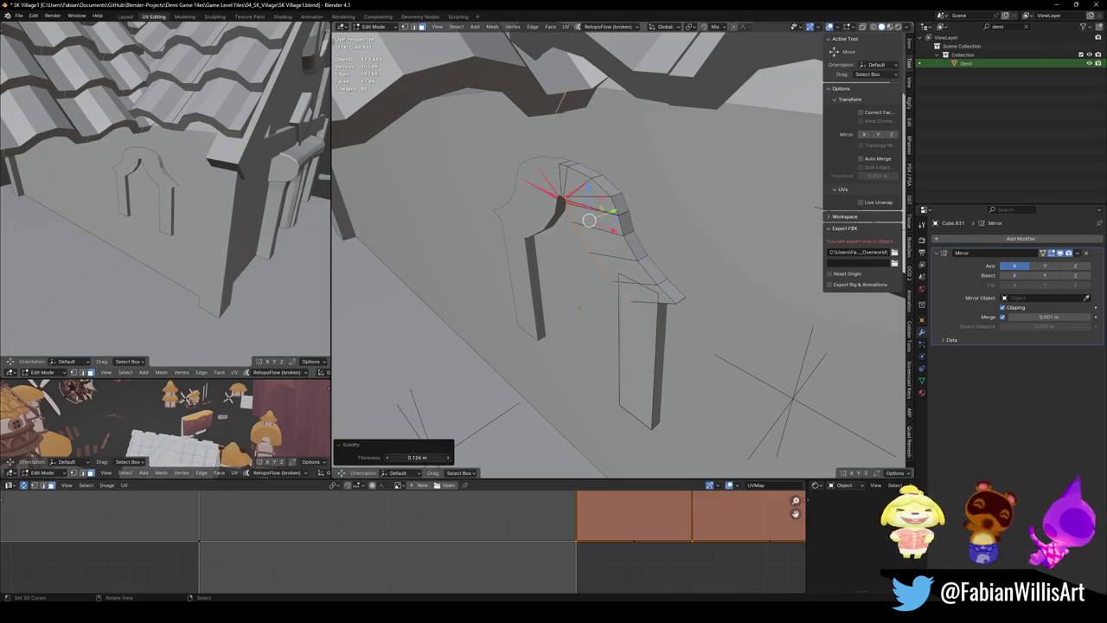
left_click_drag(597, 220, 599, 220)
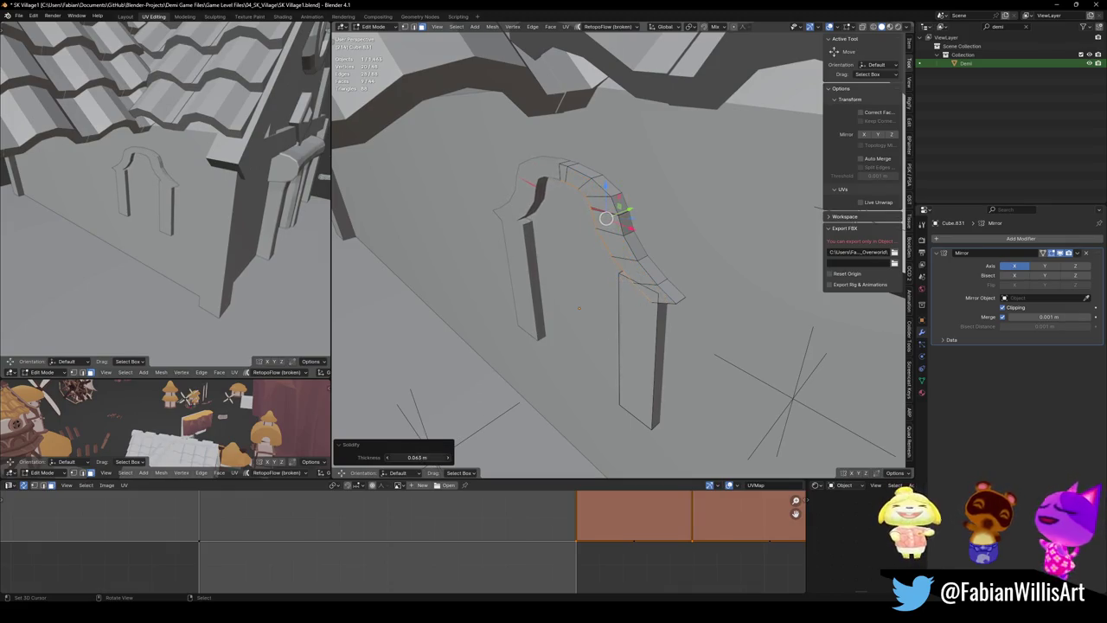
key("ctrl+z")
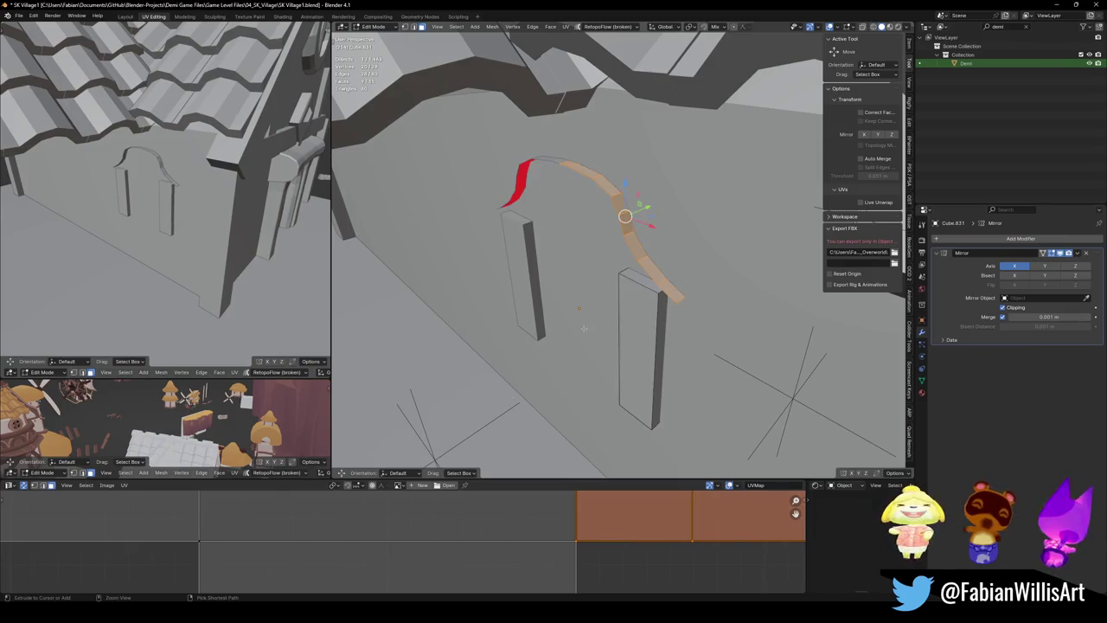
Merge the arch's overlapping vertices and test thickening its faces, then undo the thickening
key("a")
right_click(623, 223)
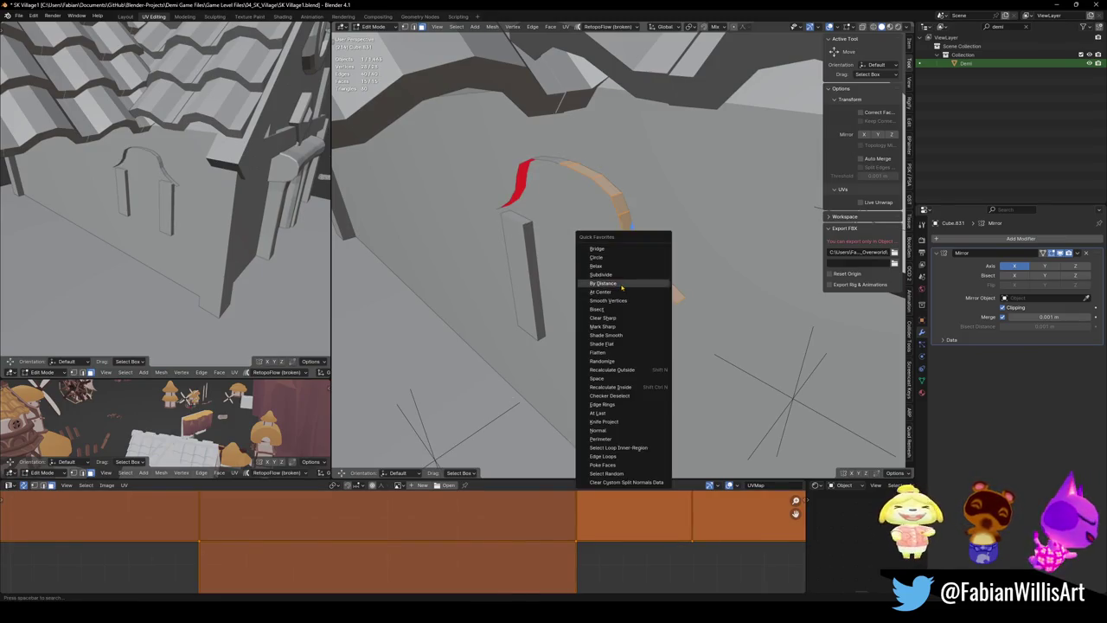
left_click(623, 289)
key("alt+a")
key("a")
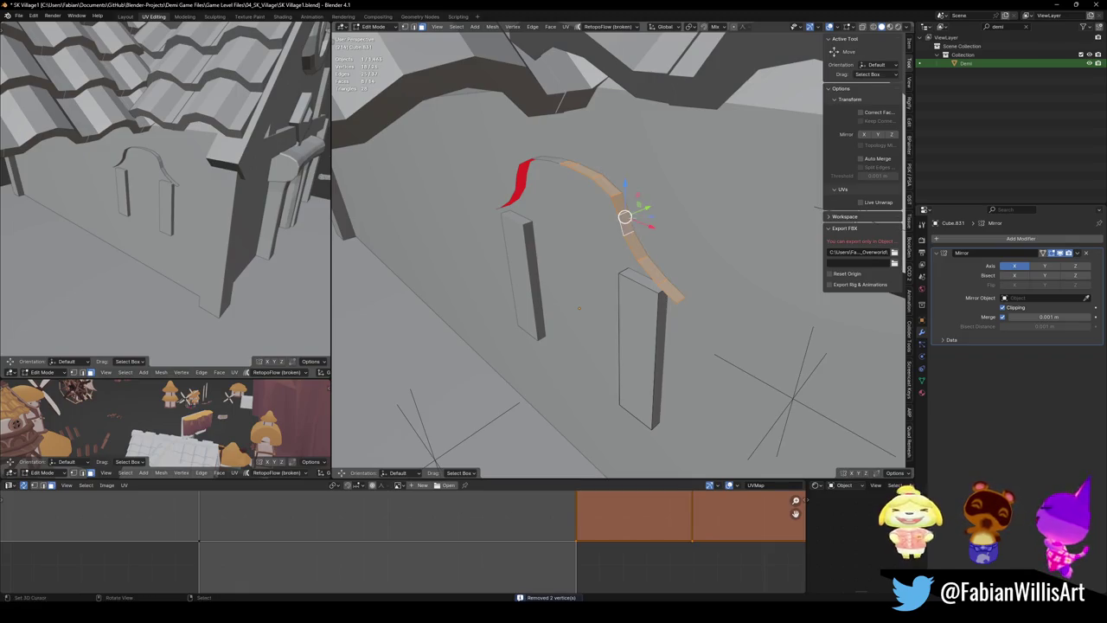
key("ctrl+f")
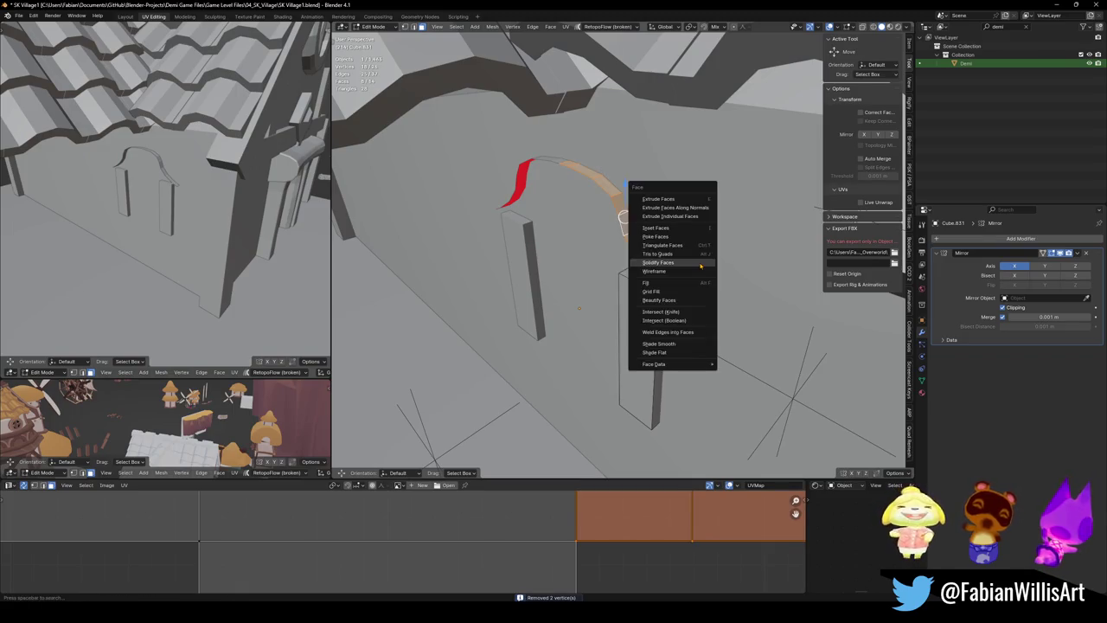
left_click(698, 265)
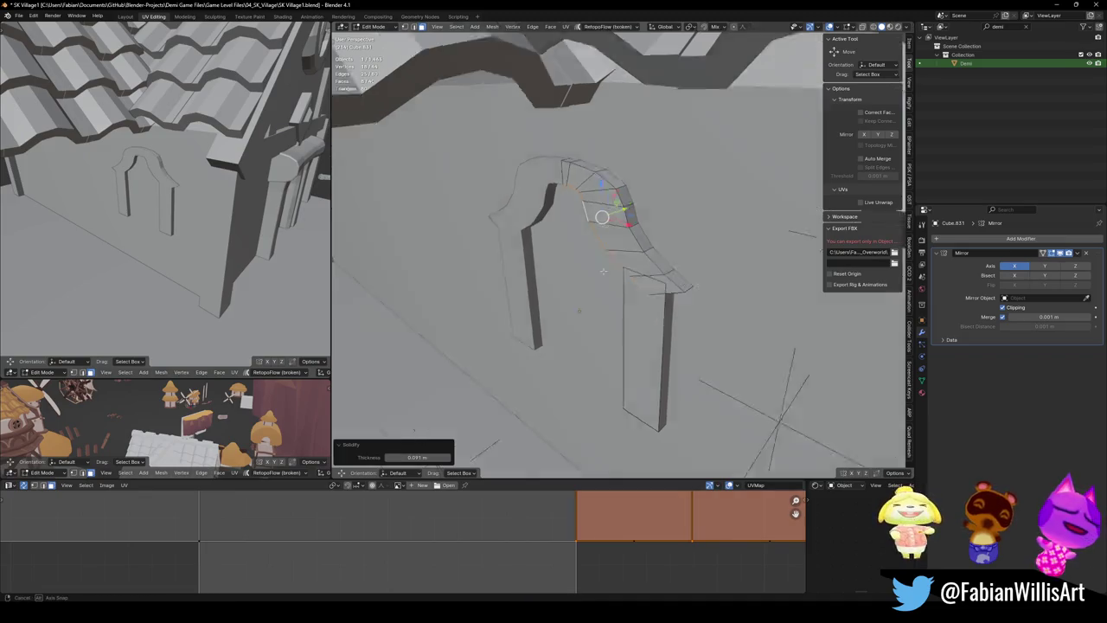
key("ctrl+z")
Extrude the arch edges straight up along Z into a strip
middle_click_drag(606, 260, 695, 238)
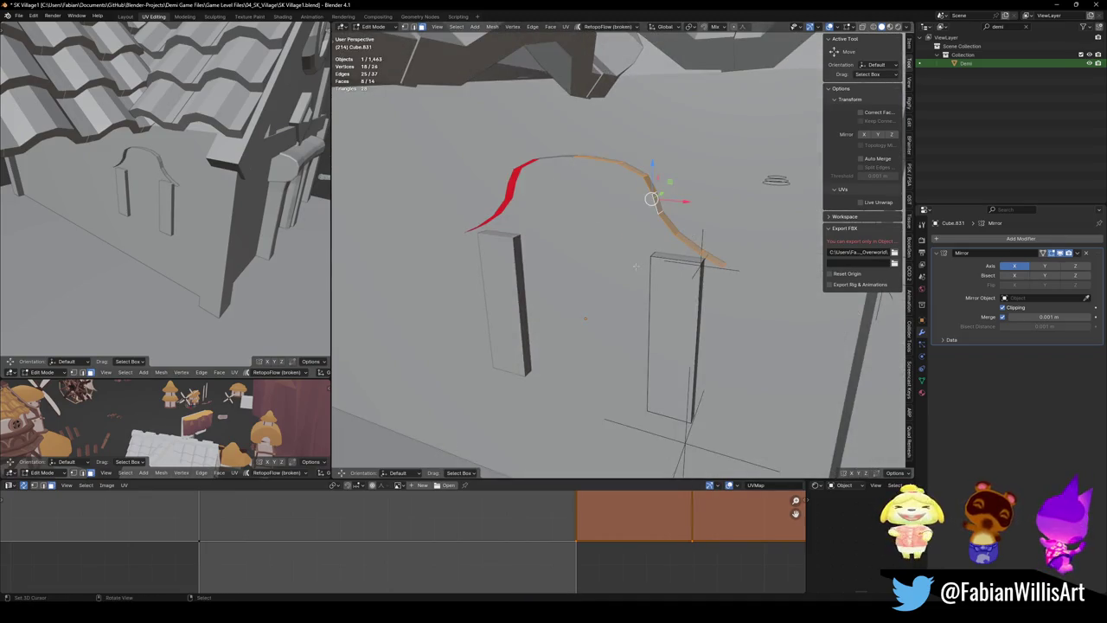
key("e")
key("z")
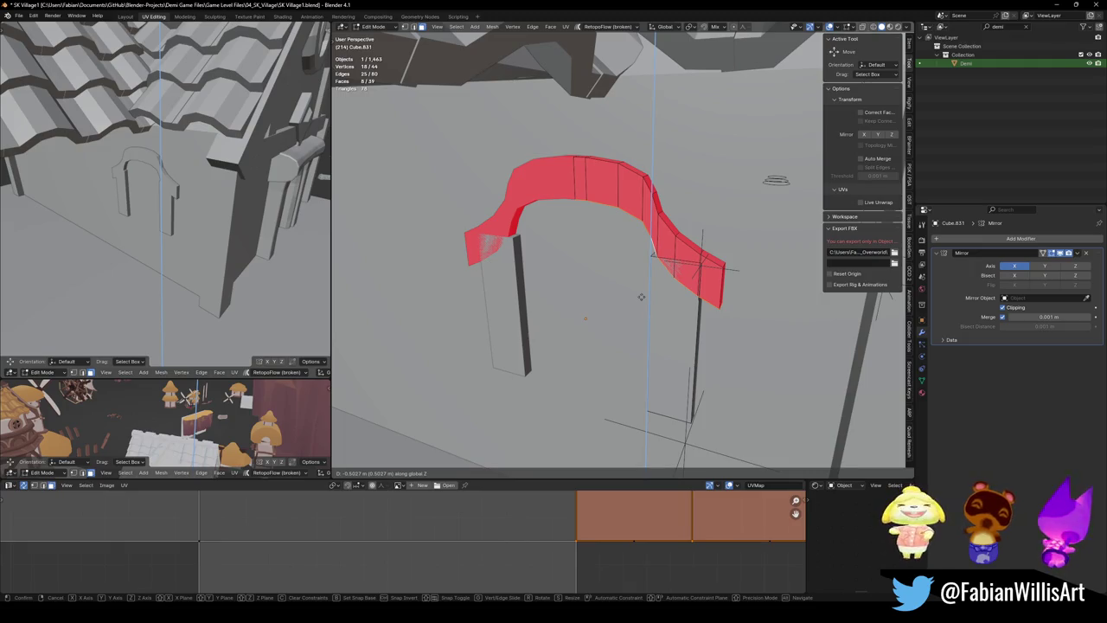
left_click(641, 297)
scroll(655, 259, "up", 4)
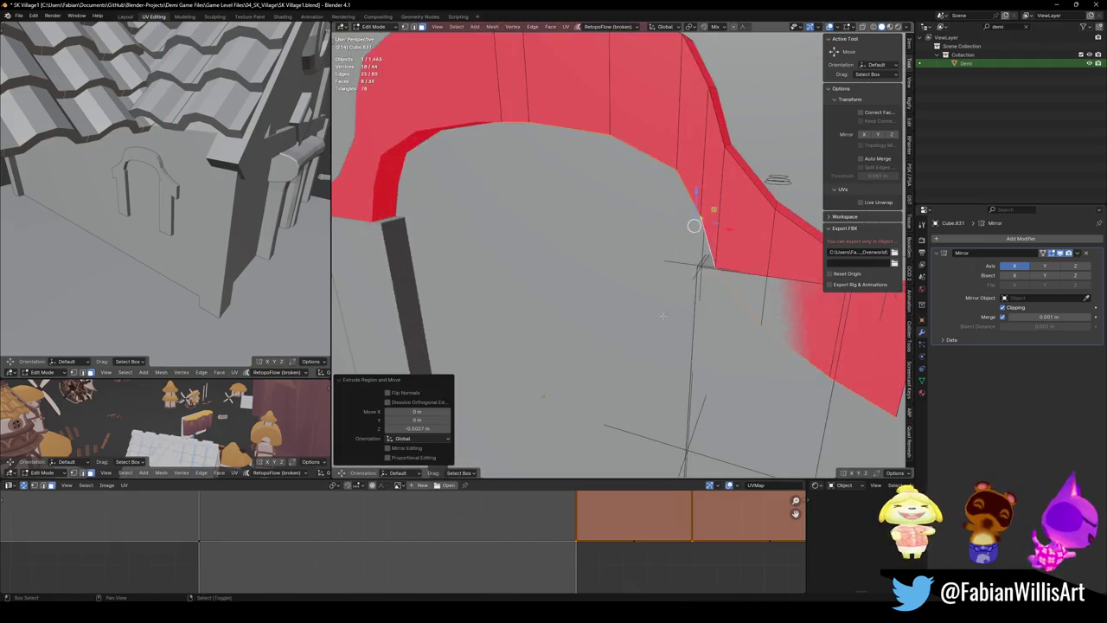
scroll(655, 259, "down", 3)
Select the connected arch strip and delete it, leaving only the two pillars
middle_click_drag(655, 259, 657, 275)
key("alt+a")
key("l")
key("x")
left_click(667, 262)
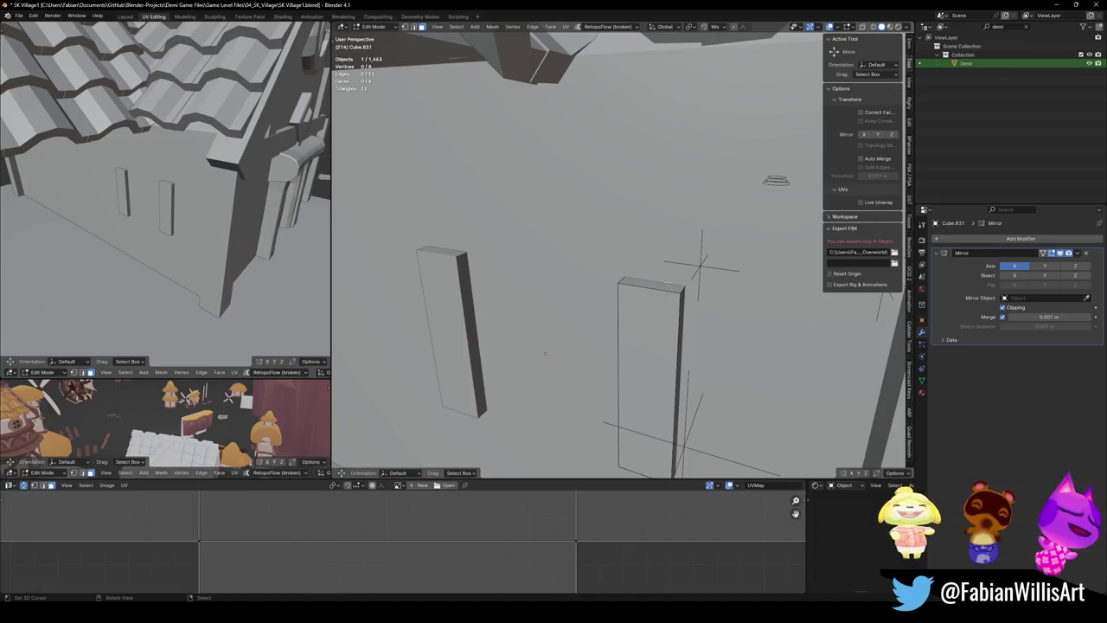
Duplicate the pillar box 1.2957 m upward and rotate it 90° on Y into a plank
key("l")
key("shift+d")
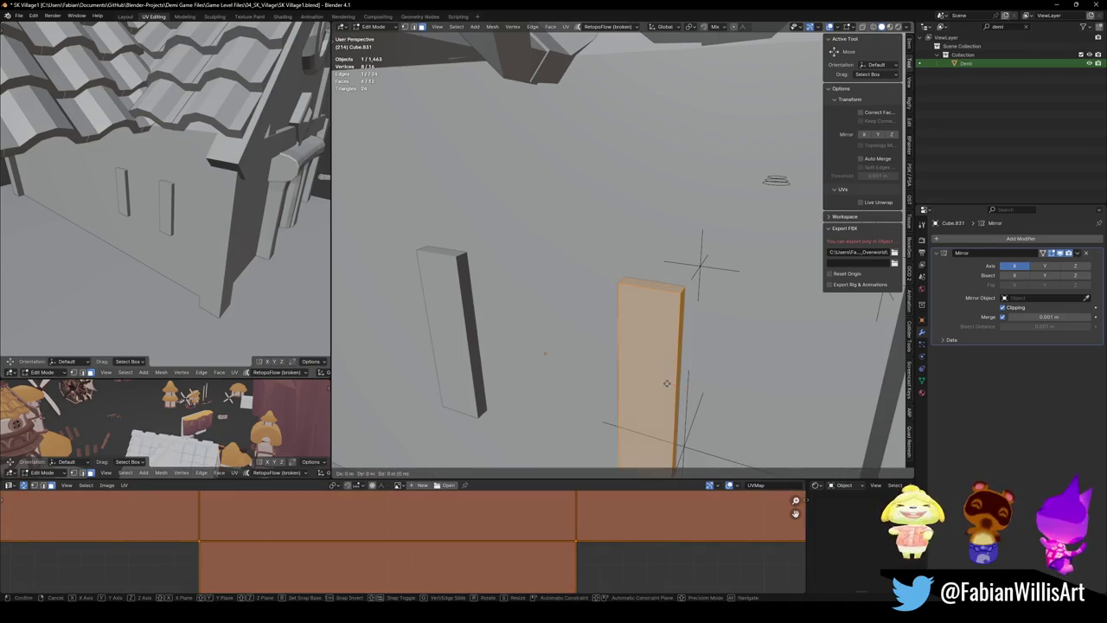
key("z")
left_click(715, 303)
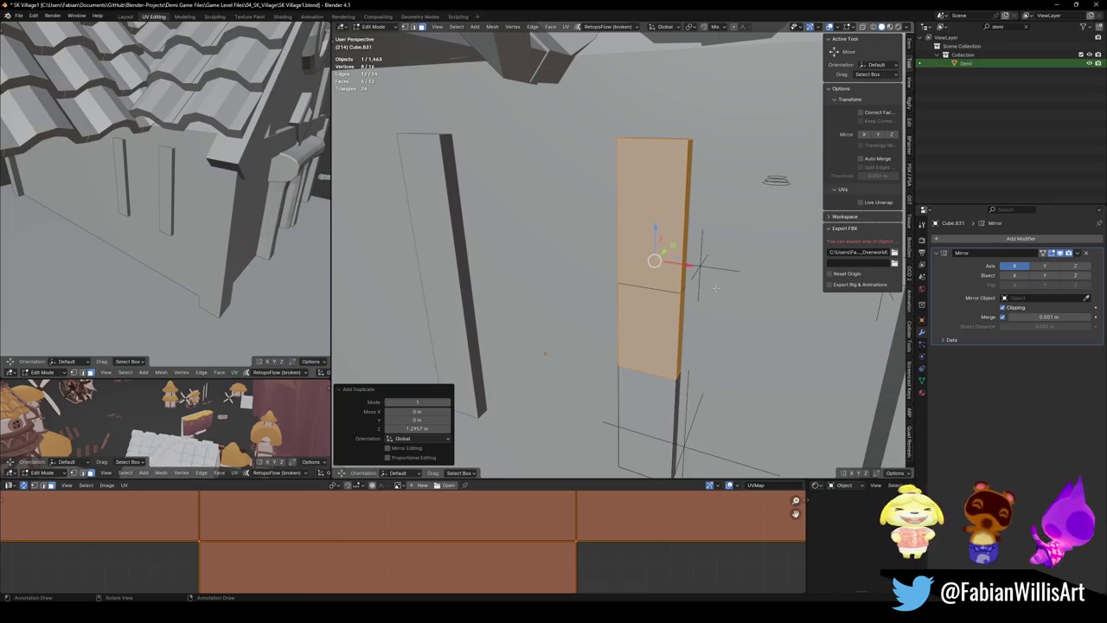
type("ry")
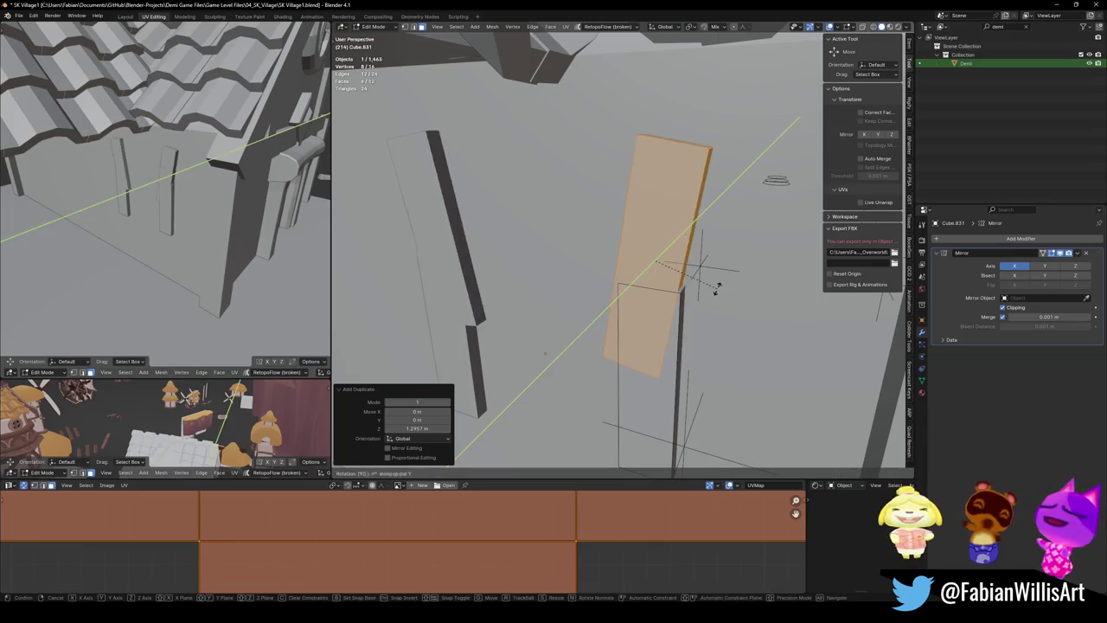
type("90")
key("Return")
Move the plank along X and then Z into place above the uprights
key("g")
key("x")
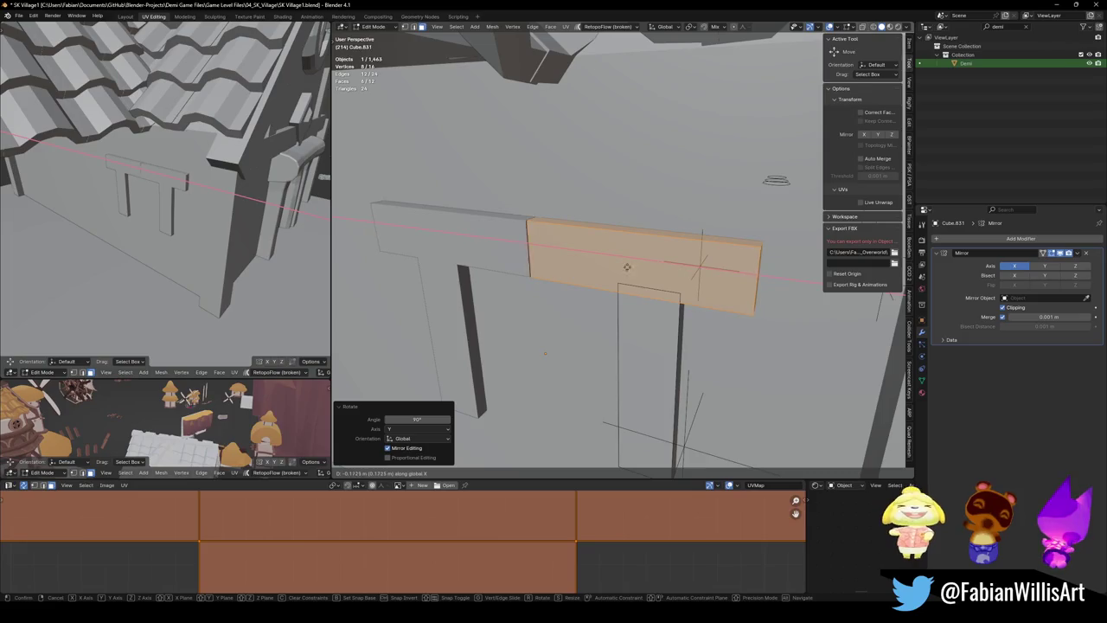
left_click(631, 258)
key("g")
key("z")
left_click(642, 244)
key("alt+a")
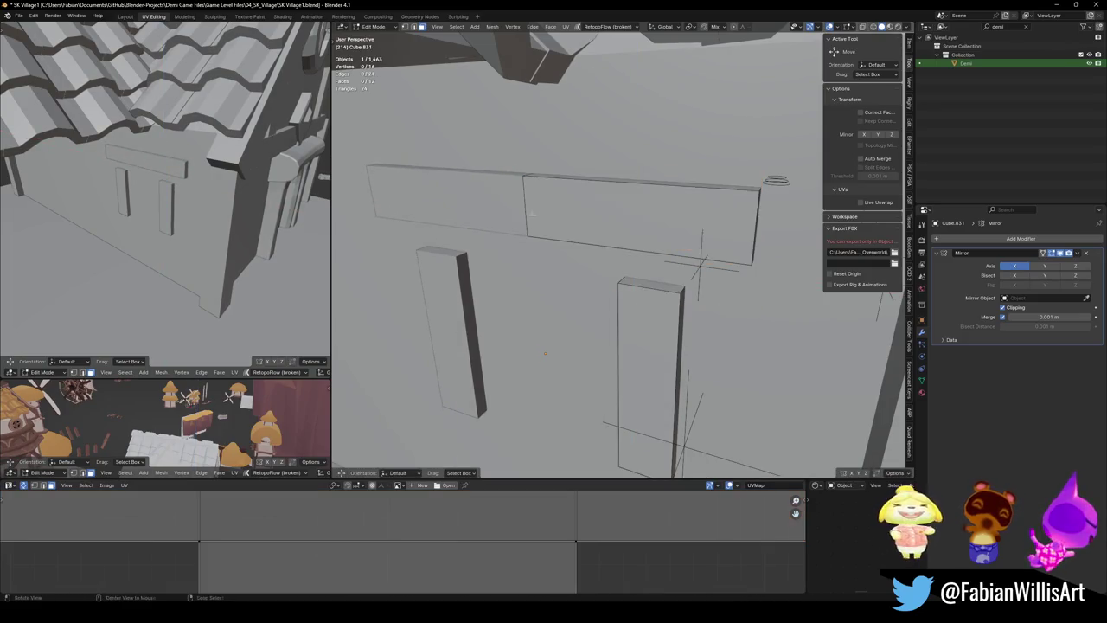
In X-ray view, delete the plank's end face and shift the selected part along X
key("alt+z")
left_click(535, 200)
key("x")
left_click(554, 219)
key("alt+z")
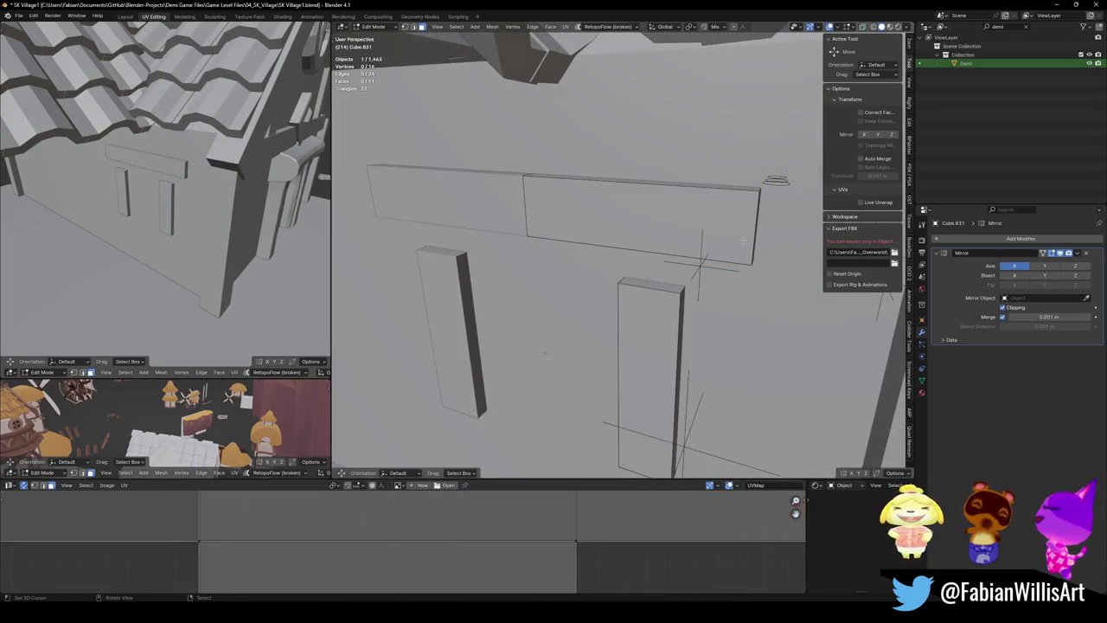
middle_click_drag(555, 219, 606, 259)
middle_click_drag(688, 238, 715, 215)
key("alt+z")
key("g")
key("x")
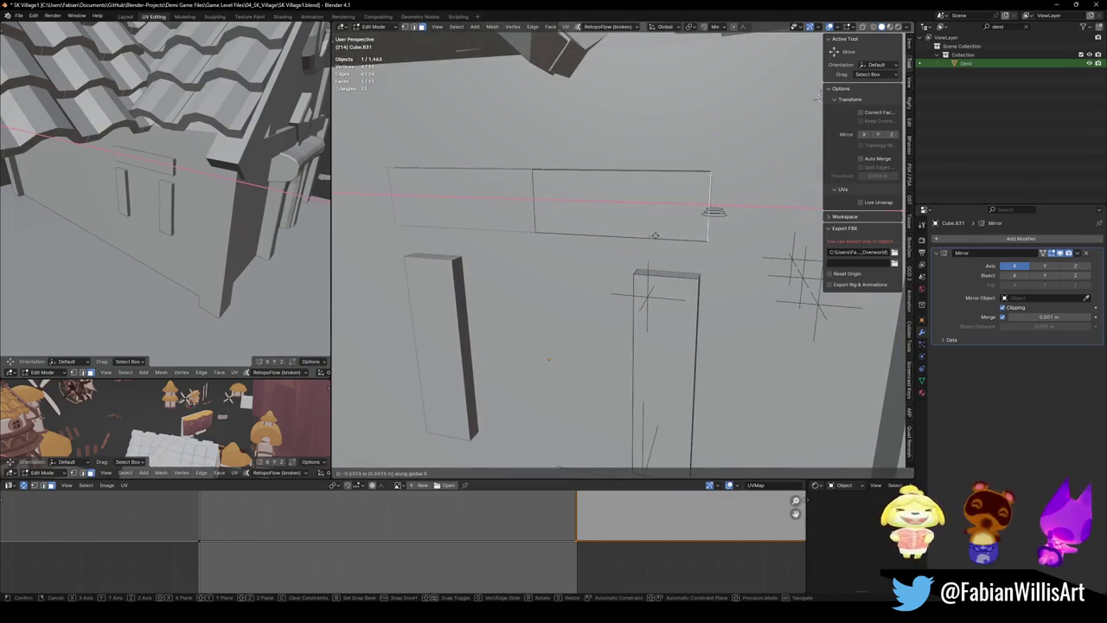
left_click(632, 229)
Add a loop cut across the plank, then clear the selection
key("ctrl+r")
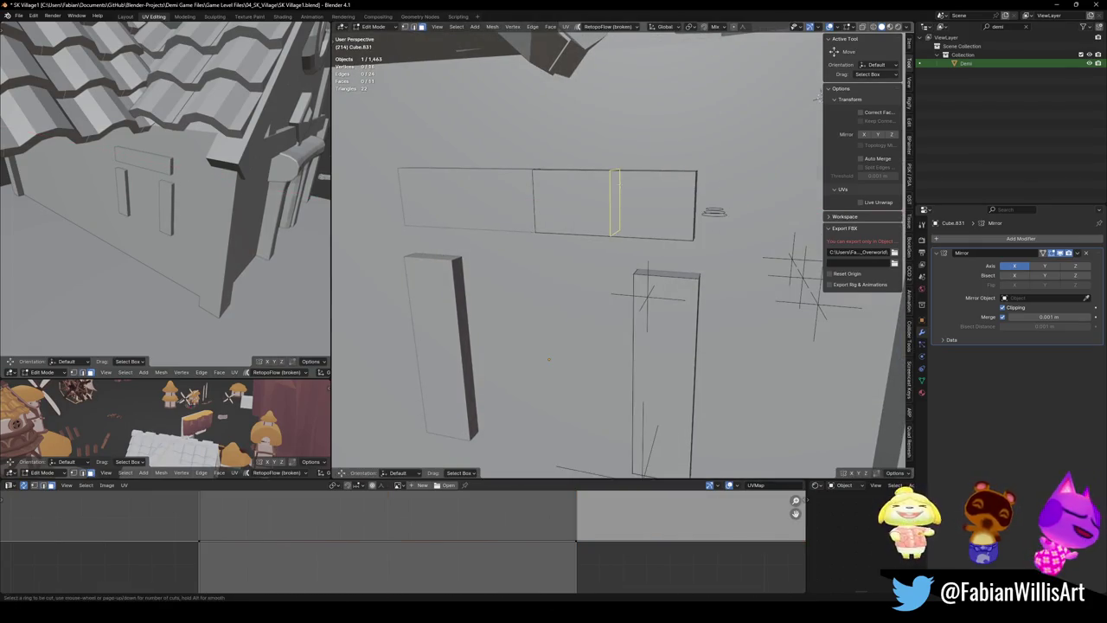
left_click(616, 212)
left_click(636, 223)
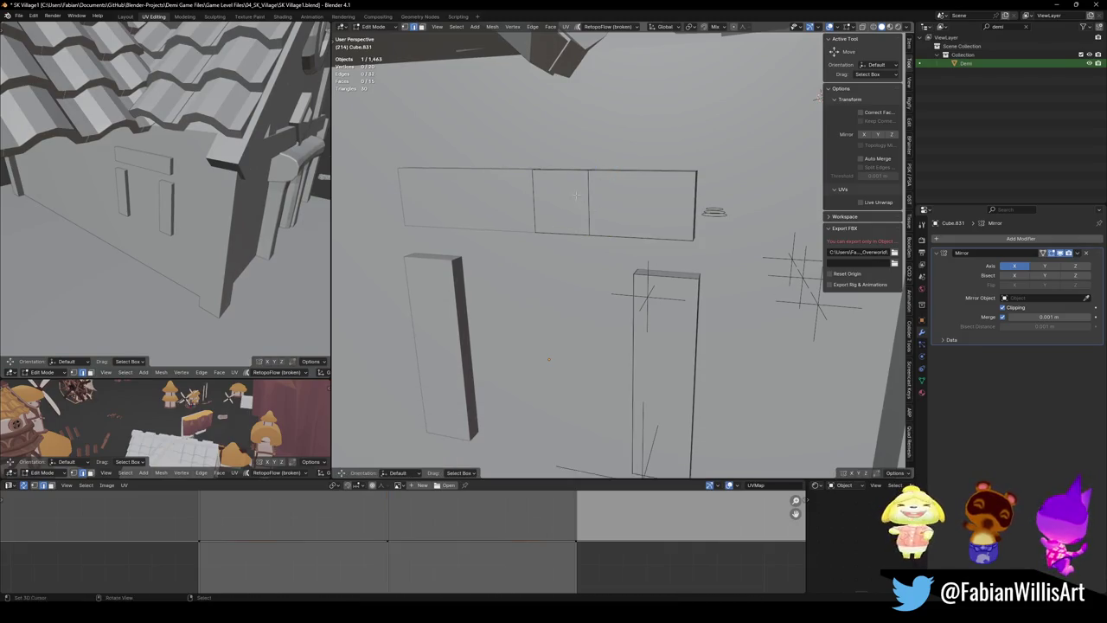
left_click(569, 199)
key("alt+a")
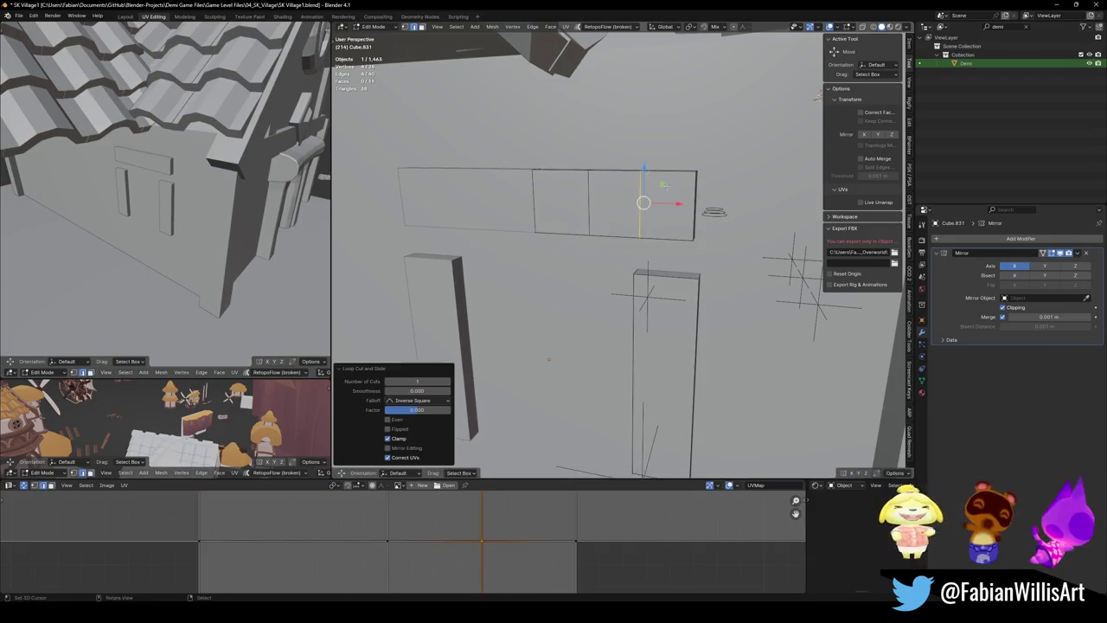
Extend the panel's end face outward along X and drop it down along Z
middle_click_drag(714, 211, 644, 227)
key("alt+z")
left_click(643, 229)
key("g")
key("x")
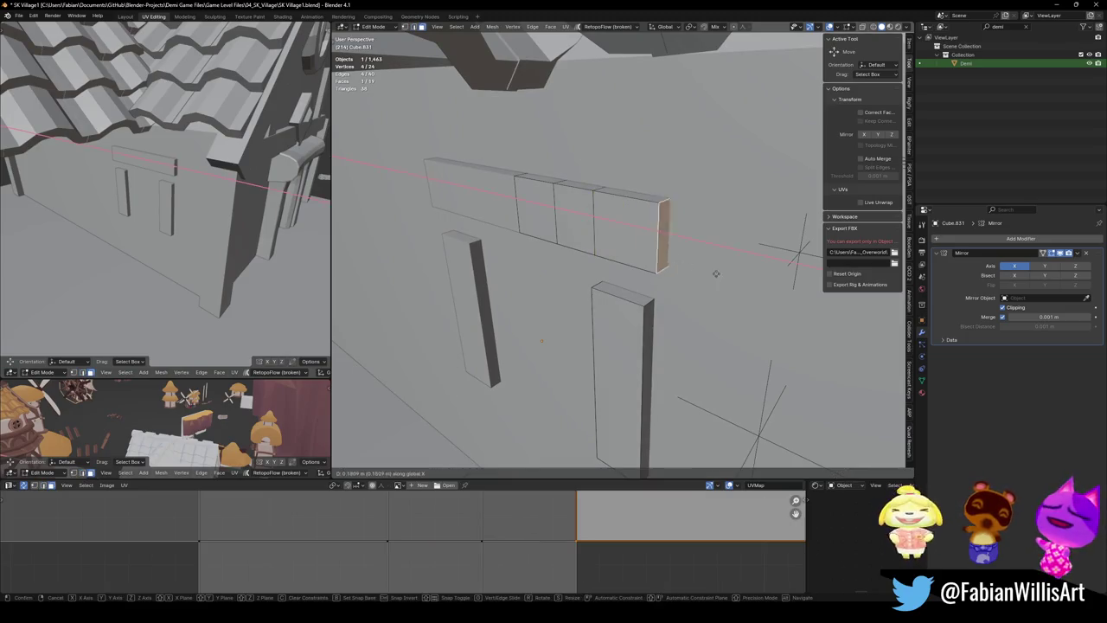
left_click(701, 239)
middle_click_drag(710, 239, 726, 234)
key("z")
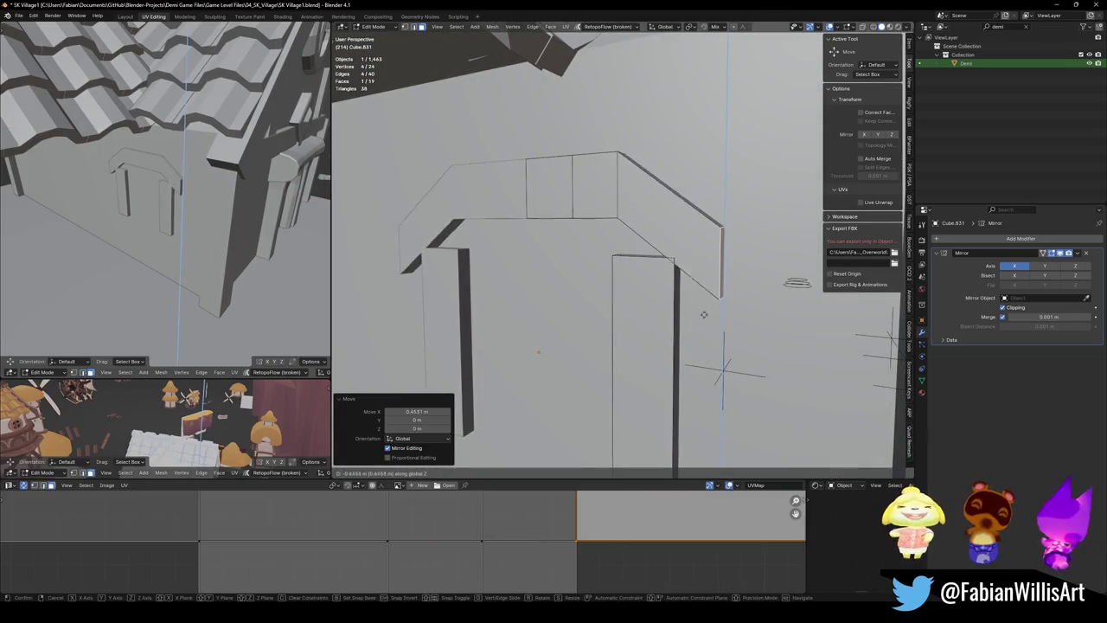
right_click(709, 300)
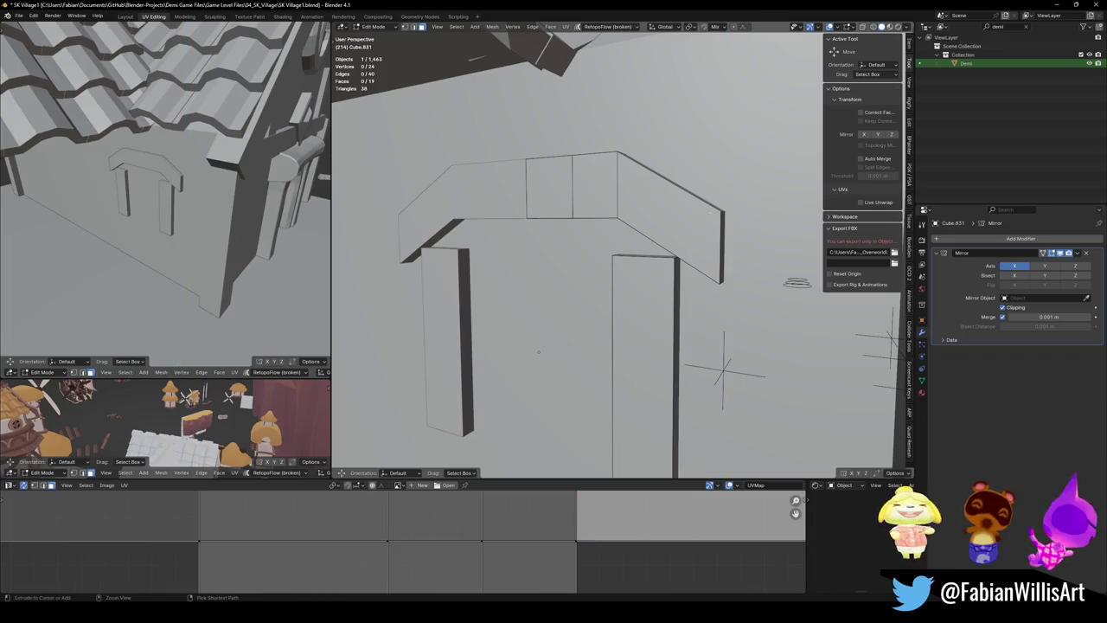
Add a loop cut across the panel and move it vertically
key("ctrl+r")
left_click(702, 246)
key("g")
key("z")
left_click(702, 247)
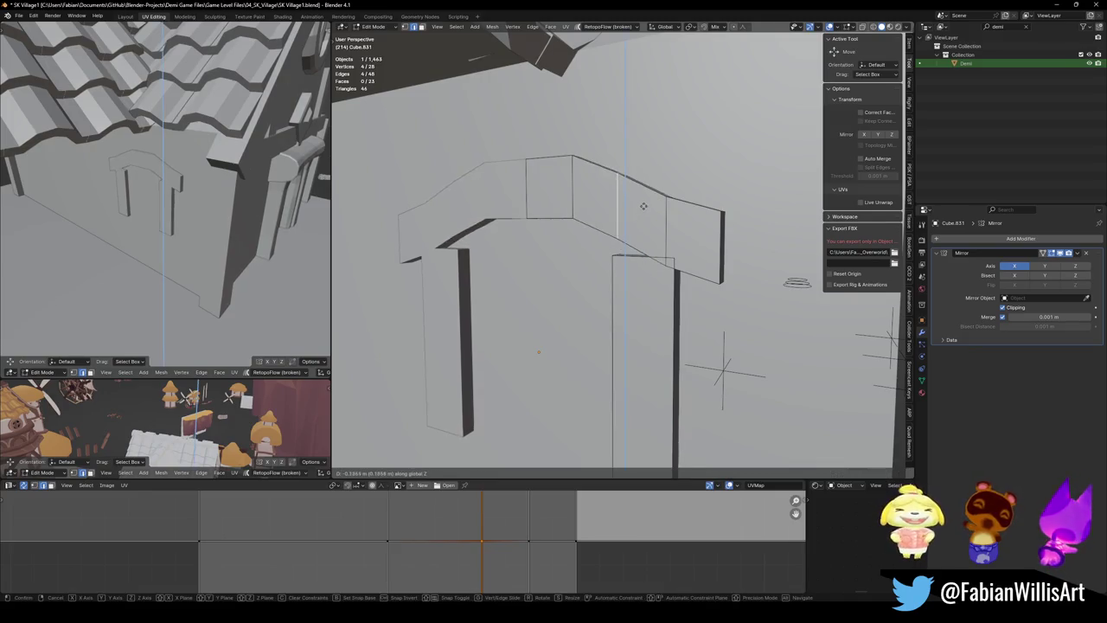
Raise the middle section and the peak edge loop upward to form the arch's point
left_click(644, 205)
left_click(560, 183, "alt")
key("g")
key("z")
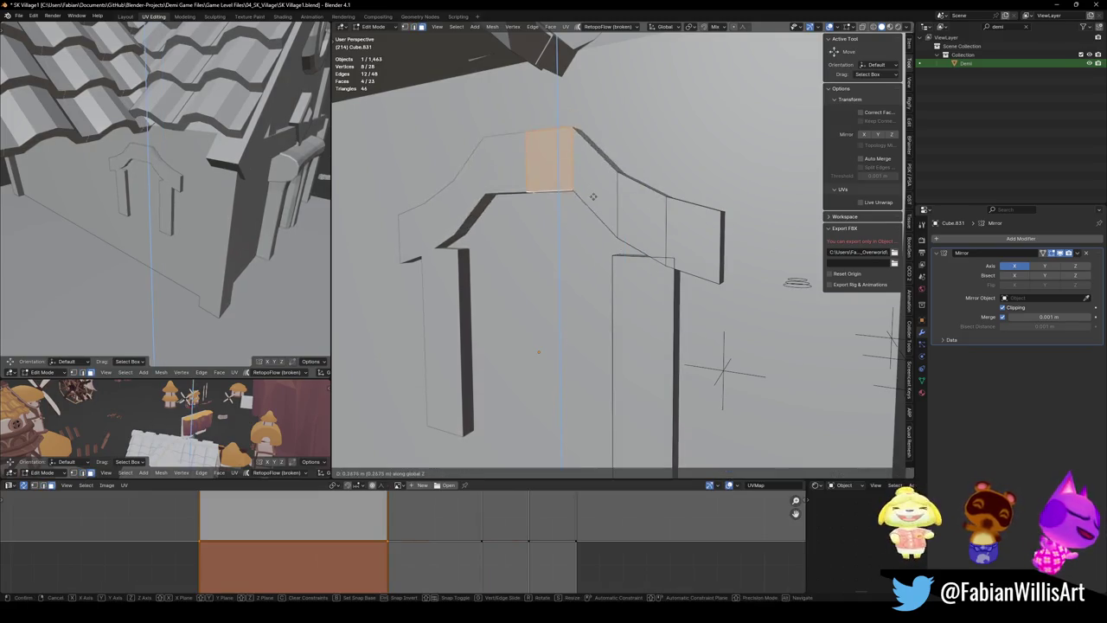
left_click(591, 205)
key("alt+a")
left_click(525, 176, "alt")
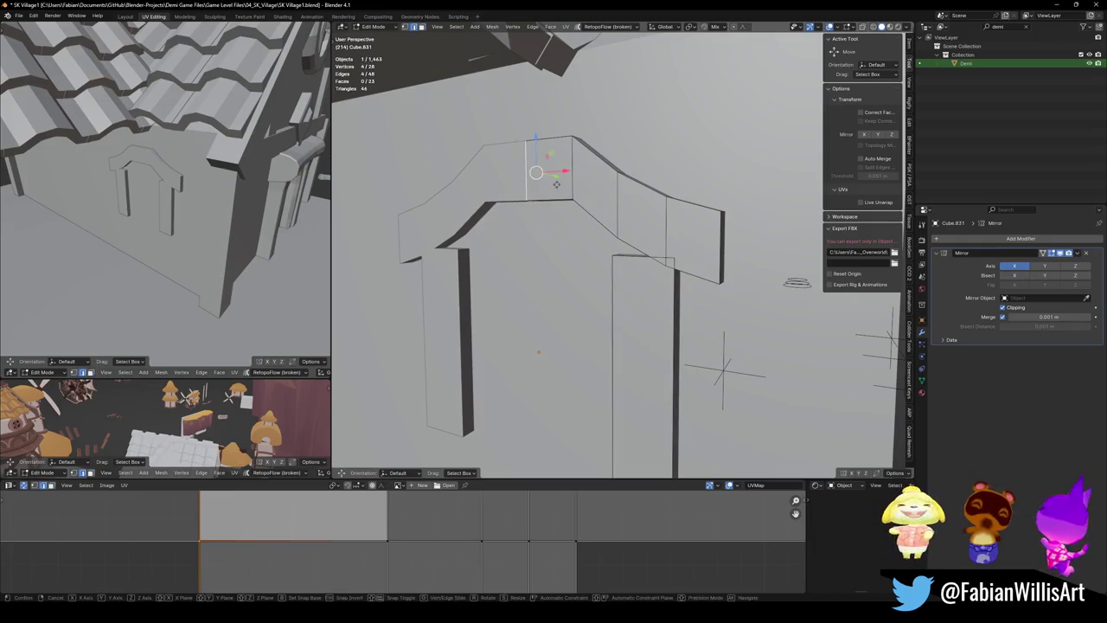
key("g")
key("z")
left_click(558, 177)
key("alt+a")
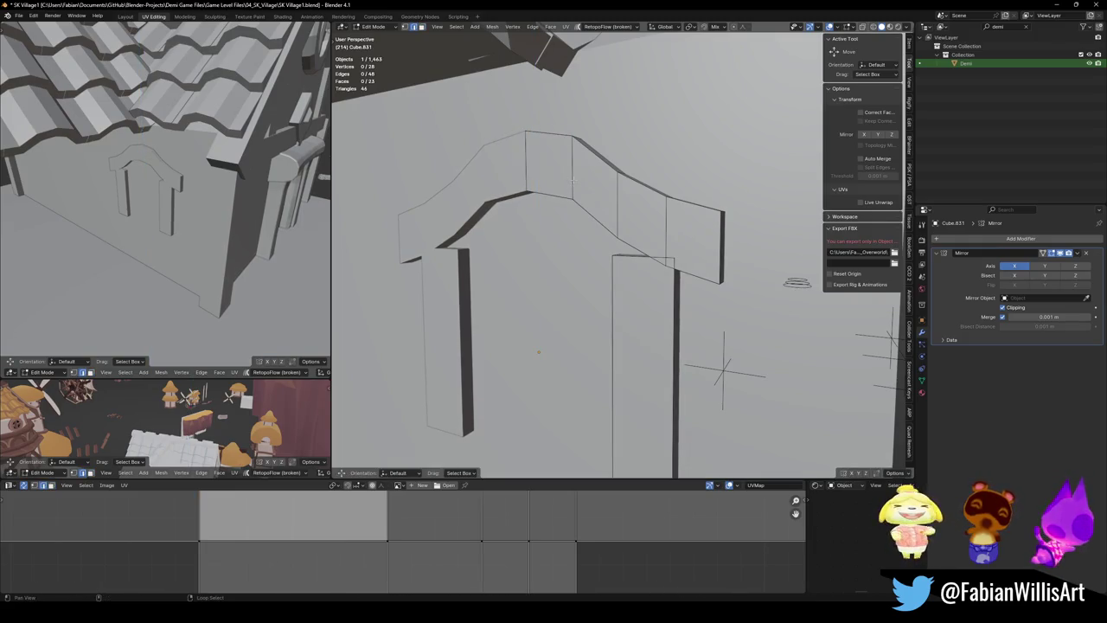
Shift the selected arch edge sideways along X
middle_click_drag(597, 195, 648, 210)
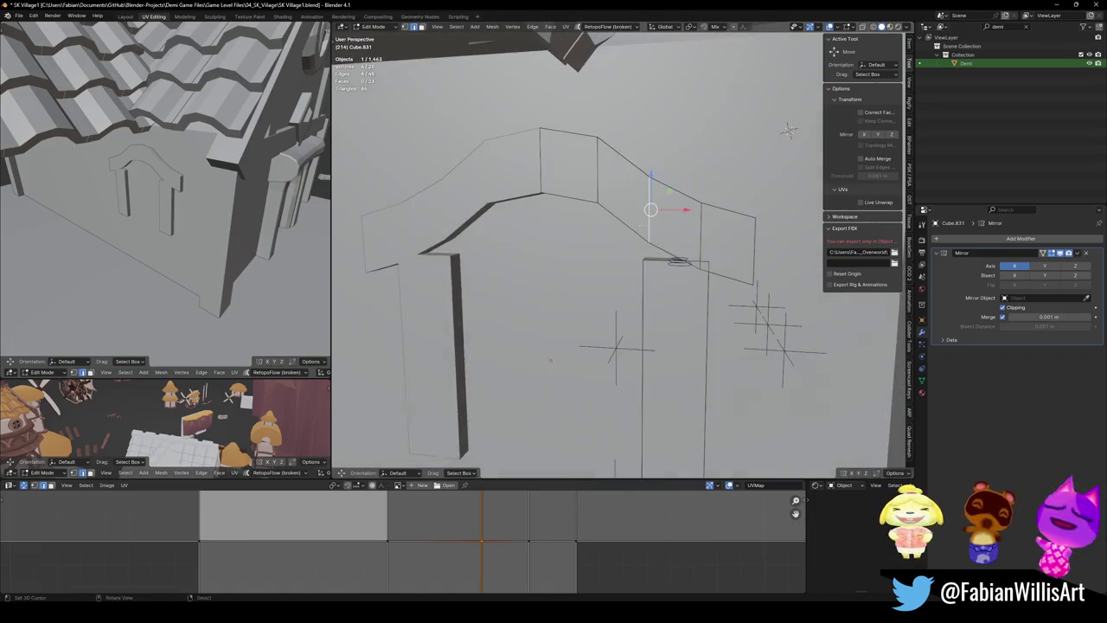
key("g")
key("x")
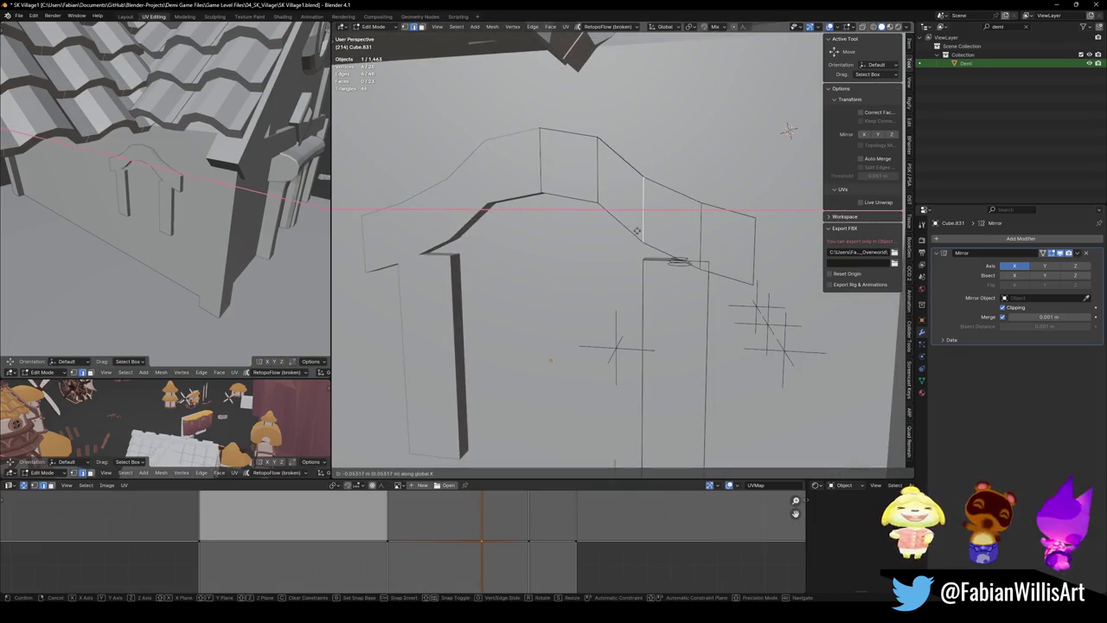
left_click(641, 230)
Cut a new loop across the right slope, raise it, and edge-slide two edges into a segmented curve
key("ctrl+r")
left_click(644, 230)
right_click(646, 230)
key("z")
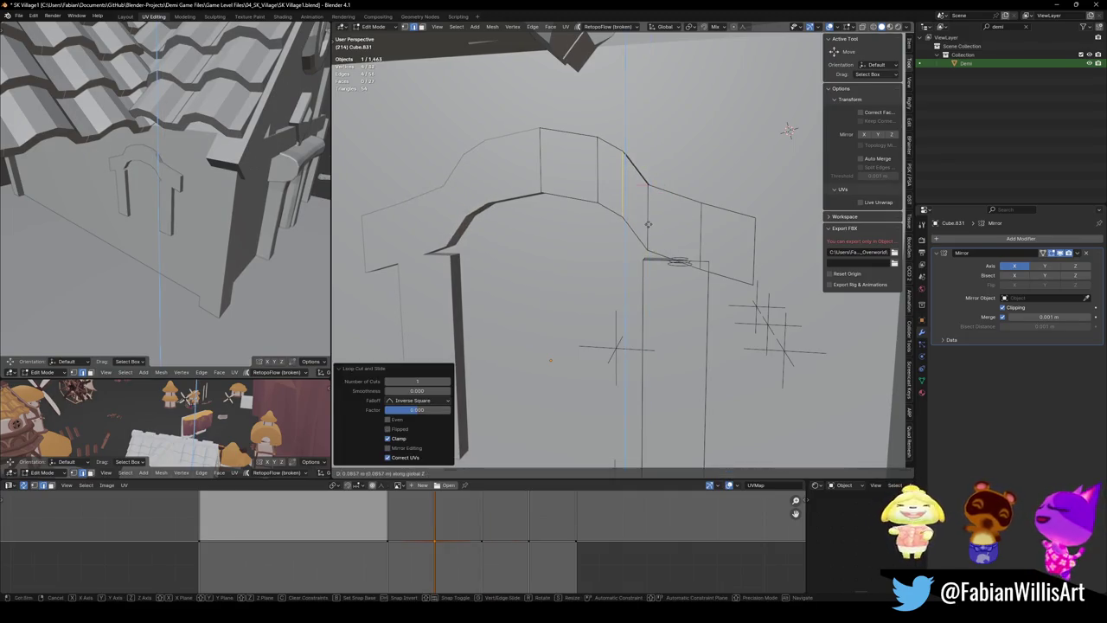
left_click(666, 212)
key("g")
key("g")
left_click(625, 199)
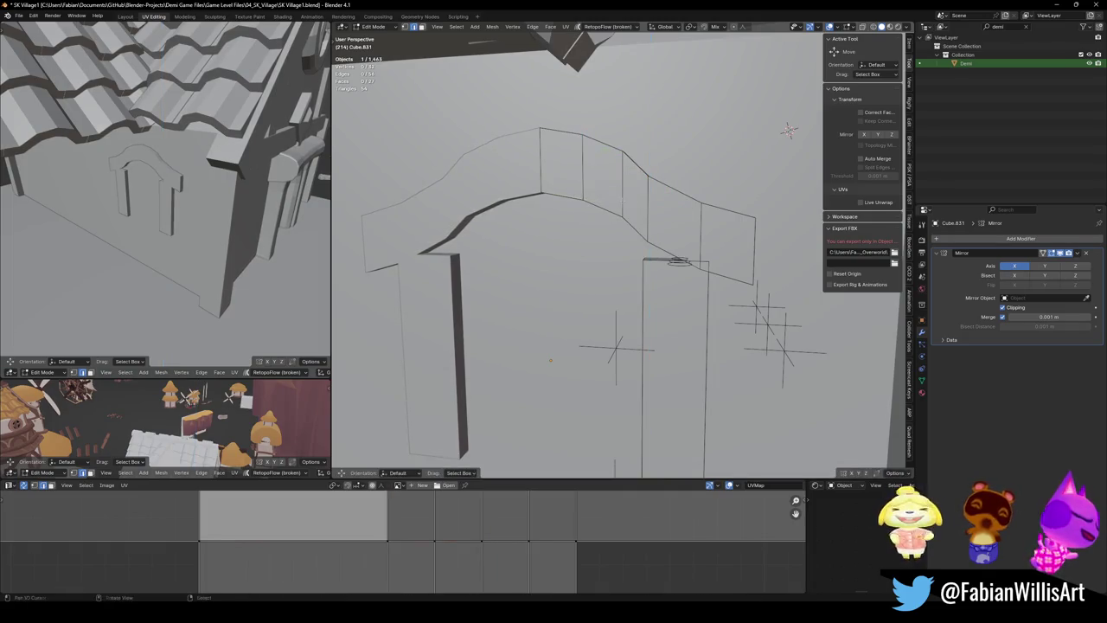
key("g")
key("g")
left_click(641, 210)
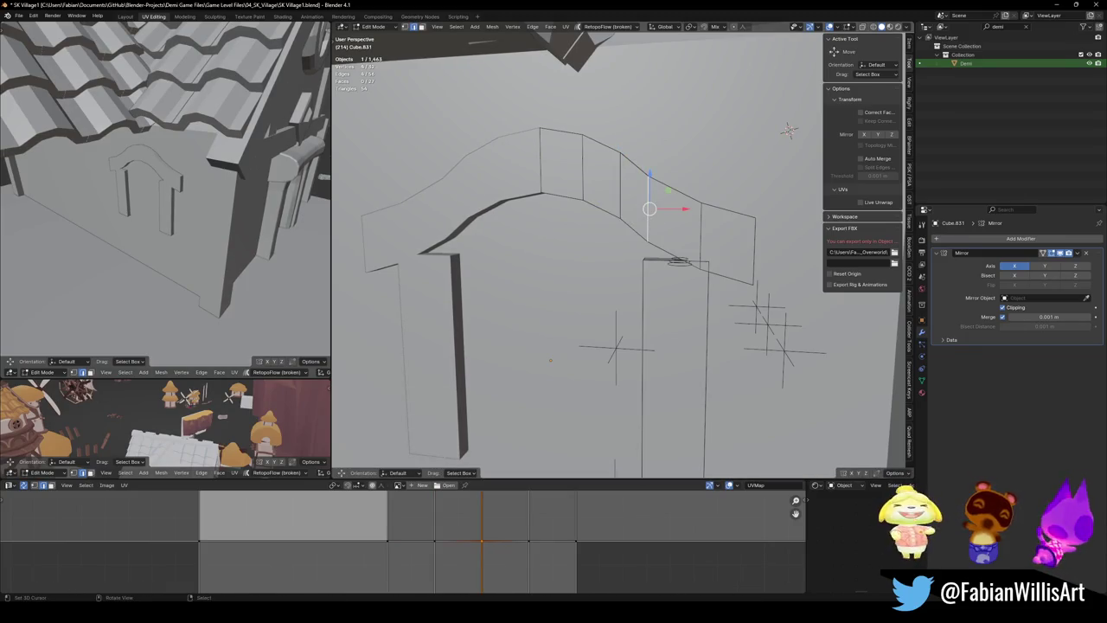
middle_click_drag(789, 130, 787, 132)
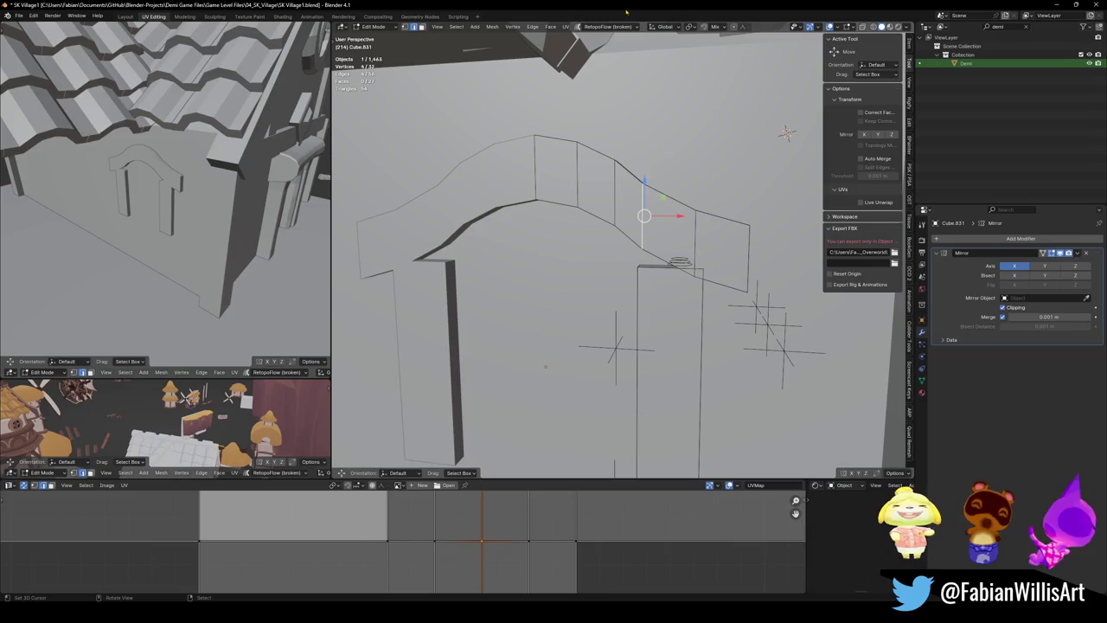
Raise the arch's end face along Z and pull its end vertices out along X
middle_click_drag(786, 132, 744, 148)
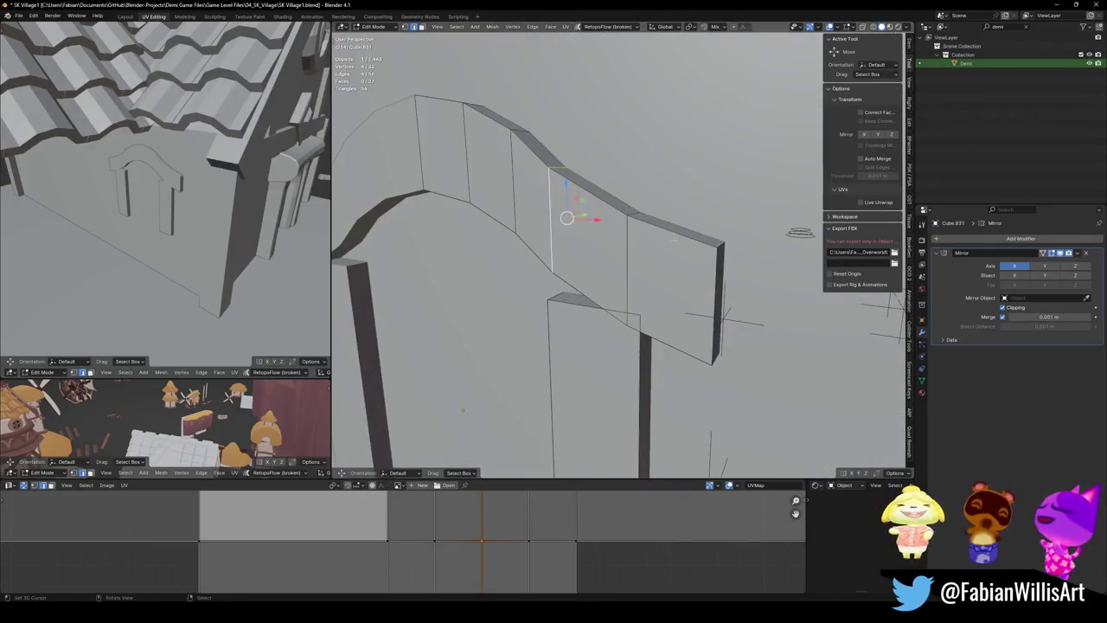
left_click(717, 285)
key("g")
key("z")
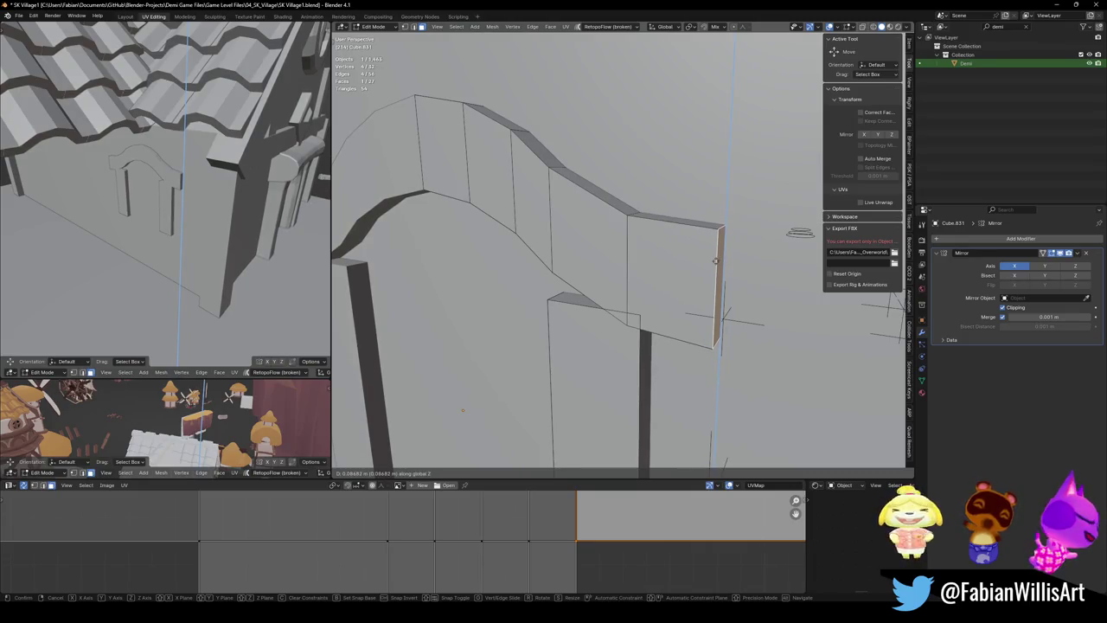
left_click(717, 260)
middle_click_drag(717, 261, 332, 278)
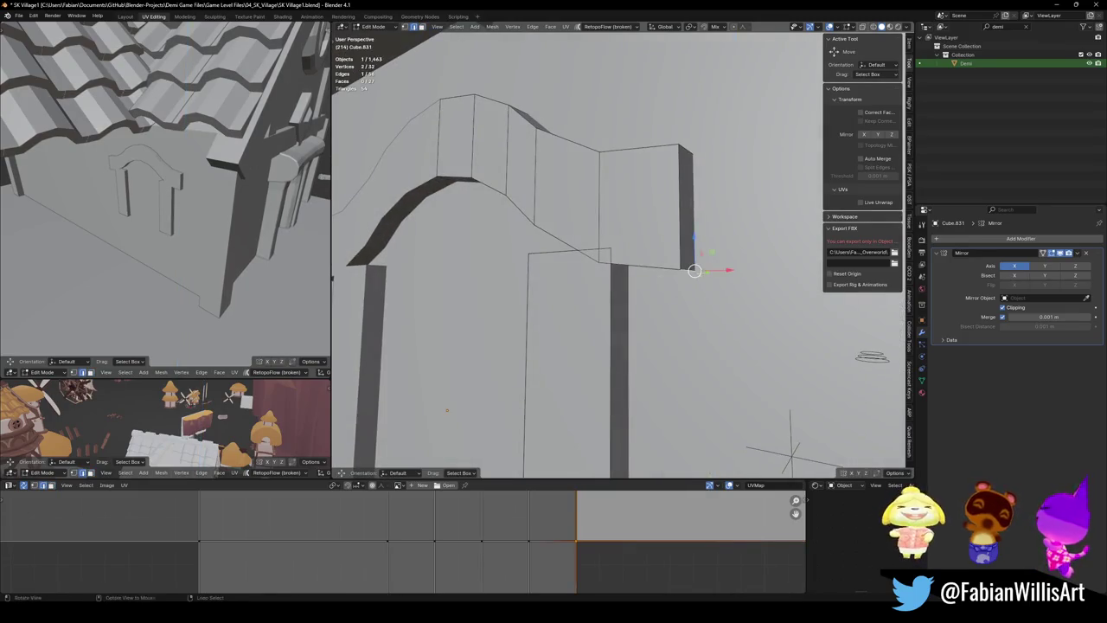
middle_click_drag(694, 271, 722, 285)
key("g")
key("x")
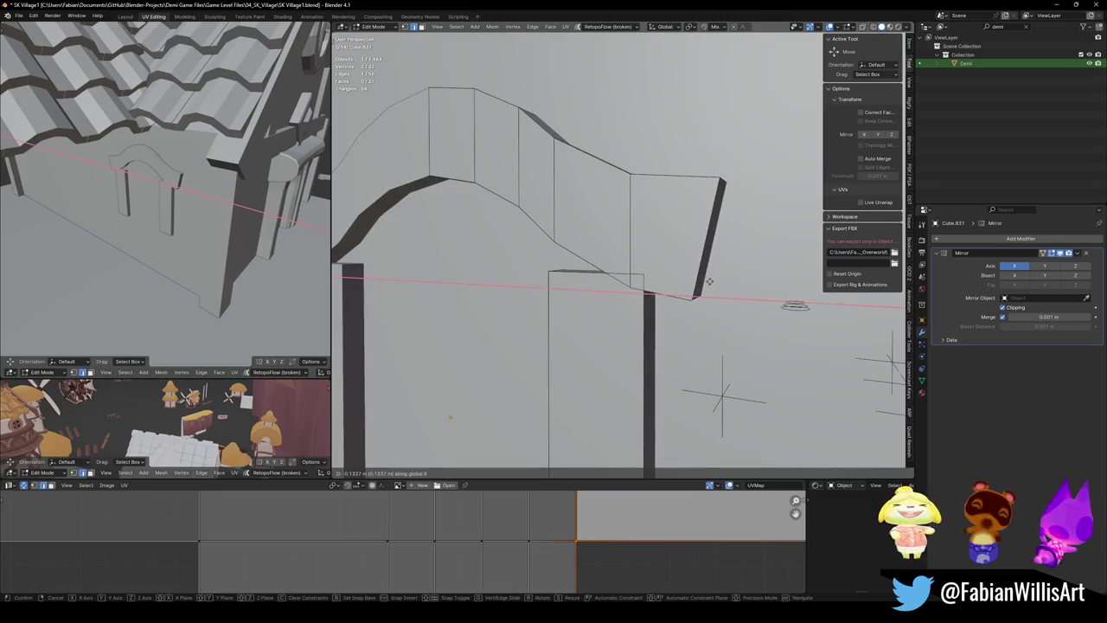
left_click(710, 281)
Shift the curve vertices 0.12235 m along X and fine-tune their heights along Z
middle_click_drag(710, 281, 639, 251)
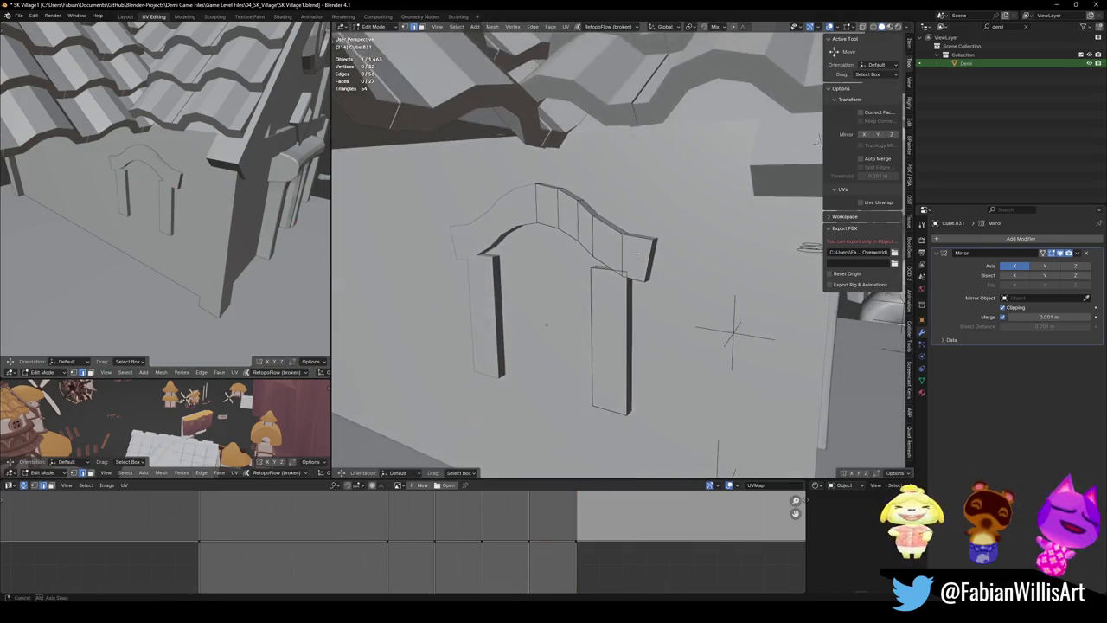
middle_click_drag(585, 227, 637, 215)
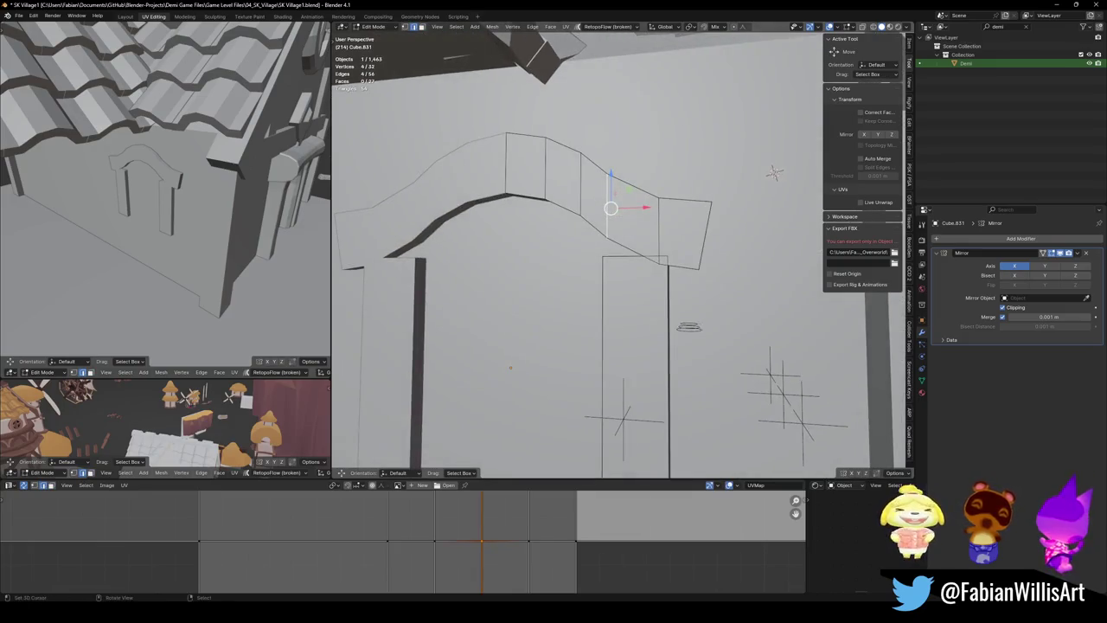
key("g")
key("x")
left_click(631, 216)
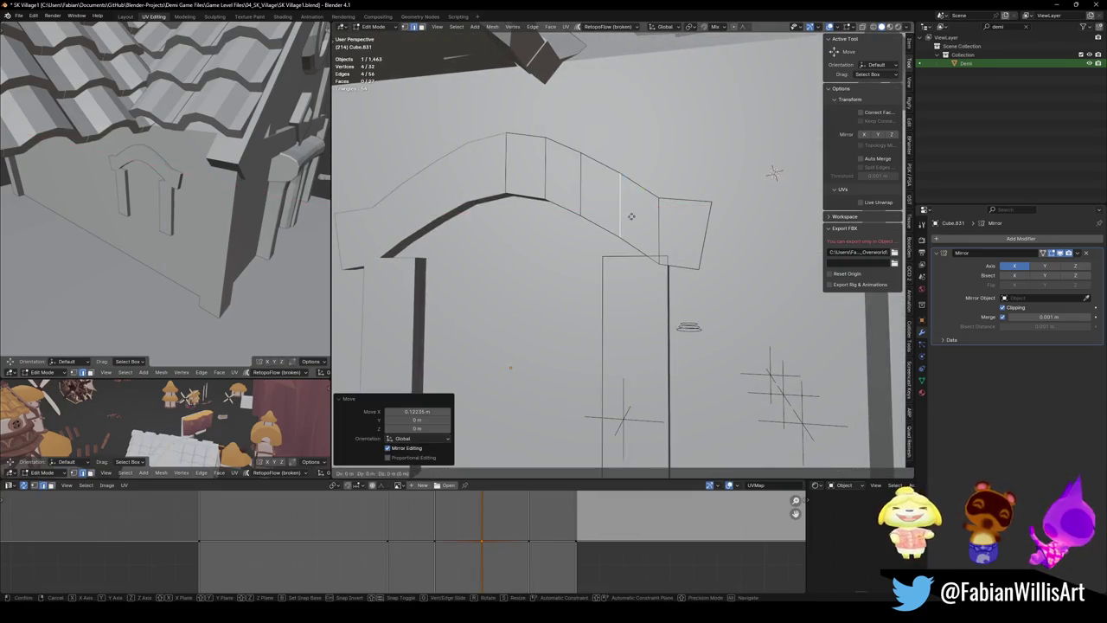
key("g")
key("z")
left_click(632, 226)
left_click(632, 226)
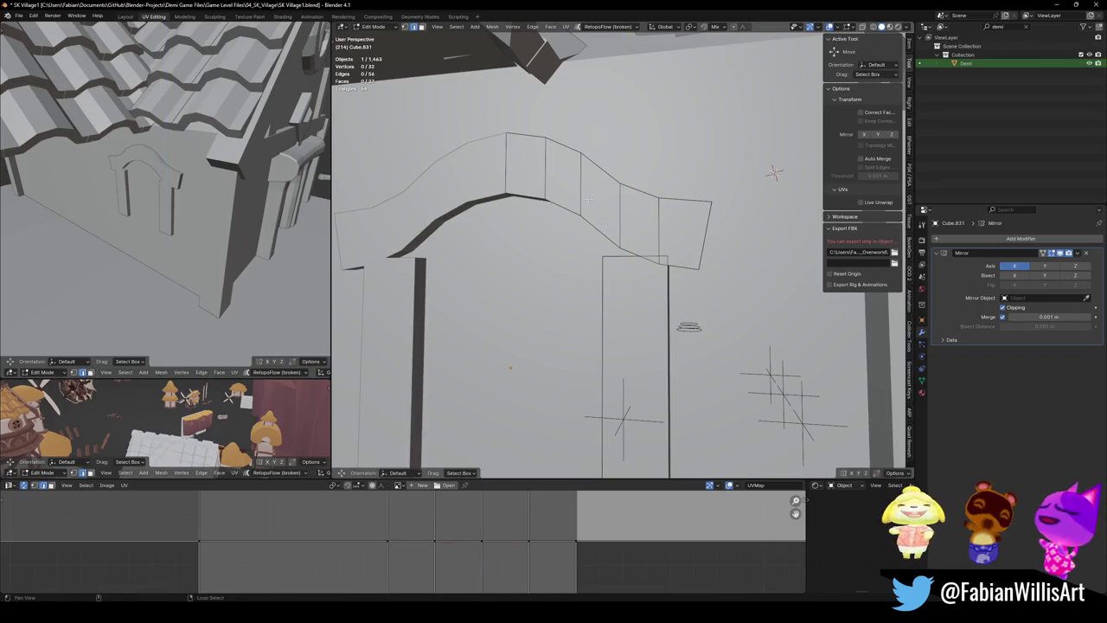
middle_click_drag(586, 188, 605, 201)
key("g")
key("z")
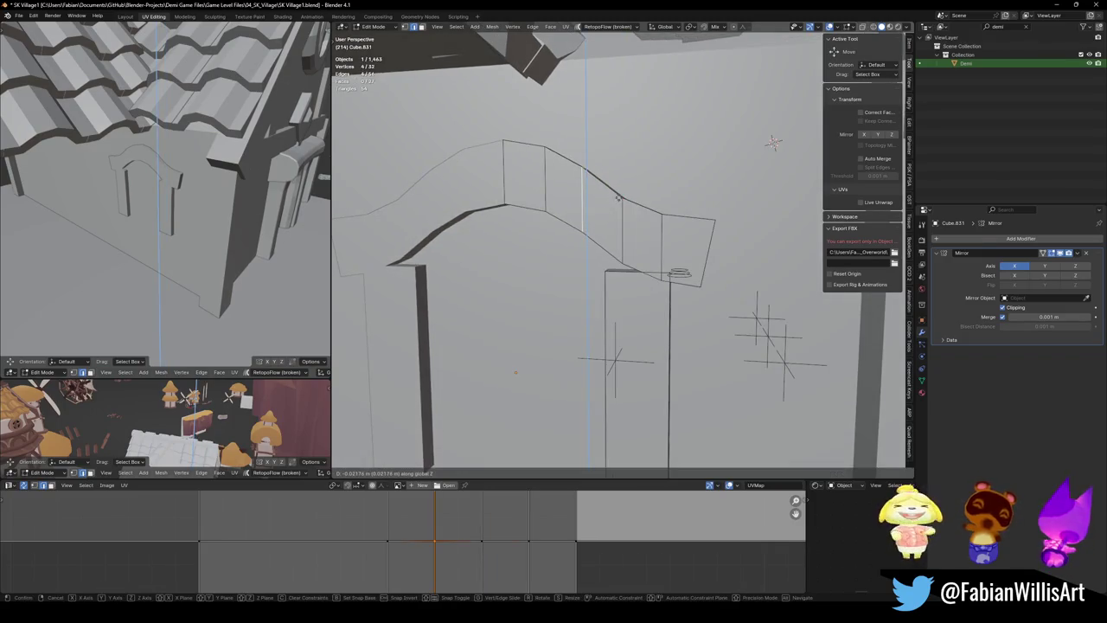
left_click(628, 186)
Select the band of faces along the arch top and start lifting it along Z
left_click(666, 246)
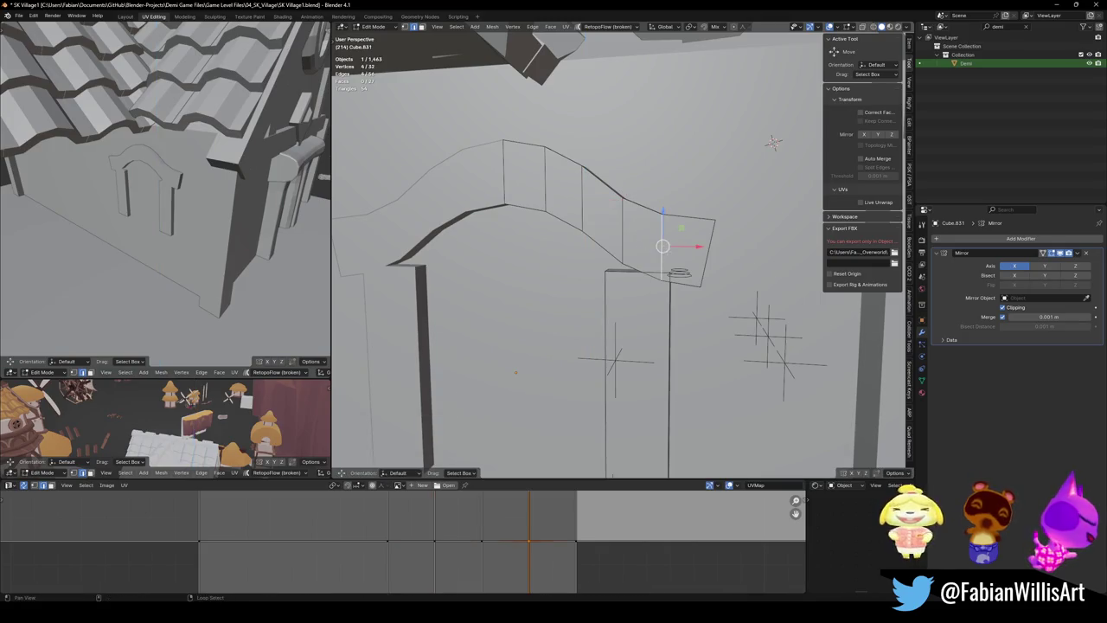
left_click(661, 251, "alt")
key("g")
key("z")
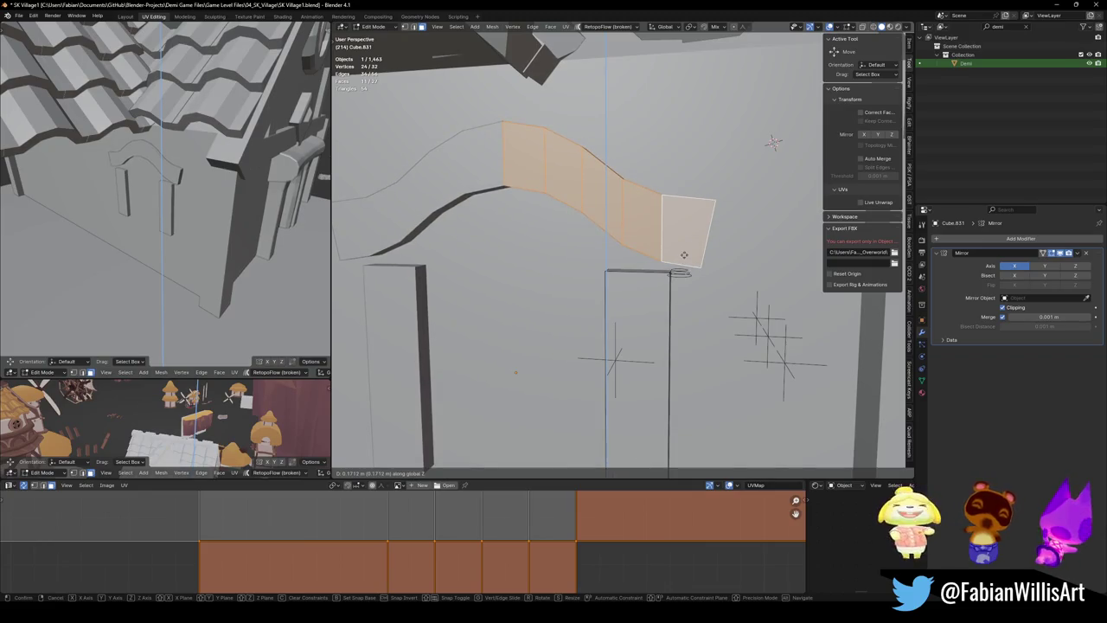
Scale the arch strip 1.25 on Z and lower it 0.369 m
left_click(684, 255)
middle_click_drag(684, 255, 658, 260)
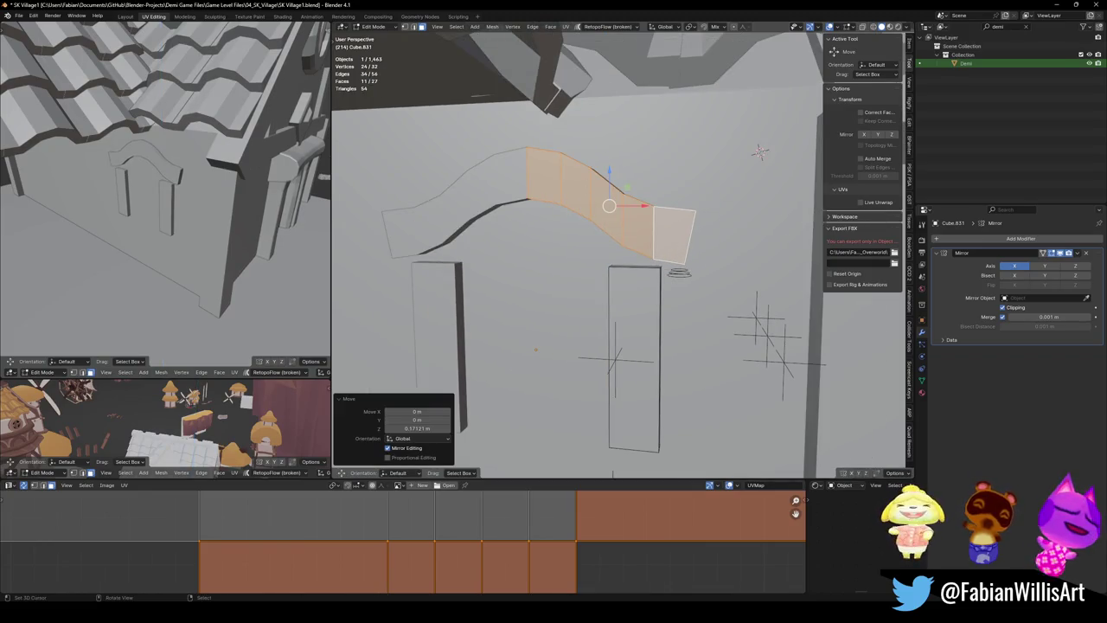
key("s")
key("z")
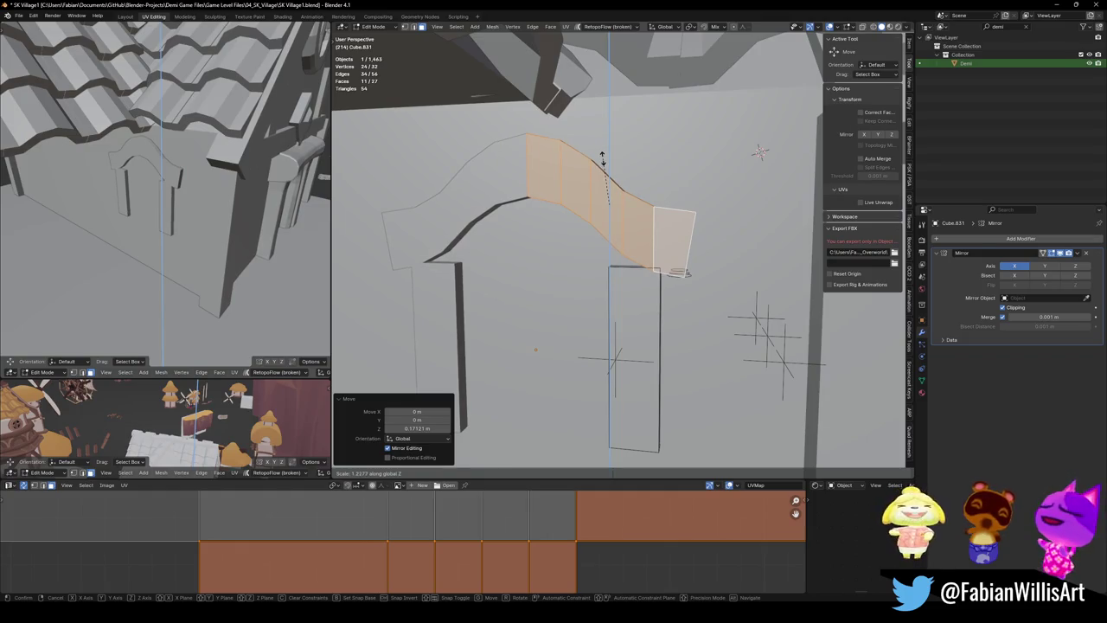
key("Escape")
key("g")
key("z")
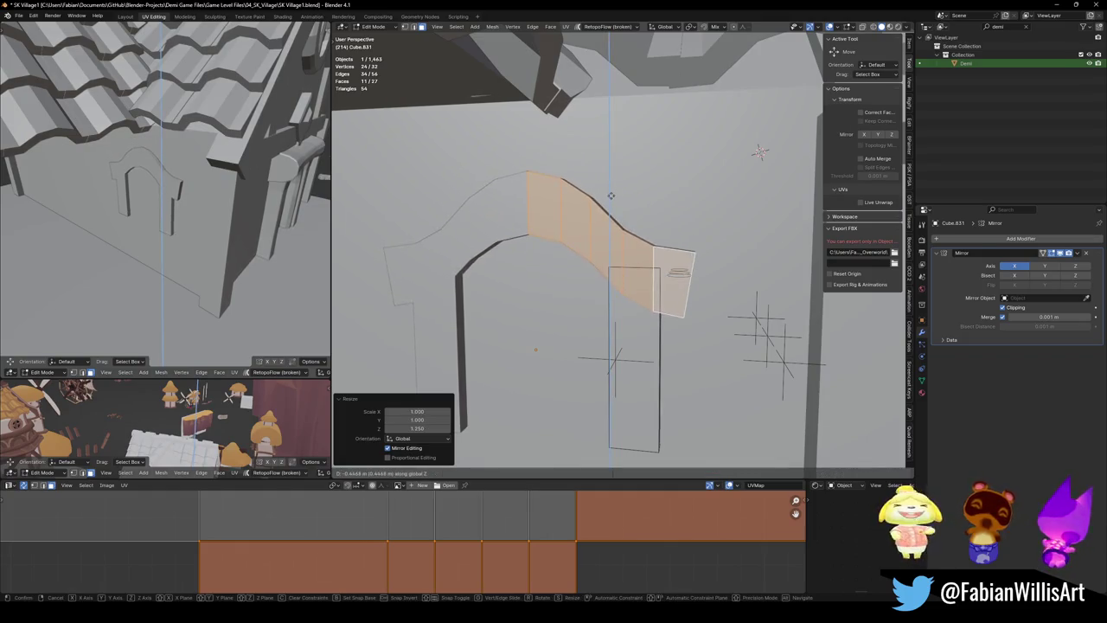
key("Return")
Nudge the arch strip -0.041 m along Y
scroll(619, 251, "up", 2)
mouse_move(641, 201)
middle_mouse_down()
mouse_move(610, 226)
mouse_move(621, 221)
middle_mouse_up()
key("g")
key("y")
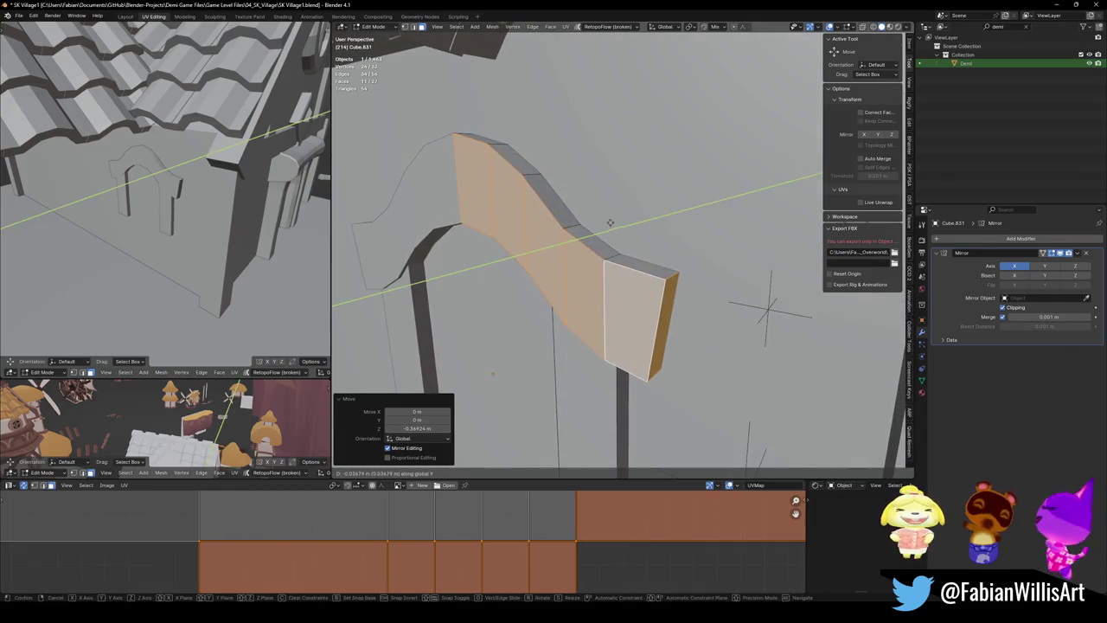
key("Return")
Check the arch in local view and front view, then clear the face selection
key("KP_Divide")
mouse_move(151, 205)
middle_mouse_down()
mouse_move(184, 254)
mouse_move(231, 204)
middle_mouse_up()
key("KP_Divide")
key("KP_1")
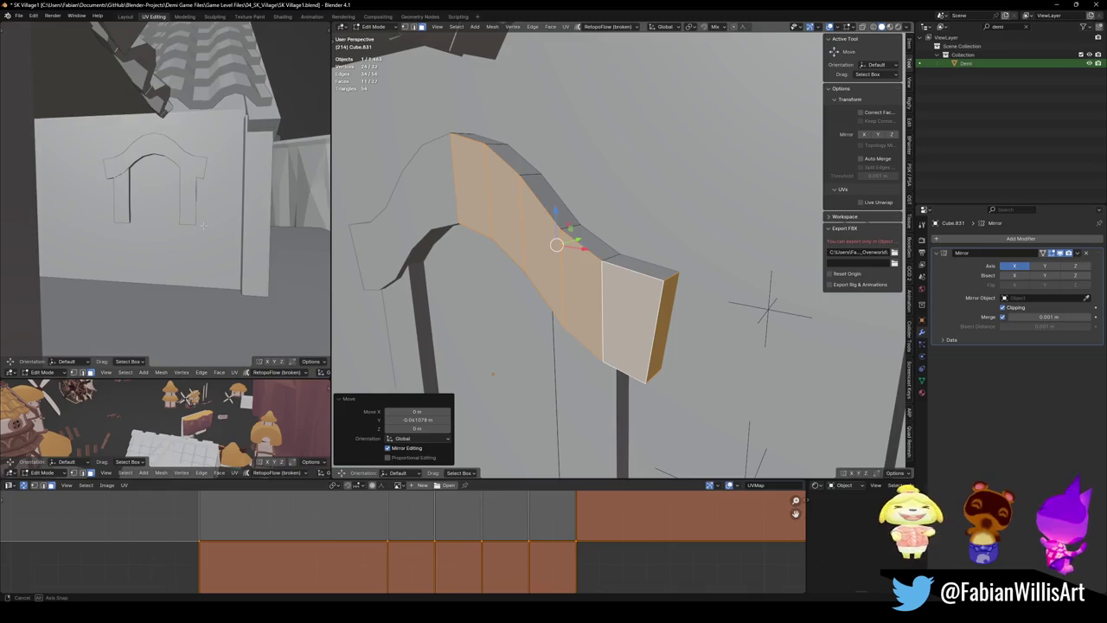
scroll(173, 190, "up", 2)
mouse_move(576, 270)
middle_mouse_down()
mouse_move(646, 270)
mouse_move(647, 300)
middle_mouse_up()
key("alt+a")
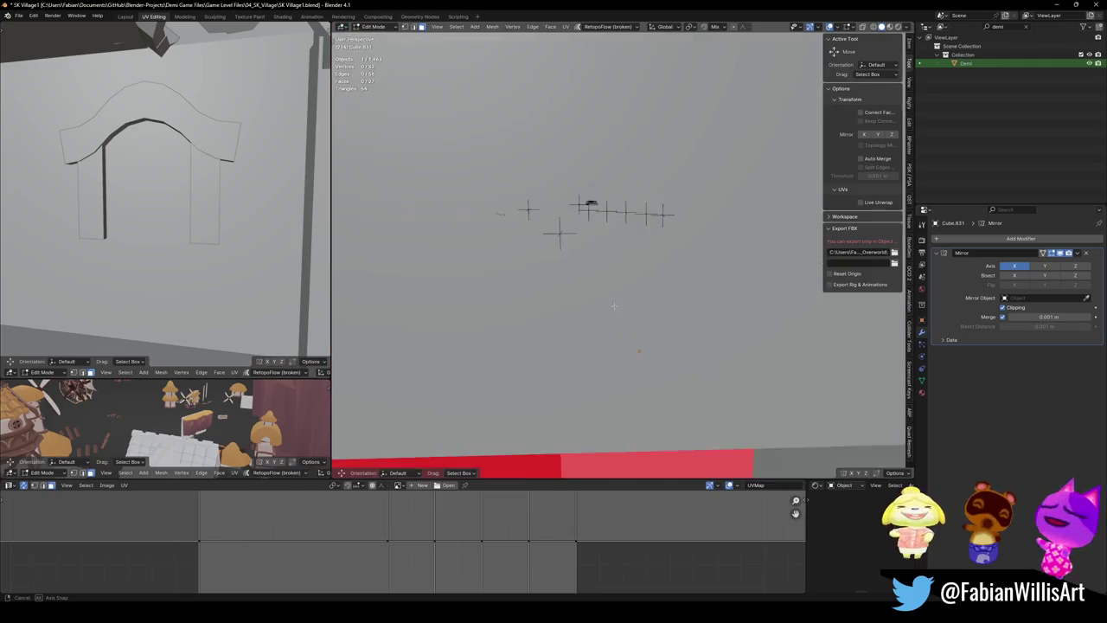
Move the trim's corner vertex about 0.071 m outward along X
scroll(647, 299, "up", 3)
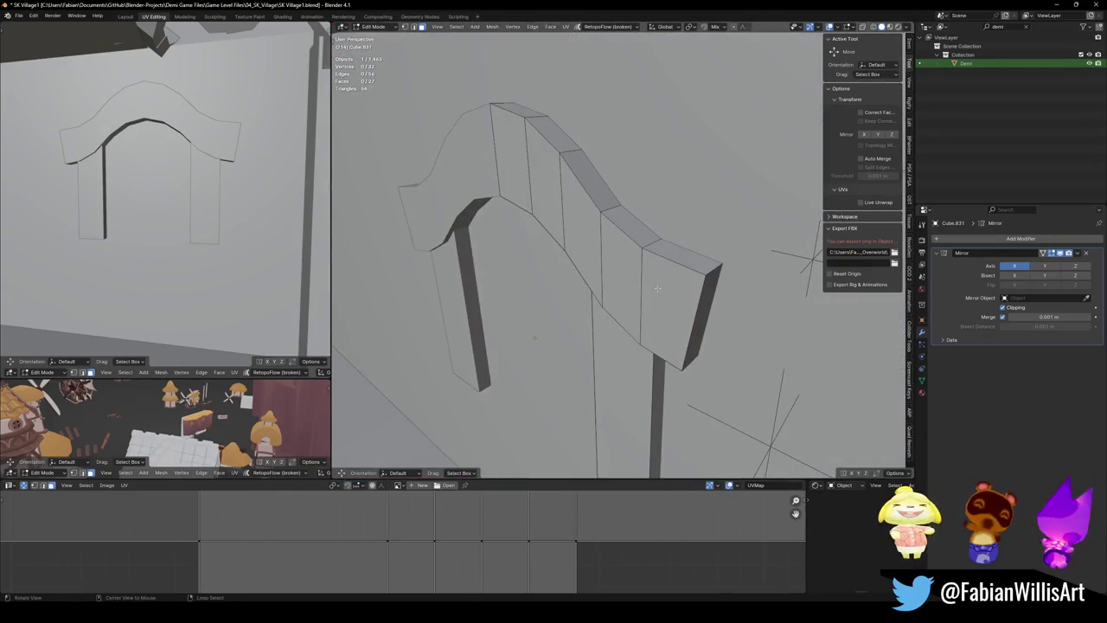
middle_click_drag(647, 299, 629, 288)
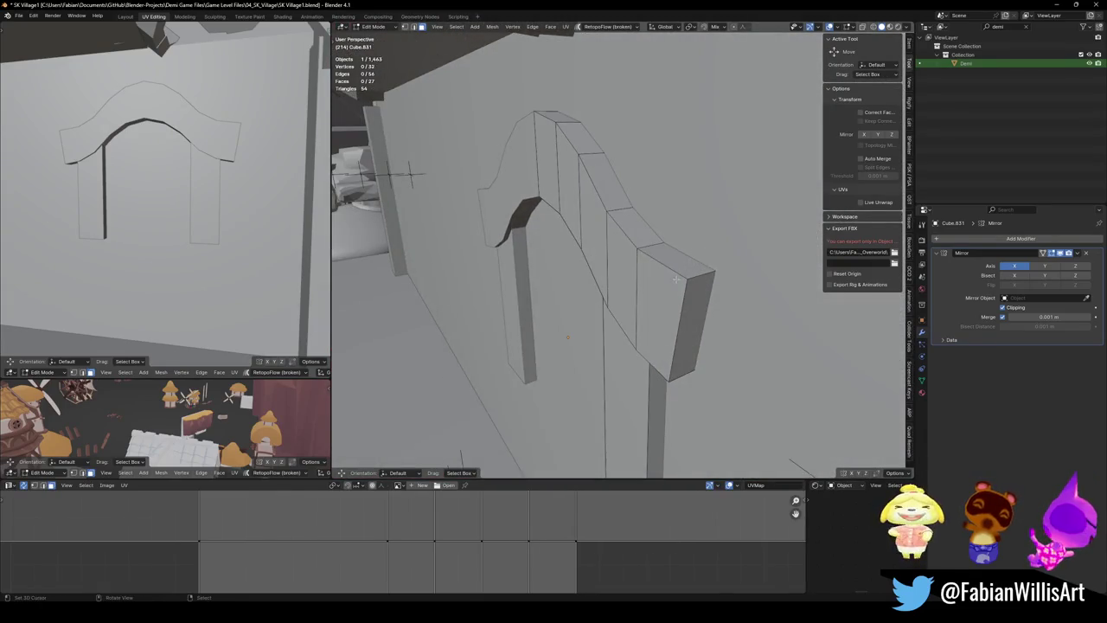
middle_click_drag(708, 274, 679, 260)
key("g")
key("x")
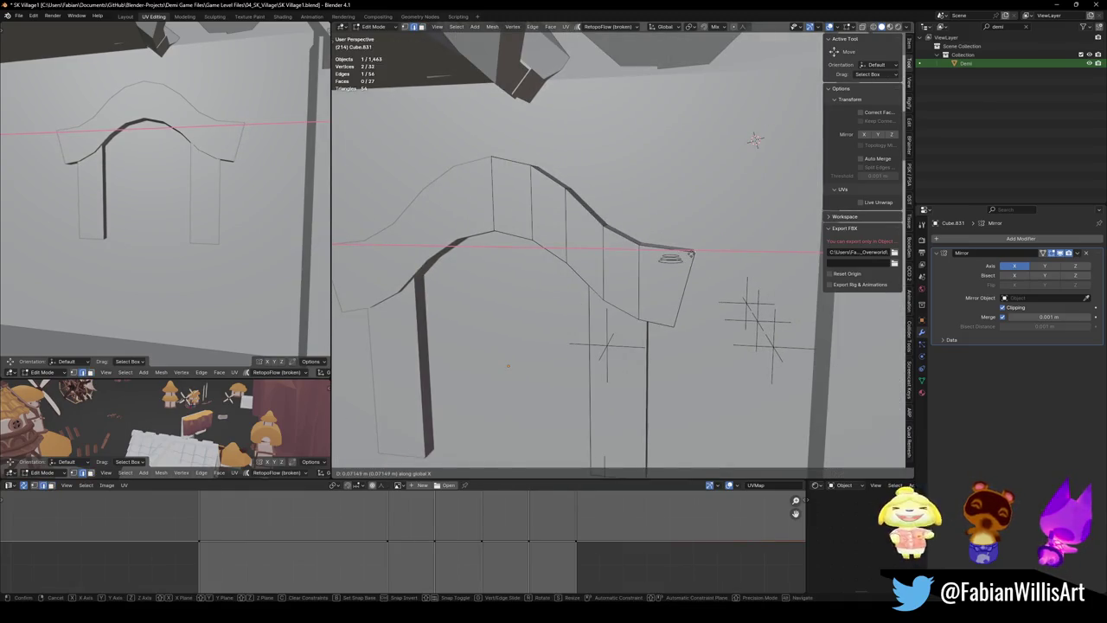
key("Return")
Save the file as SK Village1.blend
scroll(224, 203, "down", 3)
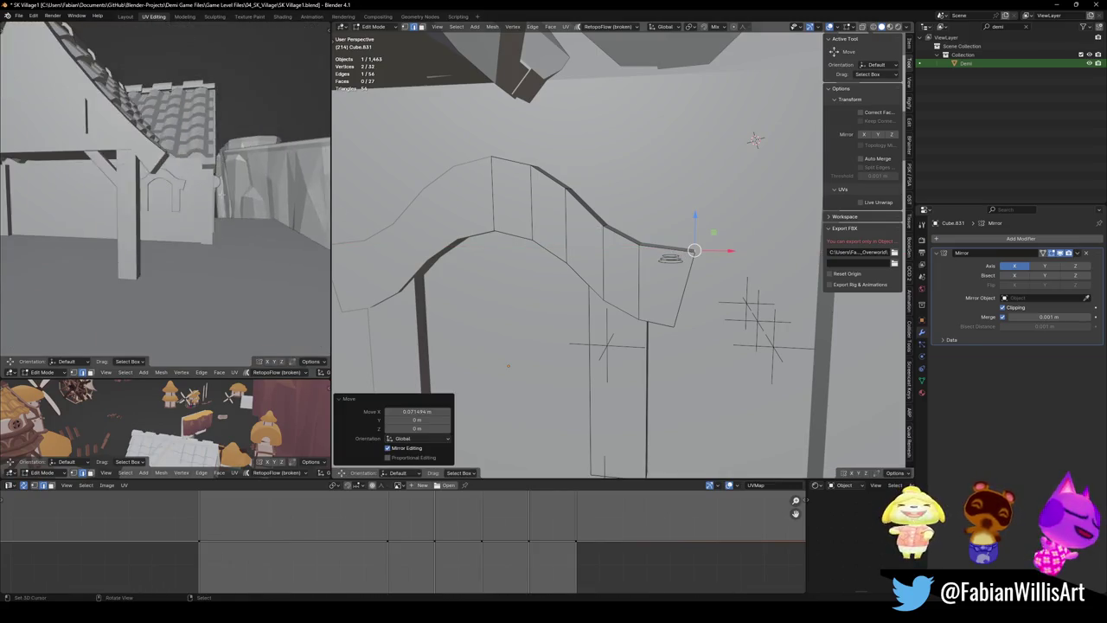
scroll(224, 204, "down", 2)
scroll(224, 203, "down", 2)
scroll(224, 204, "down", 1)
scroll(224, 203, "up", 3)
key("ctrl+s")
Switch to face select mode and select the face at the top of the arch
mouse_move(756, 138)
middle_mouse_down()
mouse_move(729, 222)
mouse_move(740, 270)
middle_mouse_up()
key("3")
left_click(526, 213)
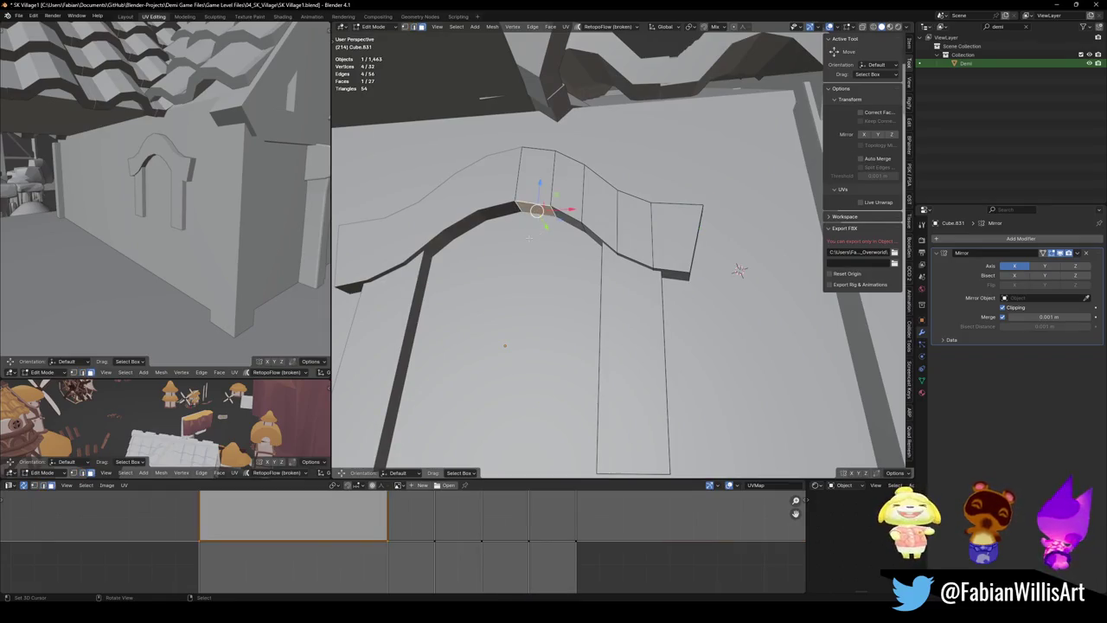
Duplicate the arch-top face down into the window and slide an edge to narrow it
key("shift+d")
key("z")
left_click(509, 374)
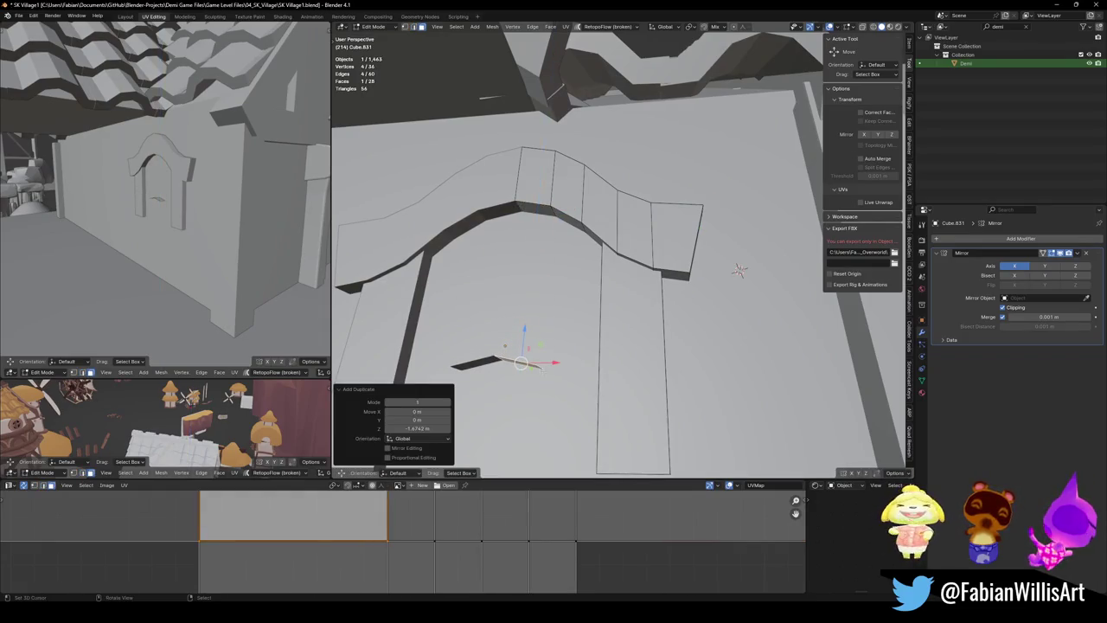
left_click(505, 346)
key("2")
key("g")
key("g")
key("Return")
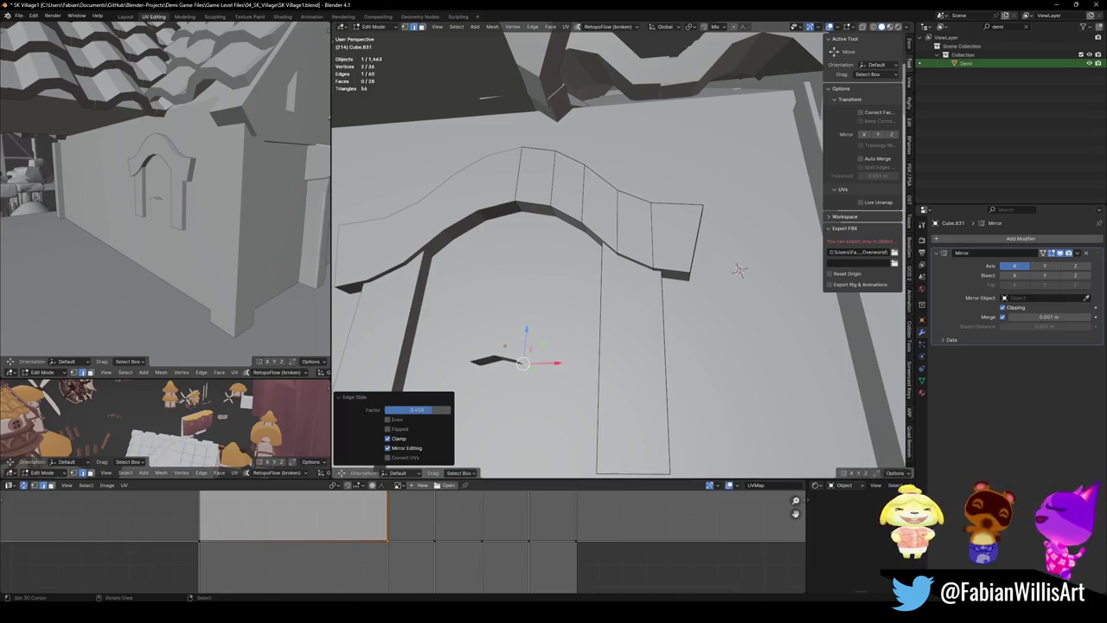
key("KP_Decimal")
Extrude the edge up along Z into a tall box and flip its normals outward
key("e")
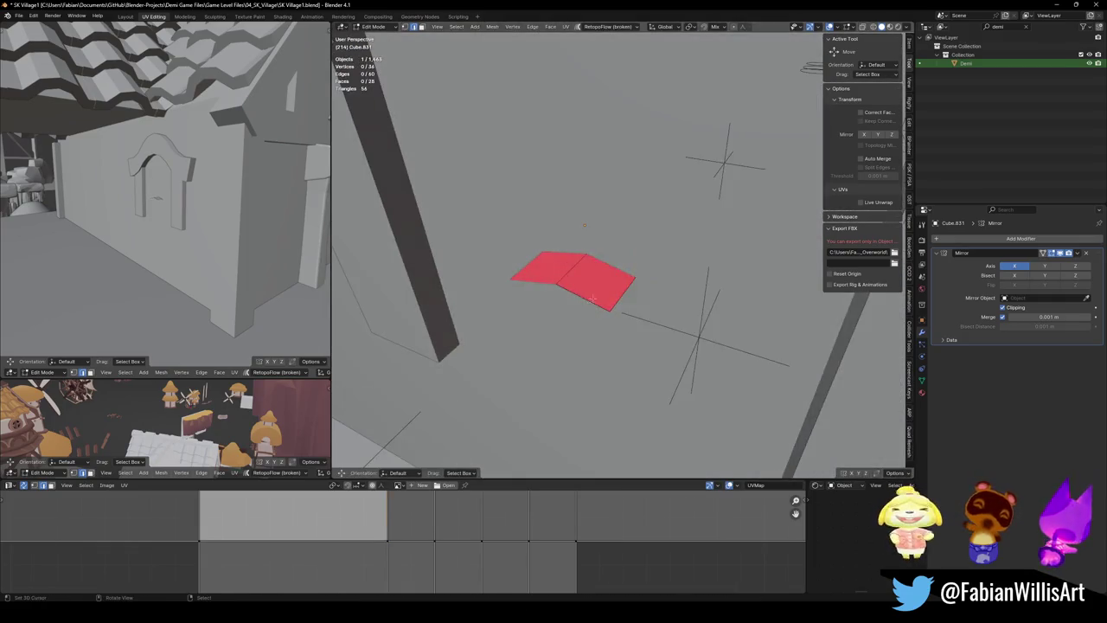
key("z")
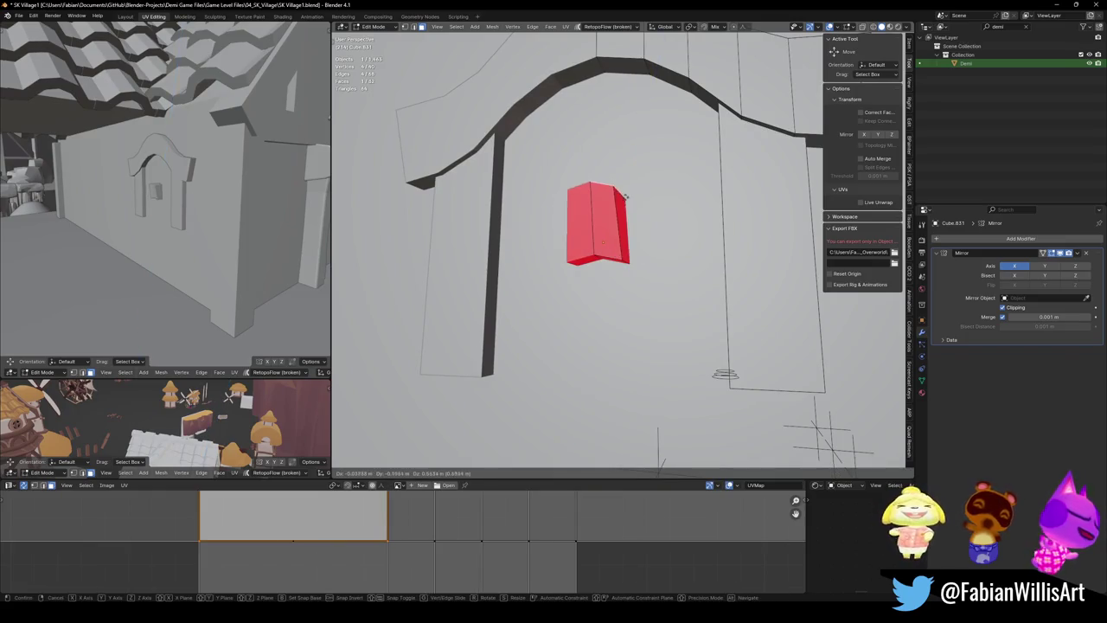
left_click(629, 111)
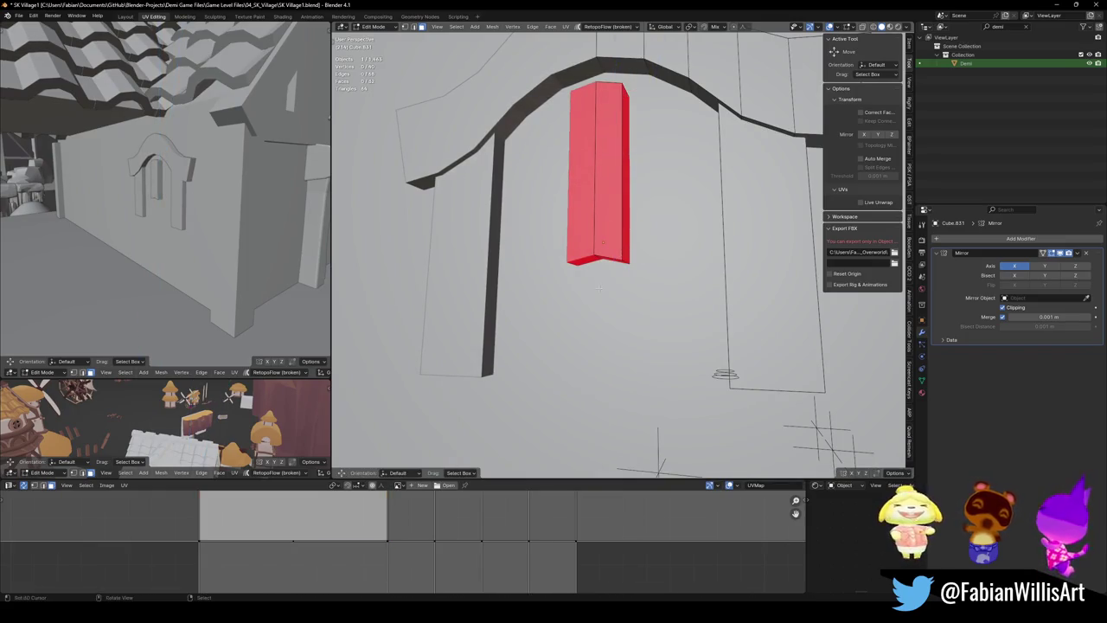
middle_click_drag(629, 112, 597, 257)
key("g")
key("z")
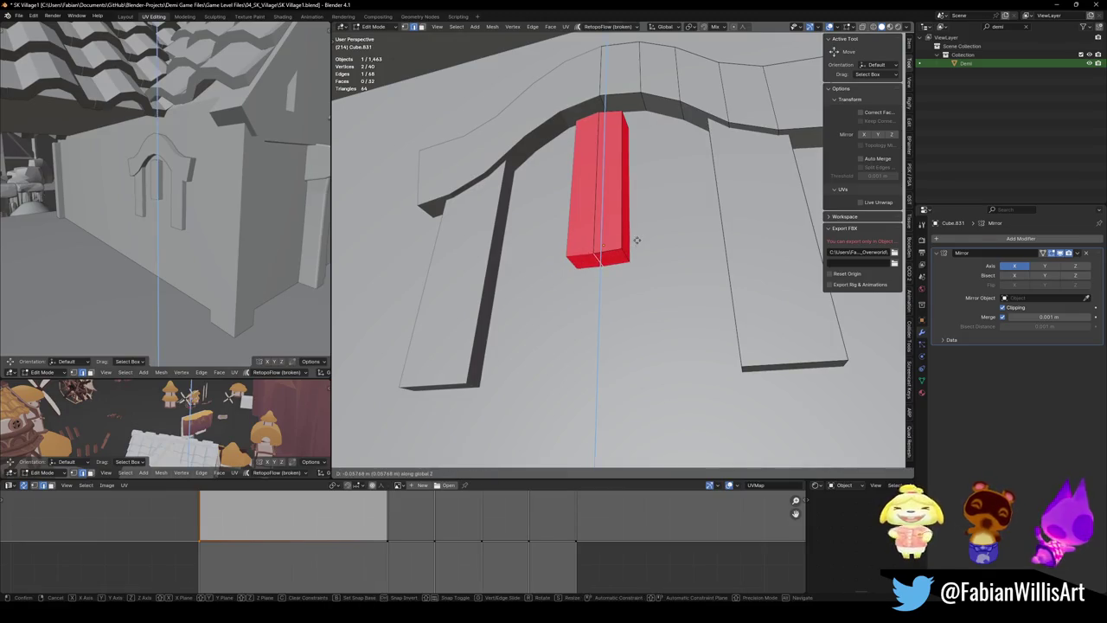
left_click(637, 239)
key("l")
key("alt+n")
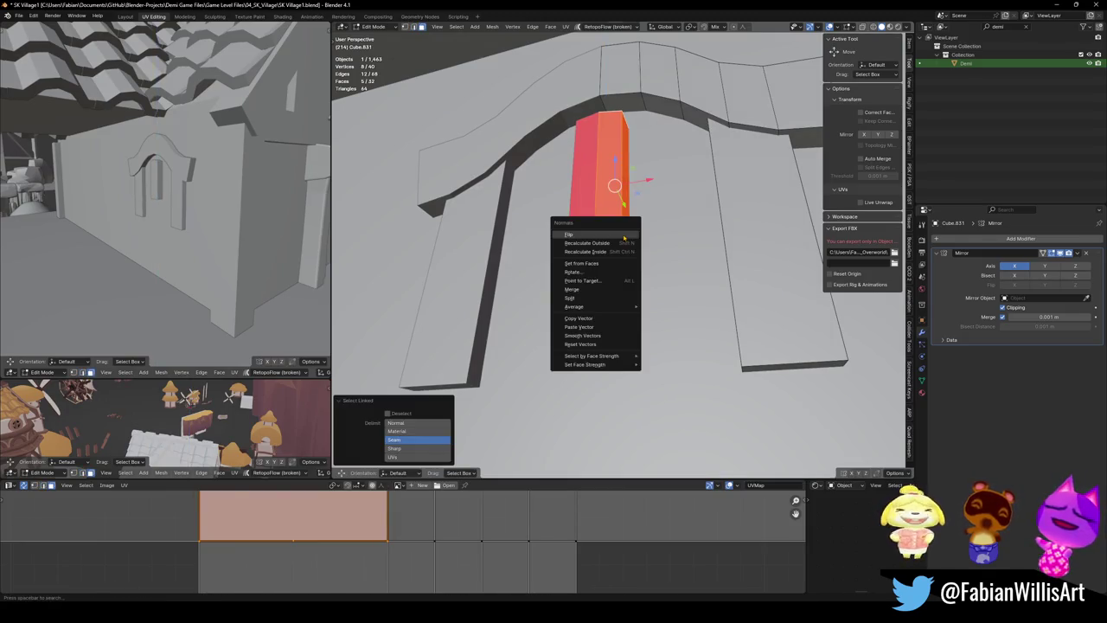
left_click(622, 233)
Thin the post on X, lower it about 0.32 m, and stretch it taller on Z
middle_click_drag(623, 216, 628, 227)
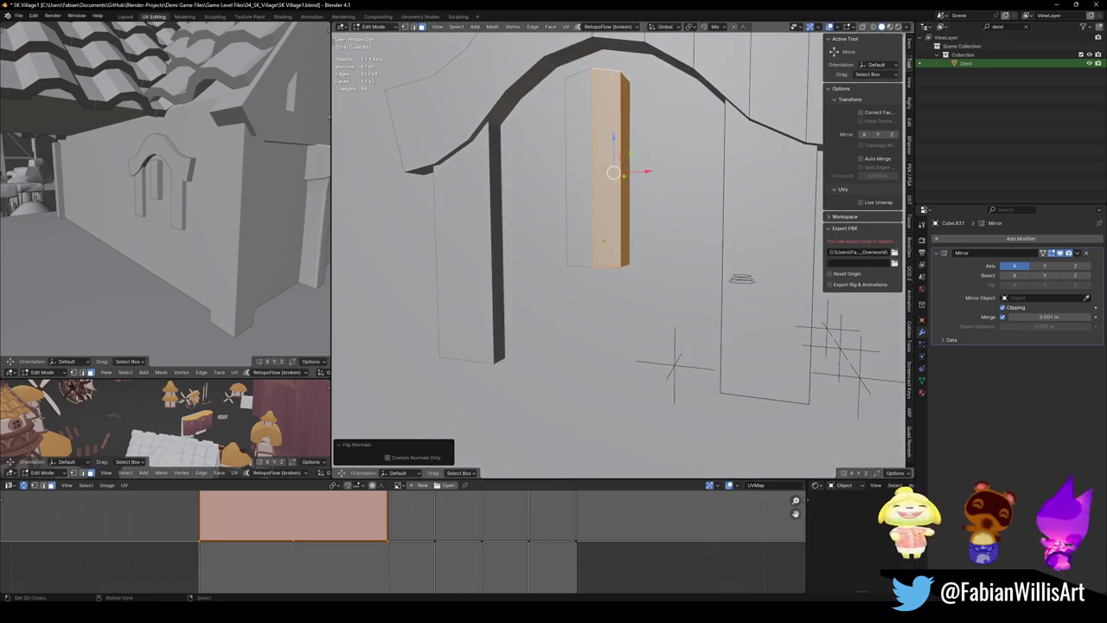
key("s")
key("x")
left_click(605, 192)
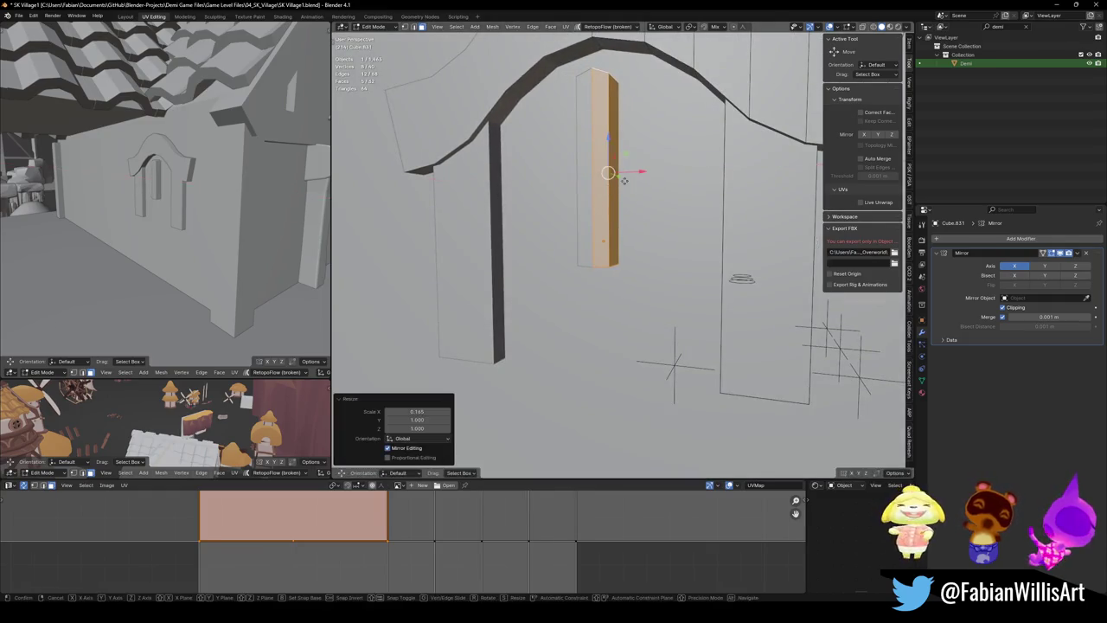
key("g")
key("z")
left_click(630, 201)
key("s")
key("z")
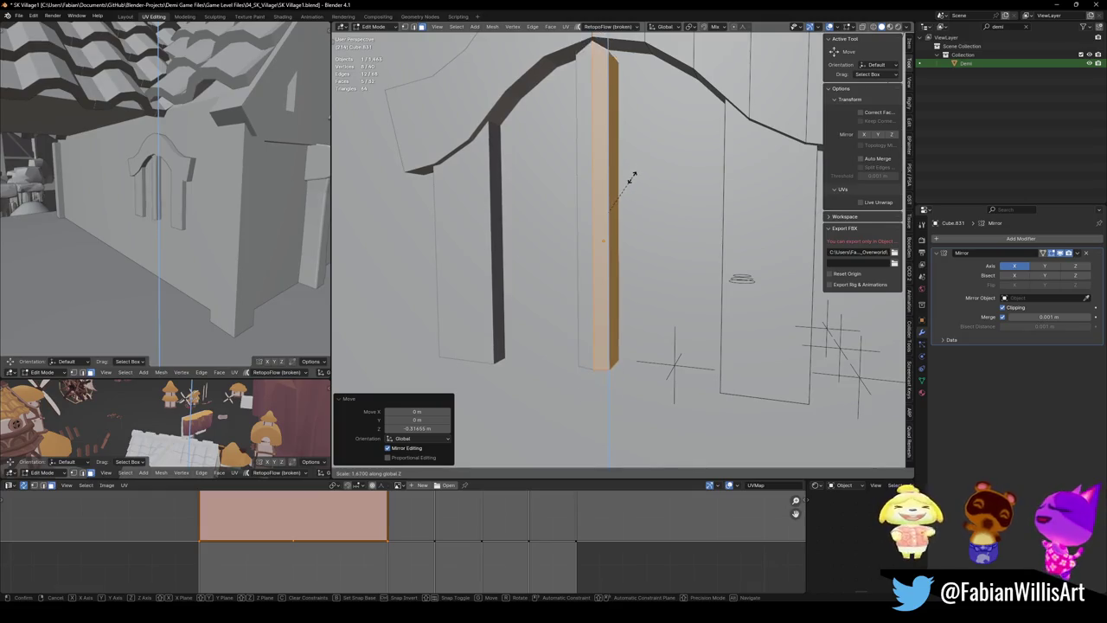
left_click(635, 173)
Push the post back about 0.05 m along Y, slim its width slightly, then deselect
mouse_move(606, 210)
middle_mouse_down()
mouse_move(638, 188)
mouse_move(625, 228)
middle_mouse_up()
key("g")
key("y")
left_click(623, 230)
key("s")
key("x")
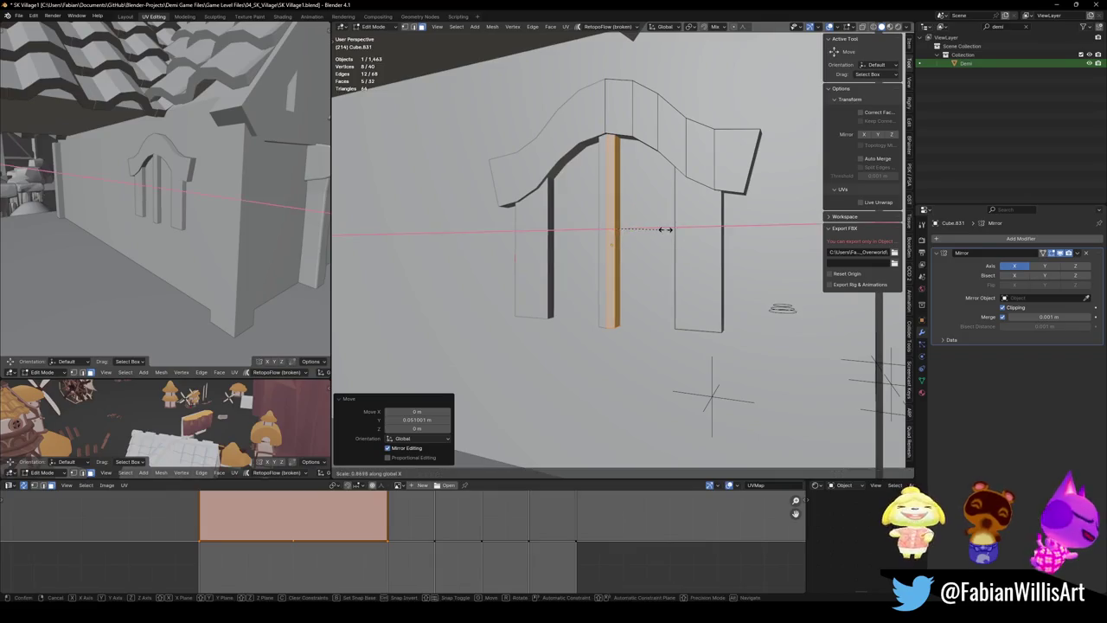
left_click(671, 229)
left_click(668, 252)
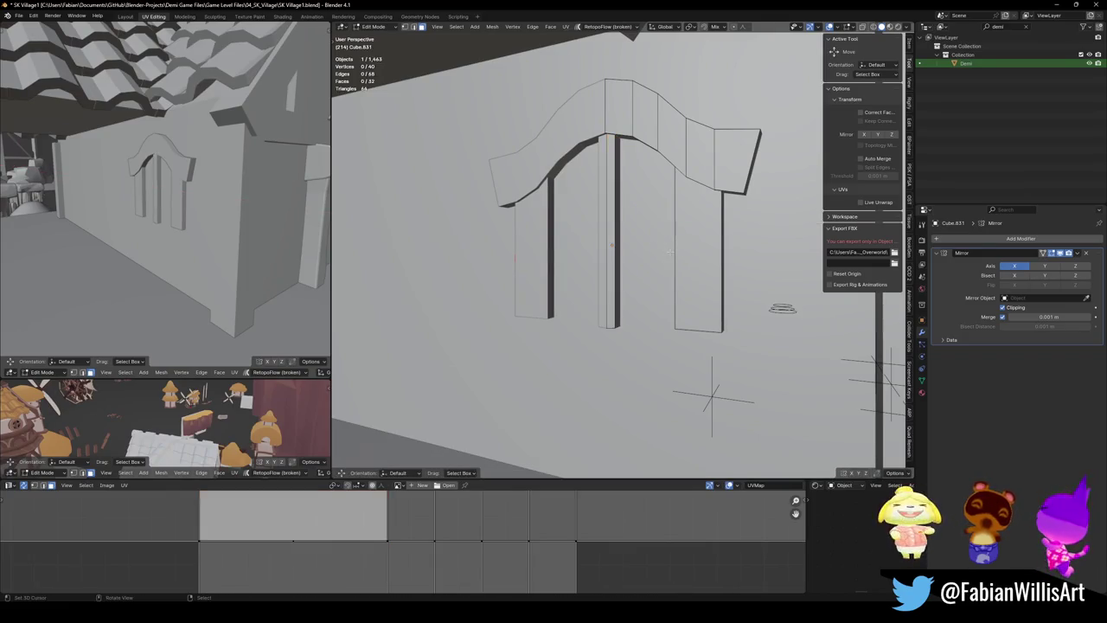
middle_click_drag(669, 252, 662, 251)
Add a centered edge loop around the window's center post
key("ctrl+r")
left_click(611, 221)
right_click(611, 221)
key("ctrl+b")
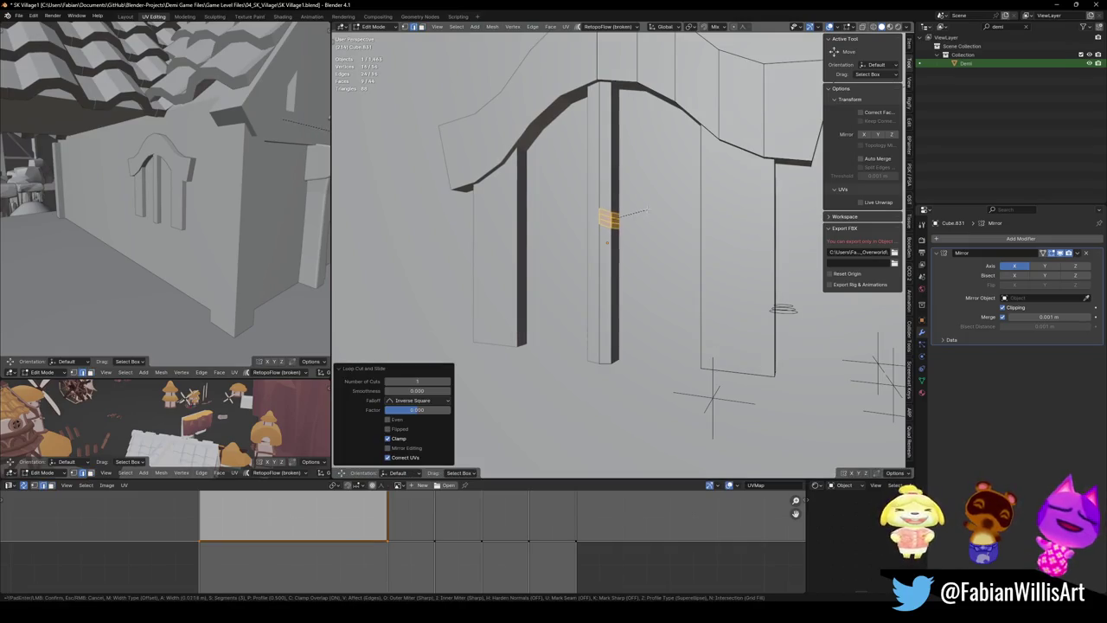
right_click(649, 206)
mouse_move(649, 206)
middle_mouse_down()
mouse_move(692, 212)
mouse_move(657, 246)
middle_mouse_up()
scroll(652, 233, "up", 5)
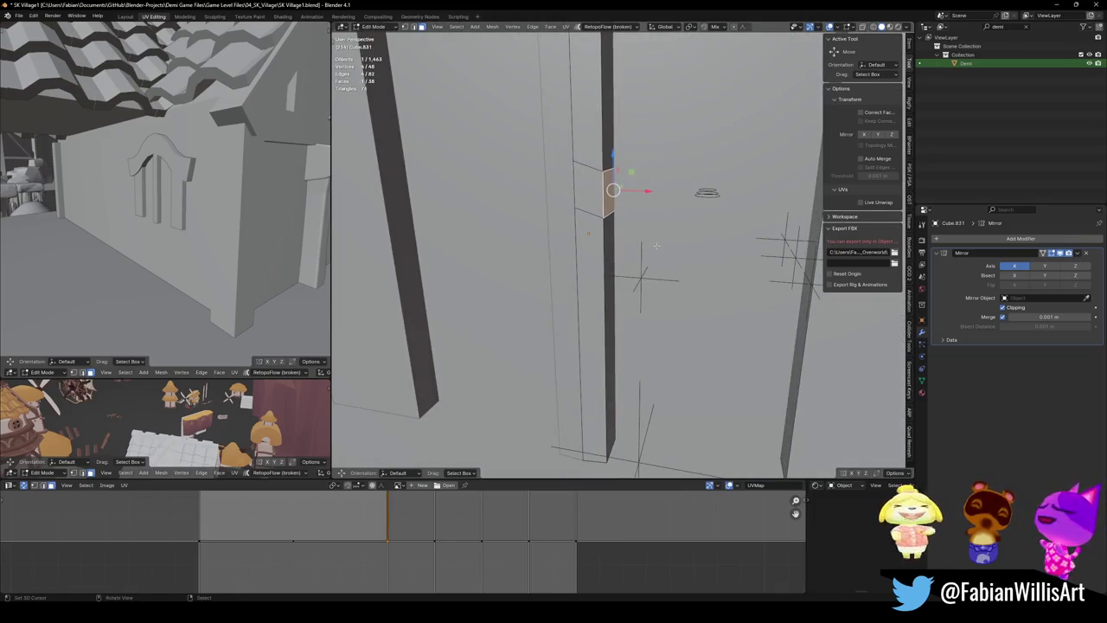
Extrude the post's side face and stretch it along X into a horizontal beam
key("e")
left_click(708, 192)
mouse_move(708, 192)
middle_mouse_down()
mouse_move(724, 235)
mouse_move(657, 259)
middle_mouse_up()
key("g")
key("x")
left_click(734, 256)
Move the beam's ring and end faces along Y to set its depth
left_click(648, 257, "alt")
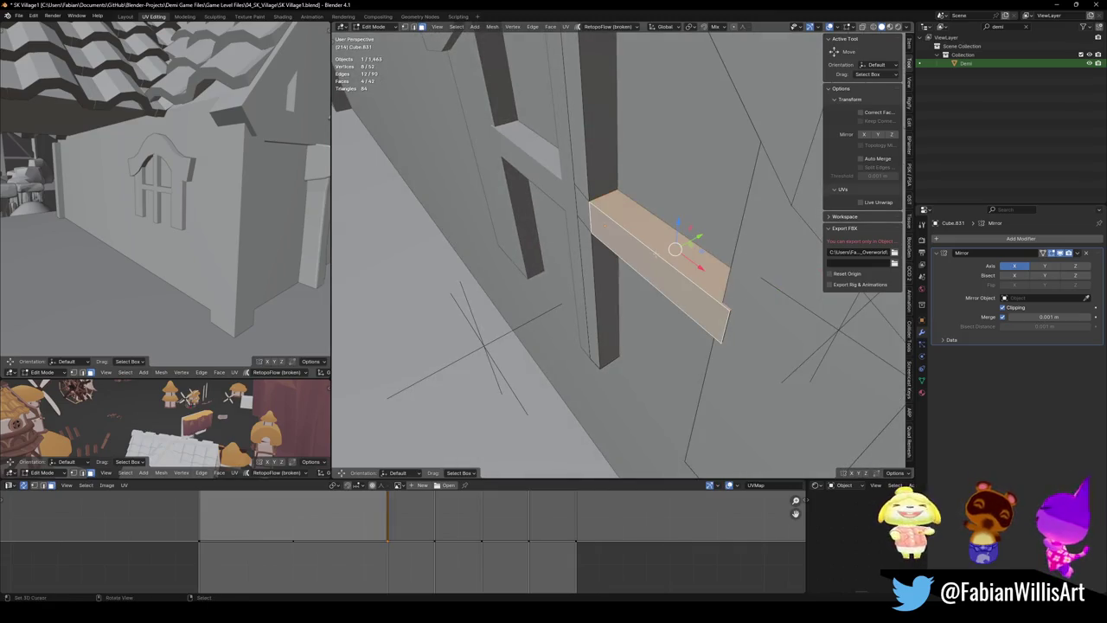
middle_click_drag(697, 301, 689, 279)
left_click(690, 278, "shift")
key("g")
key("y")
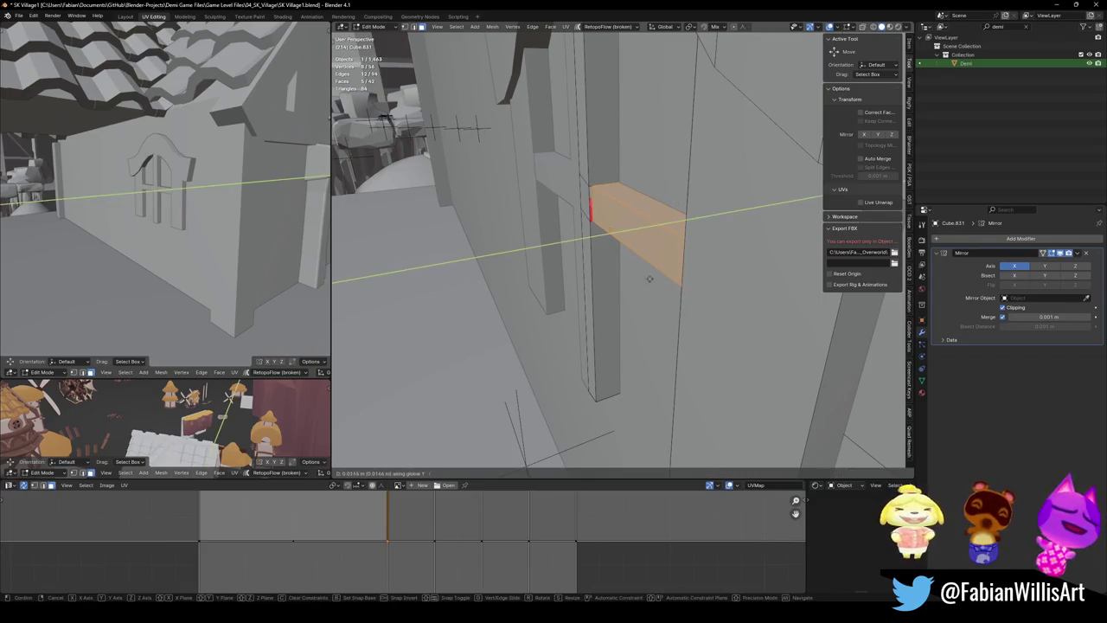
left_click(710, 271)
mouse_move(711, 271)
middle_mouse_down()
mouse_move(727, 190)
mouse_move(626, 191)
mouse_move(602, 254)
mouse_move(638, 200)
middle_mouse_up()
key("alt+a")
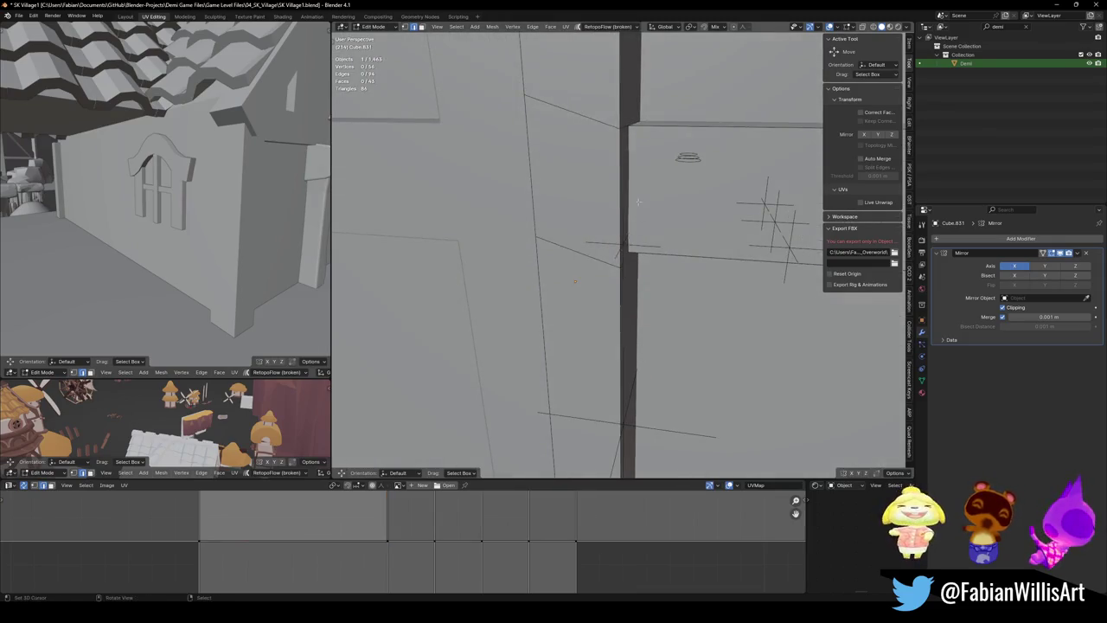
In X-ray view, scale the beam's face ring in Z to thin the crossbar
key("alt+z")
key("alt+z")
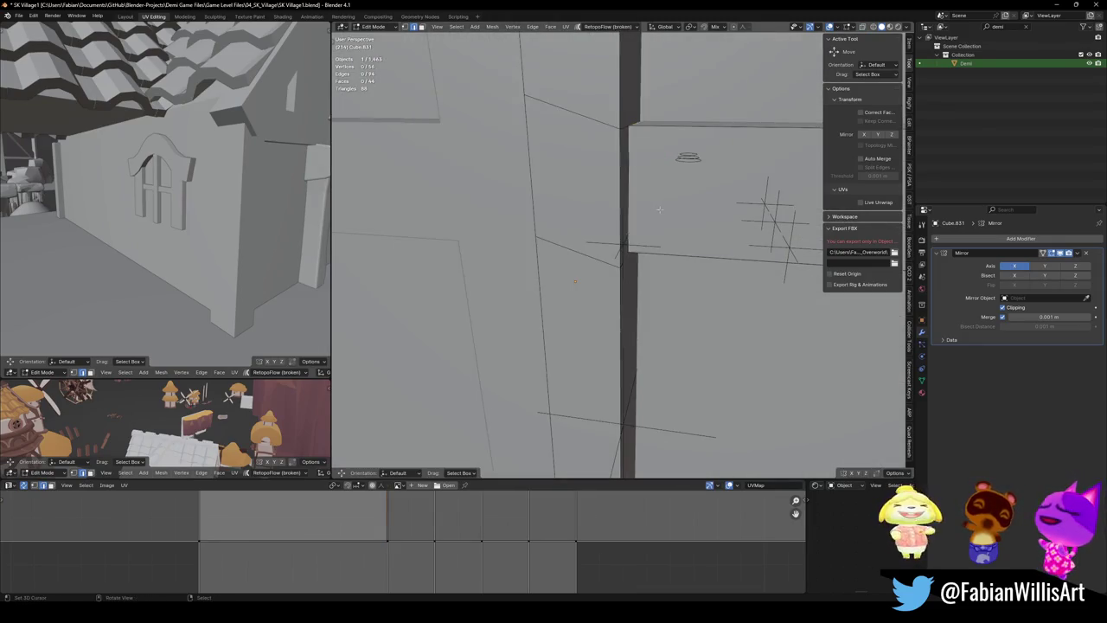
middle_click_drag(659, 209, 558, 281)
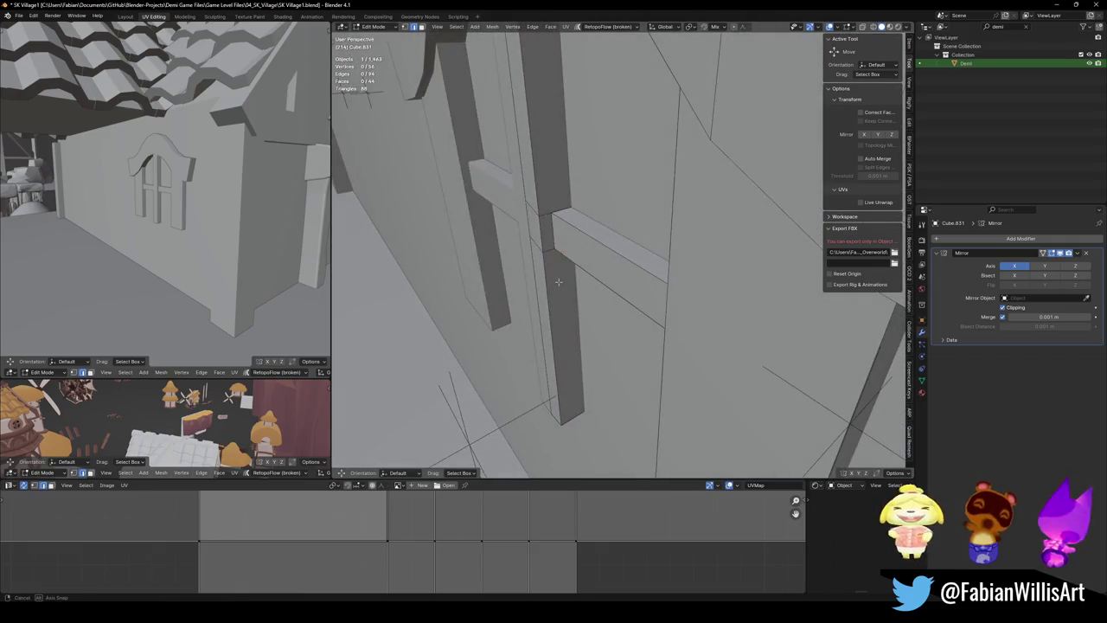
left_click(617, 270, "alt")
key("s")
key("z")
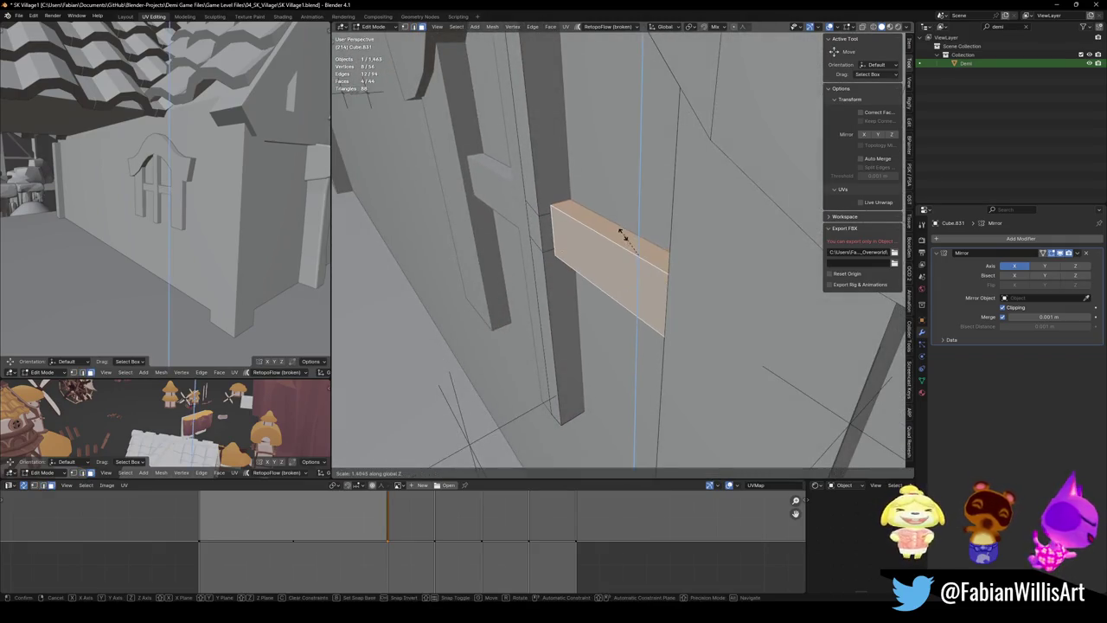
left_click(619, 239)
key("alt+a")
mouse_move(620, 239)
middle_mouse_down()
mouse_move(646, 269)
mouse_move(584, 344)
middle_mouse_up()
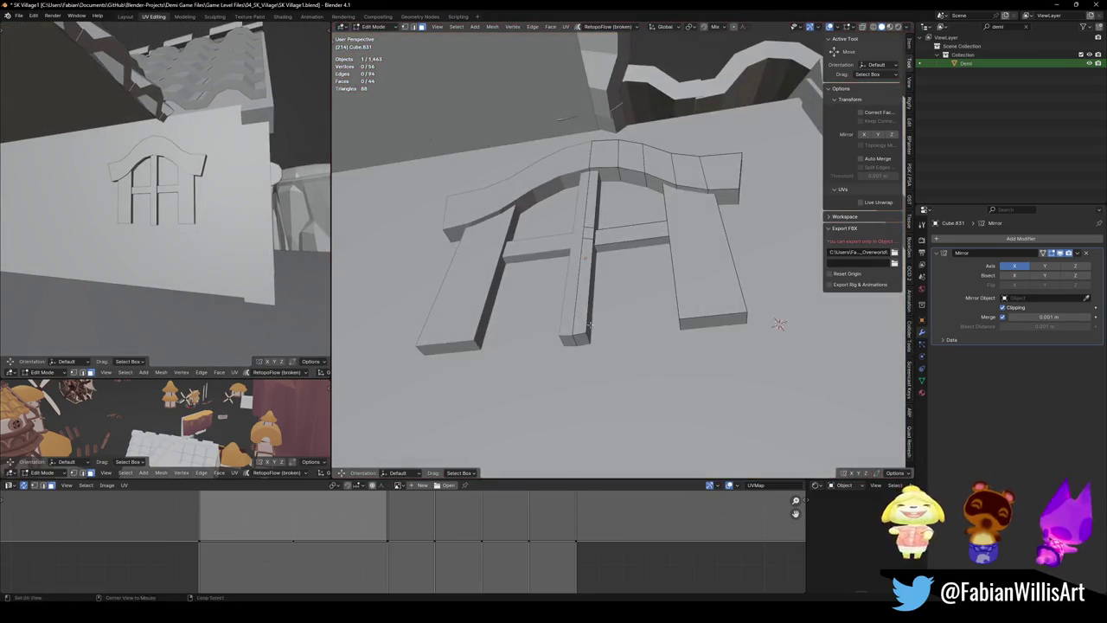
Duplicate the crossbar face about 1.22 m straight down in Z
left_click(583, 343)
key("alt+a")
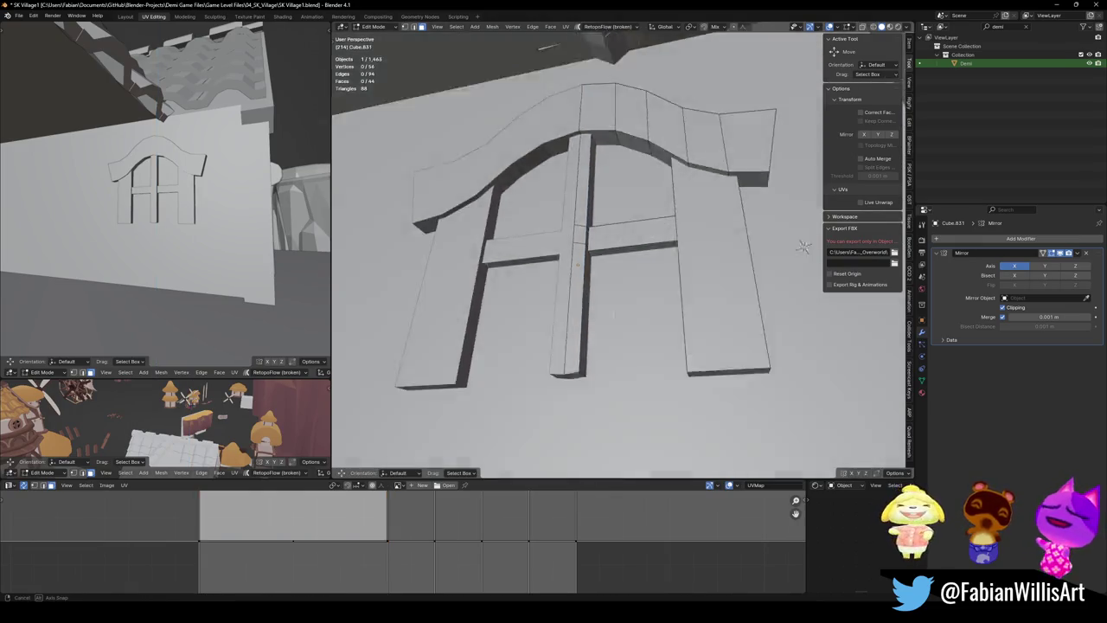
mouse_move(622, 314)
middle_mouse_down()
mouse_move(636, 318)
mouse_move(633, 246)
middle_mouse_up()
left_click(634, 246)
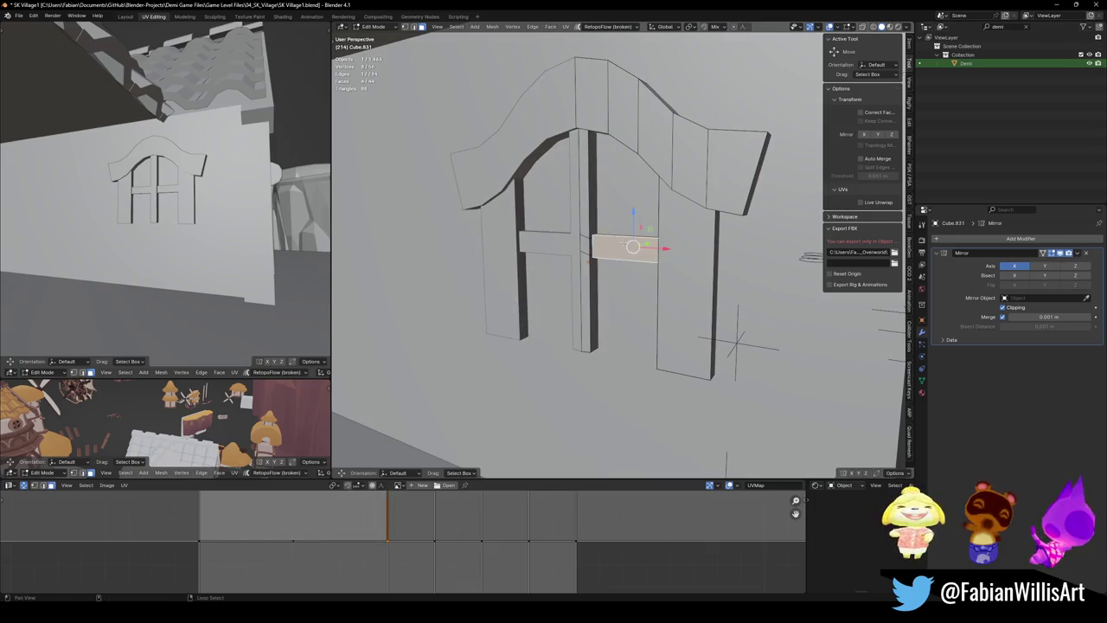
scroll(633, 246, "up", 3)
middle_click_drag(634, 246, 636, 253)
key("shift+d")
key("z")
left_click(634, 352)
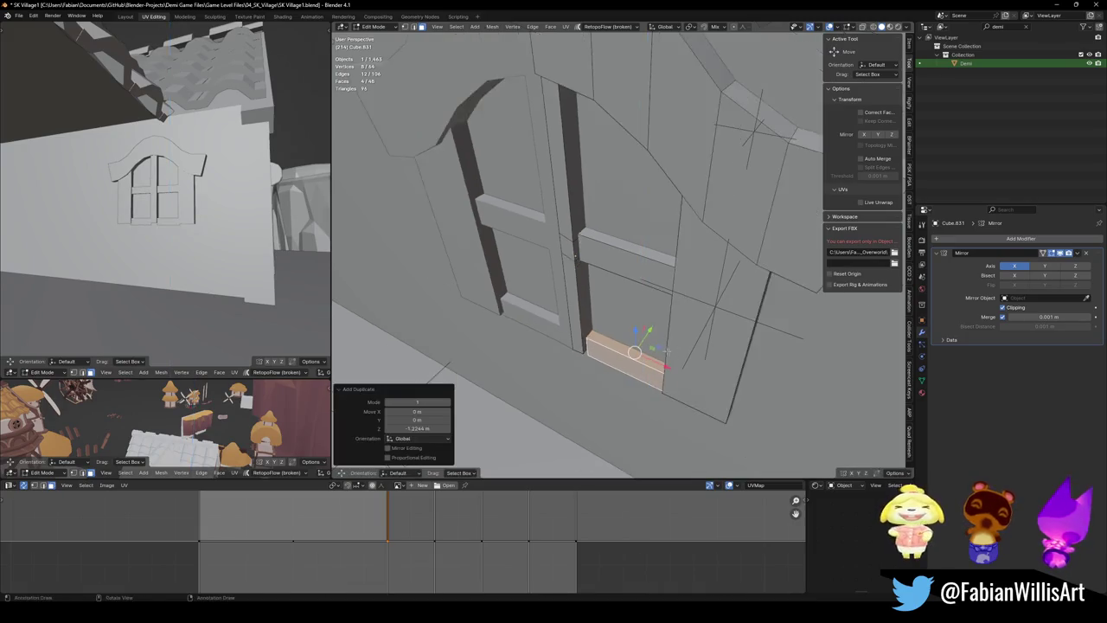
Abandon resizing the lower bar and shift the selection sideways along X
middle_click_drag(634, 352, 630, 356)
key("s")
key("y")
key("Escape")
key("ctrl+z")
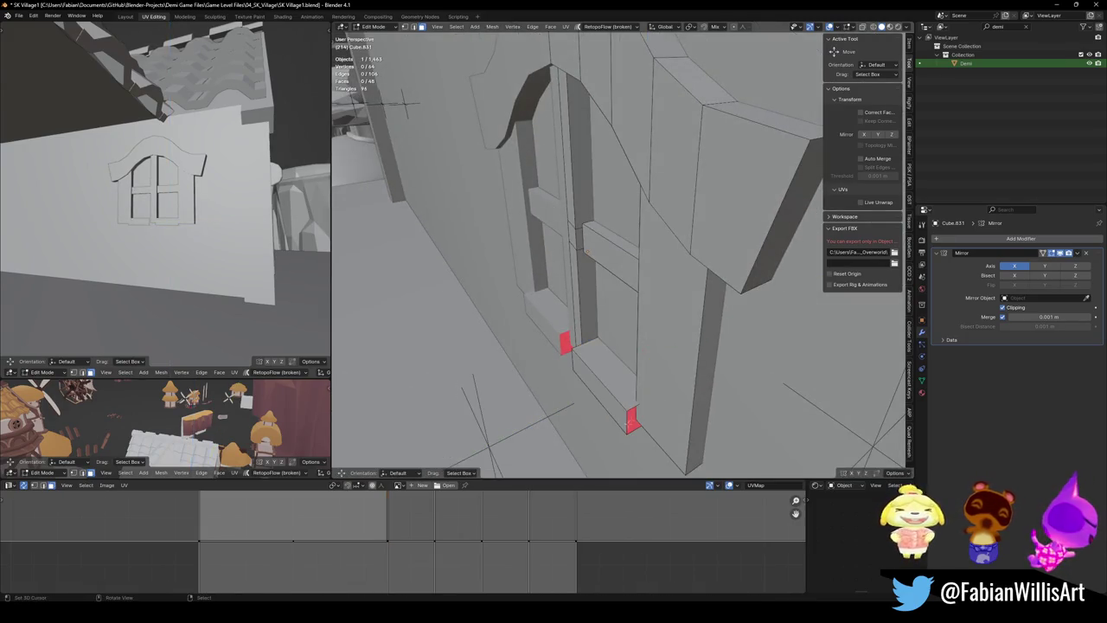
middle_click_drag(660, 403, 692, 393)
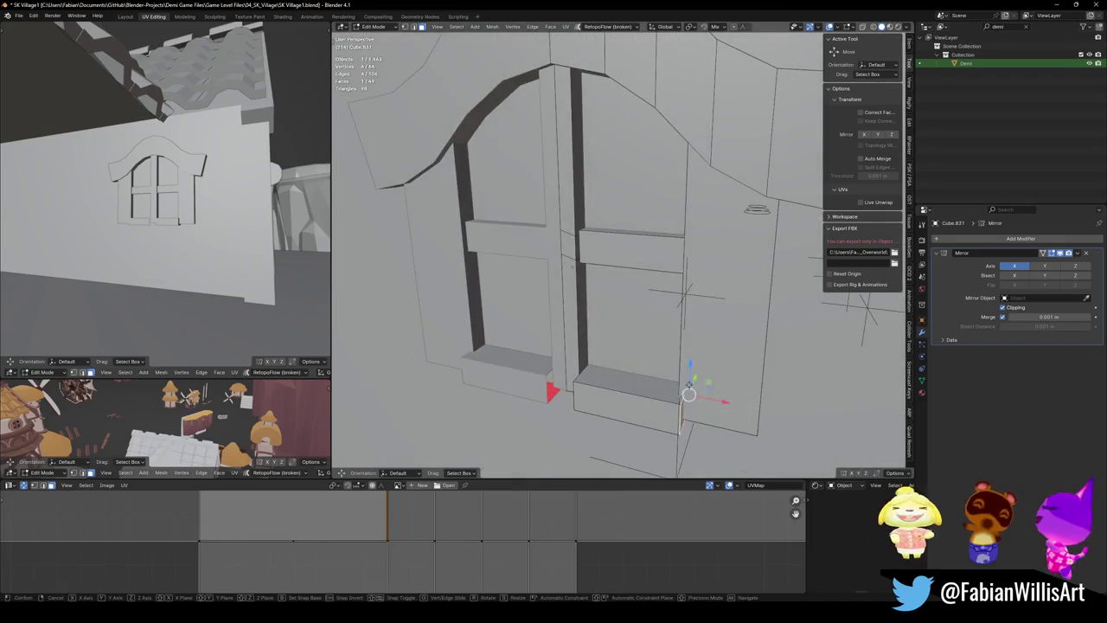
key("g")
key("x")
left_click(769, 384)
mouse_move(769, 384)
middle_mouse_down()
mouse_move(603, 109)
mouse_move(574, 389)
mouse_move(817, 211)
middle_mouse_up()
Extrude the two lower sill faces downward to make the sill taller
left_click(573, 388)
scroll(573, 388, "down", 3)
left_click(648, 327)
left_click(644, 339)
key("e")
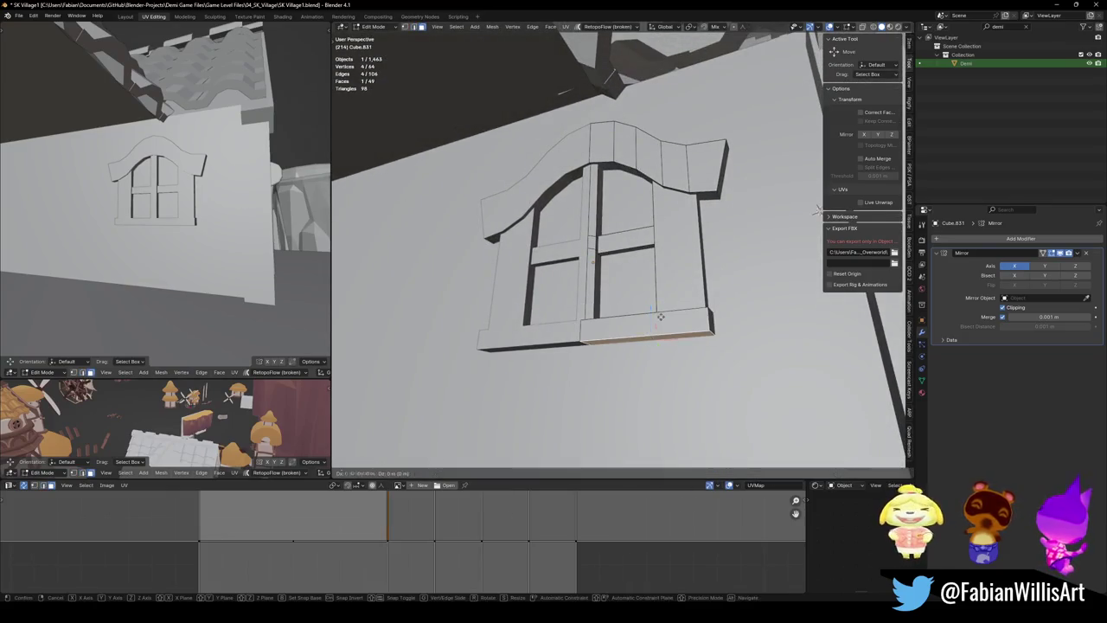
left_click(644, 348)
middle_click_drag(644, 348, 803, 430)
left_click(803, 430)
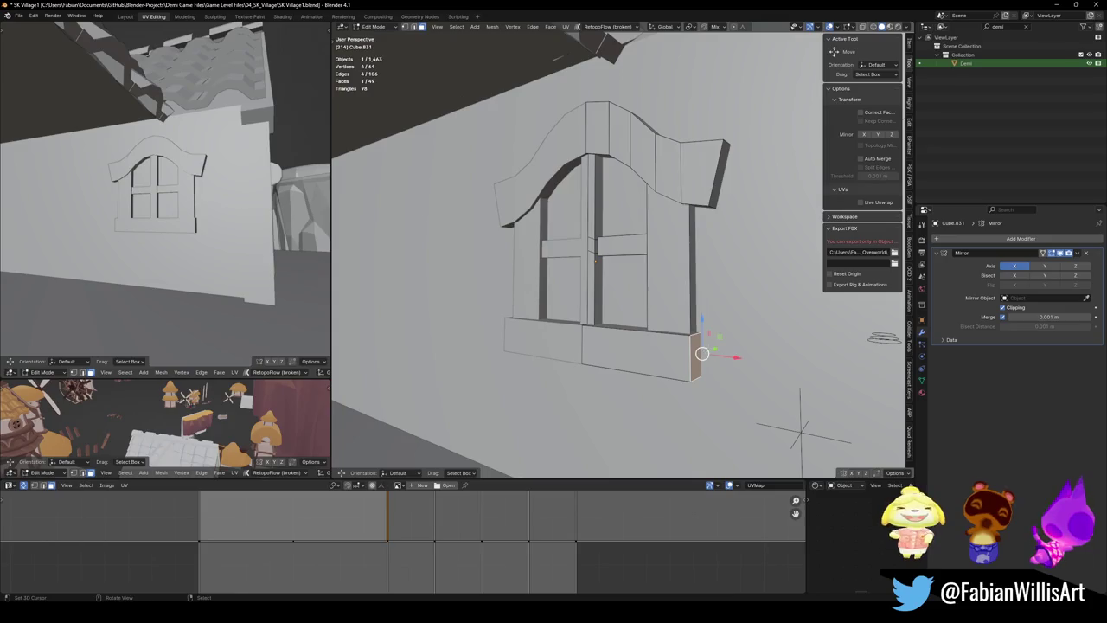
Push the sill's long front face out along Y and lower it in Z
left_click(637, 351)
middle_click_drag(638, 352, 674, 357)
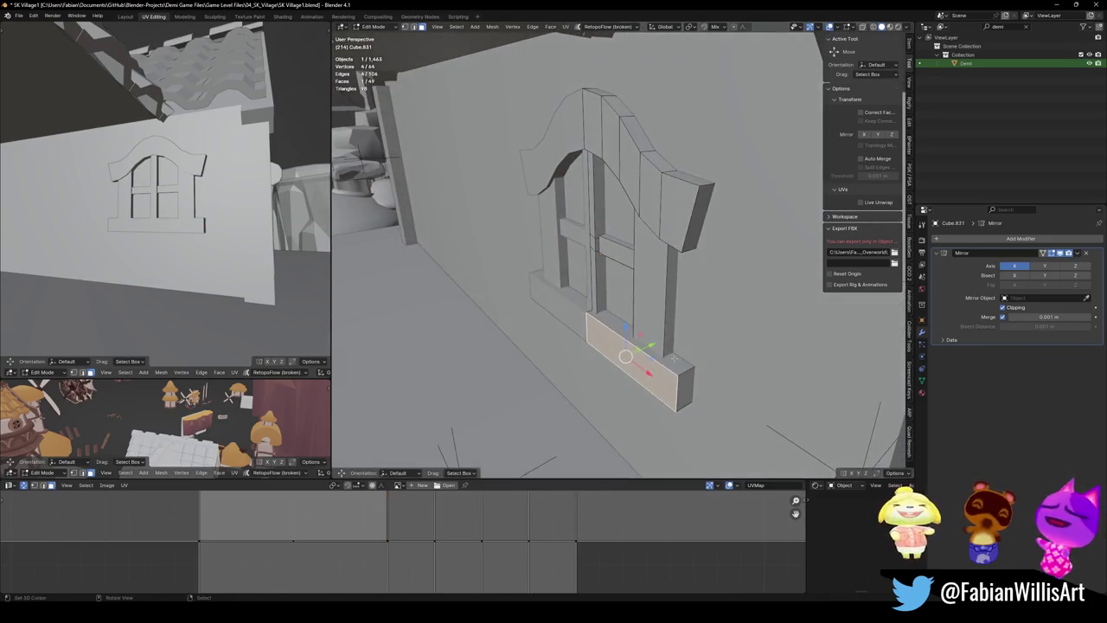
key("g")
key("y")
left_click(687, 352)
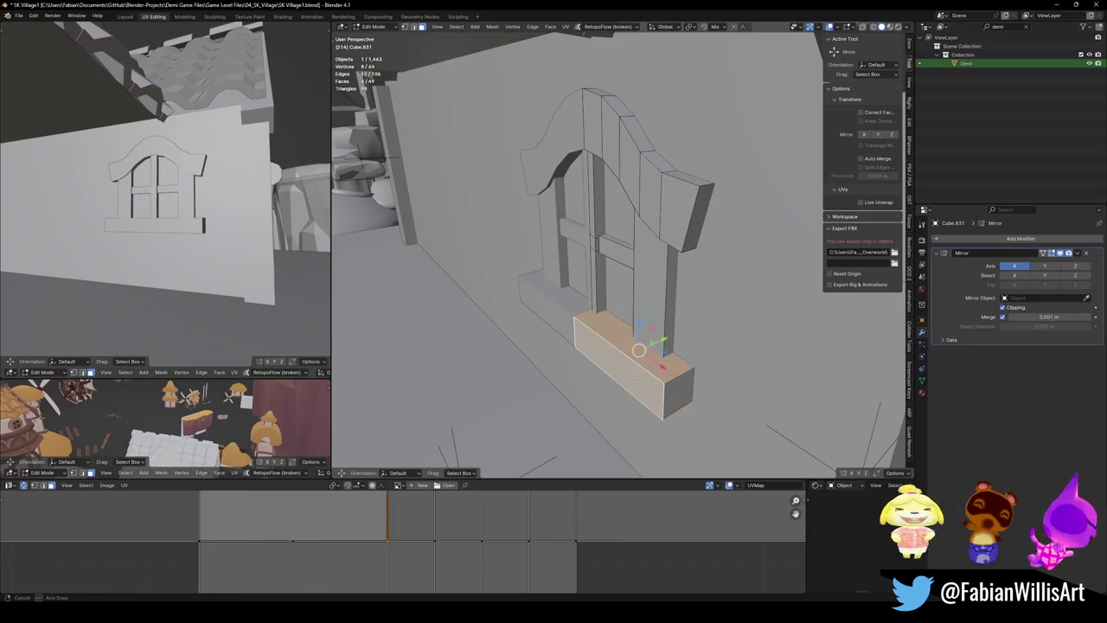
middle_click_drag(736, 372, 786, 375)
key("g")
key("z")
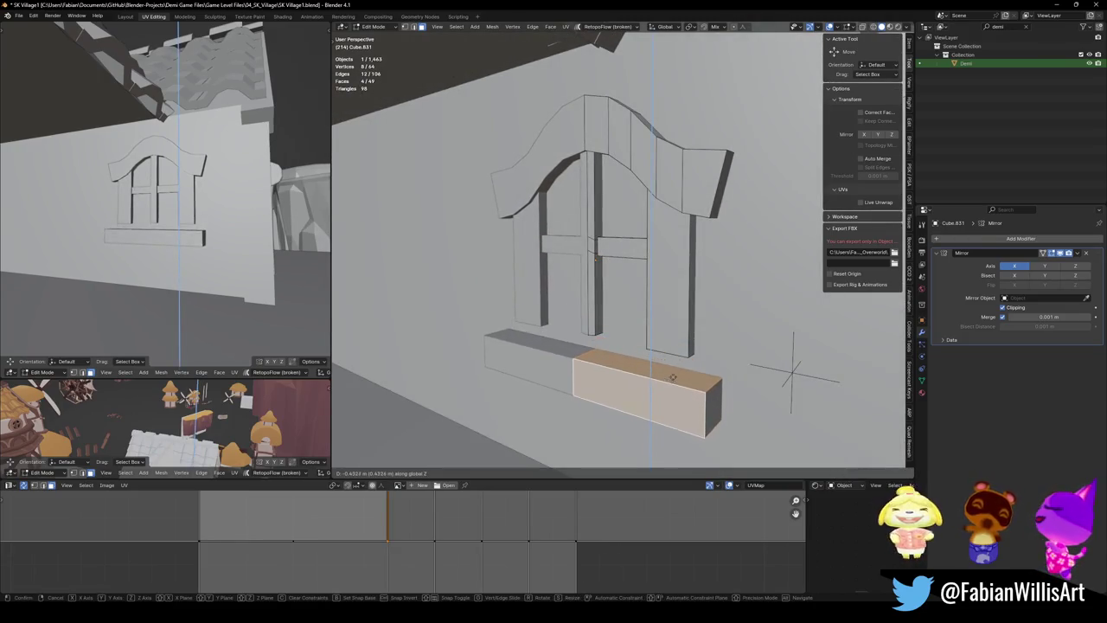
left_click(659, 378)
key("alt+a")
mouse_move(659, 379)
middle_mouse_down()
mouse_move(681, 326)
mouse_move(630, 317)
middle_mouse_up()
Adjust a small sill end face, deselect all, and return to Object Mode
left_click(682, 326)
key("g")
left_click(682, 326)
key("alt+a")
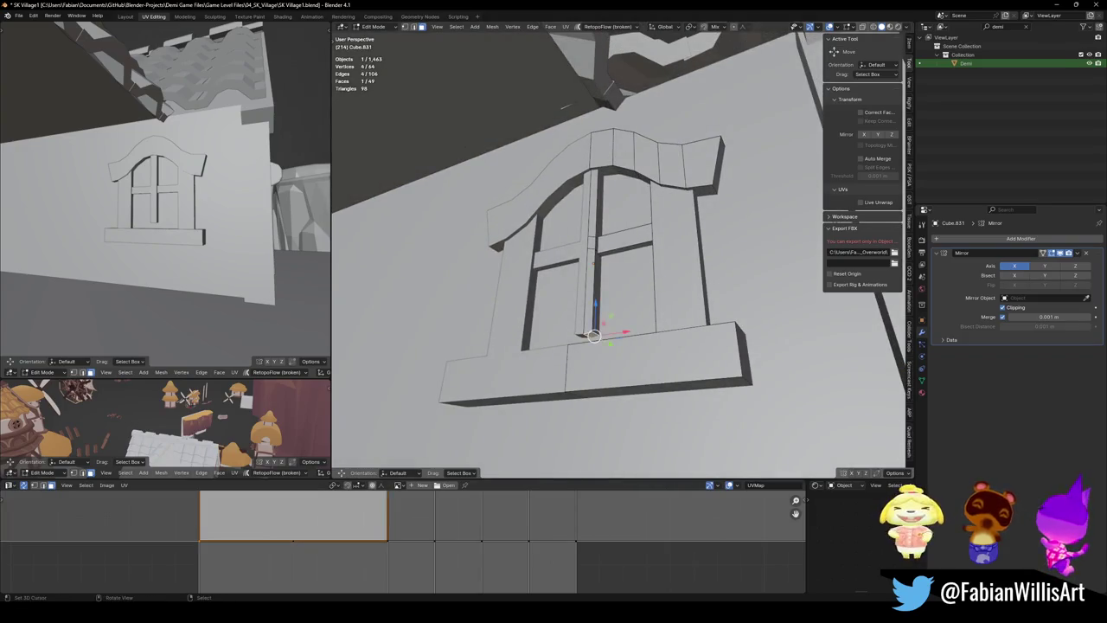
key("Tab")
middle_click_drag(594, 328, 621, 339)
scroll(620, 339, "down", 5)
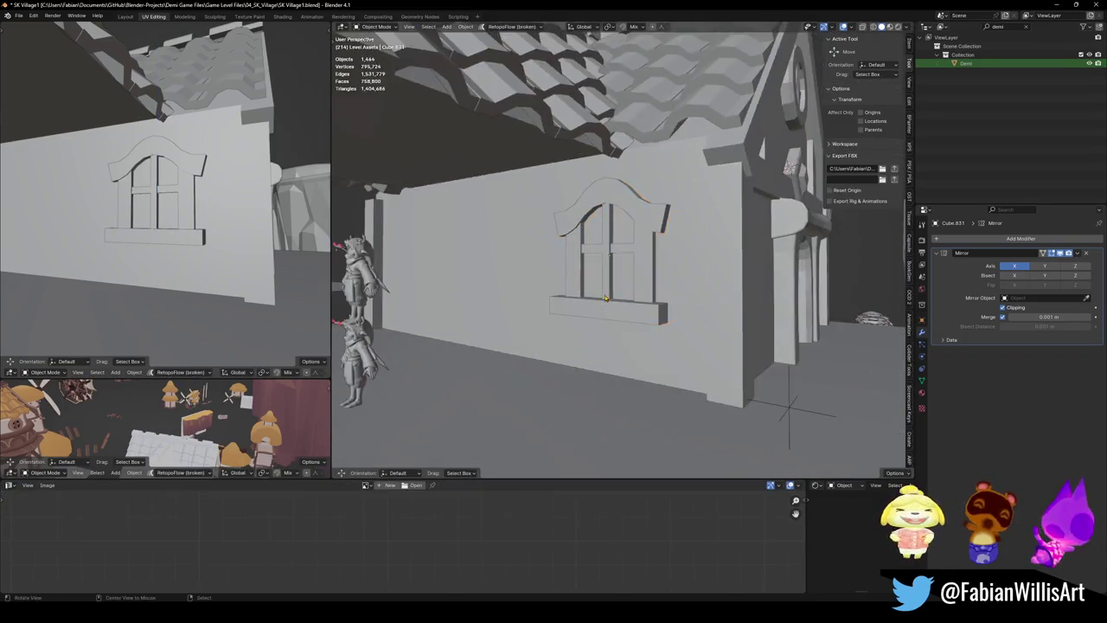
Save SK Village1.blend with the finished window
scroll(621, 339, "down", 2)
key("ctrl+s")
mouse_move(164, 259)
middle_mouse_down()
mouse_move(197, 272)
mouse_move(259, 260)
middle_mouse_up()
scroll(225, 265, "up", 3)
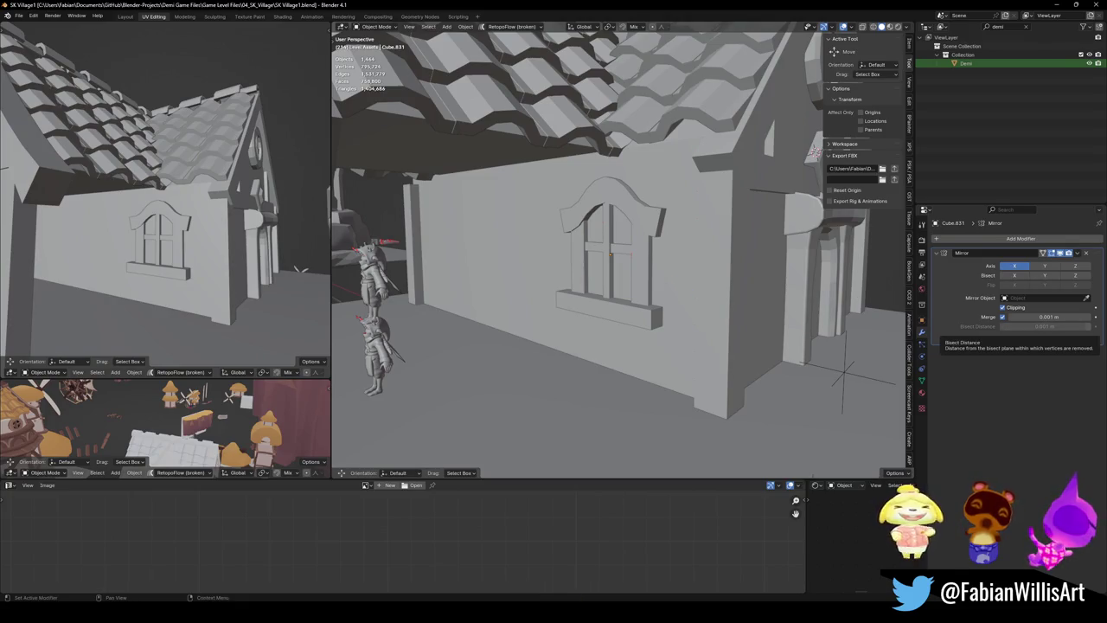
middle_click_drag(597, 276, 580, 300)
scroll(581, 301, "up", 2)
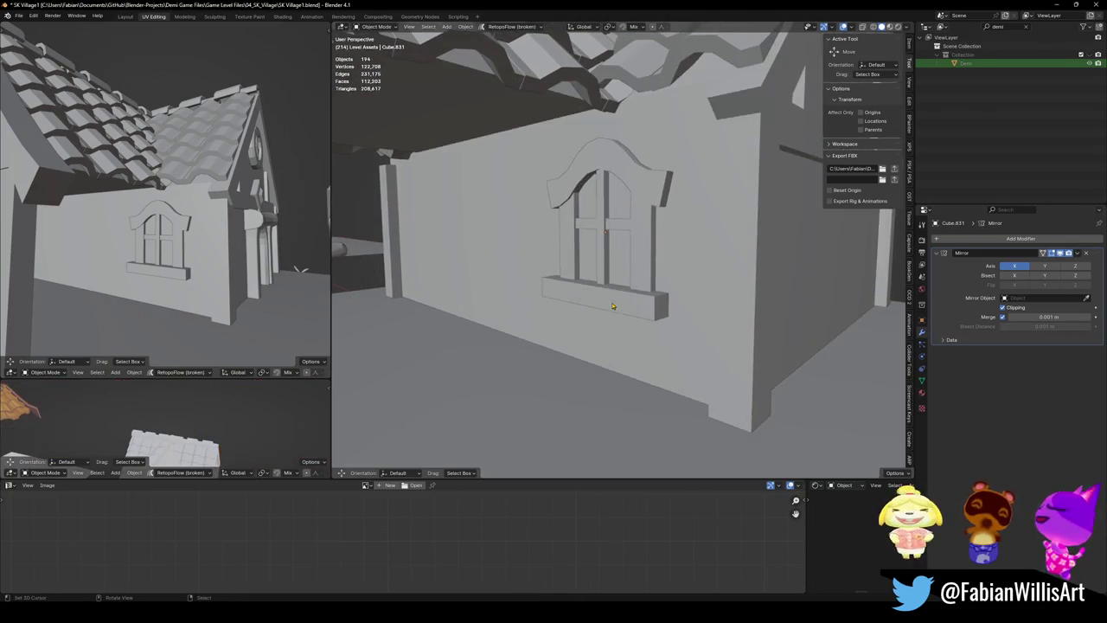
scroll(627, 308, "up", 3)
scroll(633, 307, "down", 4)
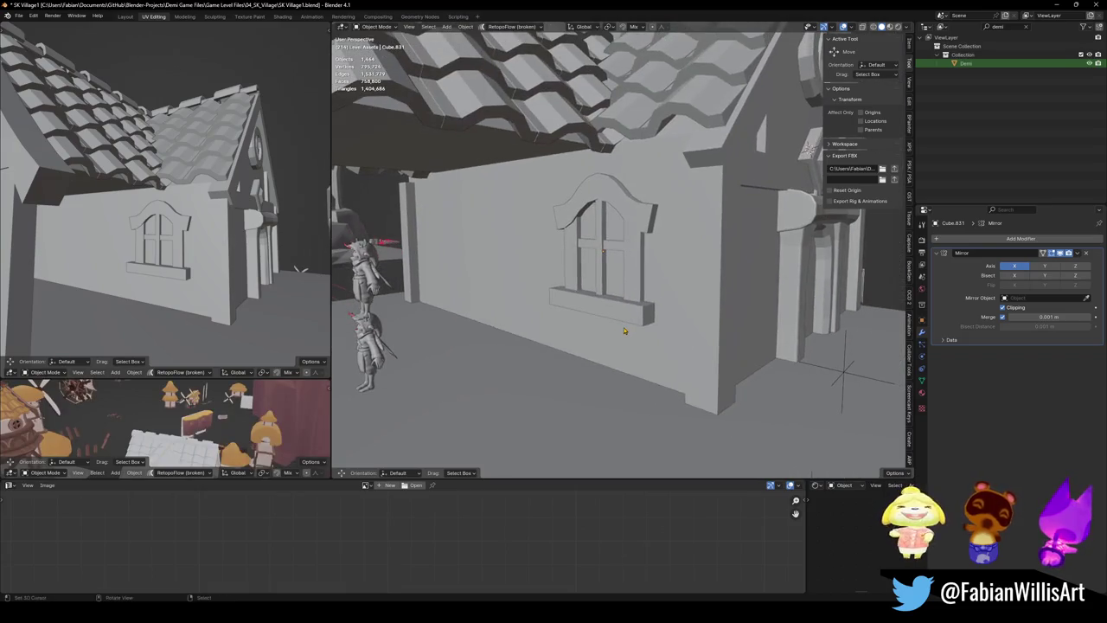
key("ctrl+s")
Enter Edit Mode on the window mesh and isolate it in local view
scroll(620, 320, "up", 3)
key("Tab")
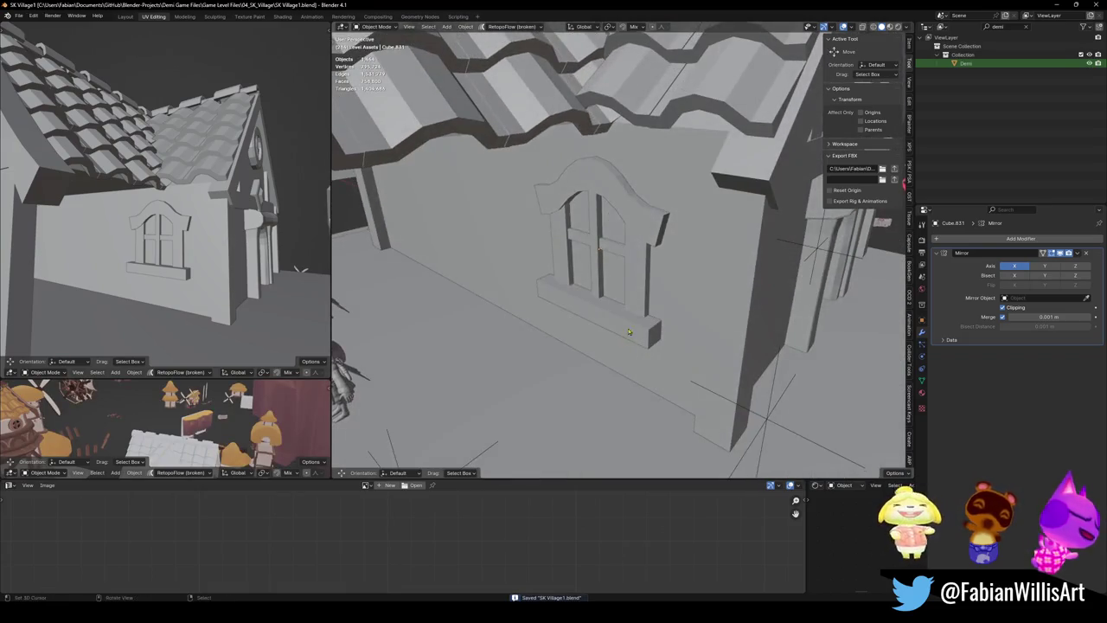
key("KP_Divide")
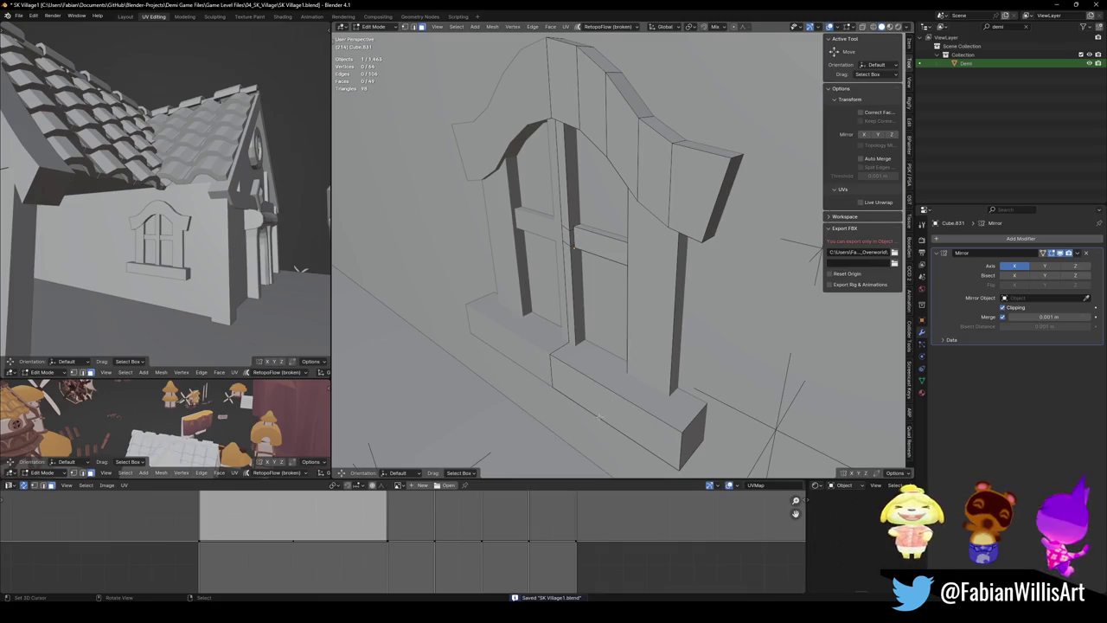
Bevel the sill's two parallel front edges to round them off
left_click(603, 427, "ctrl+alt")
mouse_move(604, 427)
middle_mouse_down()
mouse_move(449, 327)
mouse_move(537, 321)
middle_mouse_up()
key("ctrl+b")
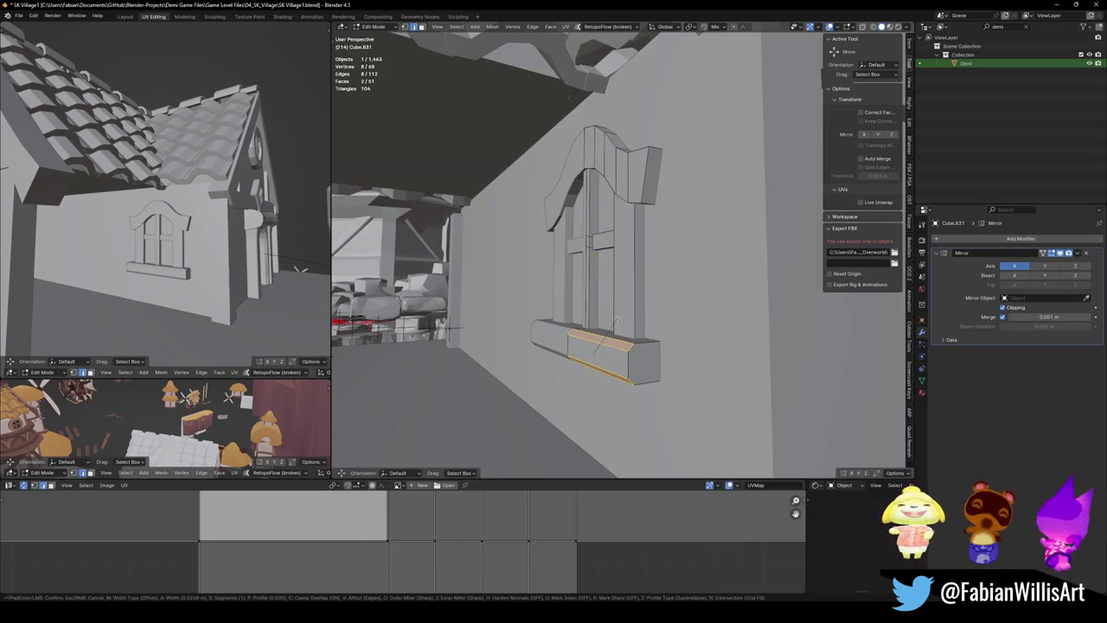
left_click(616, 319)
Move the sill's end face along X
left_click(648, 358)
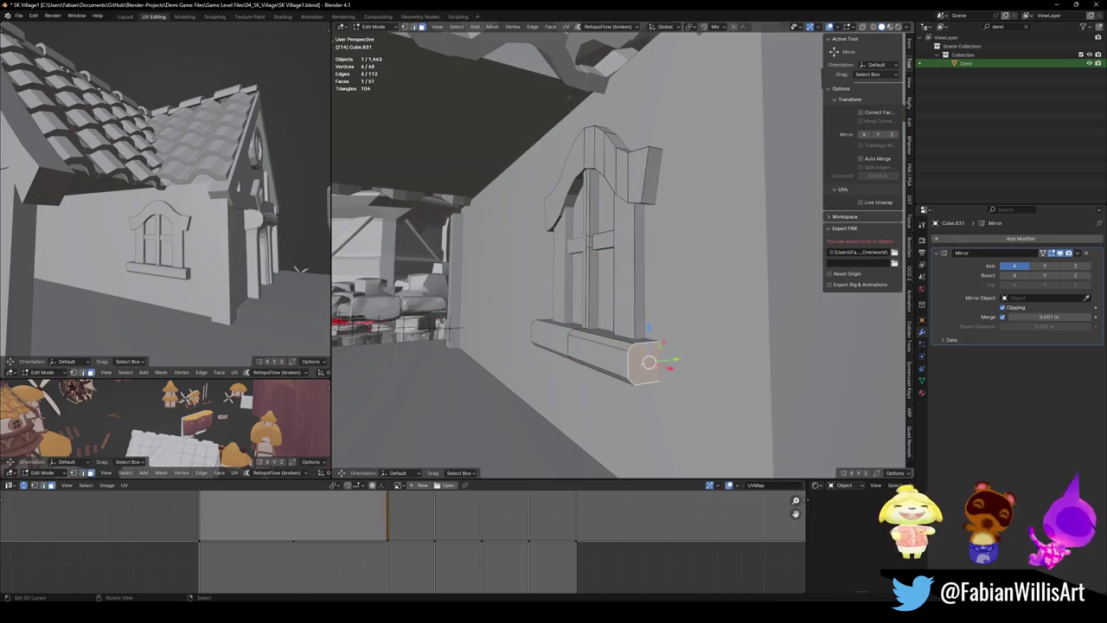
middle_click_drag(647, 358, 683, 363)
key("g")
key("x")
left_click(705, 375)
left_click(491, 320)
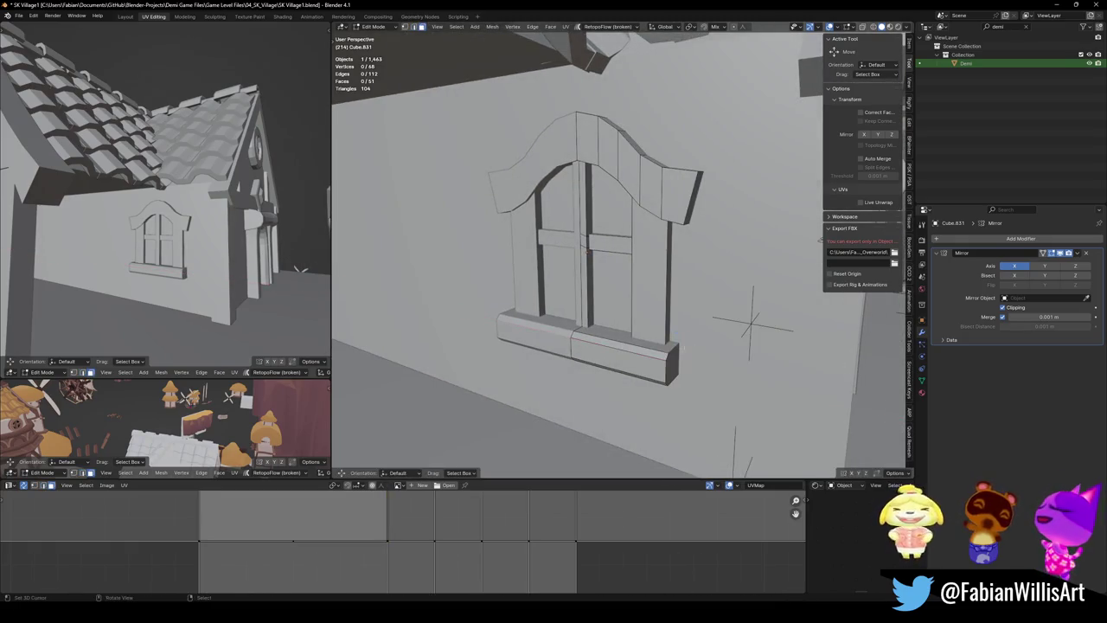
middle_click_drag(491, 320, 491, 320)
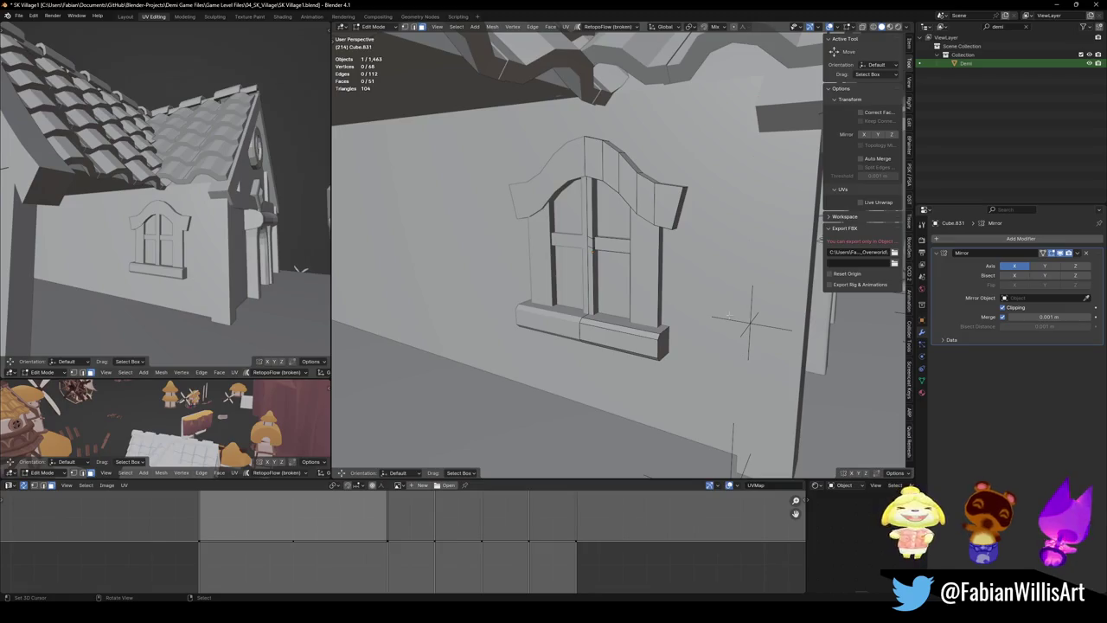
Select two vertical frame edges, then cancel both the bevel and the move
middle_click_drag(686, 328, 692, 313)
left_click(672, 316)
left_click(629, 316, "shift")
key("ctrl+b")
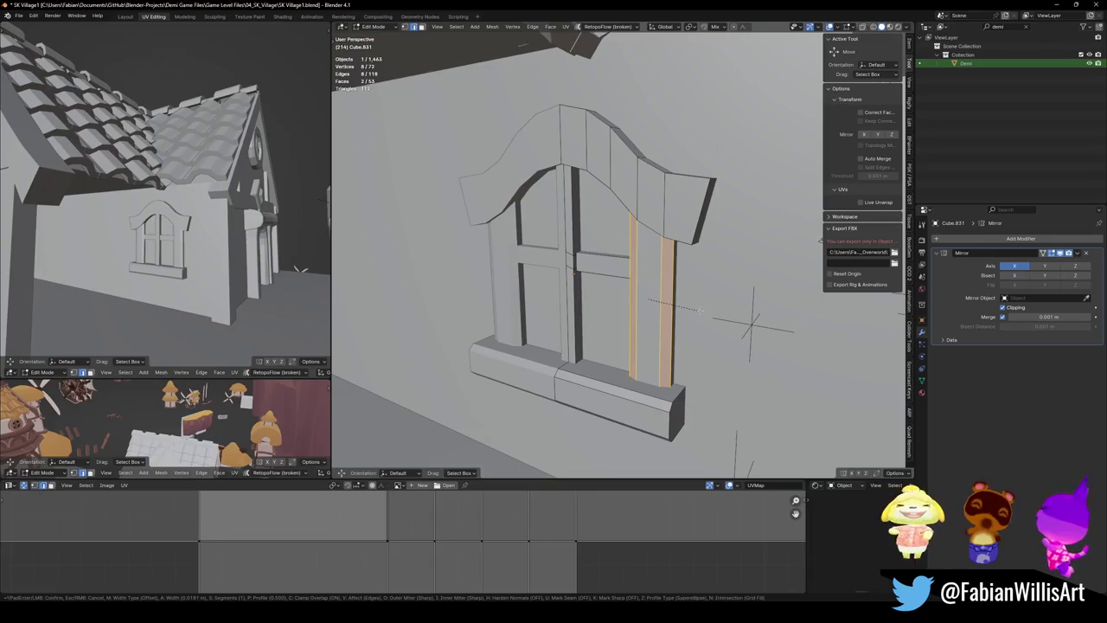
key("Escape")
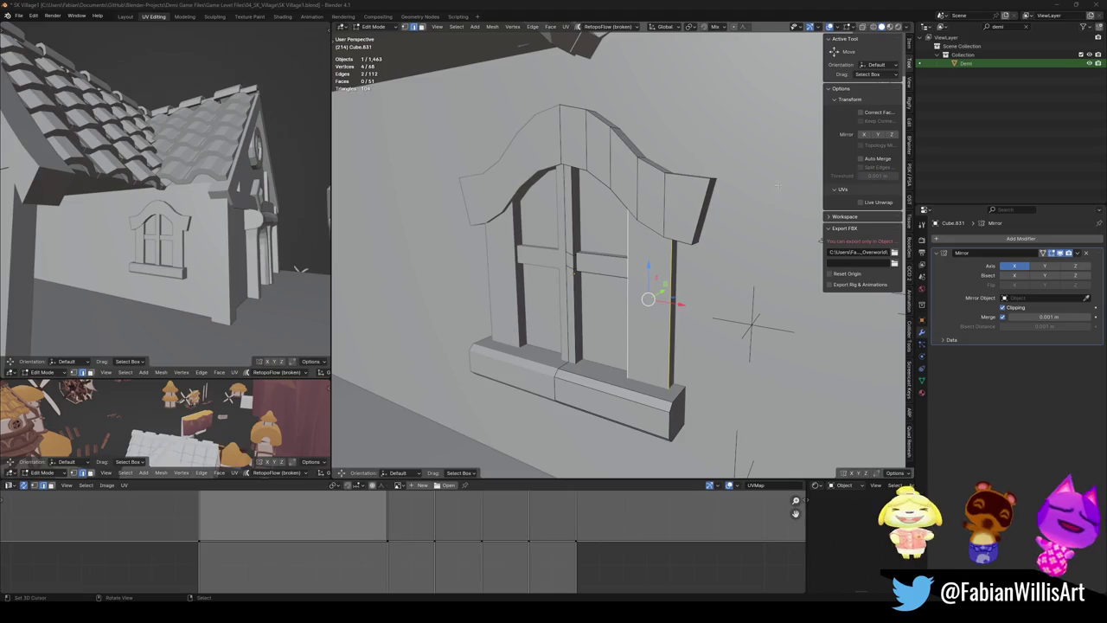
middle_click_drag(753, 325, 729, 321)
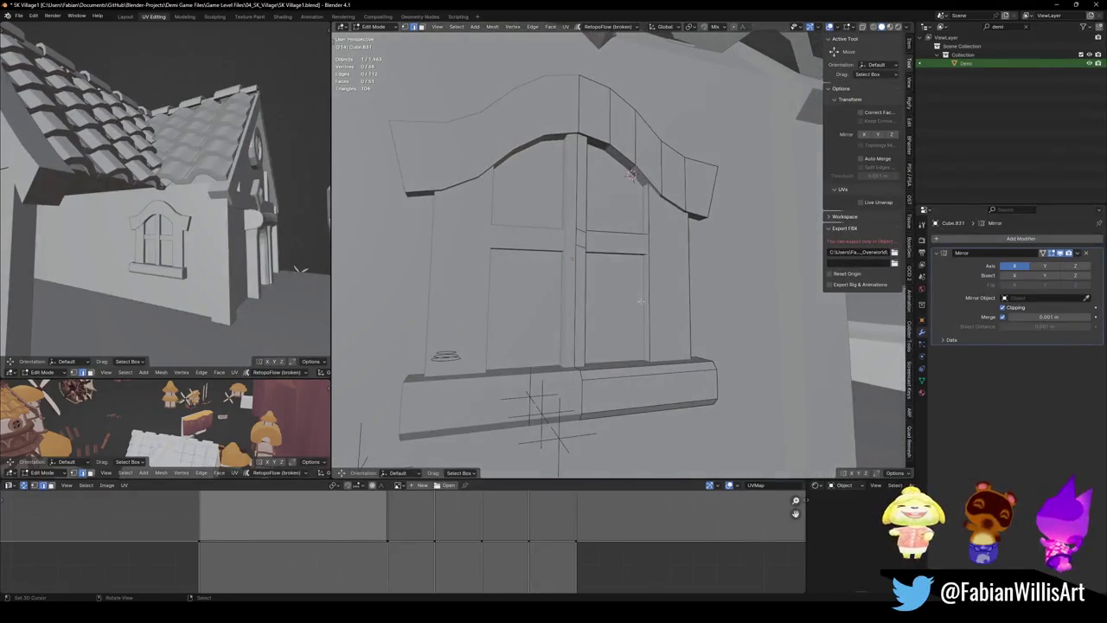
middle_click_drag(633, 173, 657, 285)
key("g")
key("x")
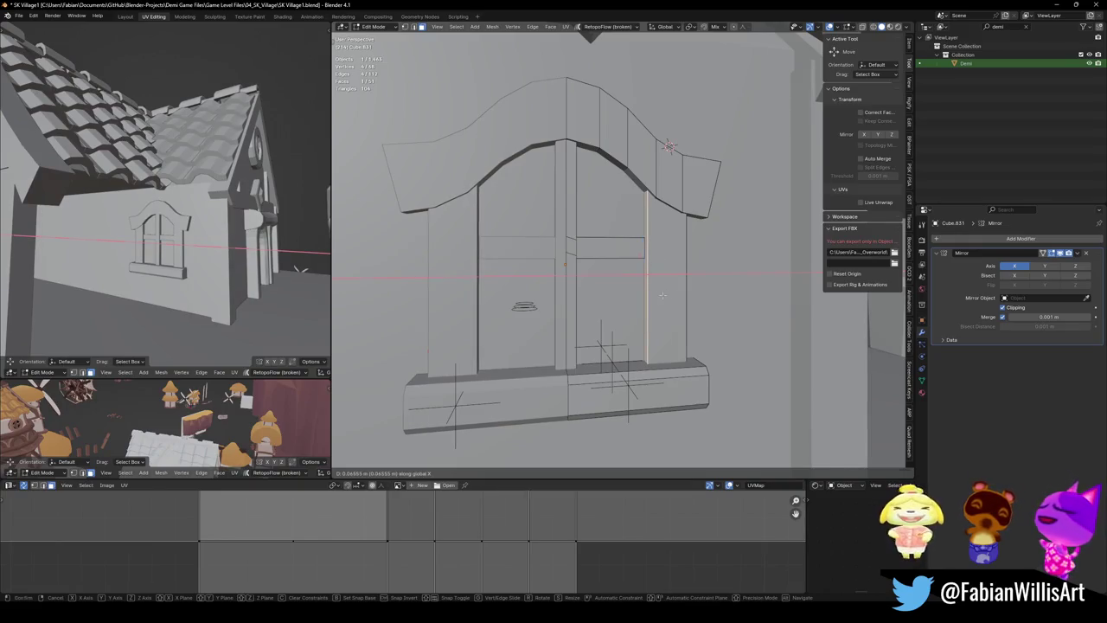
middle_click_drag(663, 295, 659, 320)
key("y")
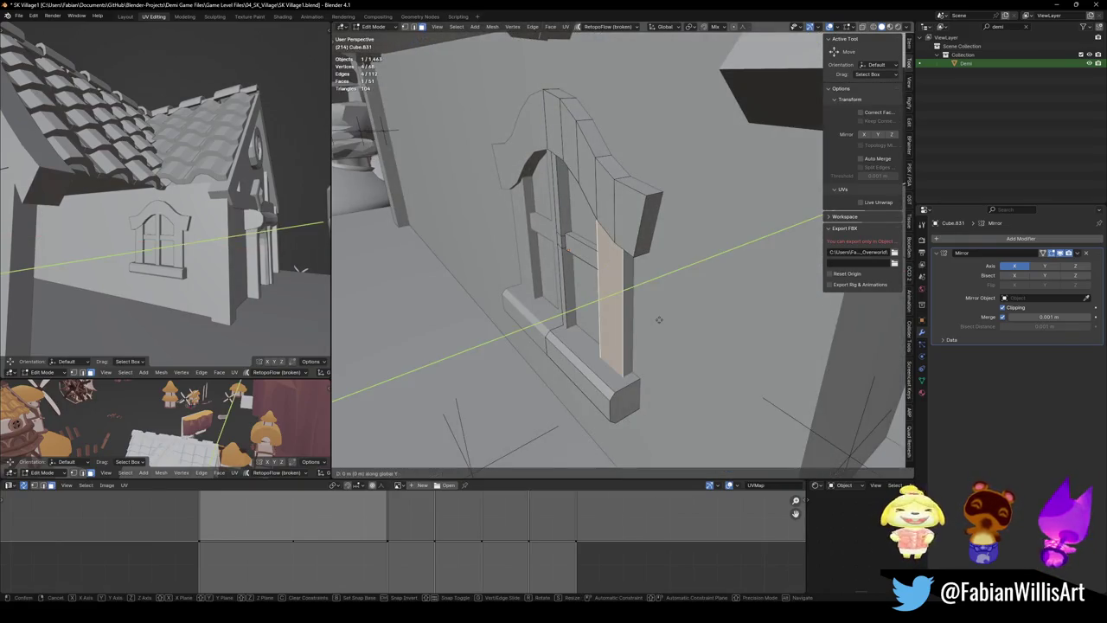
right_click(659, 320)
Push the upper frame faces along the arch outward in Y
left_click(624, 217, "shift")
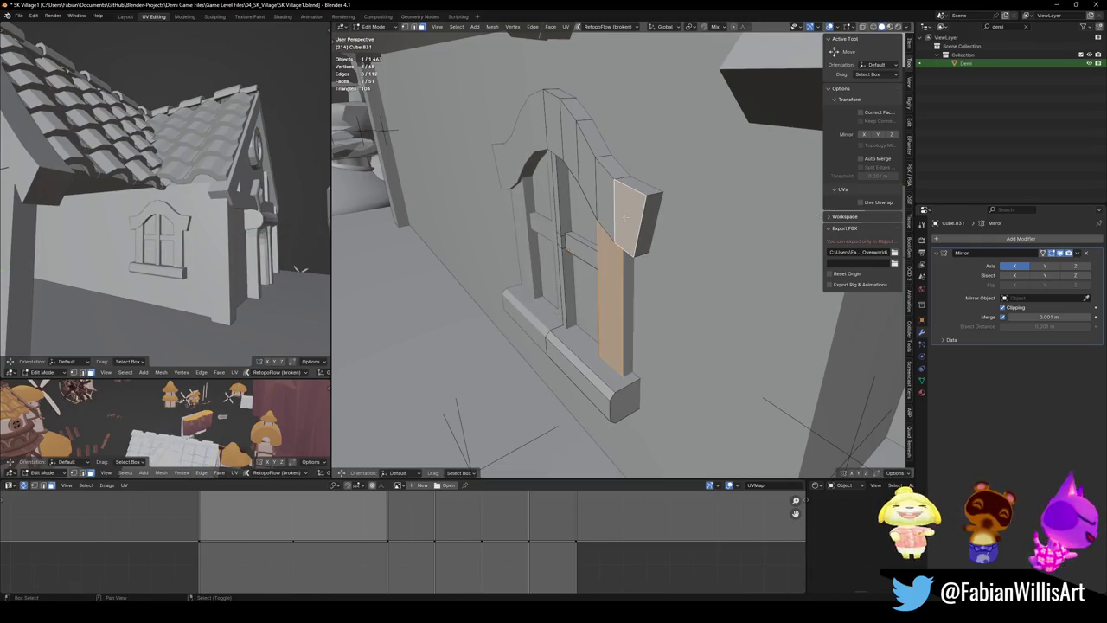
left_click(593, 198, "ctrl")
key("g")
key("y")
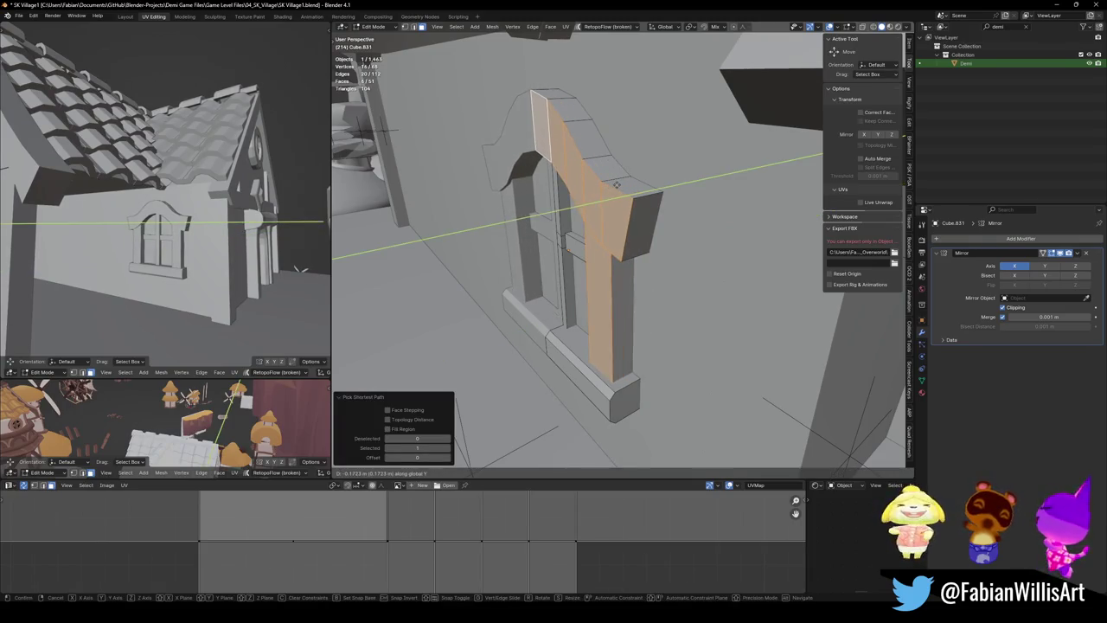
left_click(617, 184)
key("alt+a")
mouse_move(617, 185)
middle_mouse_down()
mouse_move(601, 238)
mouse_move(640, 294)
middle_mouse_up()
Bevel a vertical edge on the right jamb by 0.015 m, then return to Object Mode
key("a")
key("alt+a")
left_click(636, 294)
key("ctrl+b")
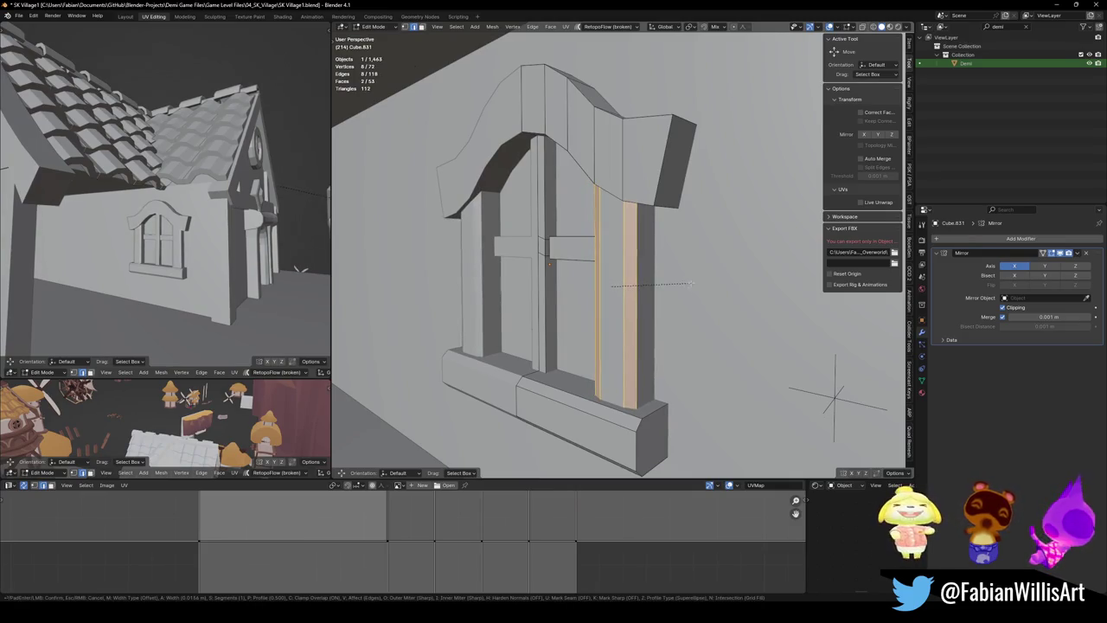
left_click(693, 283)
key("Tab")
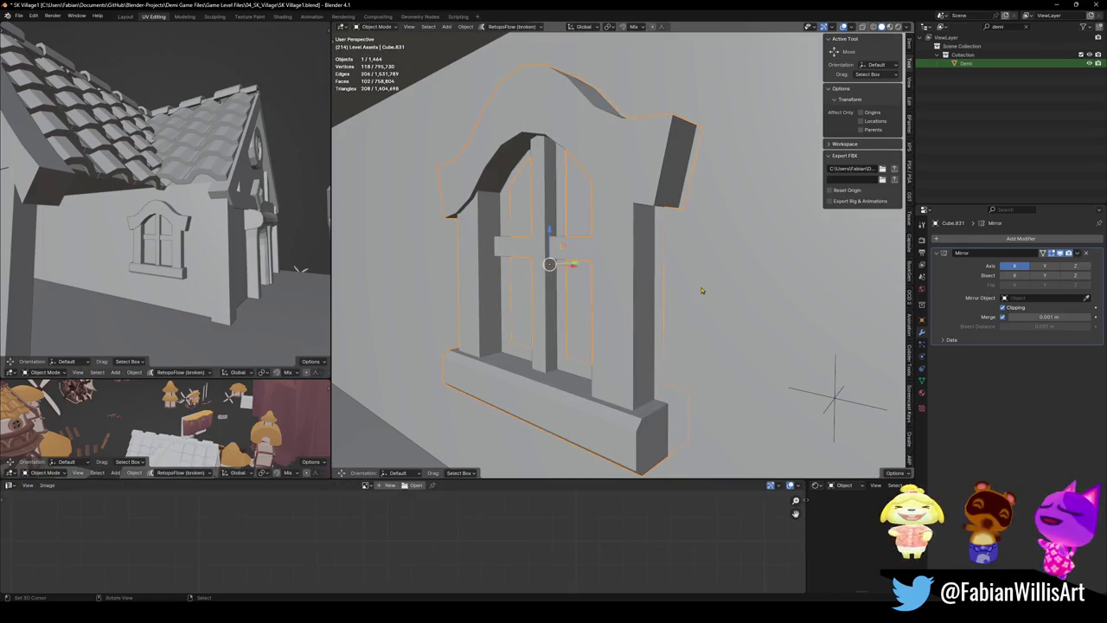
Save the village file
scroll(699, 291, "down", 2)
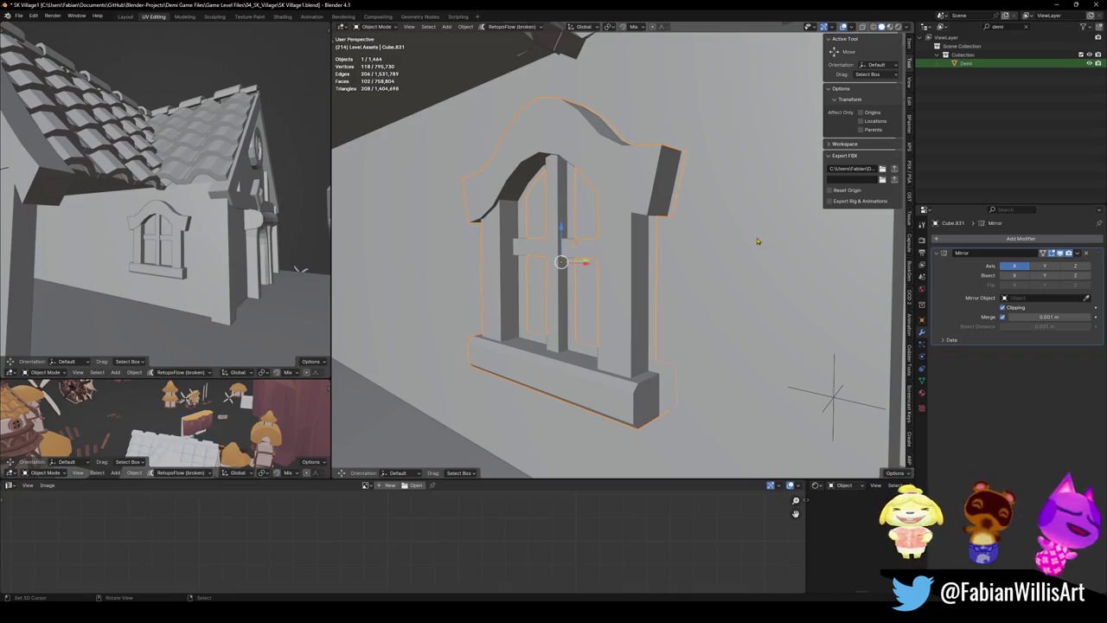
middle_click_drag(565, 329, 655, 321)
key("ctrl+s")
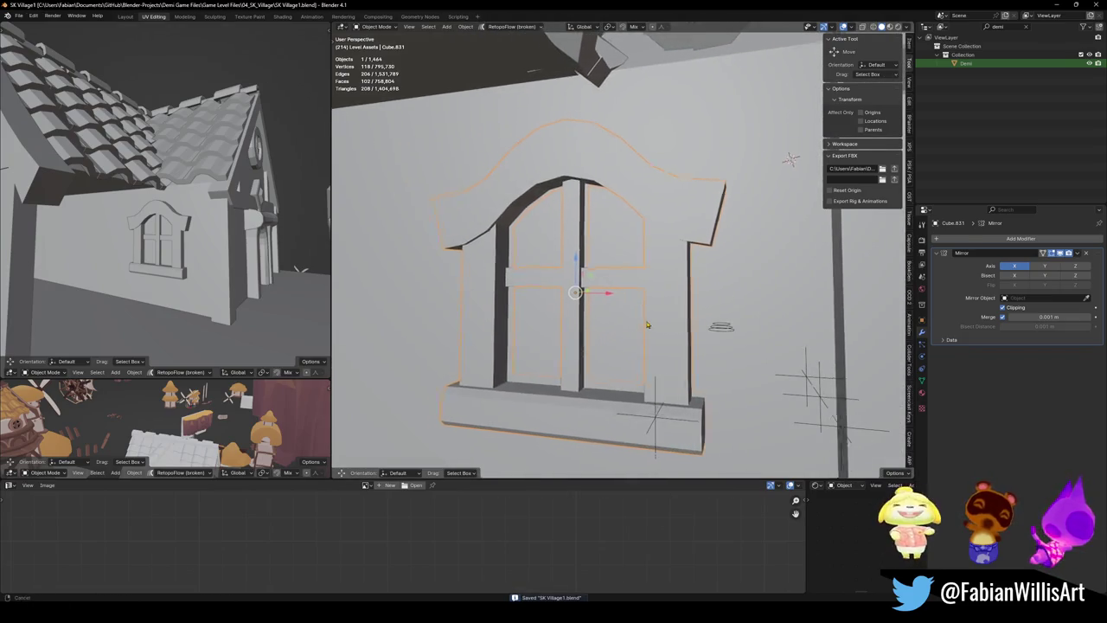
Apply rotation and scale to the window object, then enter Edit Mode
right_click(655, 321)
left_click(655, 318)
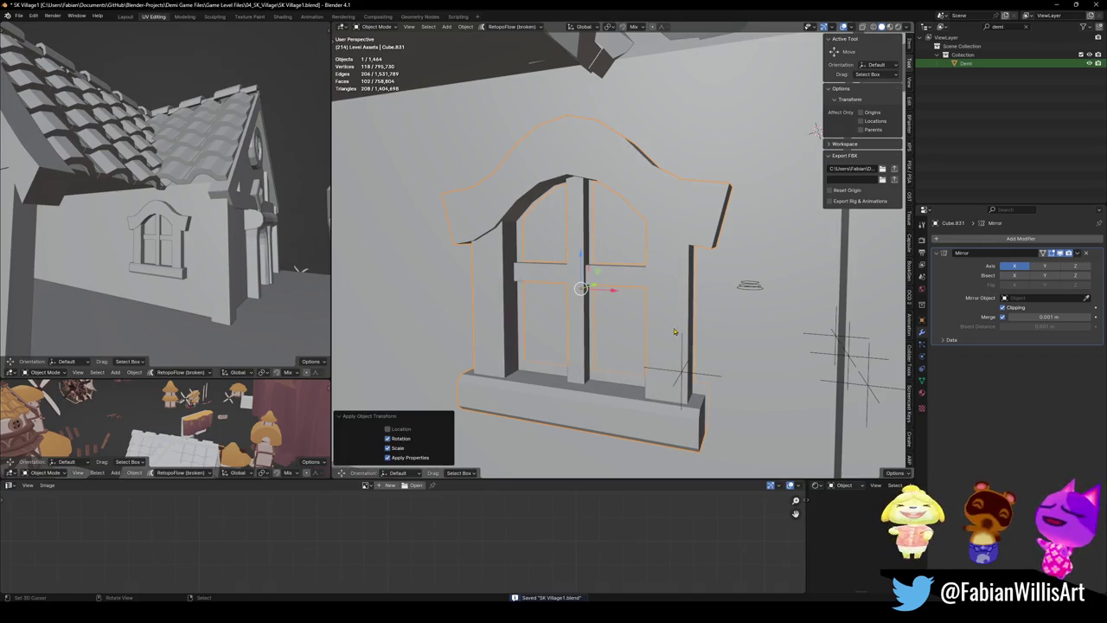
left_click(677, 322)
key("Tab")
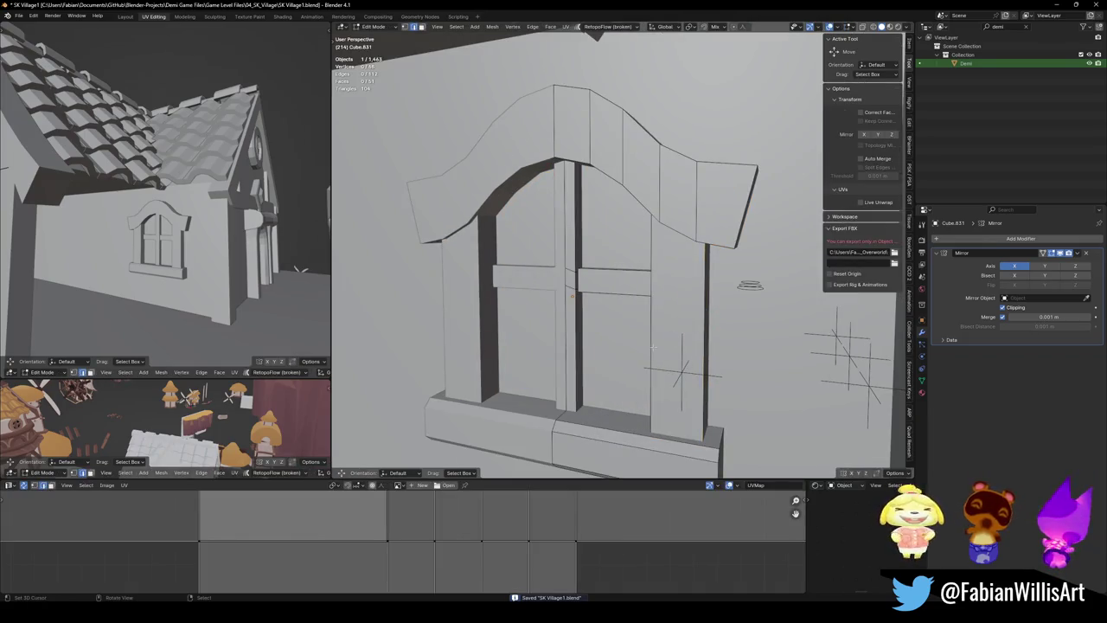
Bevel the right jamb's two vertical edges to 0.0599 m with one segment, then deselect
middle_click_drag(655, 321, 653, 303)
key("ctrl+b")
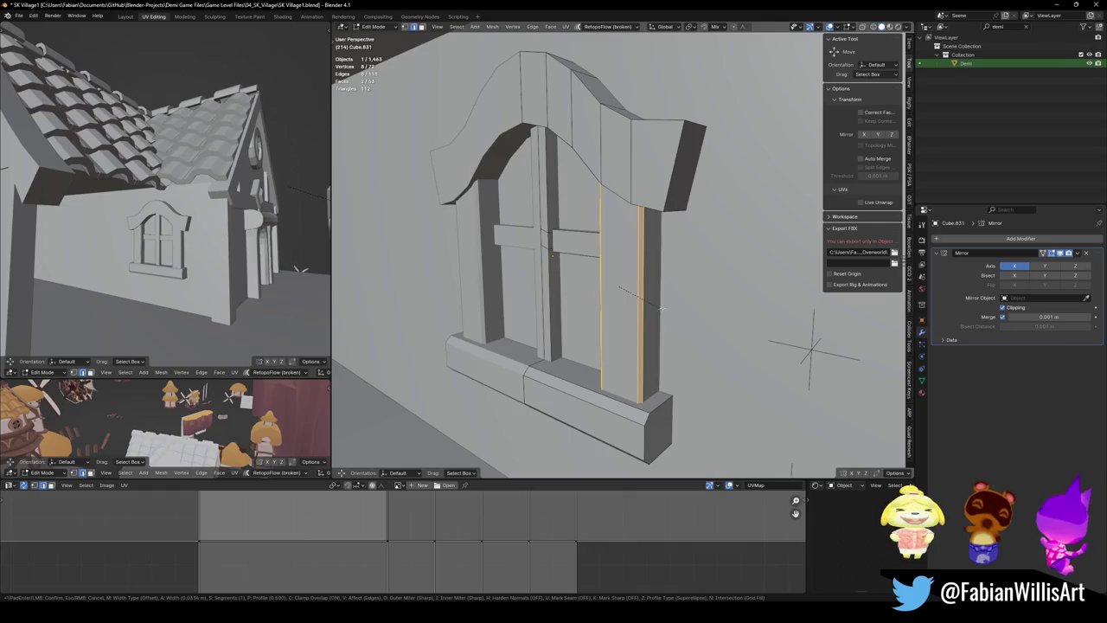
left_click(689, 307)
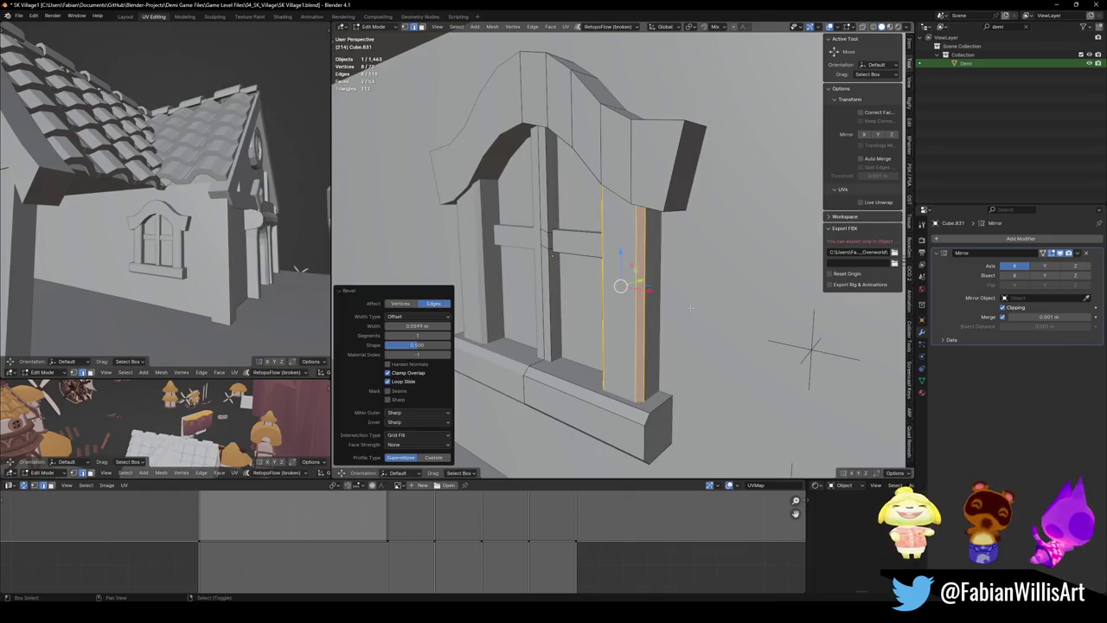
scroll(683, 365, "up", 3)
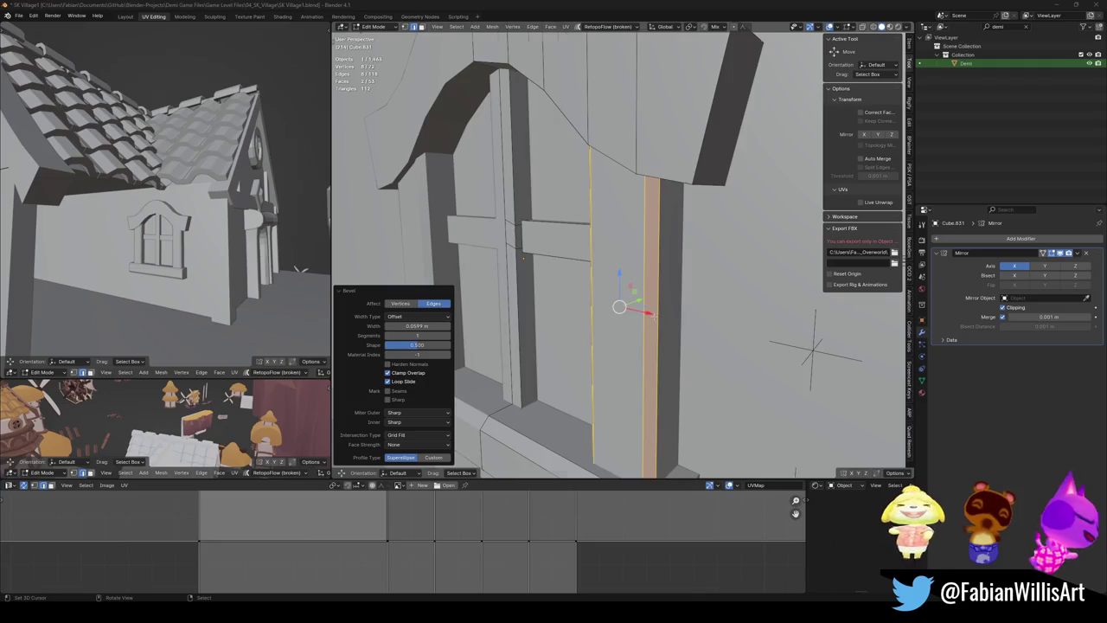
scroll(663, 313, "down", 3)
mouse_move(663, 313)
middle_mouse_down()
mouse_move(675, 313)
mouse_move(674, 339)
middle_mouse_up()
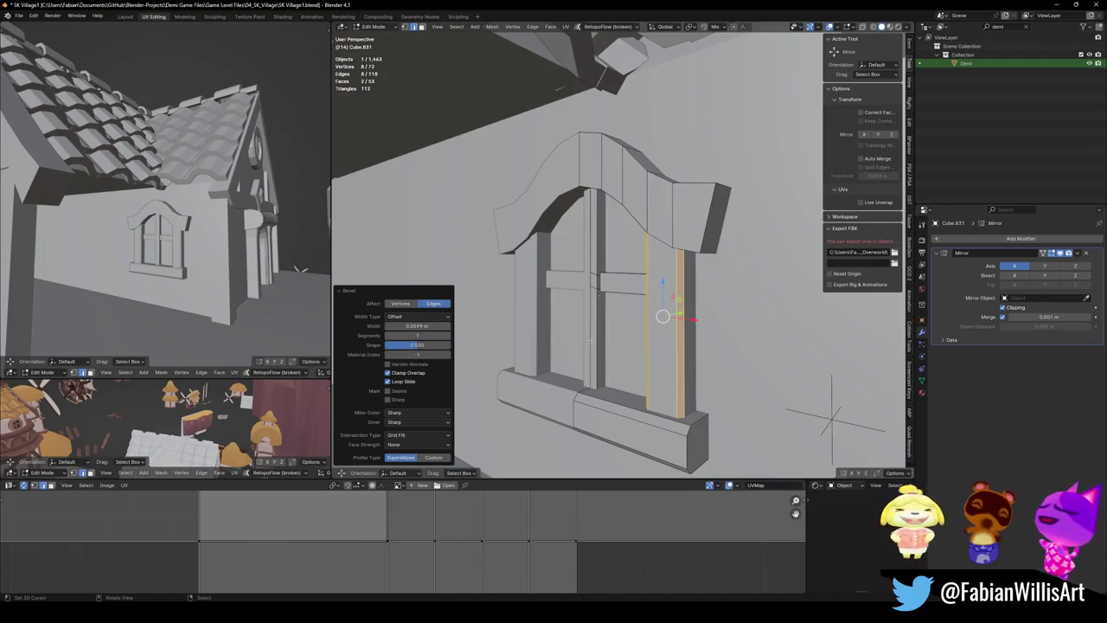
scroll(608, 300, "up", 2)
scroll(640, 294, "up", 3)
key("alt+a")
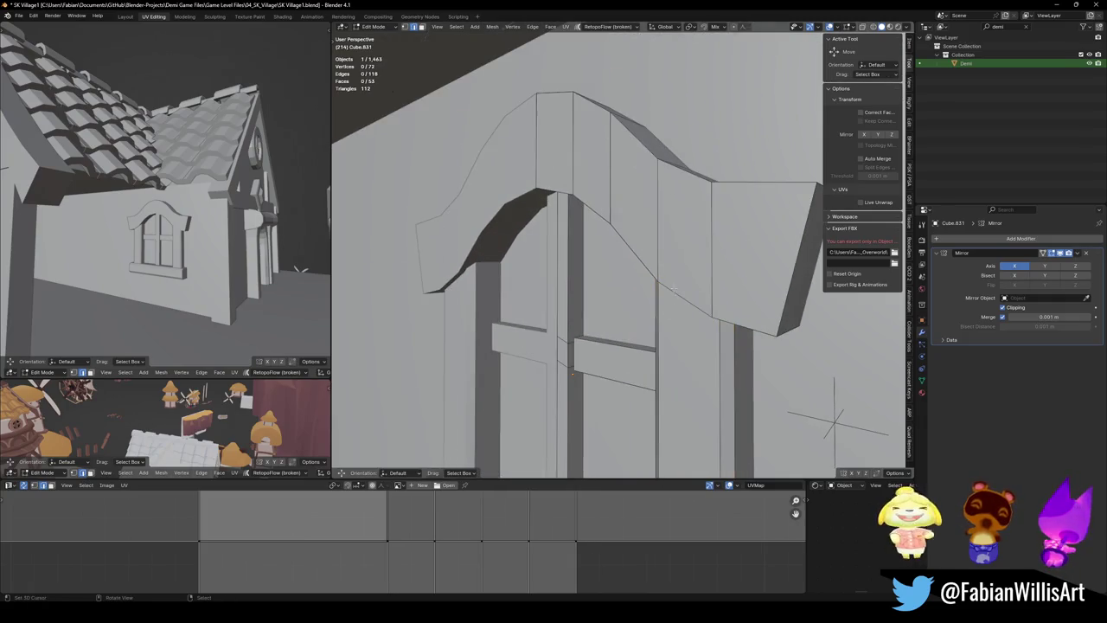
Bevel the edge loop along the window's arched top
left_click(672, 294, "alt")
mouse_move(672, 294)
middle_mouse_down()
mouse_move(688, 283)
mouse_move(662, 297)
middle_mouse_up()
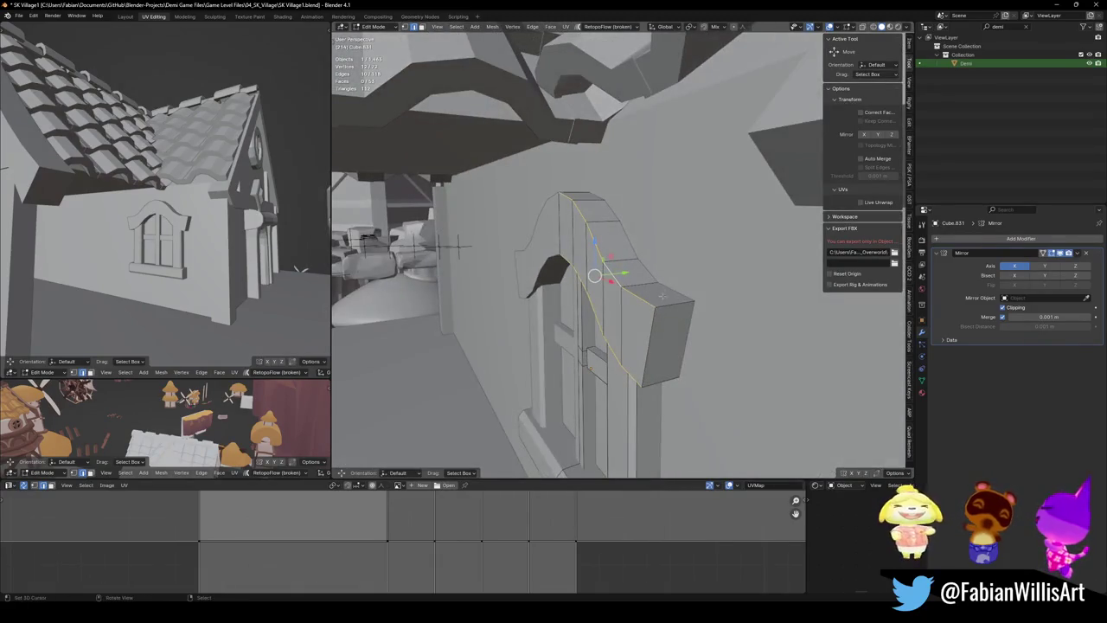
key("ctrl+b")
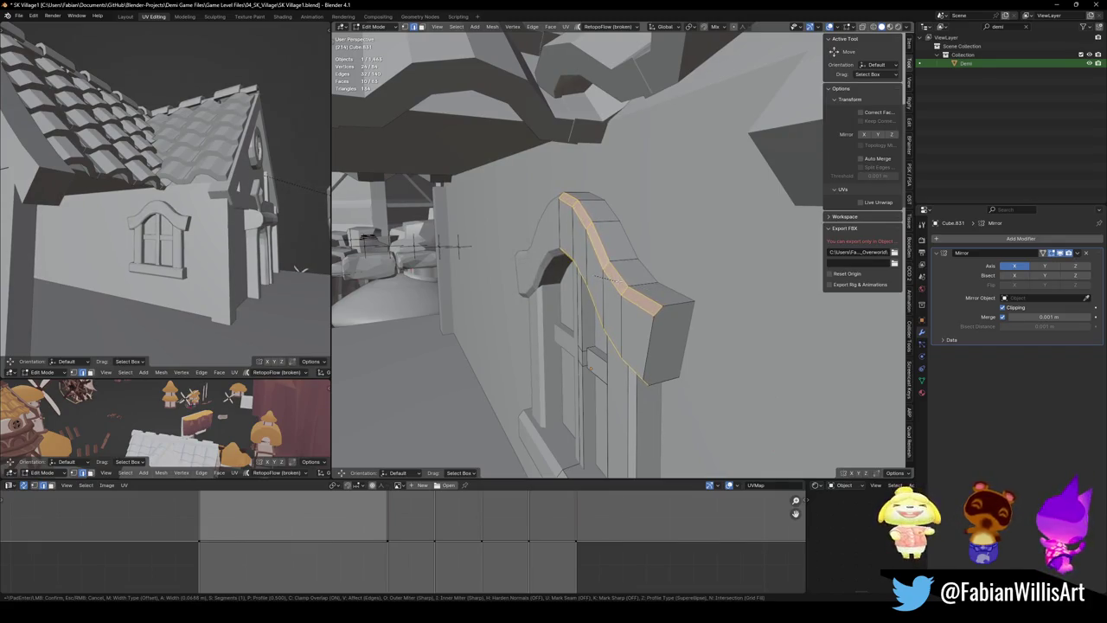
left_click(606, 279)
key("alt+a")
Bevel the central mullion's vertical edge loop
mouse_move(605, 278)
middle_mouse_down()
mouse_move(786, 249)
mouse_move(811, 206)
mouse_move(632, 309)
middle_mouse_up()
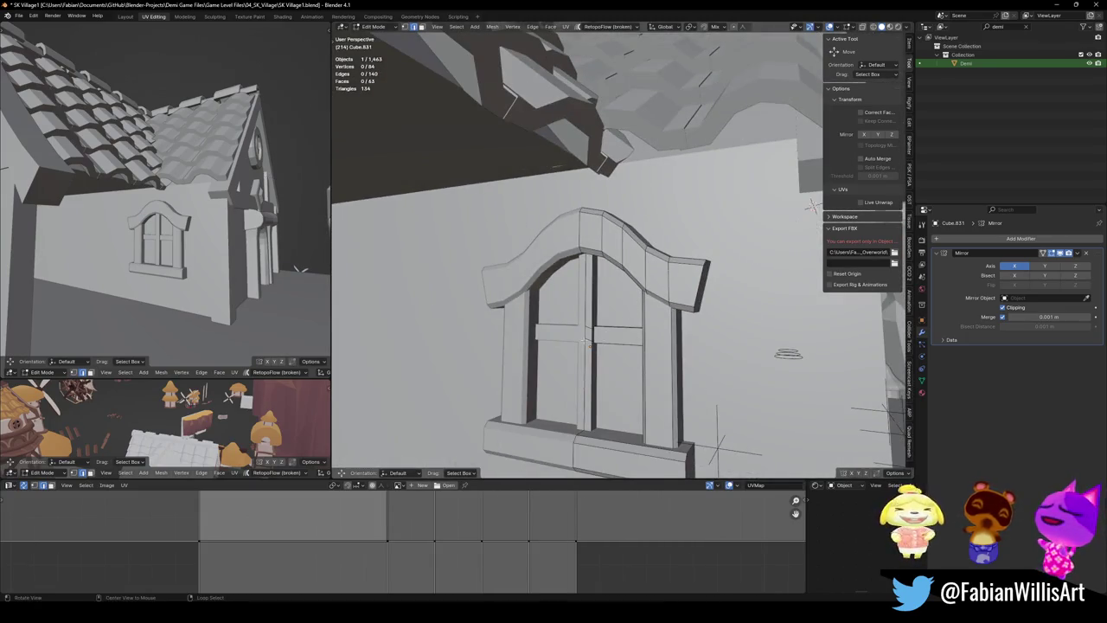
scroll(632, 309, "up", 6)
left_click(645, 251, "alt")
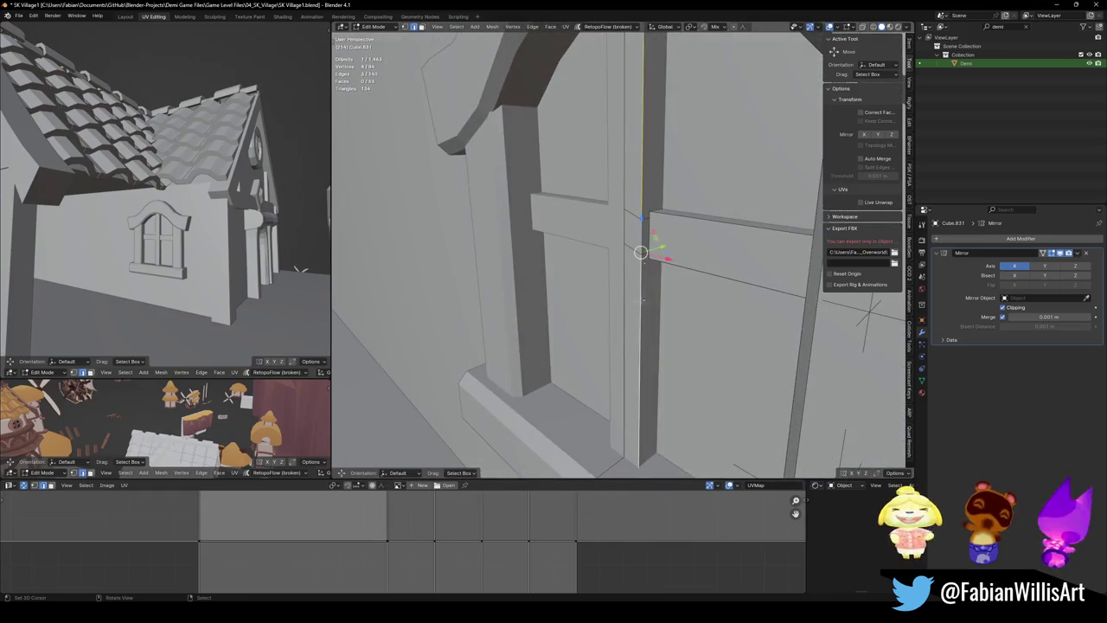
scroll(647, 247, "down", 3)
key("ctrl+b")
left_click(673, 290)
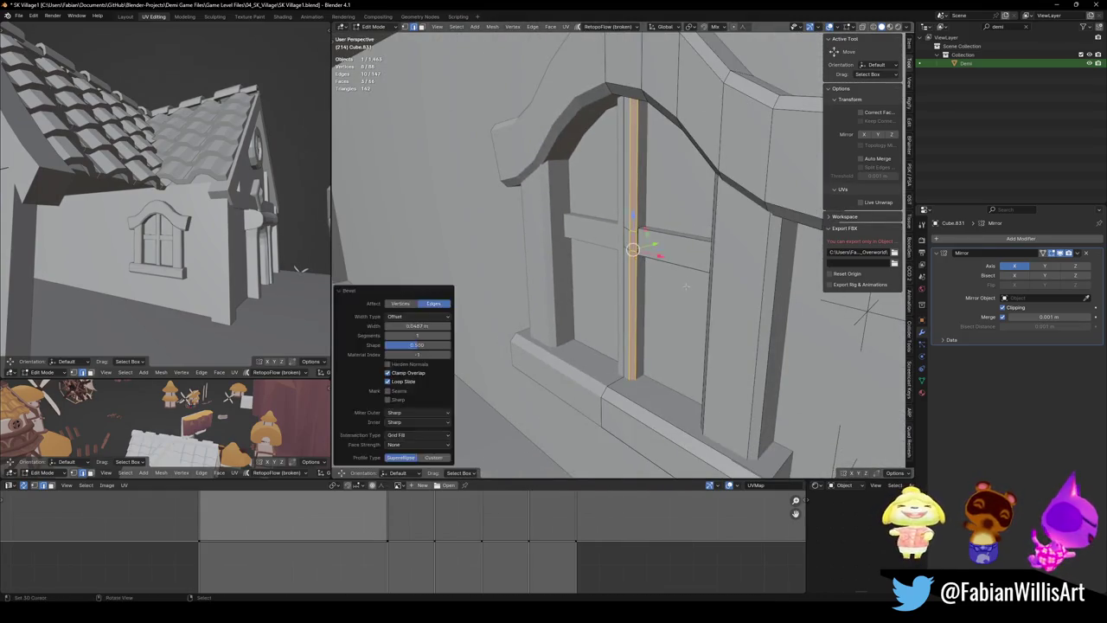
Bevel the horizontal crossbar edge, then view the window from the front
left_click(673, 259, "alt")
key("ctrl+b")
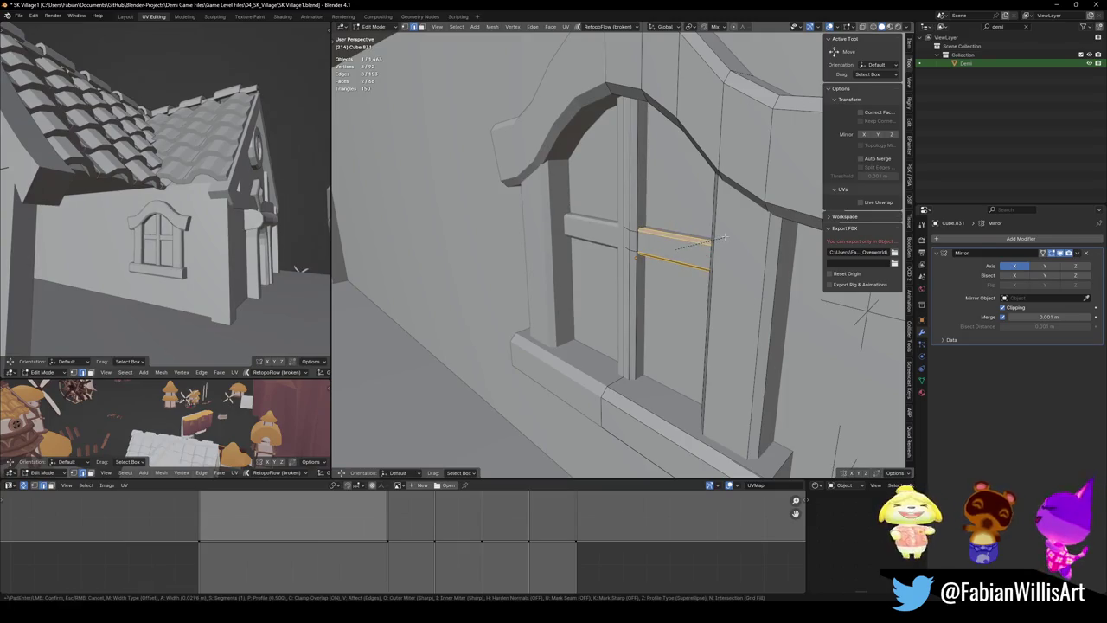
left_click(714, 236)
key("alt+a")
middle_click_drag(715, 242, 678, 314)
middle_click_drag(663, 357, 644, 318)
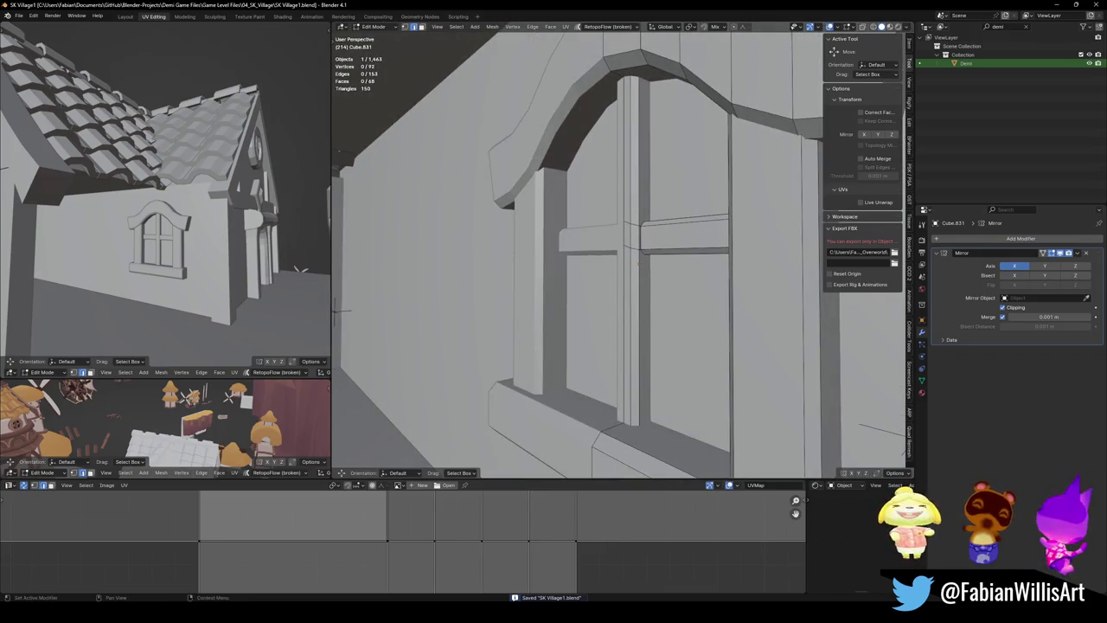
middle_click_drag(683, 297, 715, 265)
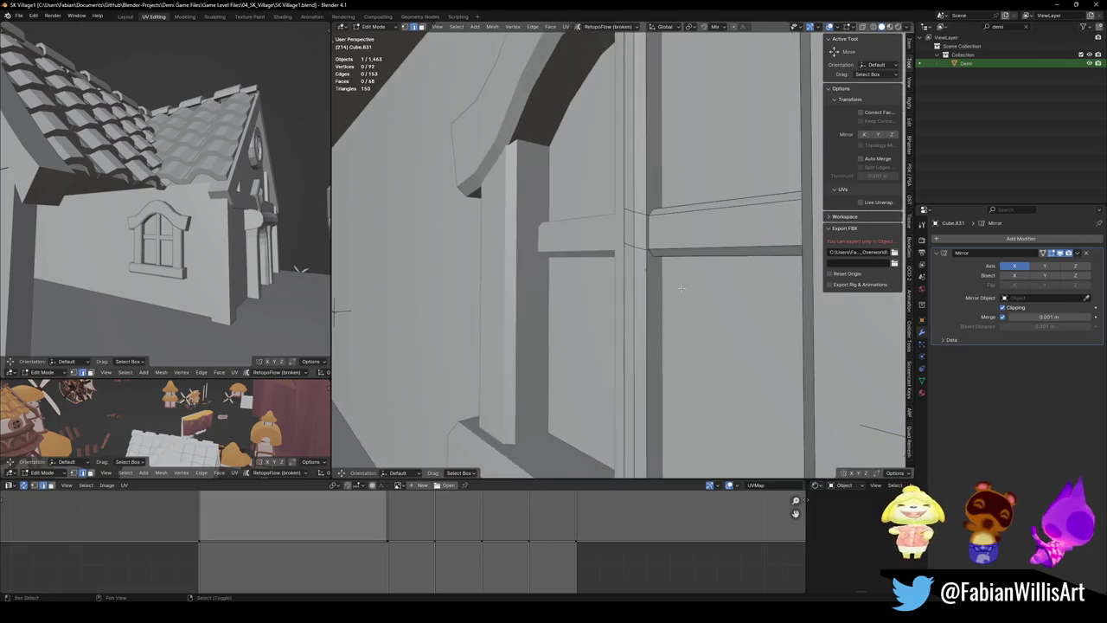
Extrude the crossbar's top edge straight up along Z to form the pane faces
left_click(716, 265)
key("e")
key("z")
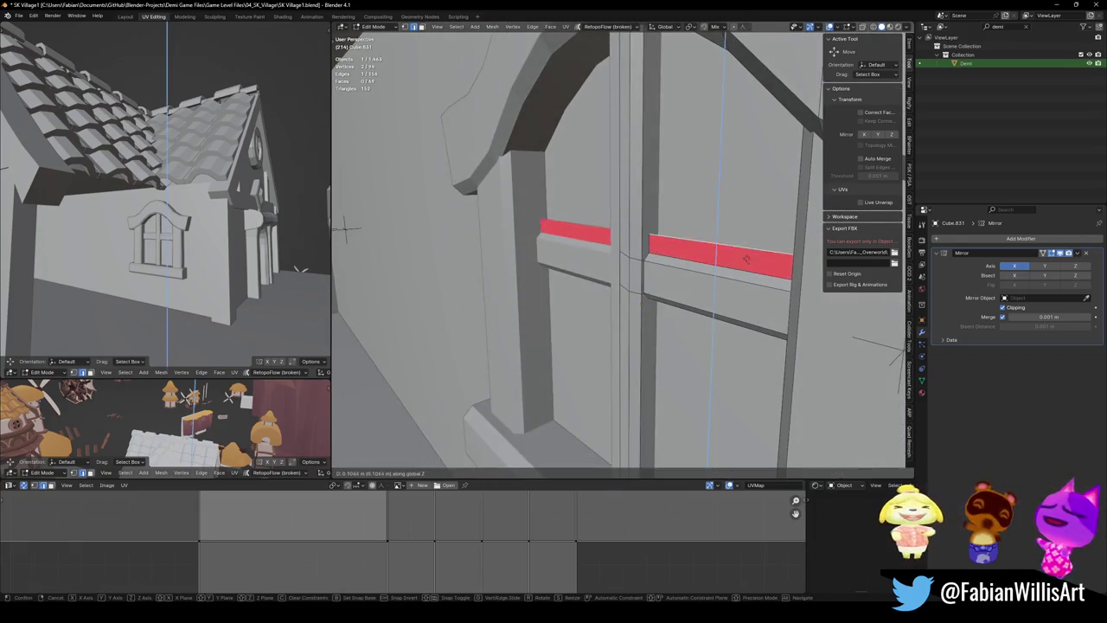
left_click(716, 121)
middle_click_drag(716, 121, 684, 184)
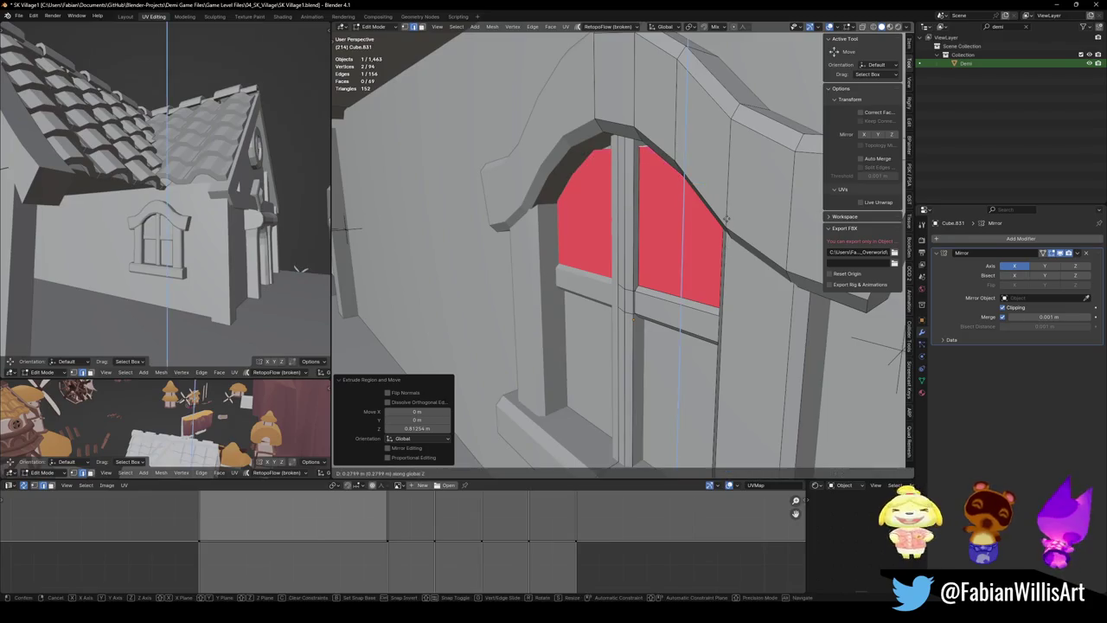
Recess the right pane face along Y and flip its normals outward
left_click(684, 211)
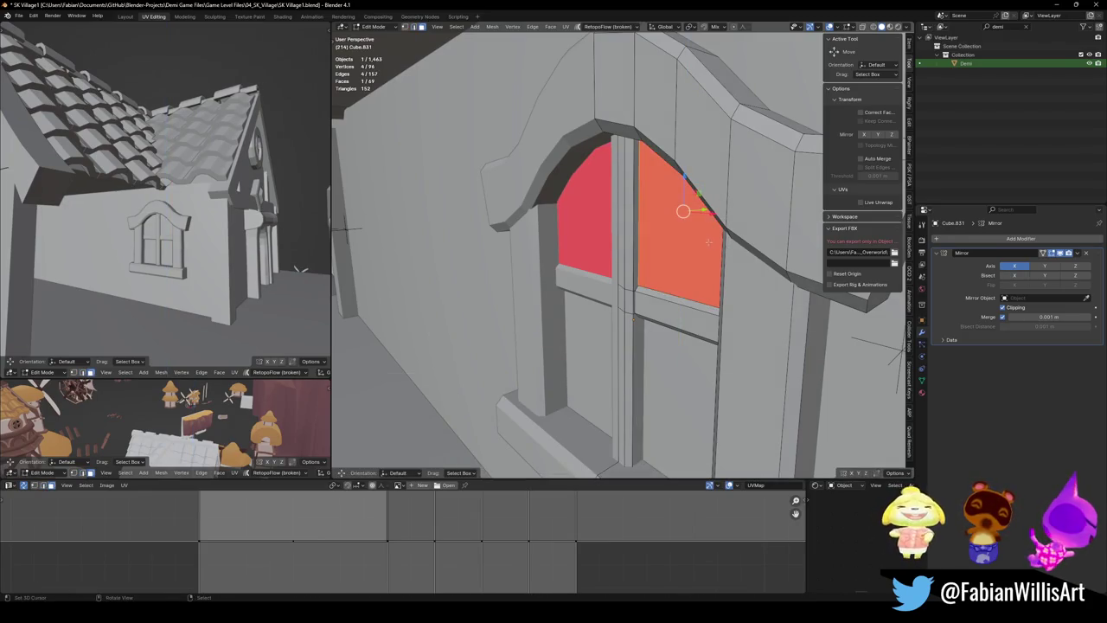
middle_click_drag(683, 211, 697, 251)
key("g")
key("y")
left_click(705, 261)
key("alt+n")
left_click(705, 261)
Using X-ray to select it, lower the pane's bottom edge along Z
key("alt+z")
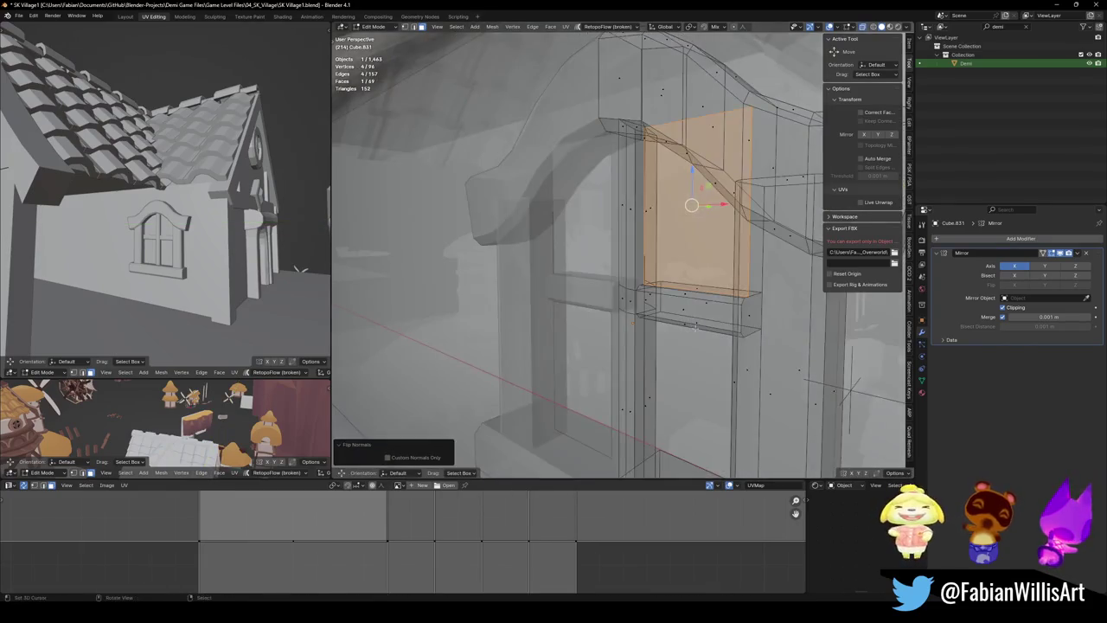
key("alt+a")
middle_click_drag(679, 320, 699, 292)
left_click(693, 298)
key("alt+z")
key("g")
key("z")
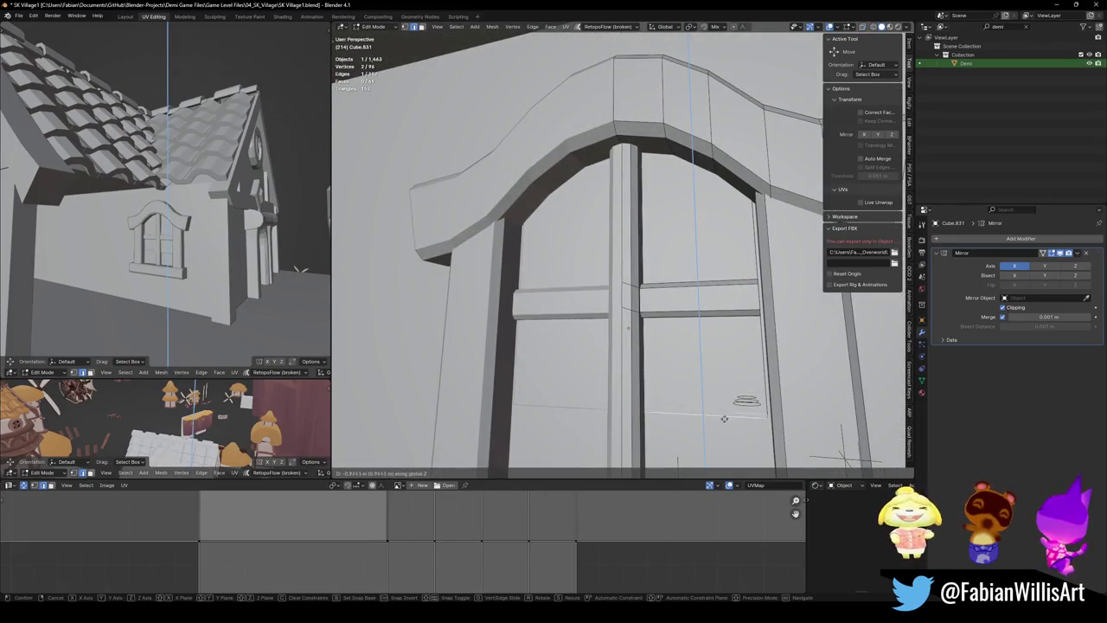
left_click(723, 361)
Move two more pane edges, one vertically and one hidden behind the frame, to fit
scroll(723, 361, "down", 3)
middle_click_drag(723, 361, 703, 353)
key("g")
key("z")
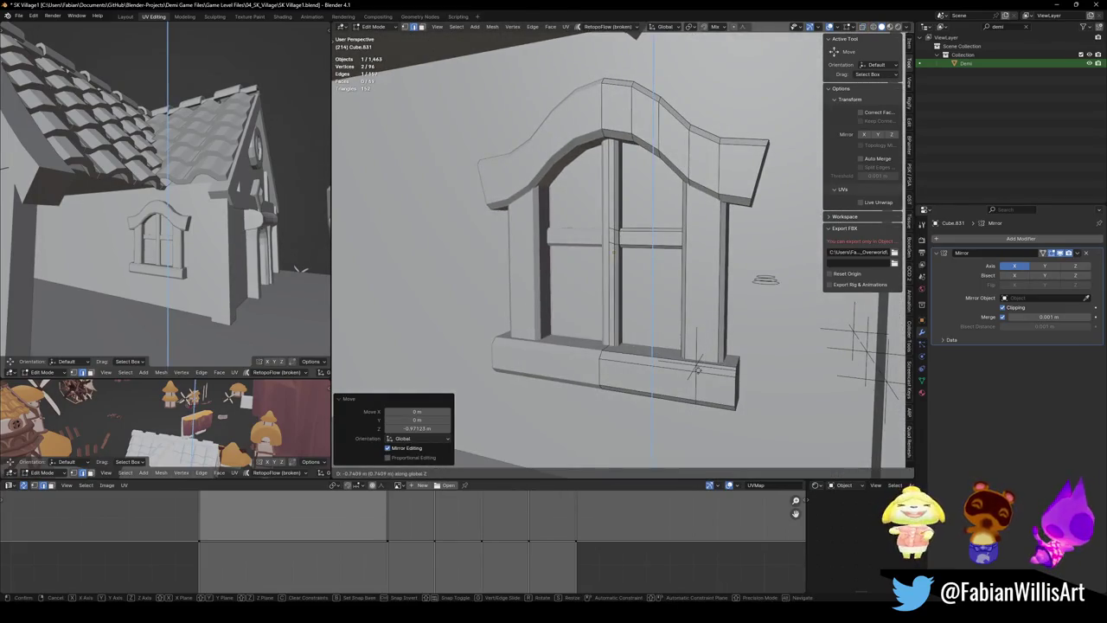
left_click(703, 353)
scroll(663, 395, "up", 3)
middle_click_drag(650, 386, 719, 248)
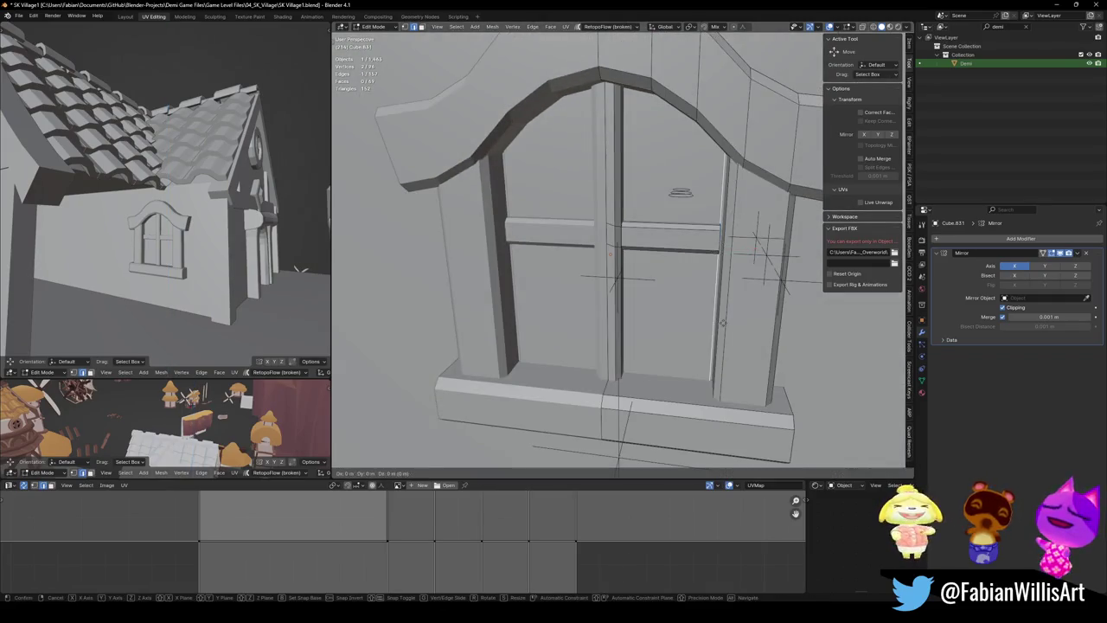
key("alt+z")
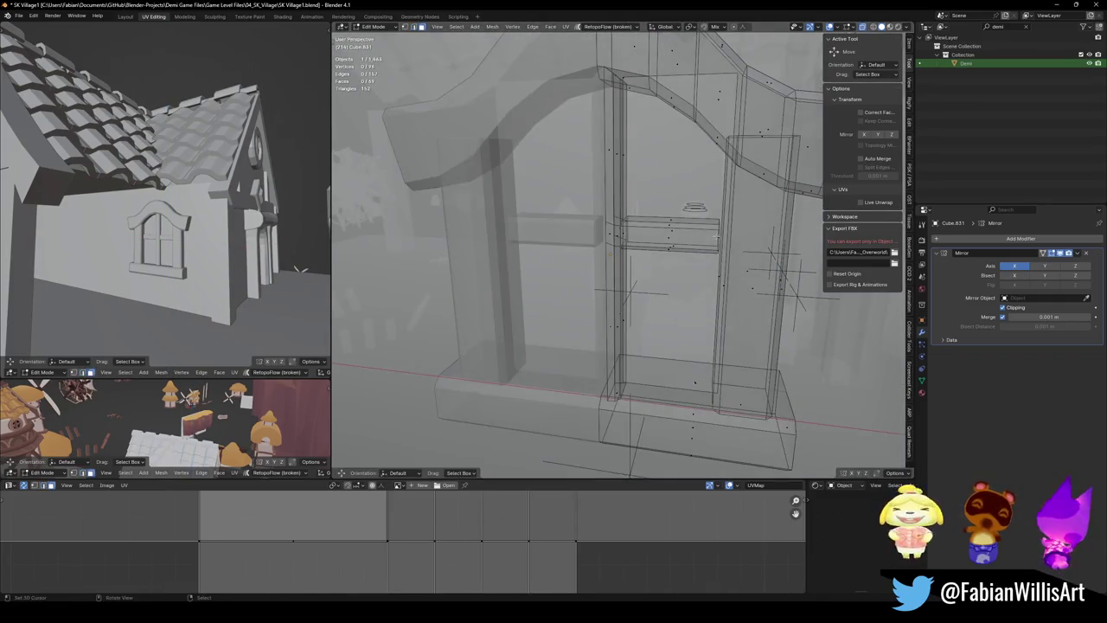
left_click(718, 246)
key("alt+z")
key("g")
left_click(735, 271)
Return to Object Mode, deselect all, and save SK Village1.blend
key("Tab")
scroll(674, 298, "down", 3)
scroll(674, 299, "up", 2)
key("alt+a")
key("ctrl+s")
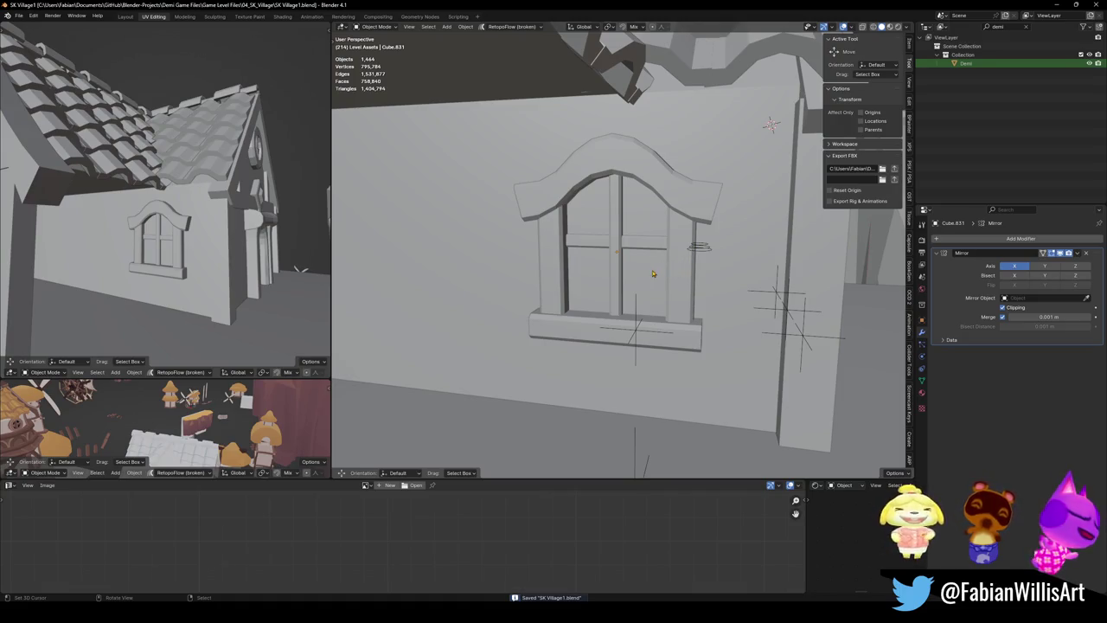
mouse_move(606, 305)
middle_mouse_down()
mouse_move(487, 292)
mouse_move(504, 282)
middle_mouse_up()
key("ctrl+s")
middle_click_drag(606, 286, 610, 285)
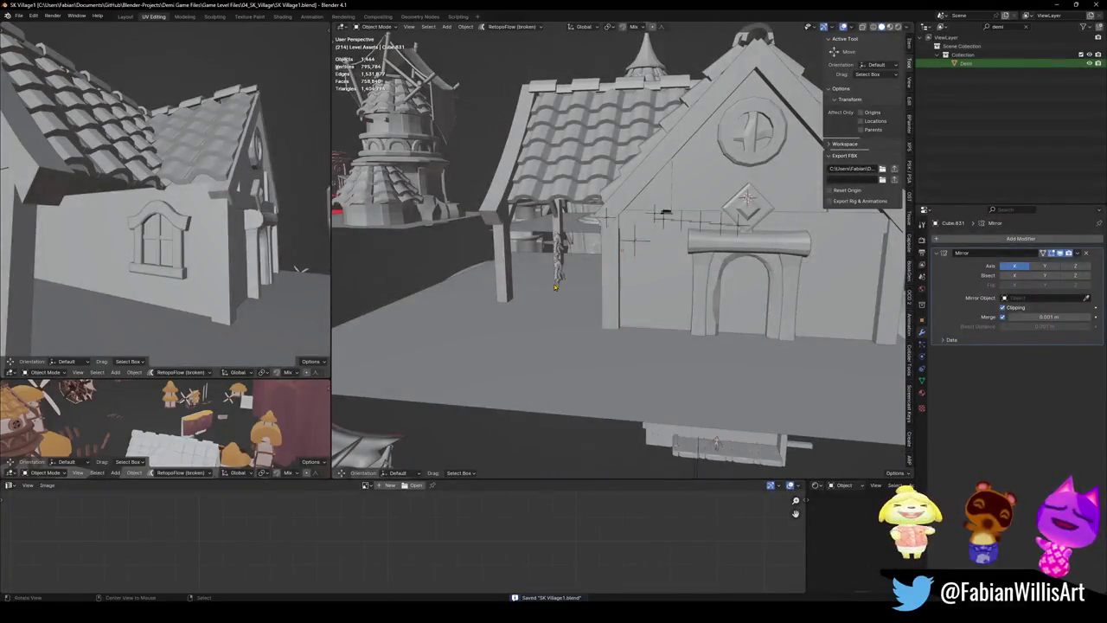
middle_click_drag(326, 249, 299, 243)
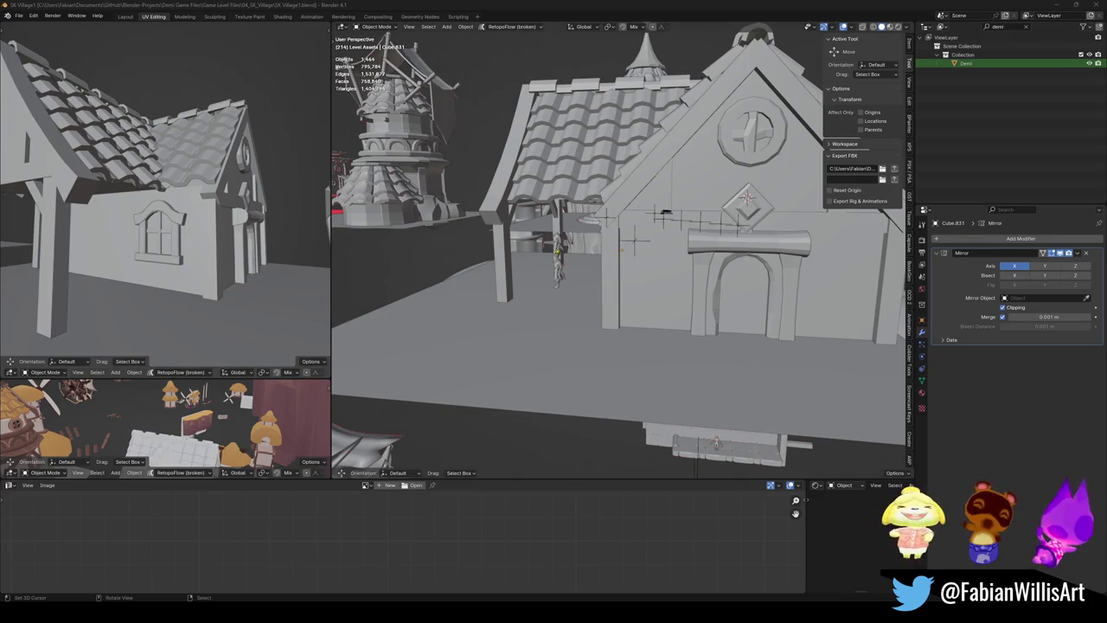
scroll(523, 269, "up", 4)
middle_click_drag(524, 269, 646, 232)
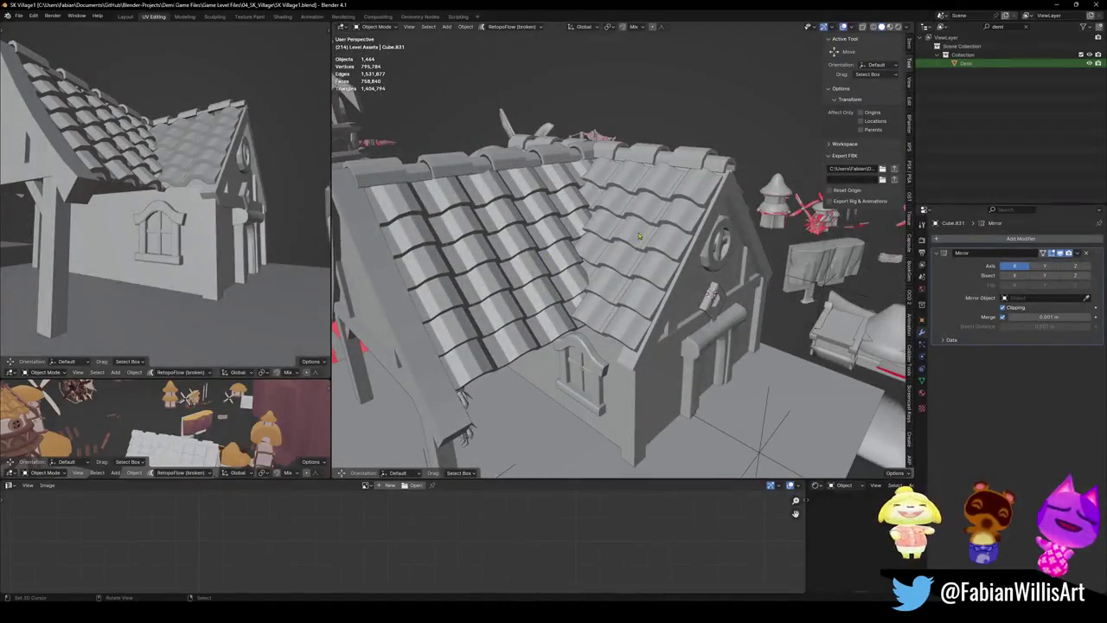
Copy the door frame's material onto the roof tiles and save the file
left_click(646, 232)
left_click(700, 359, "shift")
key("ctrl+l")
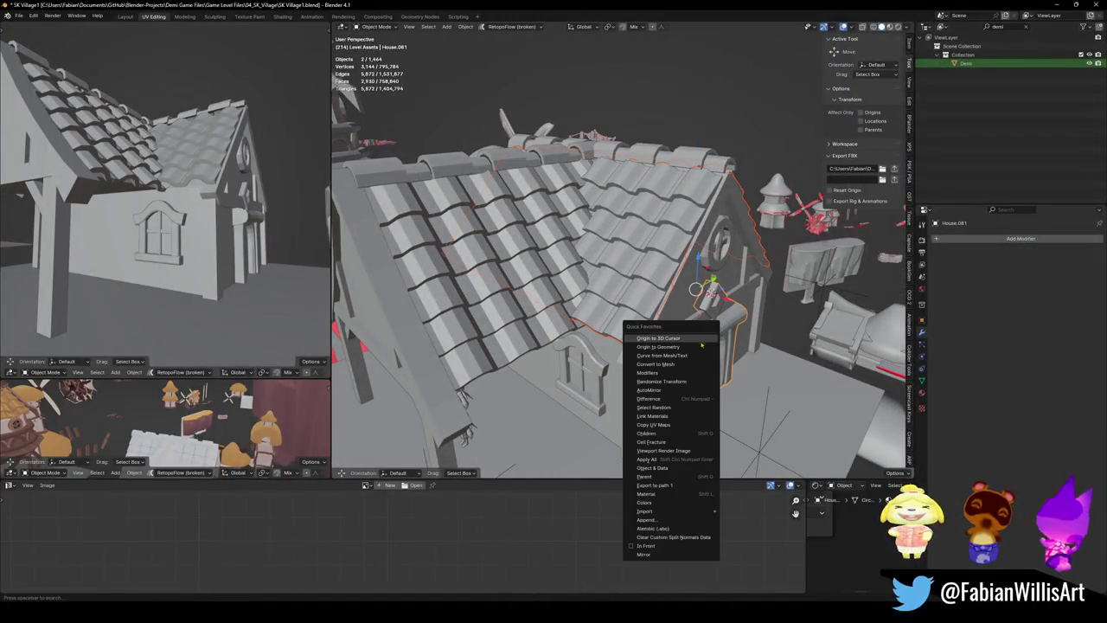
left_click(667, 421)
left_click(486, 329)
key("ctrl+s")
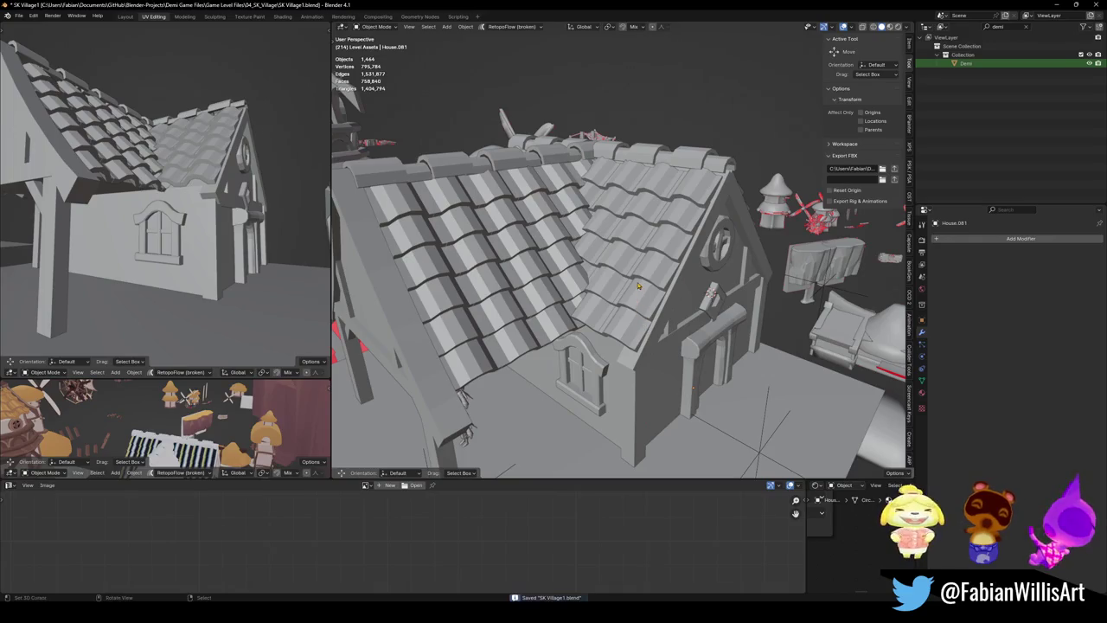
Slide all the roof tiles' UVs 0.4498 along X on the palette texture
key("Tab")
key("a")
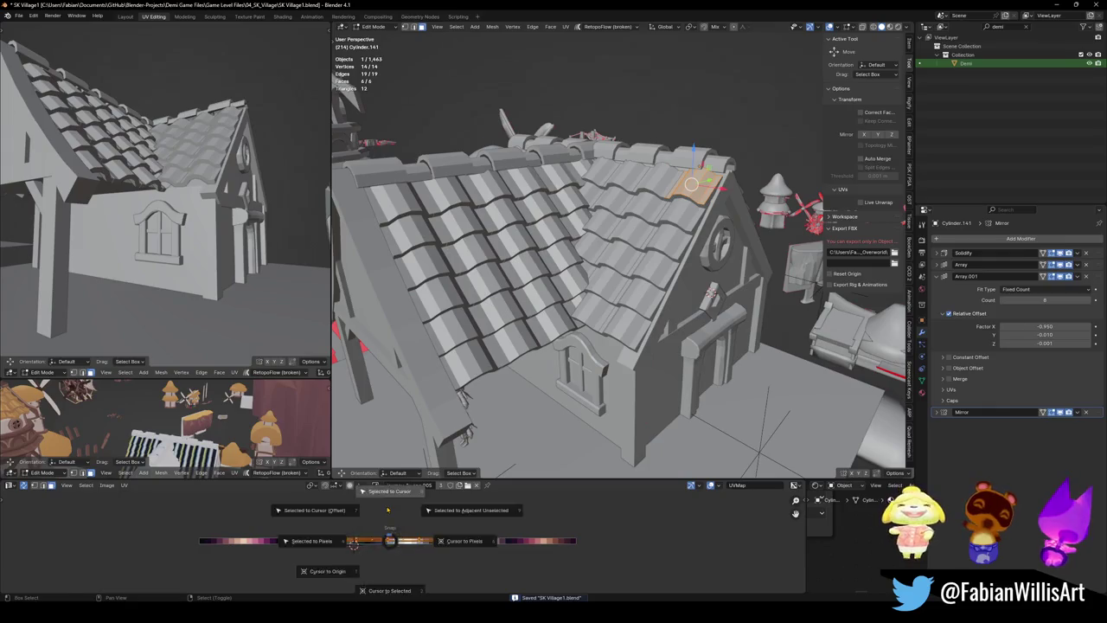
key("g")
key("x")
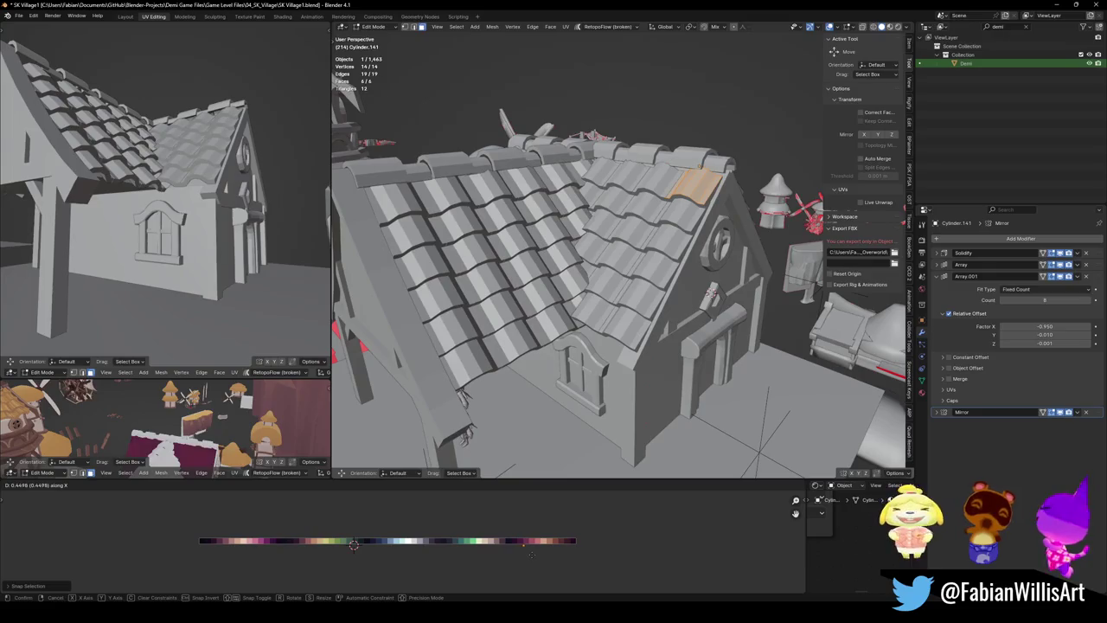
left_click(354, 544)
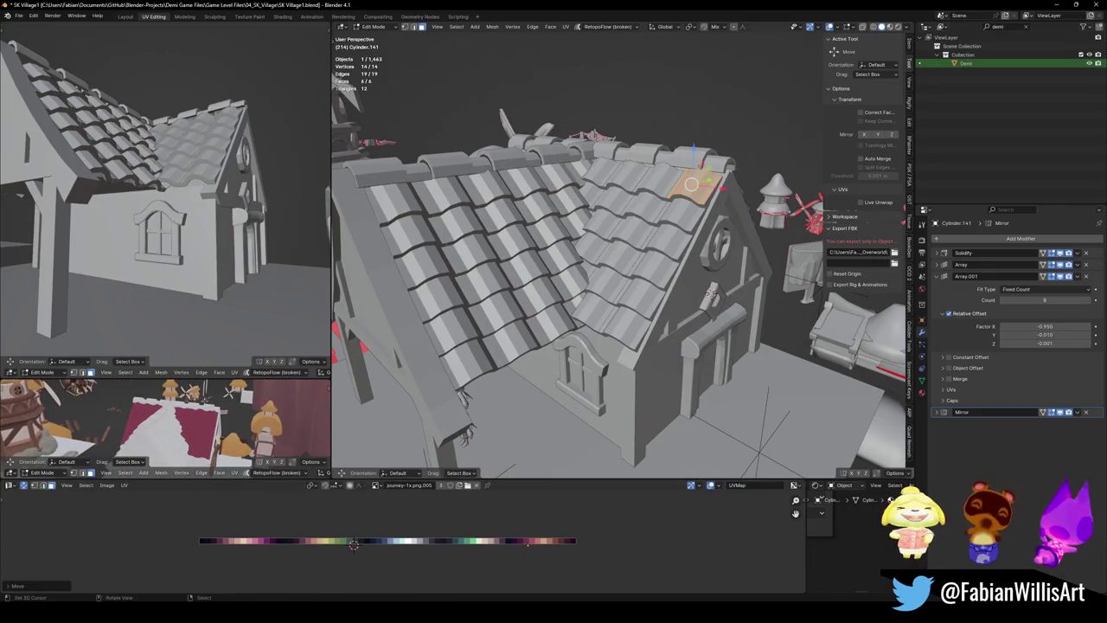
Enlarge the lower textured viewport, zoom onto the red roof patch, and return to Object Mode
left_click_drag(209, 368, 209, 278)
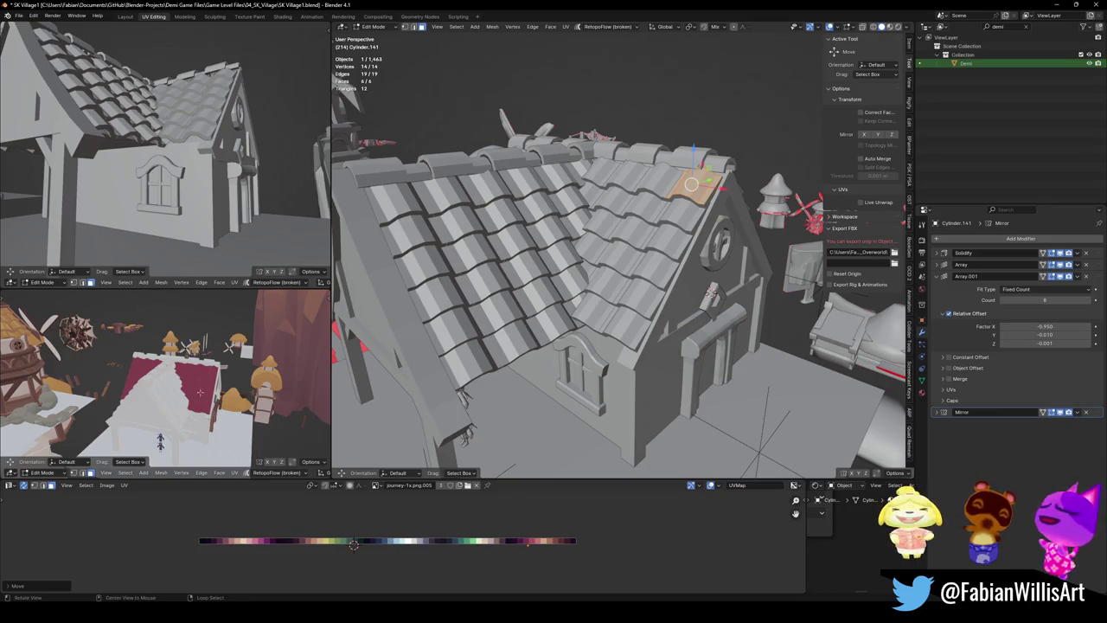
scroll(205, 395, "up", 2)
scroll(212, 372, "up", 4)
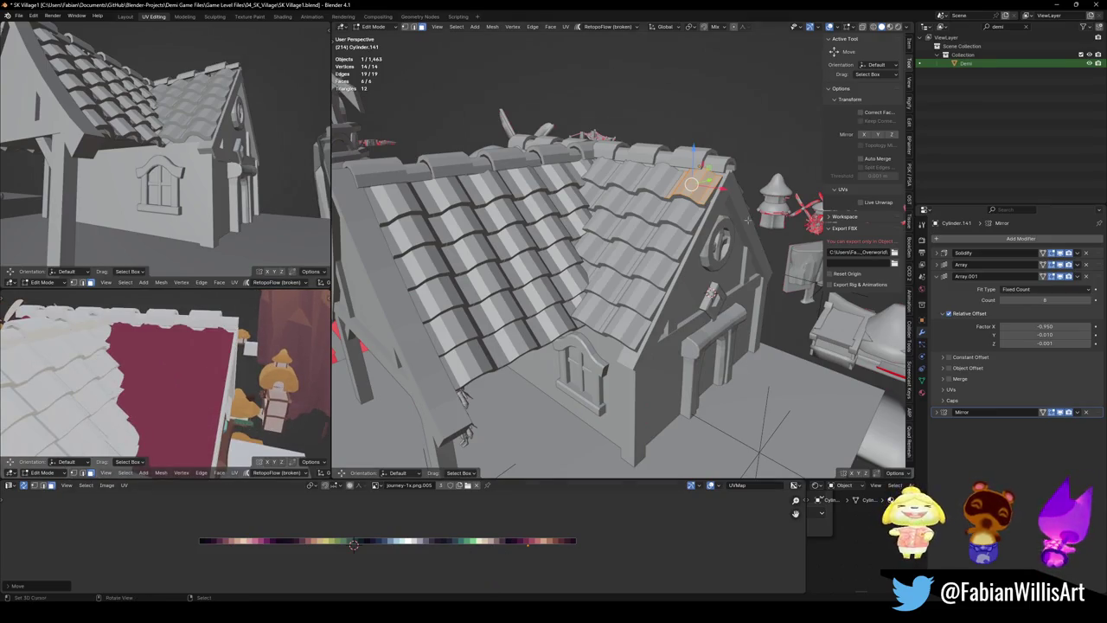
key("Tab")
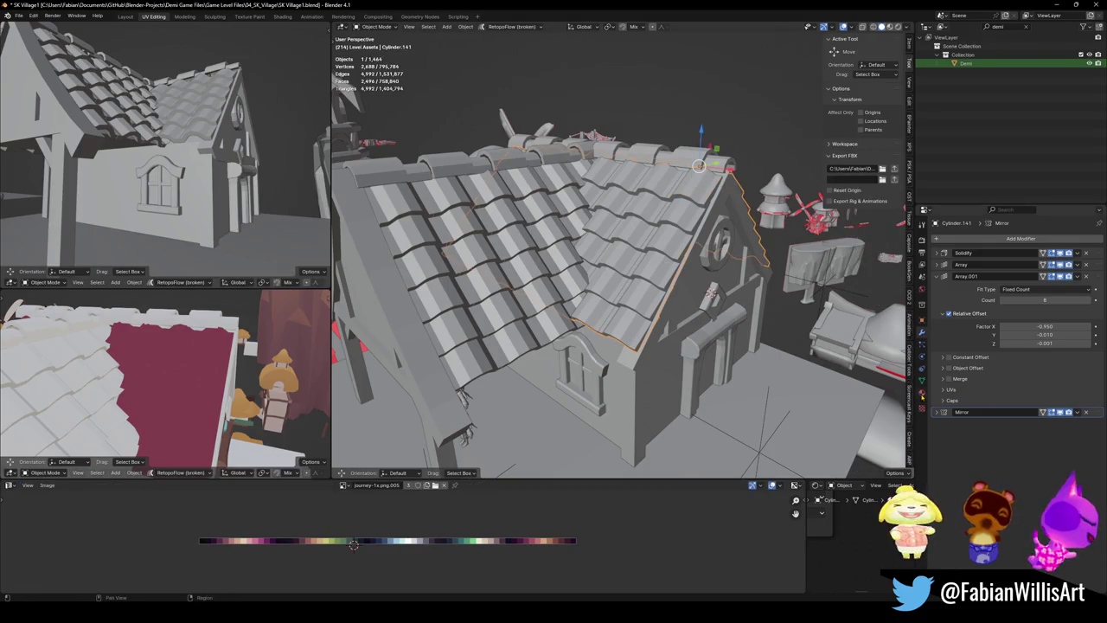
Delete the roof's Jmy.003 and Multok32 material slots, leaving only Nature
left_click(922, 405)
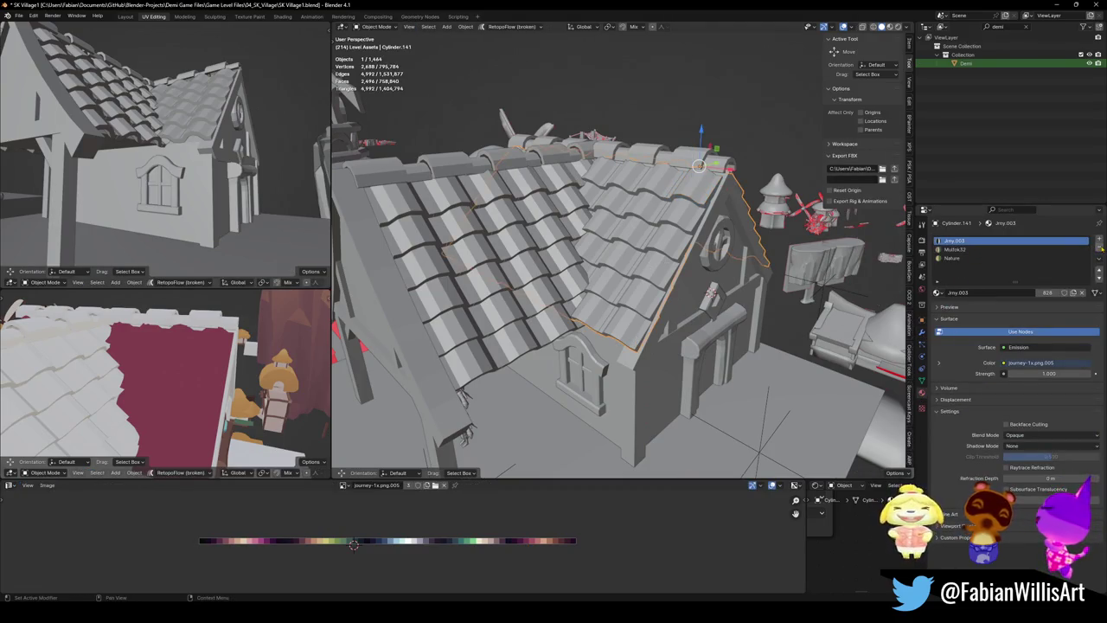
left_click(1100, 248)
left_click(1100, 248)
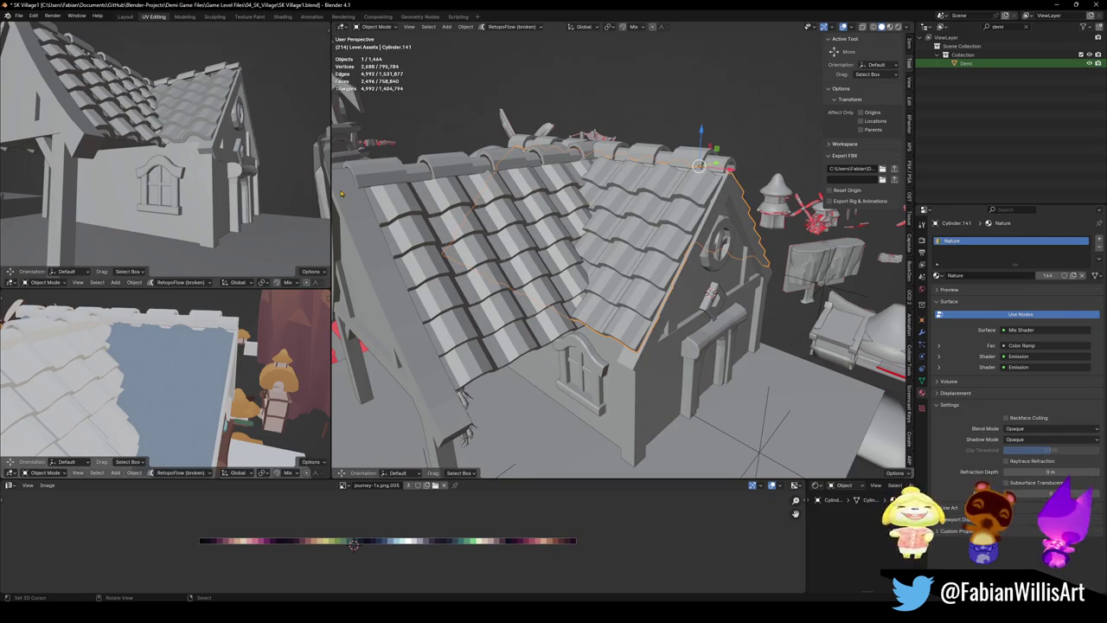
mouse_move(329, 200)
middle_mouse_down()
mouse_move(658, 216)
mouse_move(640, 311)
middle_mouse_up()
scroll(658, 216, "up", 3)
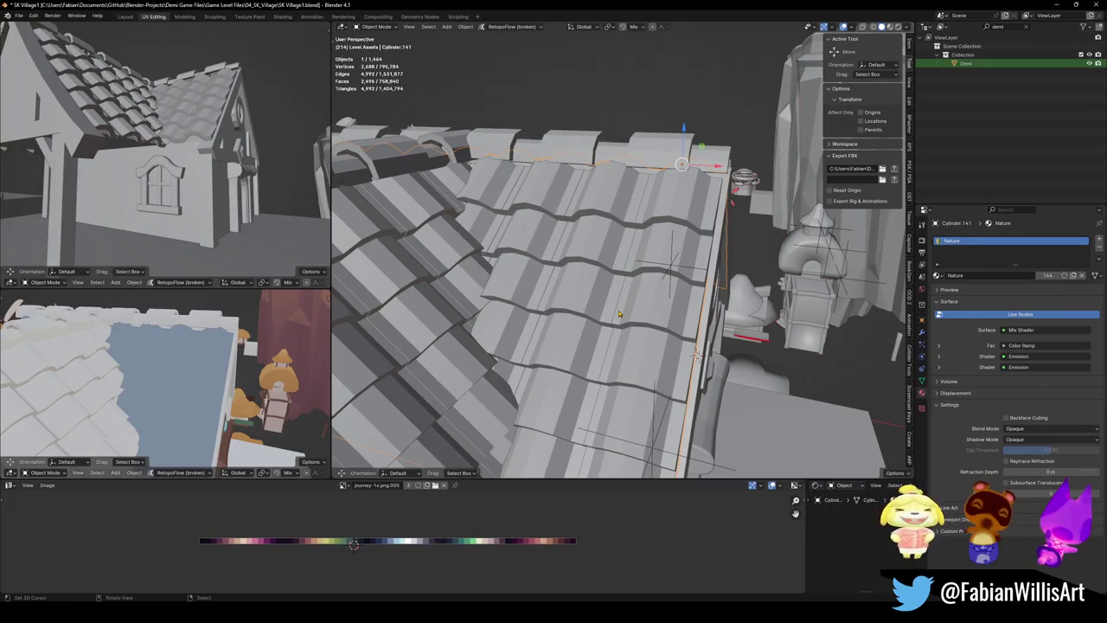
middle_click_drag(646, 238, 616, 281)
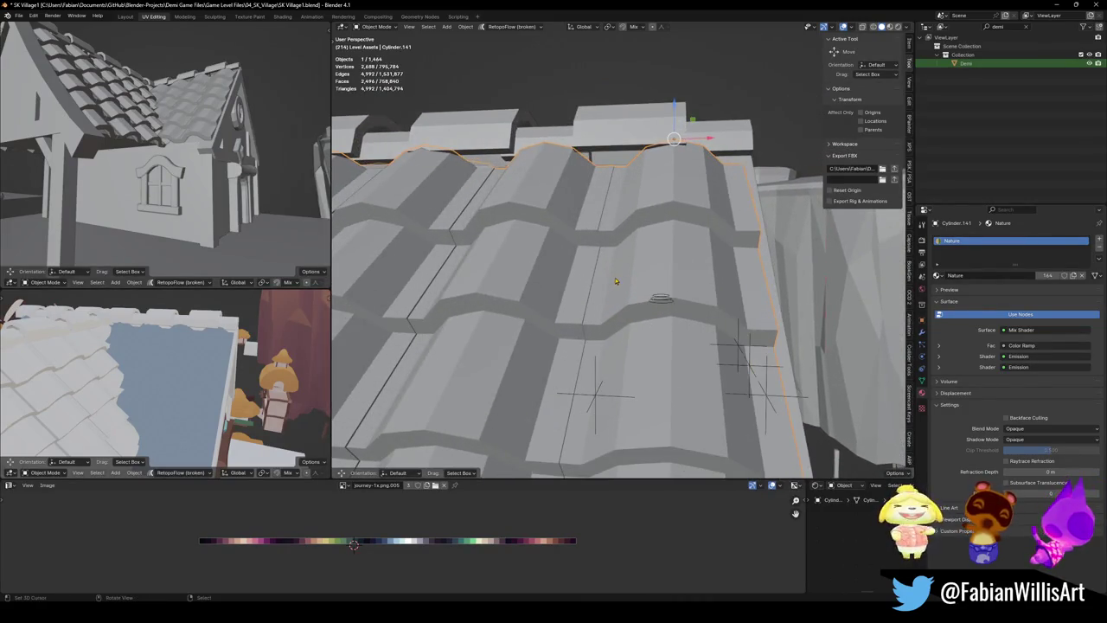
Shift the whole roof's UVs horizontally on the palette toward orange
key("Tab")
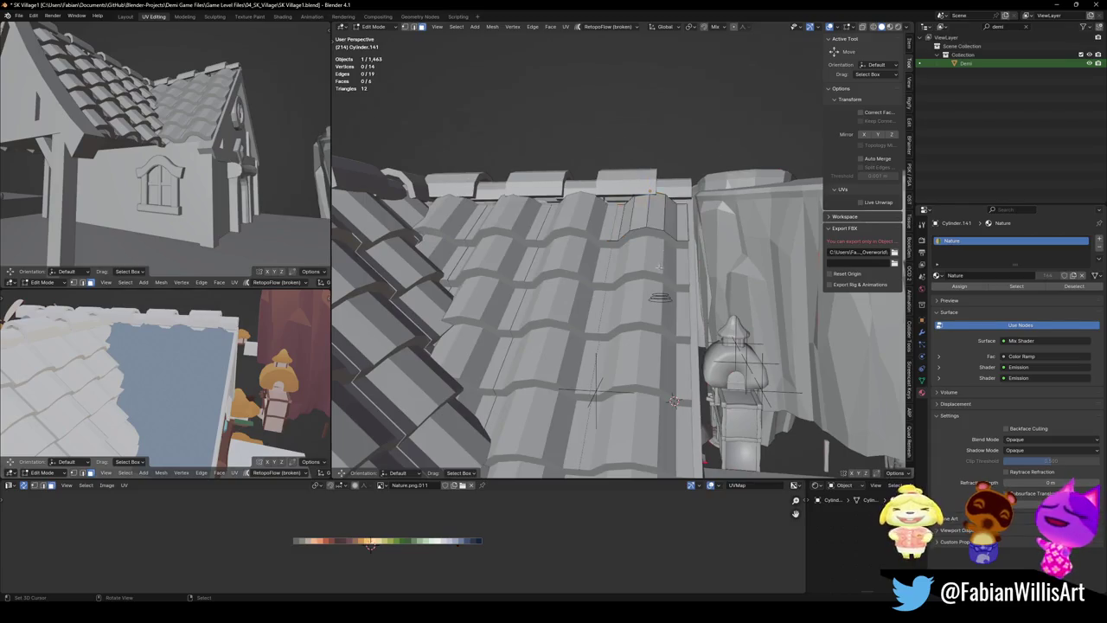
key("a")
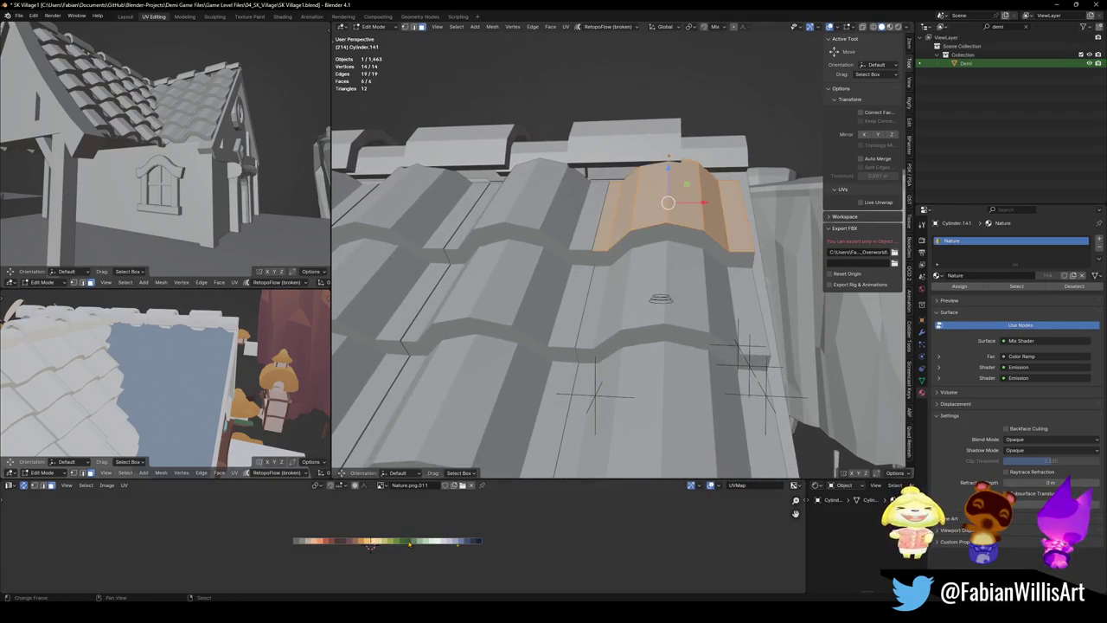
key("g")
key("x")
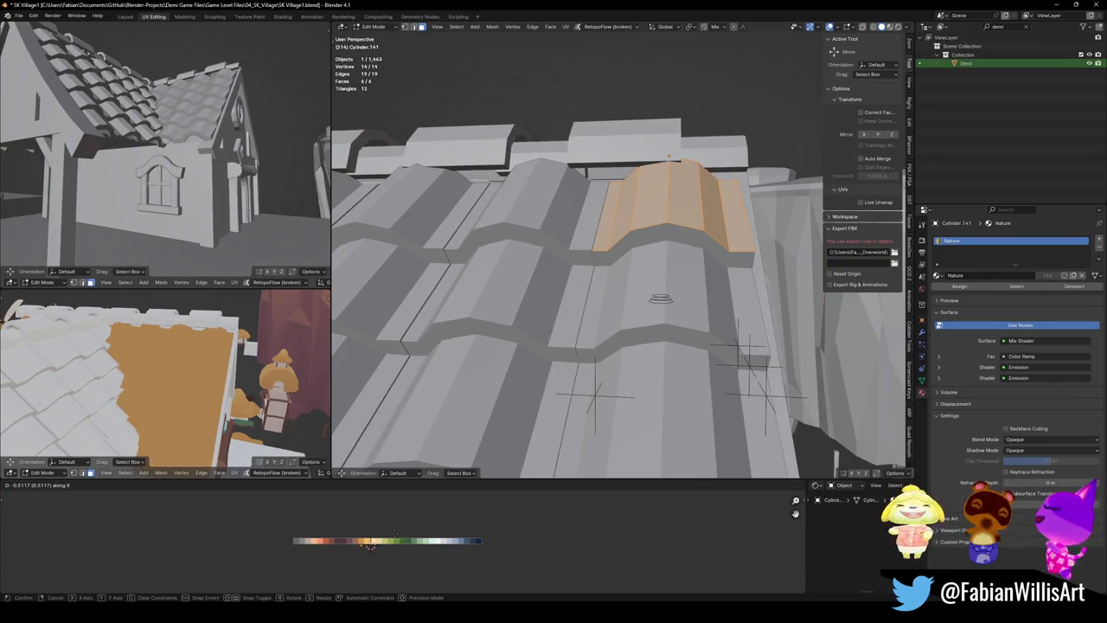
left_click(370, 545)
key("alt+a")
Move the UVs of two tile strip faces horizontally to a new palette colour
scroll(655, 252, "up", 4)
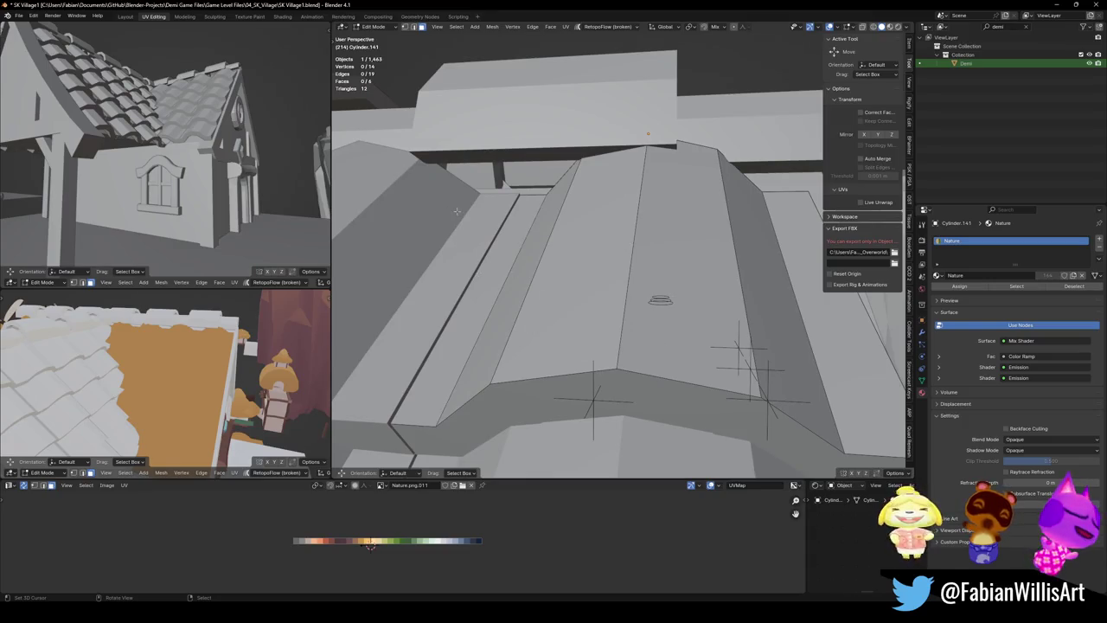
middle_click_drag(553, 317, 553, 285)
left_click(543, 275)
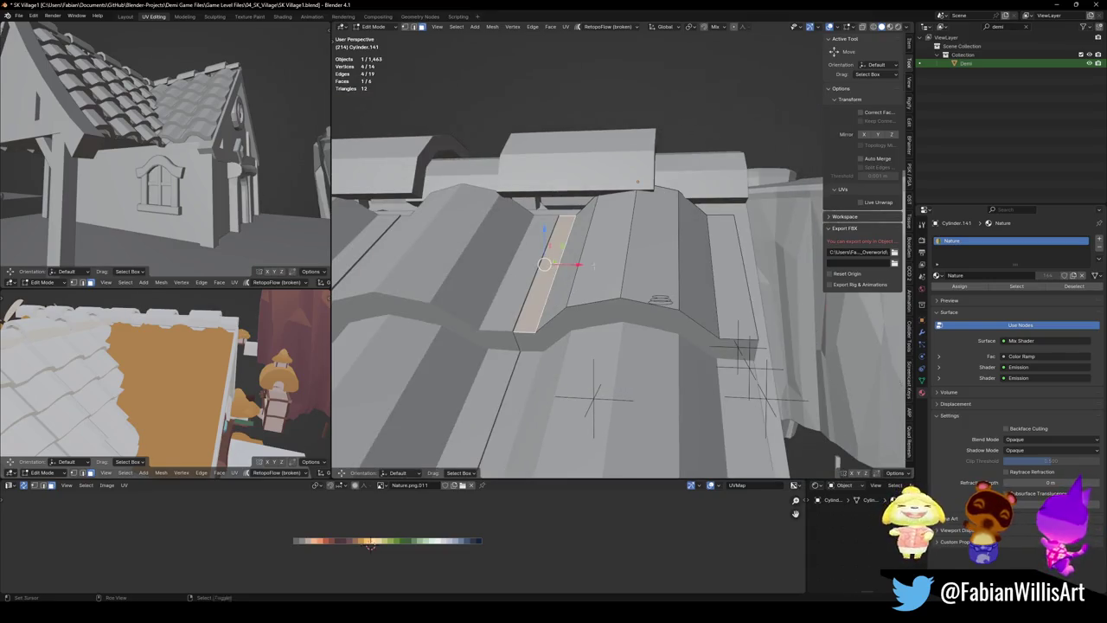
left_click(720, 273, "shift")
key("g")
key("x")
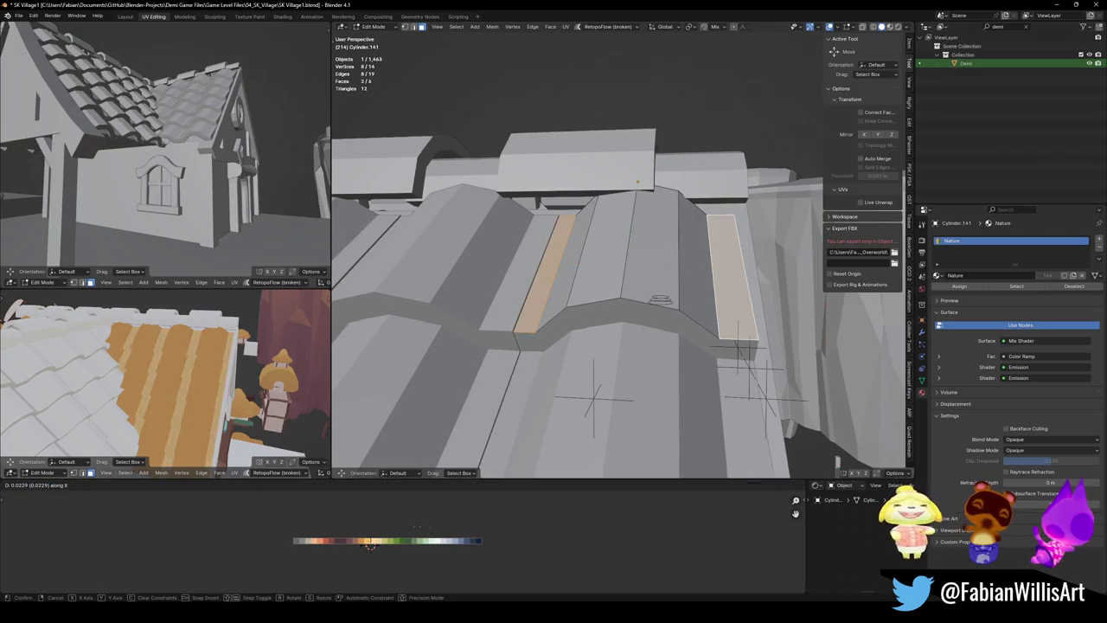
left_click(386, 523)
Add a loop cut near the tile's eave edge and select the new loop
mouse_move(173, 380)
middle_mouse_down()
mouse_move(221, 353)
mouse_move(227, 380)
middle_mouse_up()
middle_click_drag(606, 259, 621, 271)
key("ctrl+r")
left_click(621, 270)
scroll(620, 270, "up", 4)
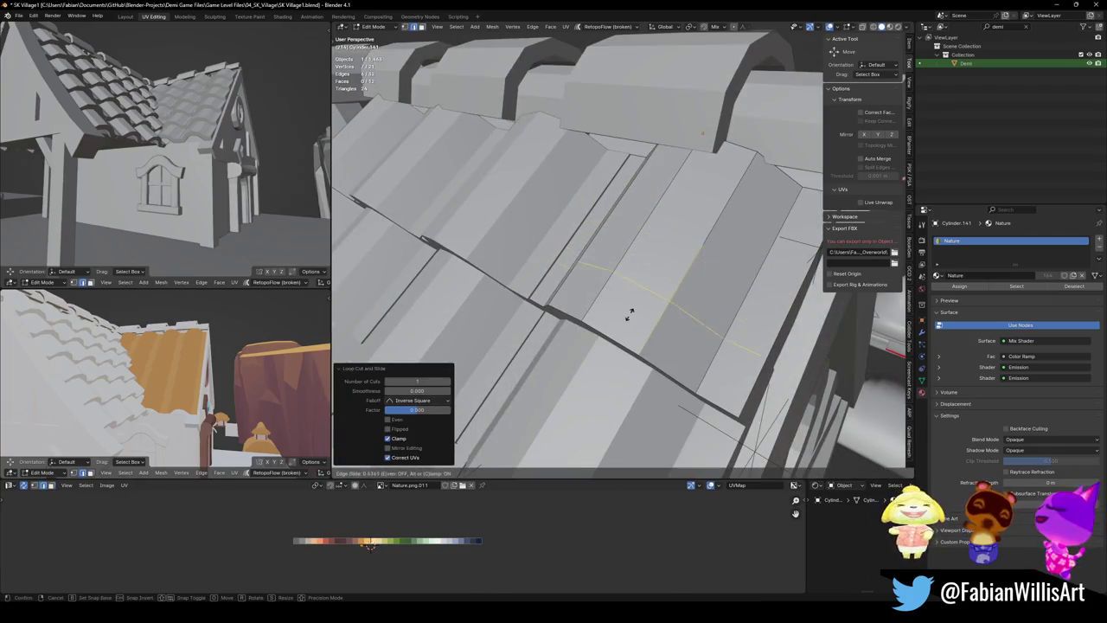
key("ctrl+r")
left_click(613, 341, "alt")
Lower the new edge loop on Z and tilt it -21.6° around X
middle_click_drag(593, 317, 623, 303)
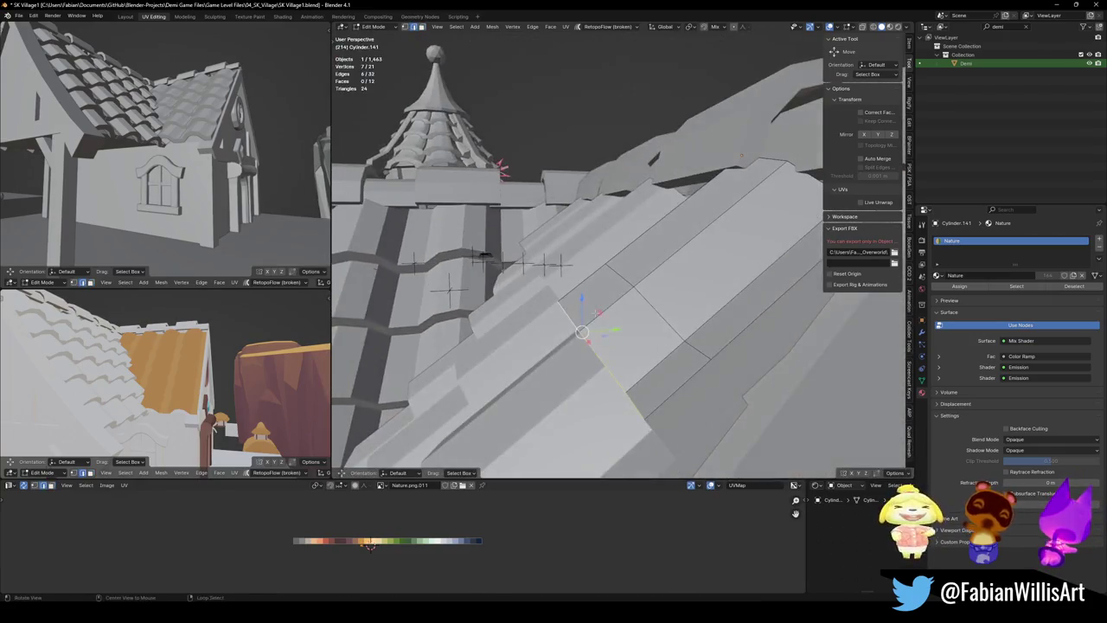
key("g")
key("z")
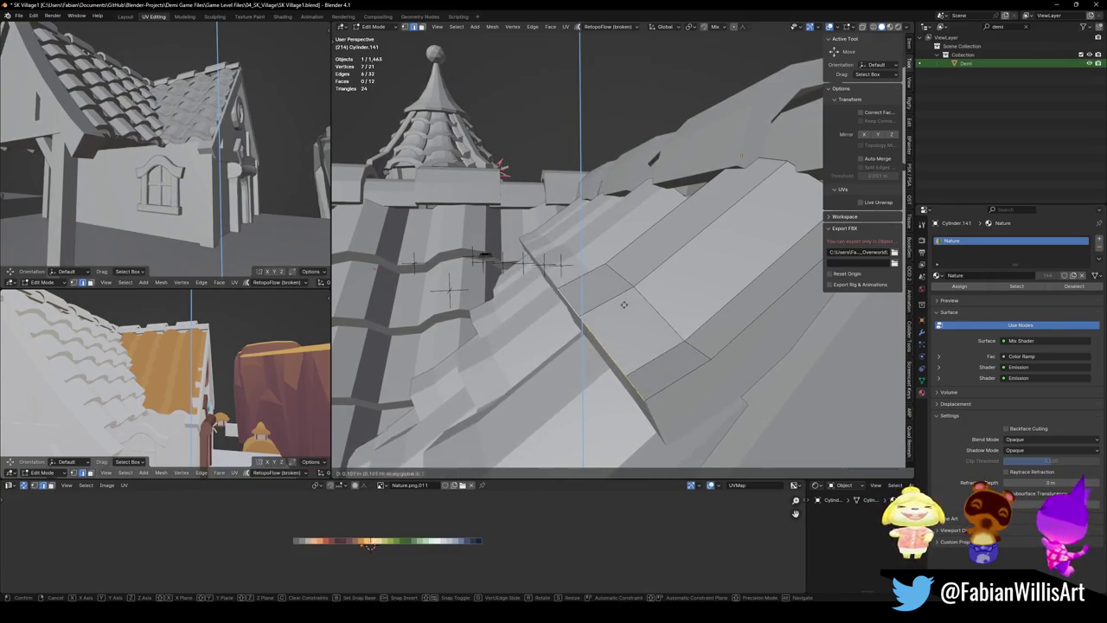
left_click(625, 298)
mouse_move(625, 298)
middle_mouse_down()
mouse_move(605, 286)
mouse_move(597, 303)
middle_mouse_up()
key("r")
key("x")
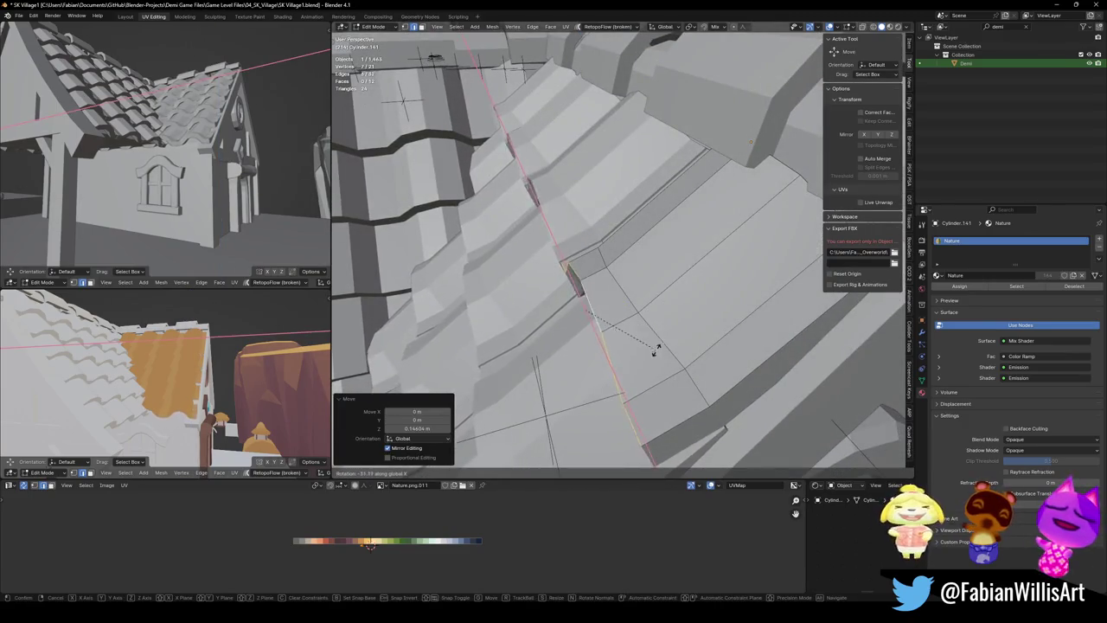
left_click(661, 340)
Tilt the outermost edge loop -17.2° around X and slide it to 0.204
mouse_move(259, 406)
middle_mouse_down()
mouse_move(286, 433)
mouse_move(299, 407)
middle_mouse_up()
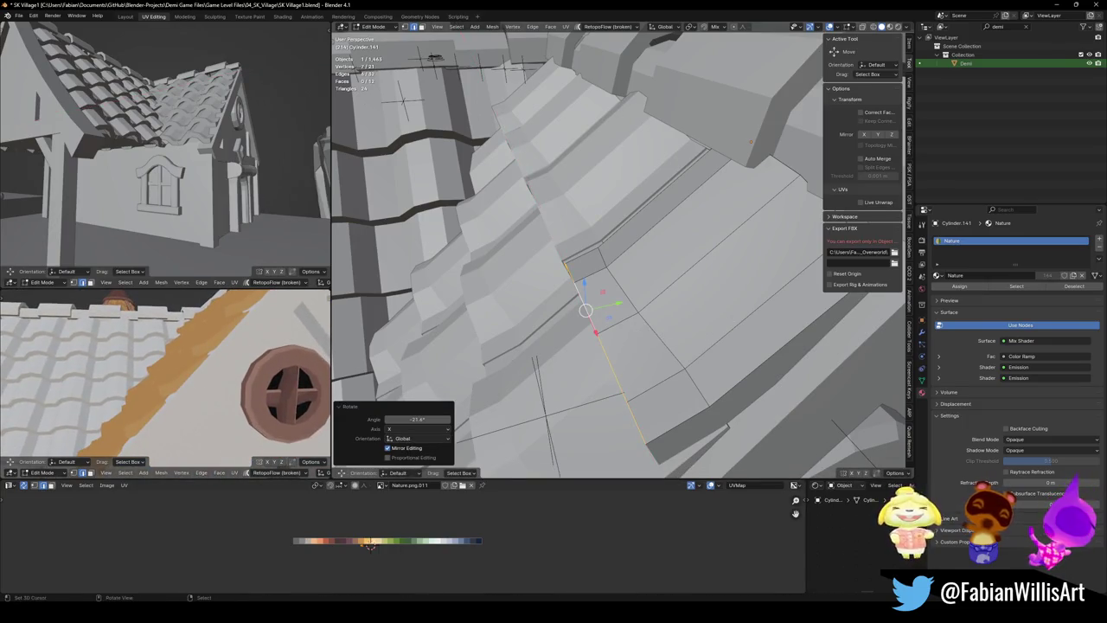
middle_click_drag(597, 299, 680, 265)
key("alt+a")
left_click(631, 286, "alt")
key("r")
key("x")
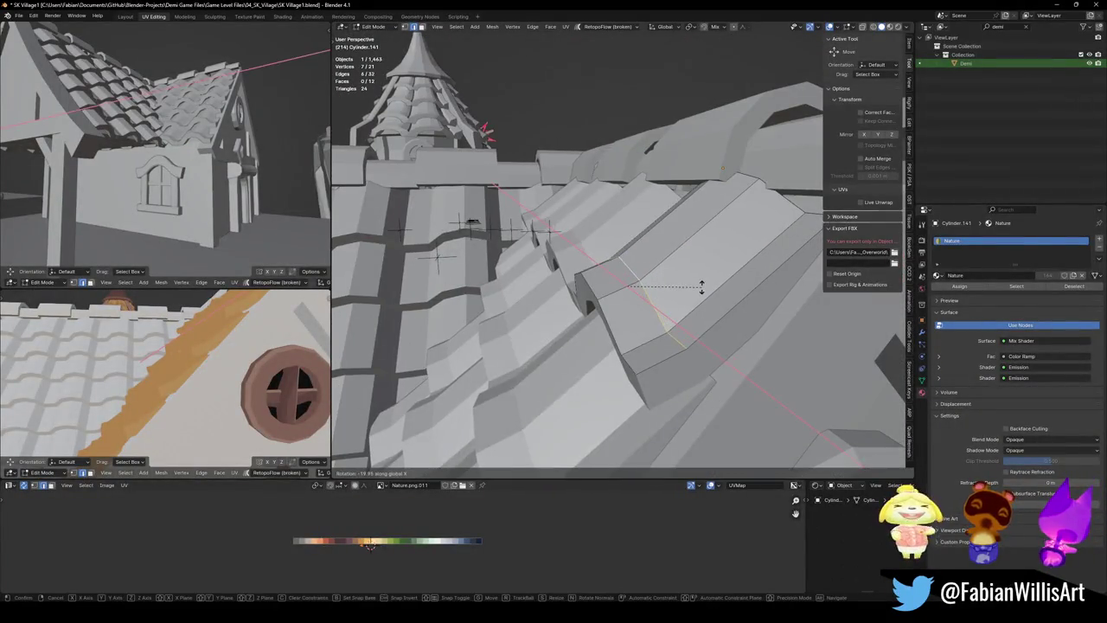
left_click(699, 286)
key("g")
key("g")
left_click(704, 267)
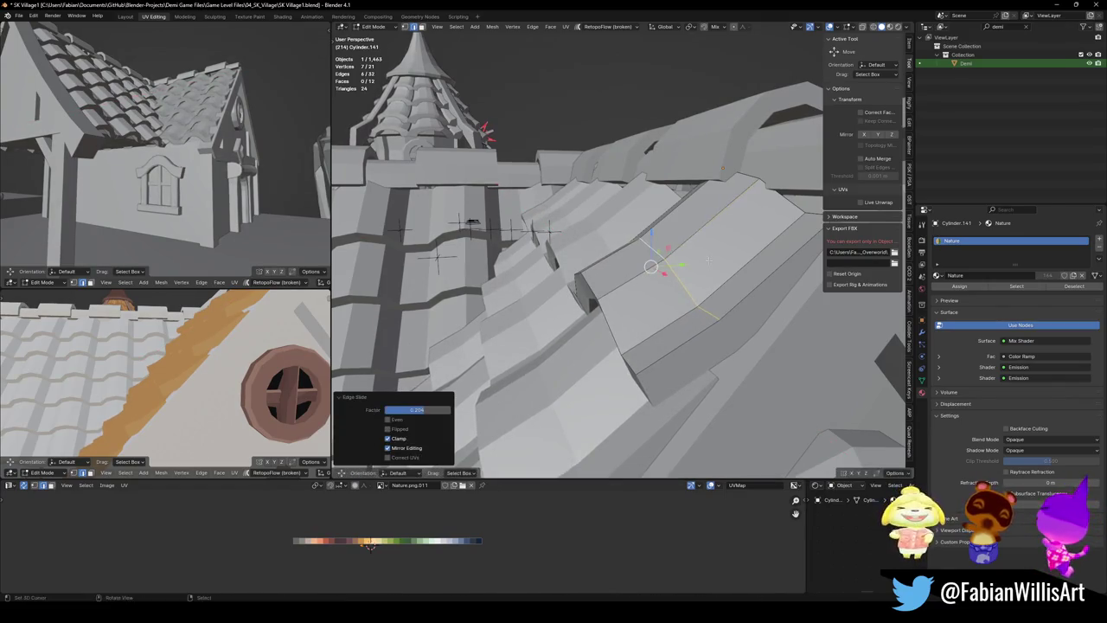
Lower the outermost loop on Z, settling at 0.057 m down
key("g")
key("z")
left_click(705, 270)
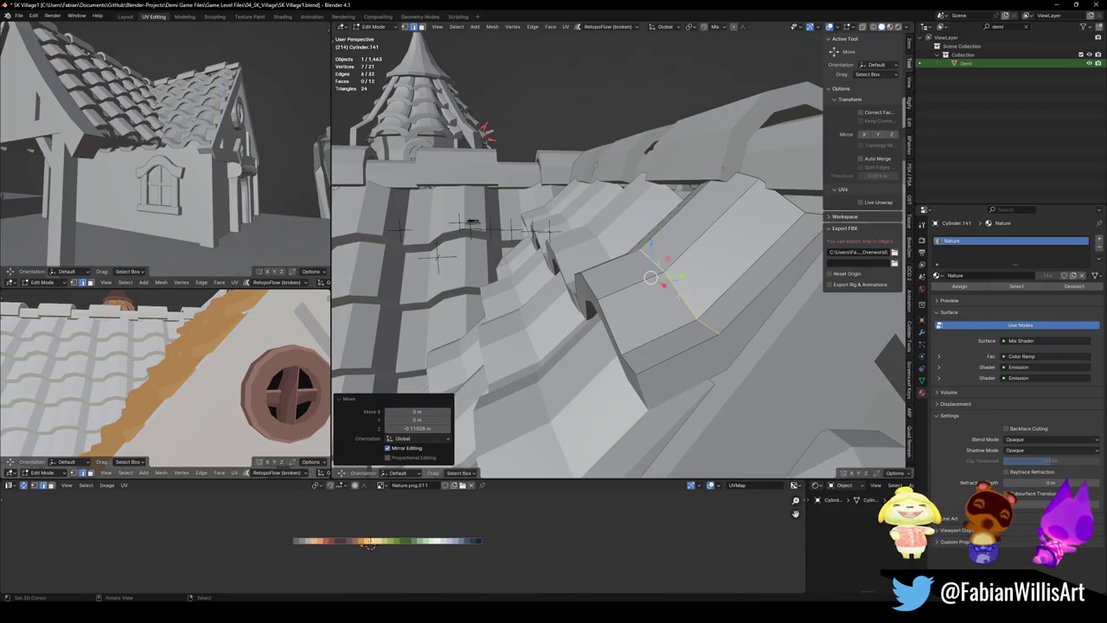
key("g")
key("g")
key("g")
key("z")
left_click(655, 261)
Abandon a bevel and edge-slide the loop to refine the curled eave edge
middle_click_drag(655, 261, 653, 262)
key("ctrl+b")
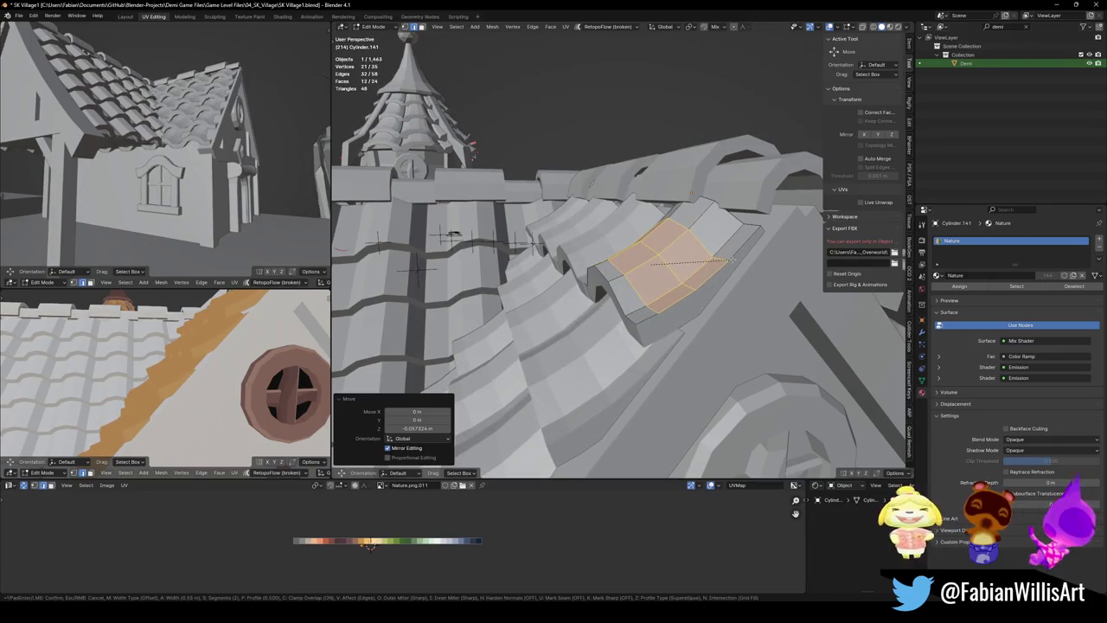
right_click(731, 258)
middle_click_drag(731, 258, 666, 228)
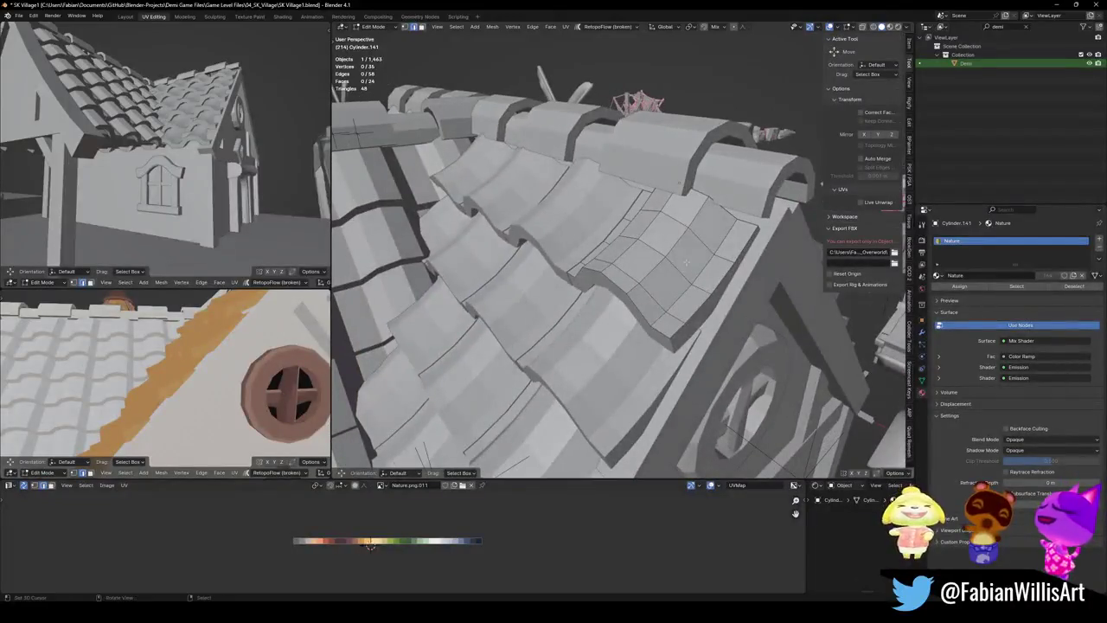
key("g")
key("g")
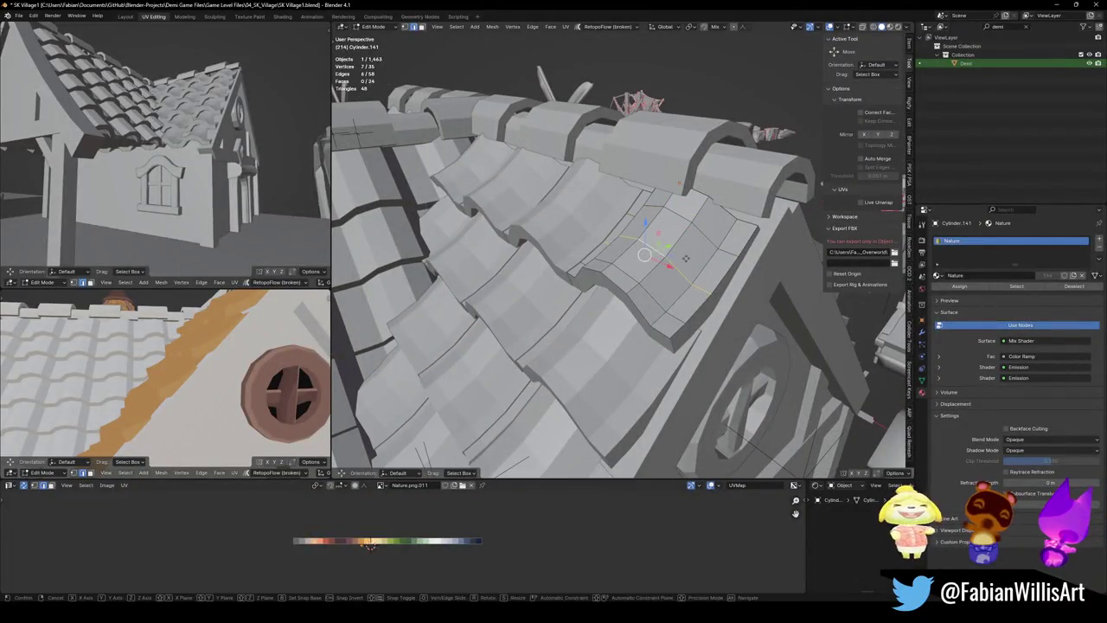
middle_click_drag(684, 253, 385, 284)
left_click(662, 257)
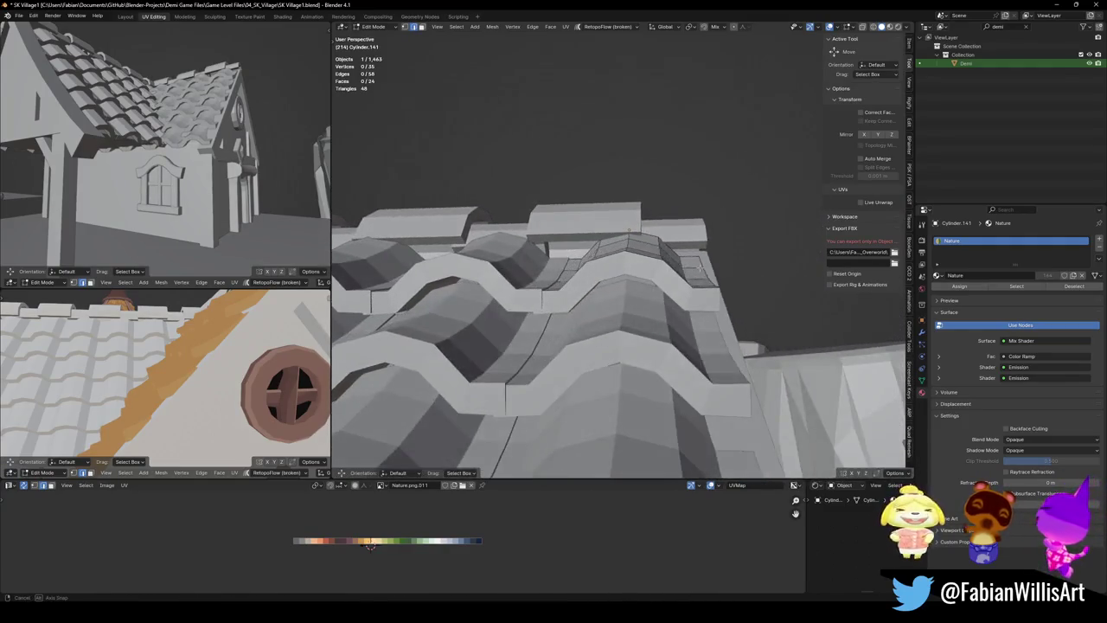
middle_click_drag(245, 345, 309, 349)
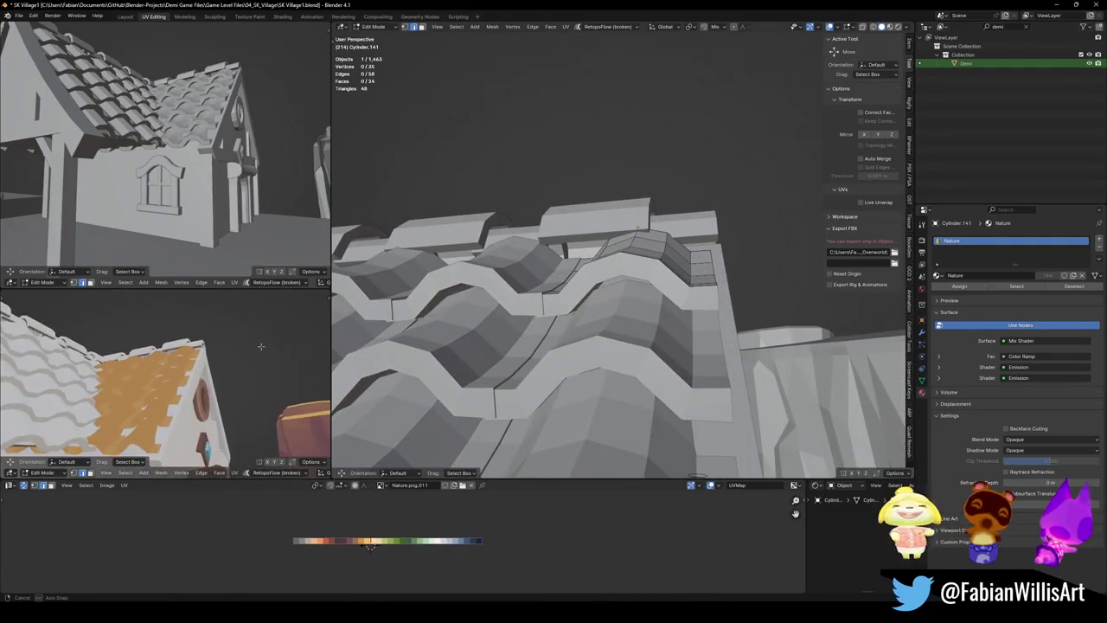
middle_click_drag(485, 346, 623, 328)
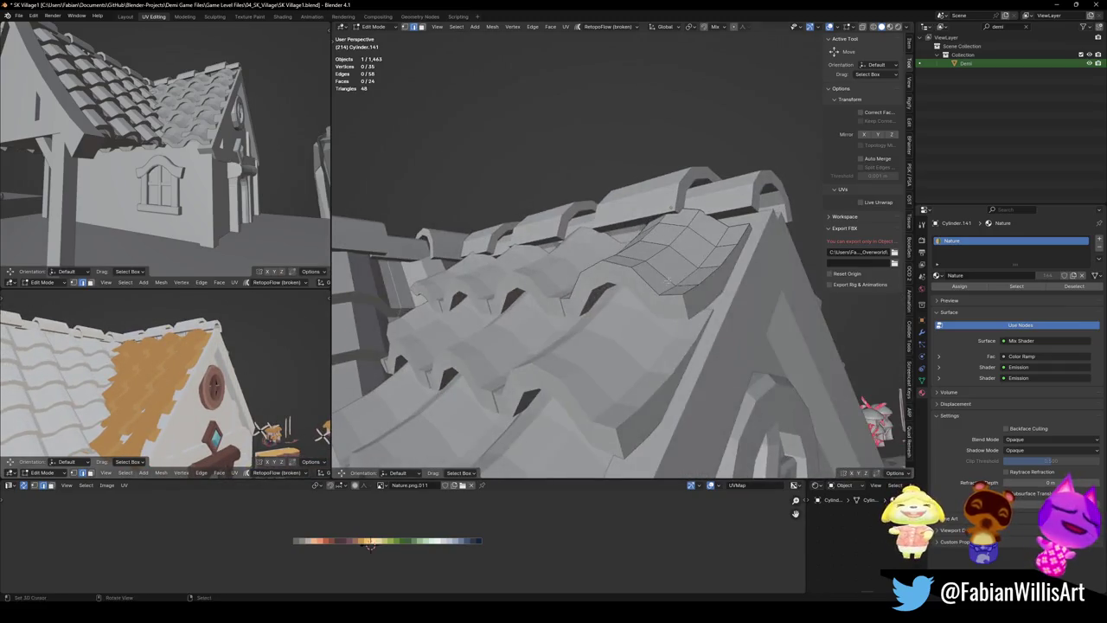
Try a 0.149 Z offset factor on Array.001, then undo it
left_click(922, 333)
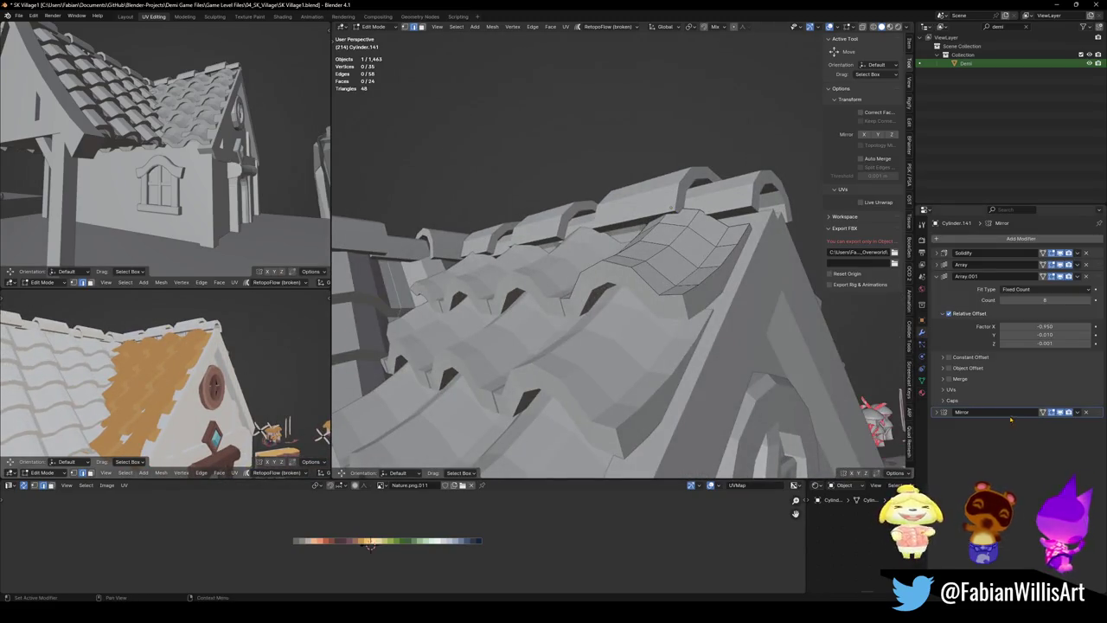
left_click(1045, 343)
type("0.149")
key("Return")
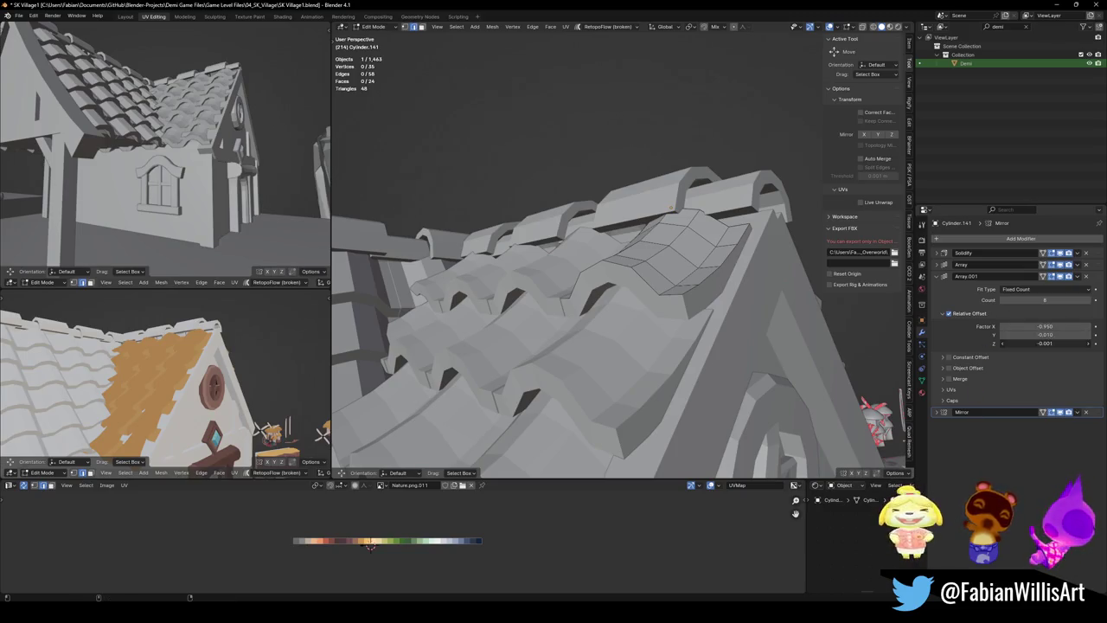
key("ctrl+z")
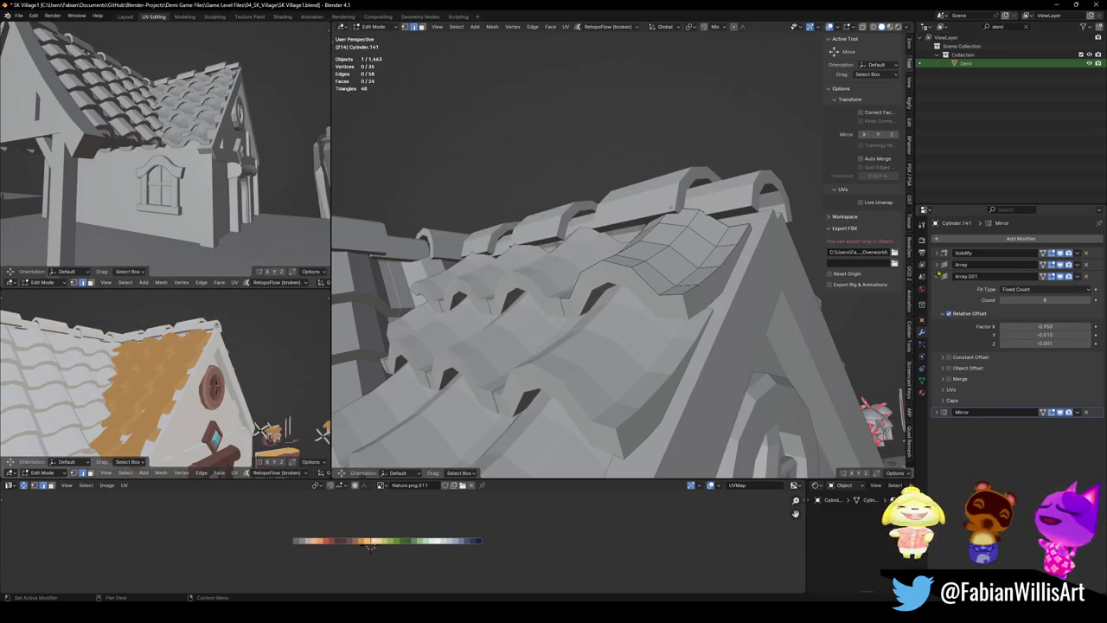
Set the first Array's relative offset to Y 0.240 and Z -0.750, then return to Object Mode
left_click(938, 265)
mouse_move(1047, 331)
left_mouse_down()
mouse_move(1073, 331)
mouse_move(1021, 323)
left_mouse_up()
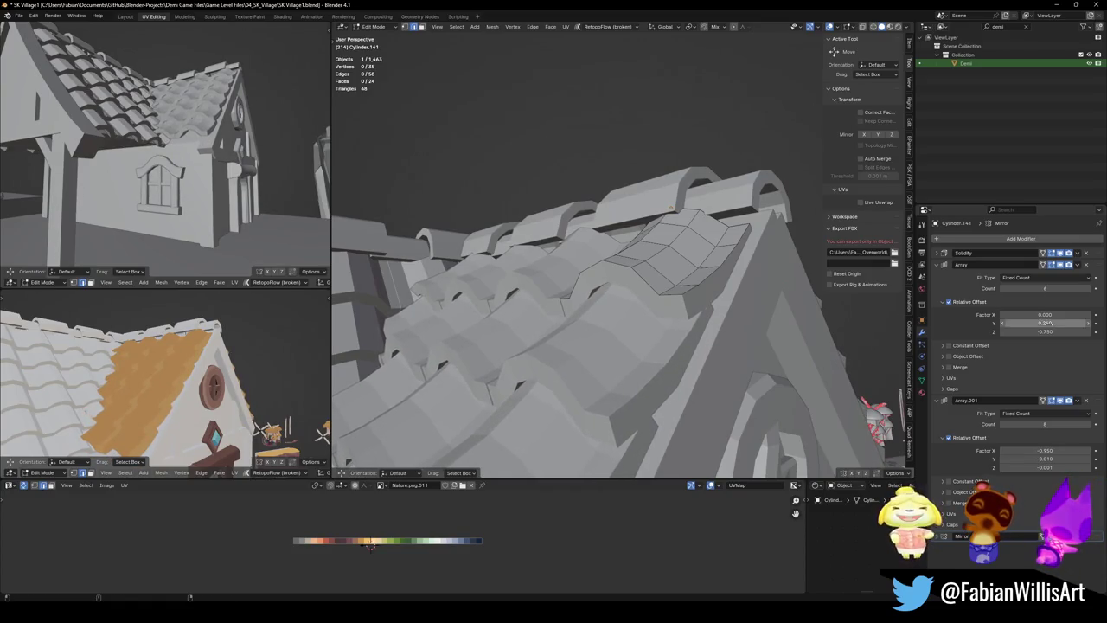
mouse_move(631, 303)
middle_mouse_down()
mouse_move(657, 300)
mouse_move(716, 340)
mouse_move(610, 280)
middle_mouse_up()
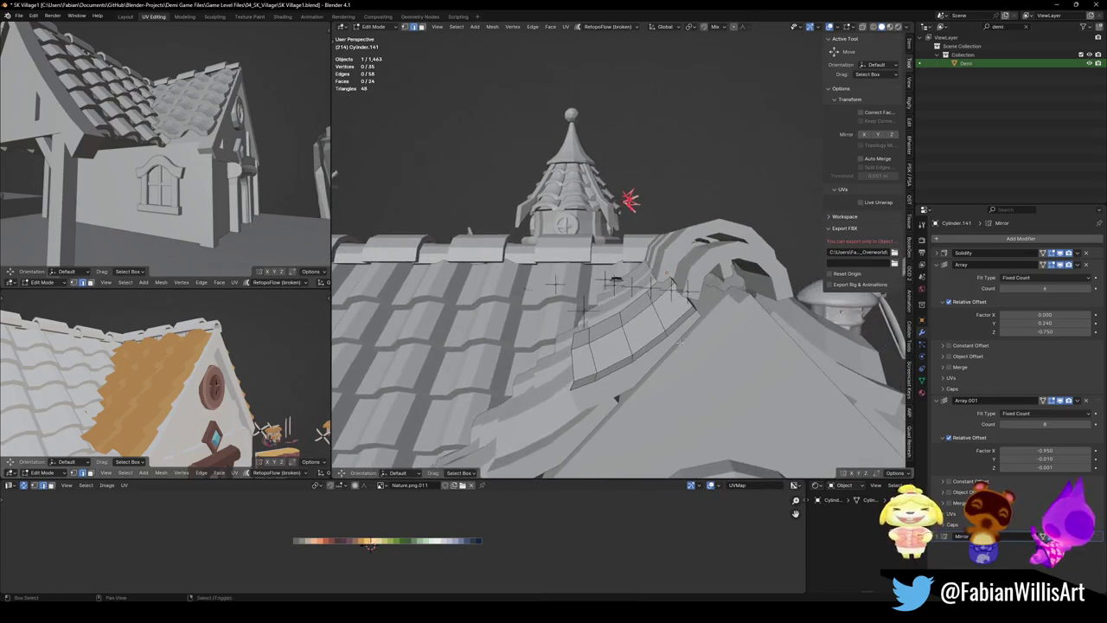
scroll(614, 279, "up", 3)
mouse_move(614, 280)
middle_mouse_down()
mouse_move(607, 261)
mouse_move(683, 347)
middle_mouse_up()
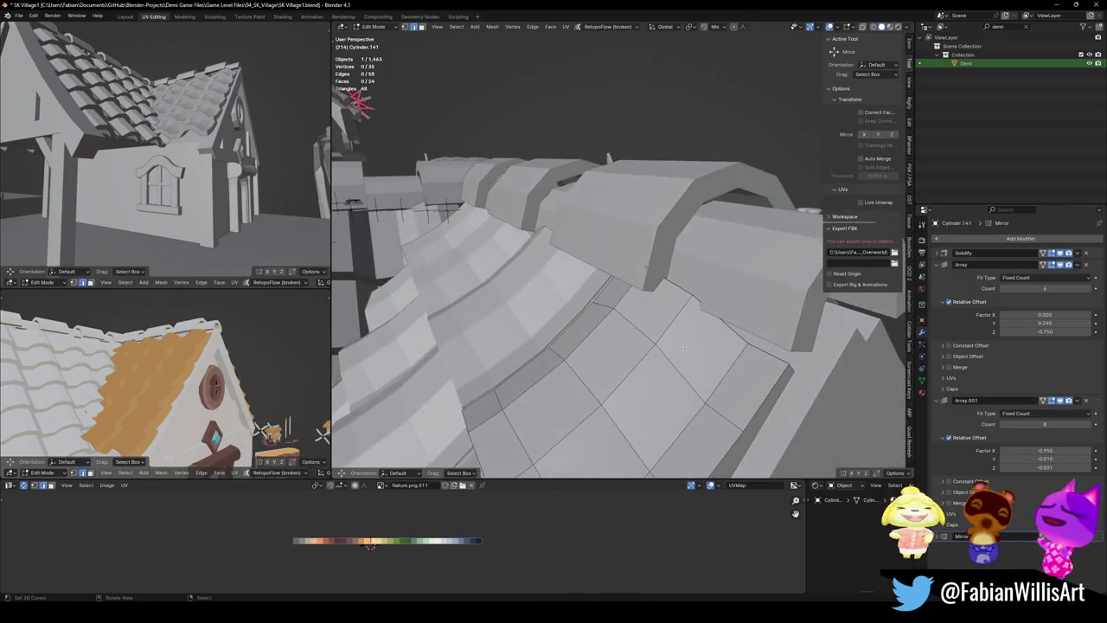
key("Tab")
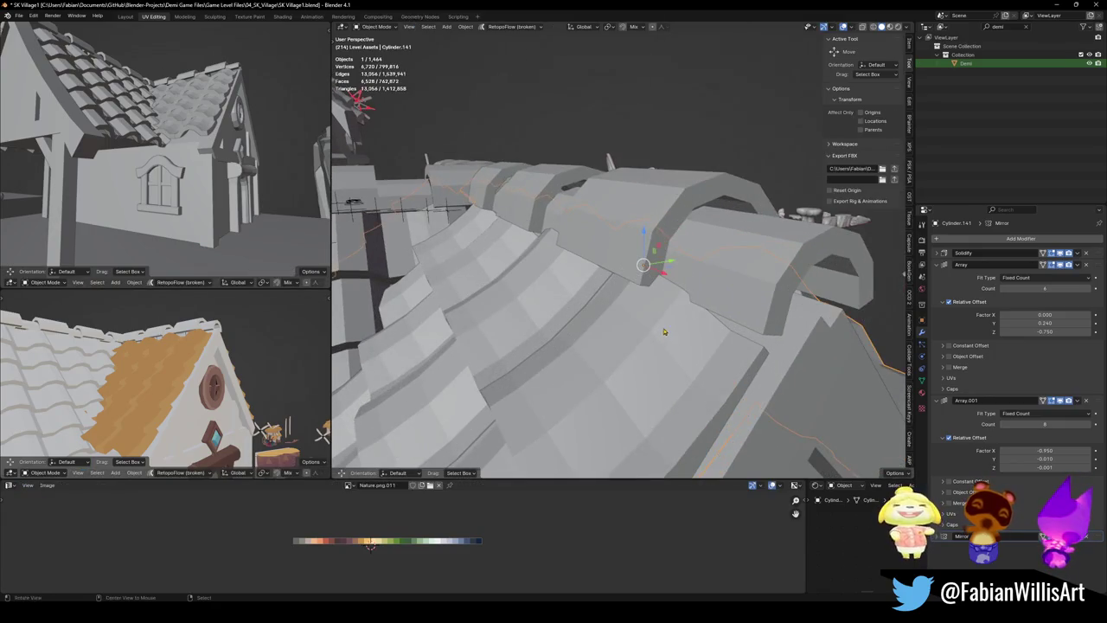
Duplicate the roof tile piece in place and tilt the copy 1.5° around X
key("shift+d")
right_click(632, 348)
middle_click_drag(632, 348, 696, 311)
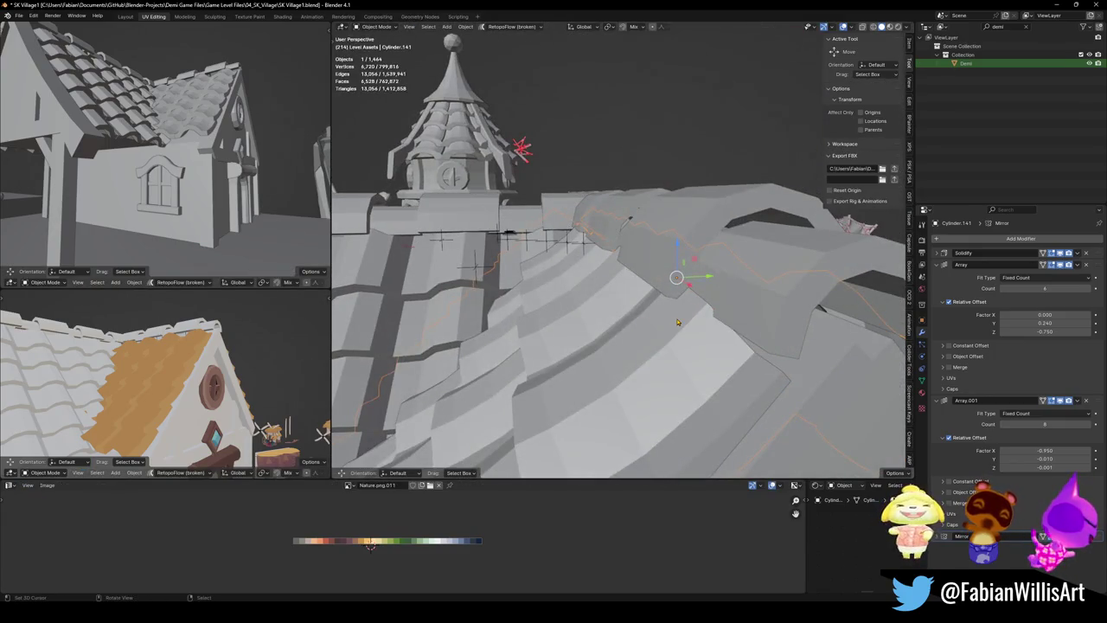
mouse_move(641, 346)
middle_mouse_down()
mouse_move(671, 288)
mouse_move(701, 294)
middle_mouse_up()
key("r")
key("x")
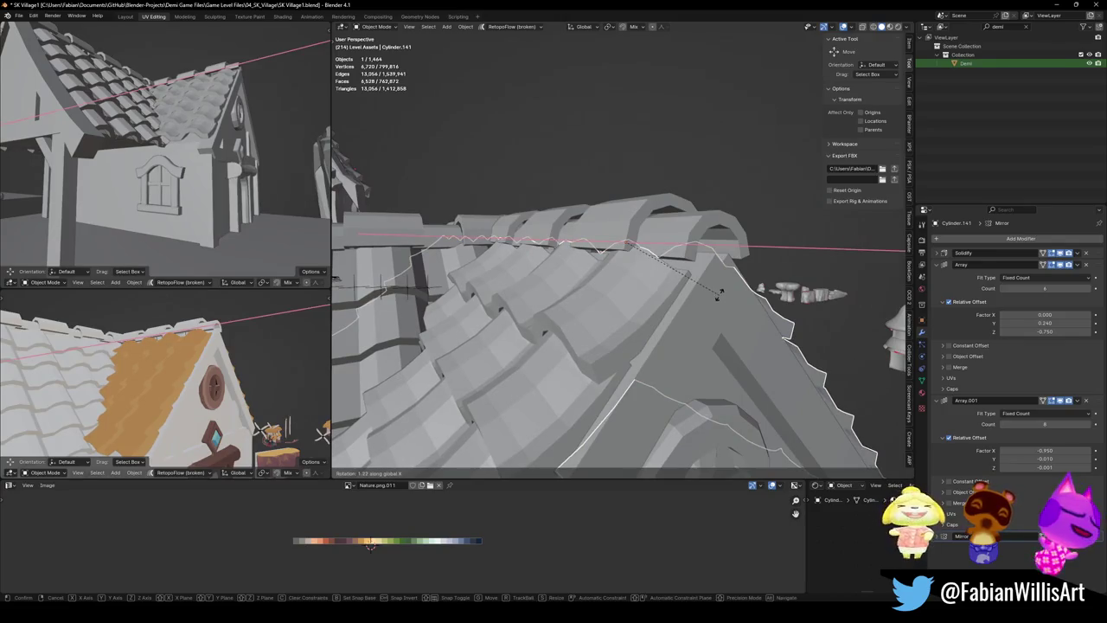
left_click(719, 293)
Inspect the tilted tiles near the tower and front door, then save SK Village1.blend
mouse_move(719, 292)
middle_mouse_down()
mouse_move(635, 270)
mouse_move(688, 277)
middle_mouse_up()
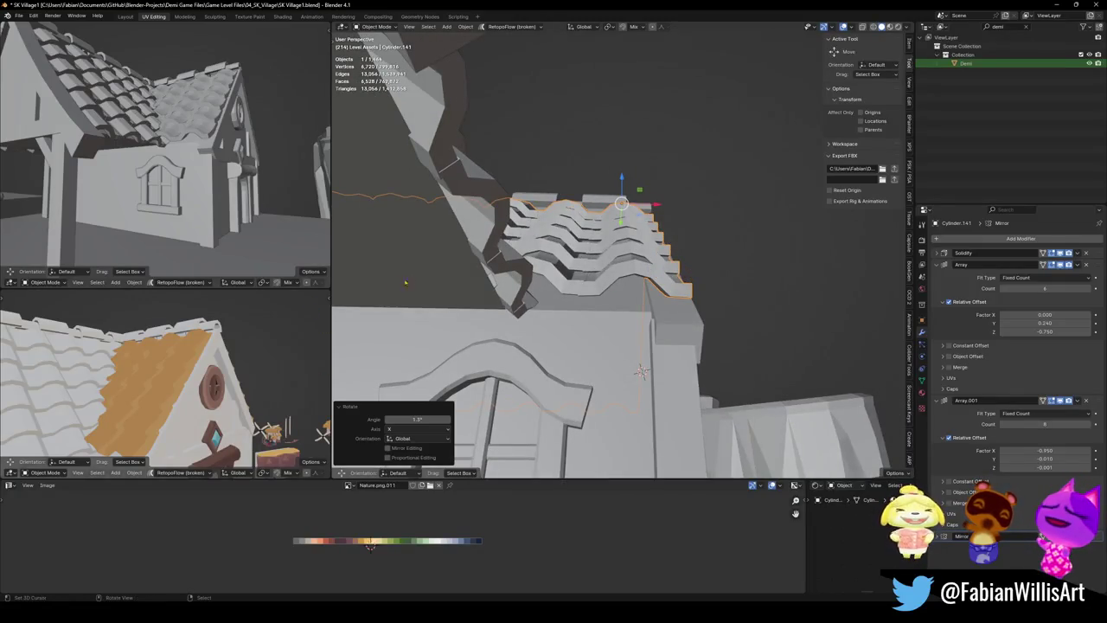
middle_click_drag(610, 218, 657, 260)
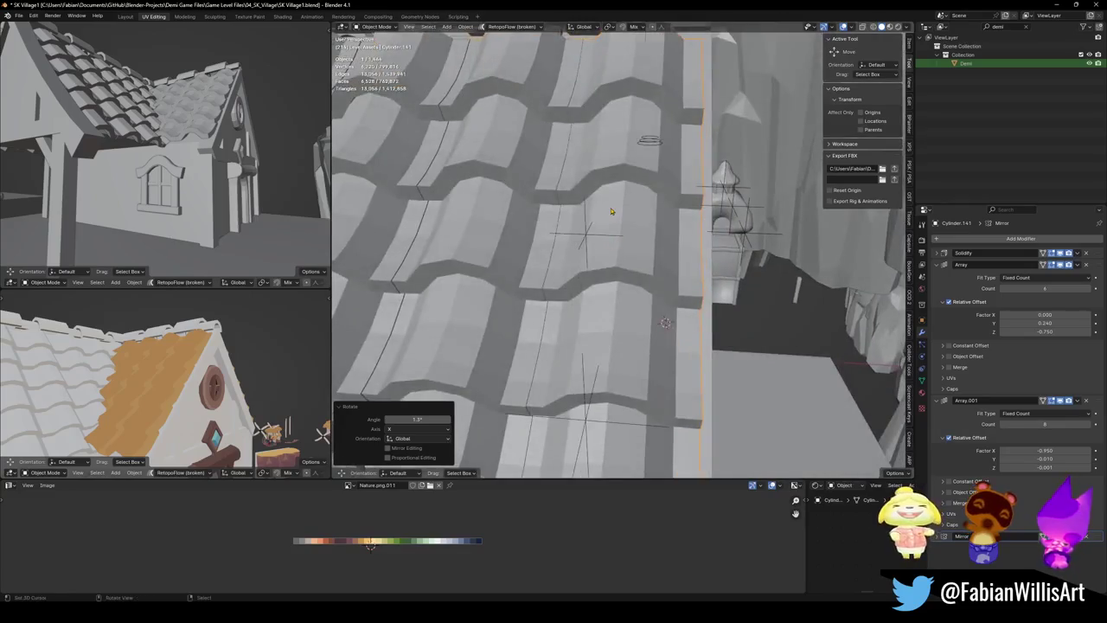
scroll(657, 261, "up", 2)
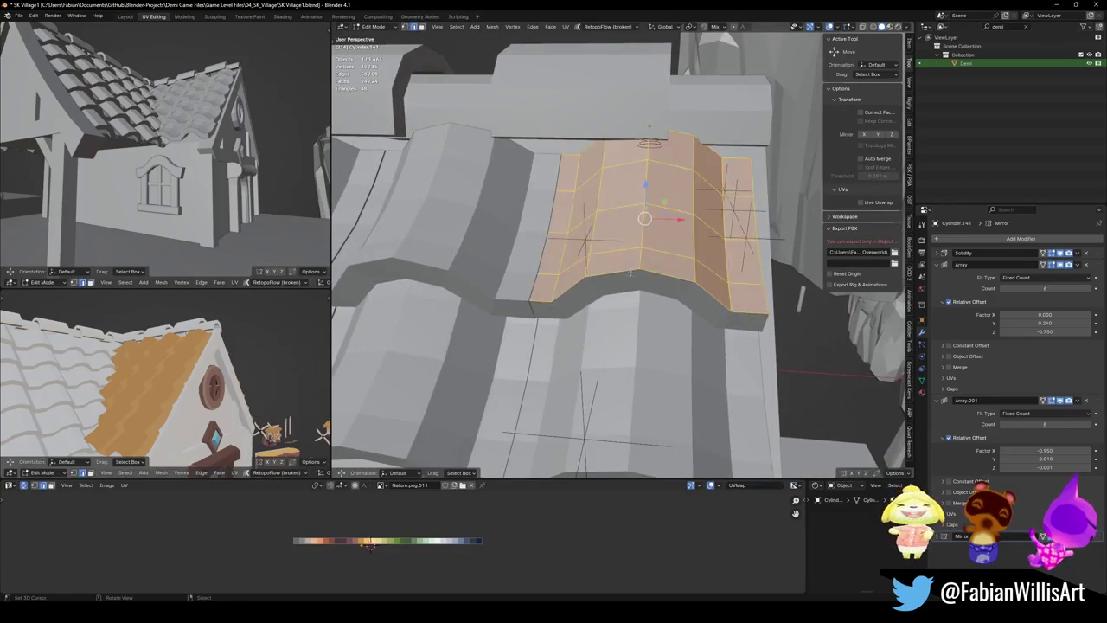
middle_click_drag(657, 260, 701, 381)
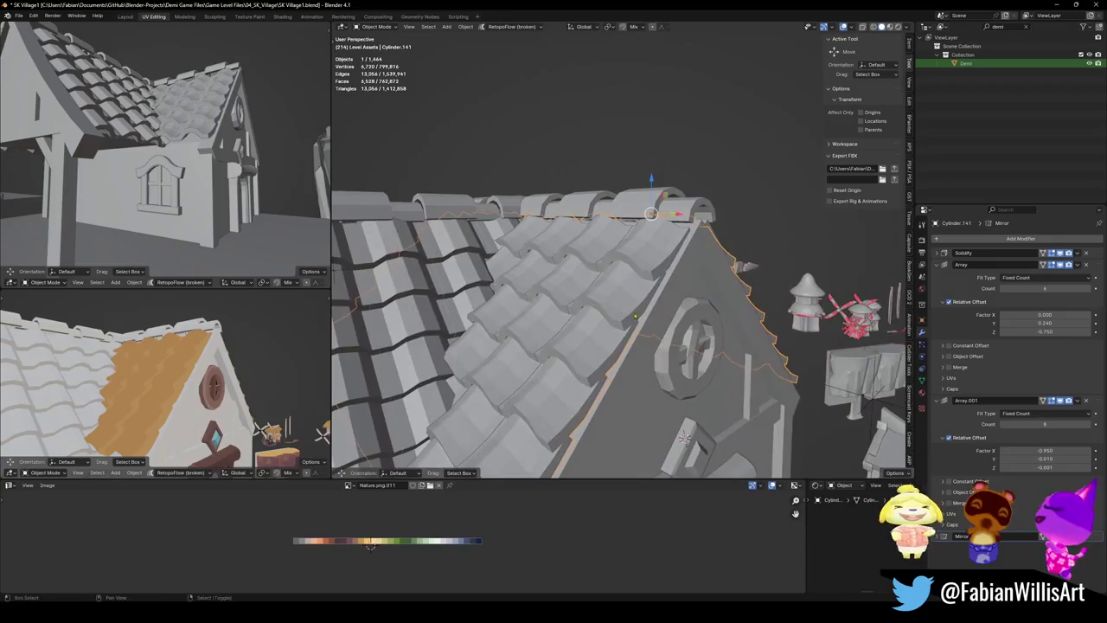
mouse_move(153, 410)
middle_mouse_down()
mouse_move(155, 355)
mouse_move(235, 342)
middle_mouse_up()
key("ctrl+s")
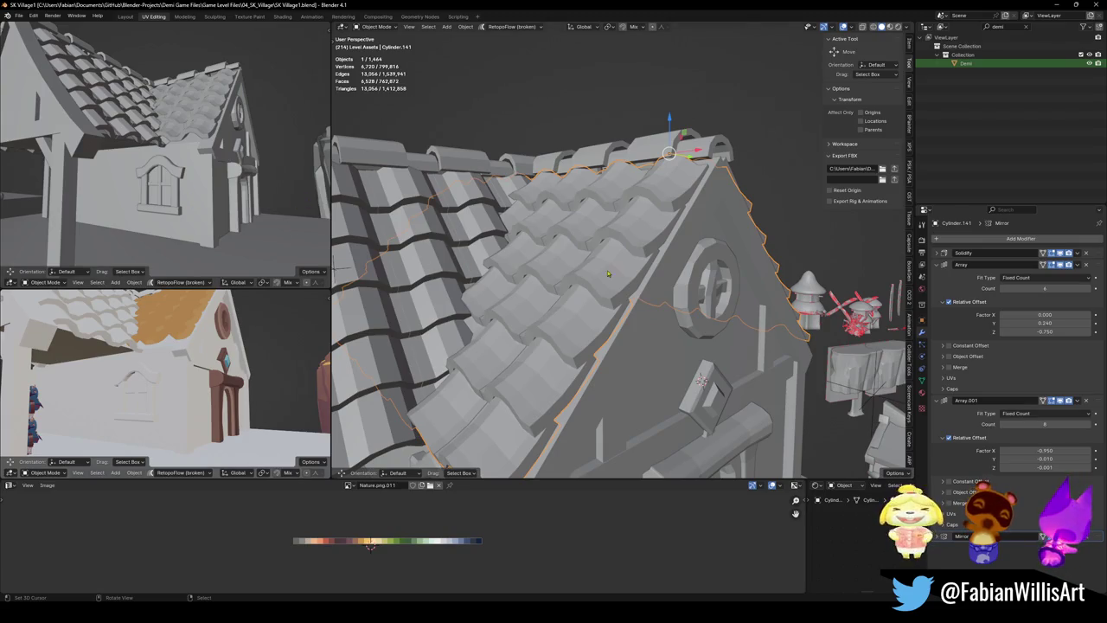
Review the roof and the round-window gable from above, then save the file again
middle_click_drag(579, 245, 544, 286)
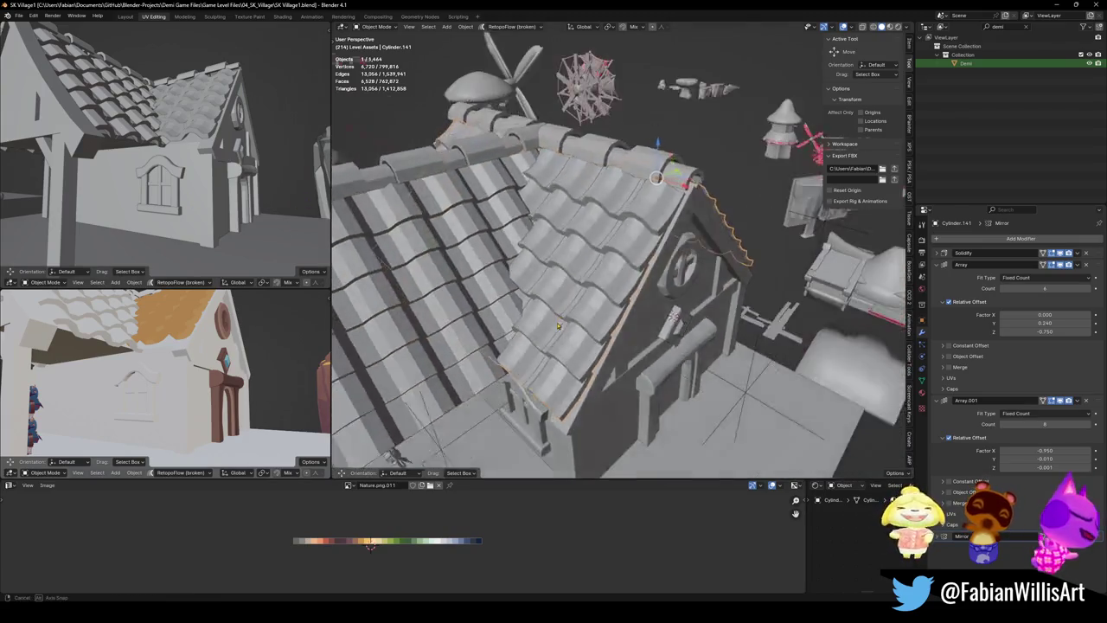
middle_click_drag(601, 307, 589, 319)
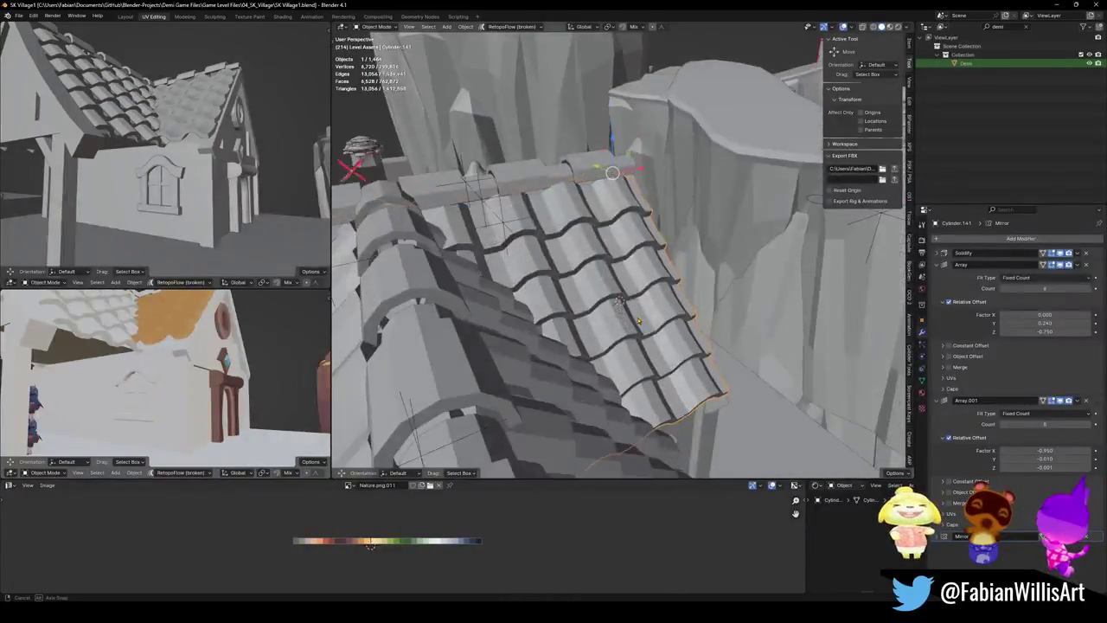
scroll(605, 320, "down", 3)
scroll(632, 325, "up", 3)
scroll(651, 329, "up", 2)
mouse_move(652, 329)
middle_mouse_down()
mouse_move(640, 299)
mouse_move(637, 315)
mouse_move(678, 268)
middle_mouse_up()
key("ctrl+s")
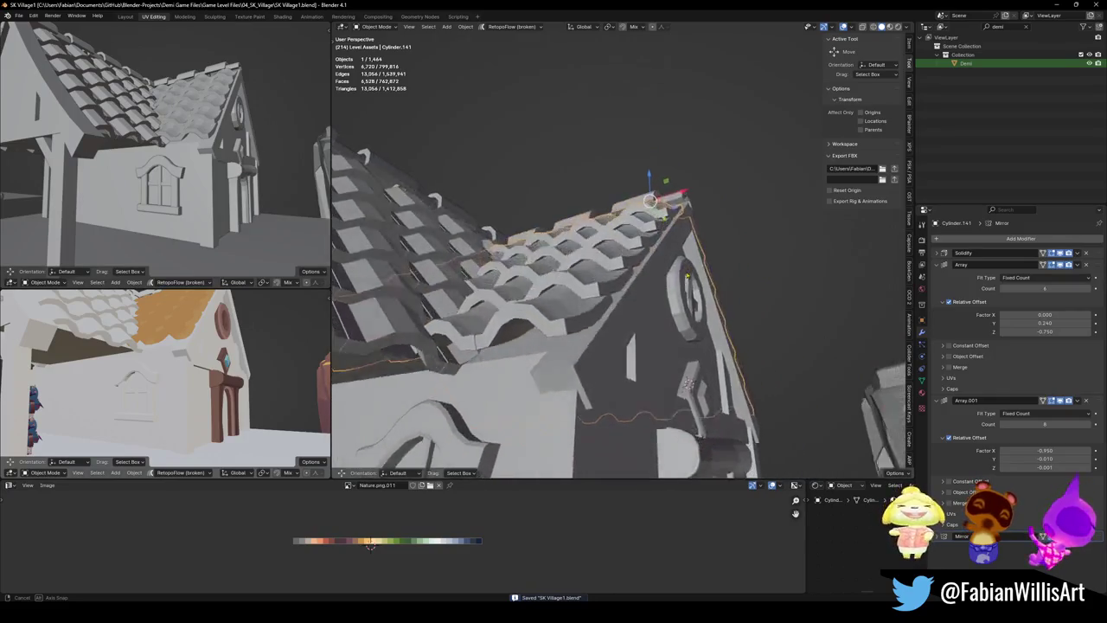
Enter Edit Mode on the roof-tile mesh Cylinder.141 and zoom in on the upper tile rows
middle_click_drag(677, 267, 675, 303)
middle_click_drag(165, 372, 234, 351)
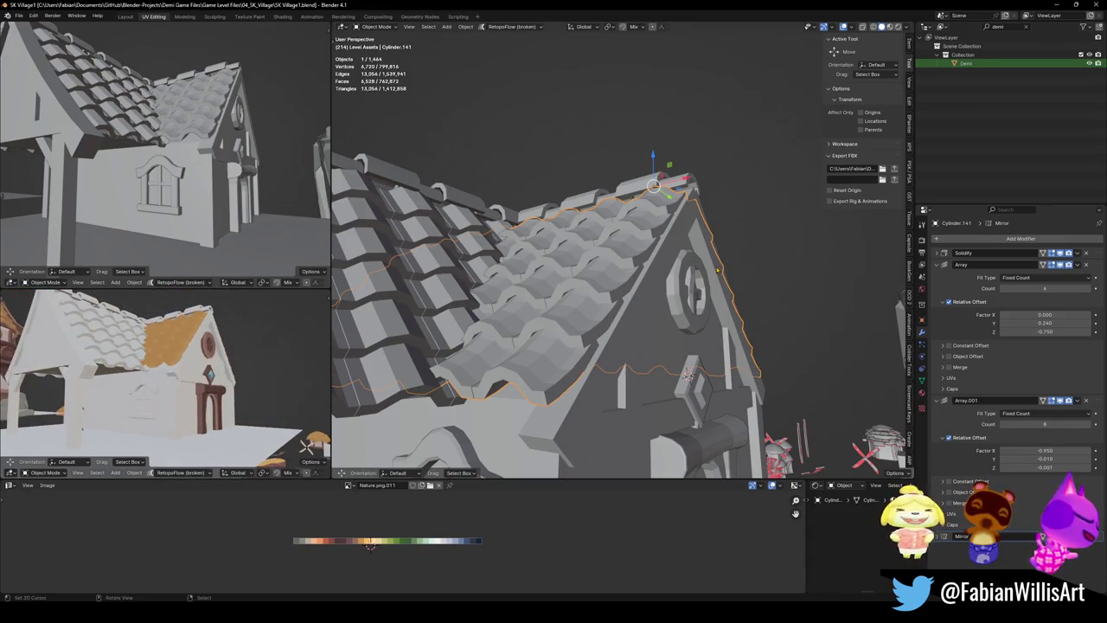
key("Tab")
scroll(642, 238, "up", 3)
scroll(645, 243, "up", 3)
scroll(648, 247, "up", 3)
mouse_move(646, 247)
middle_mouse_down()
mouse_move(500, 265)
mouse_move(512, 259)
middle_mouse_up()
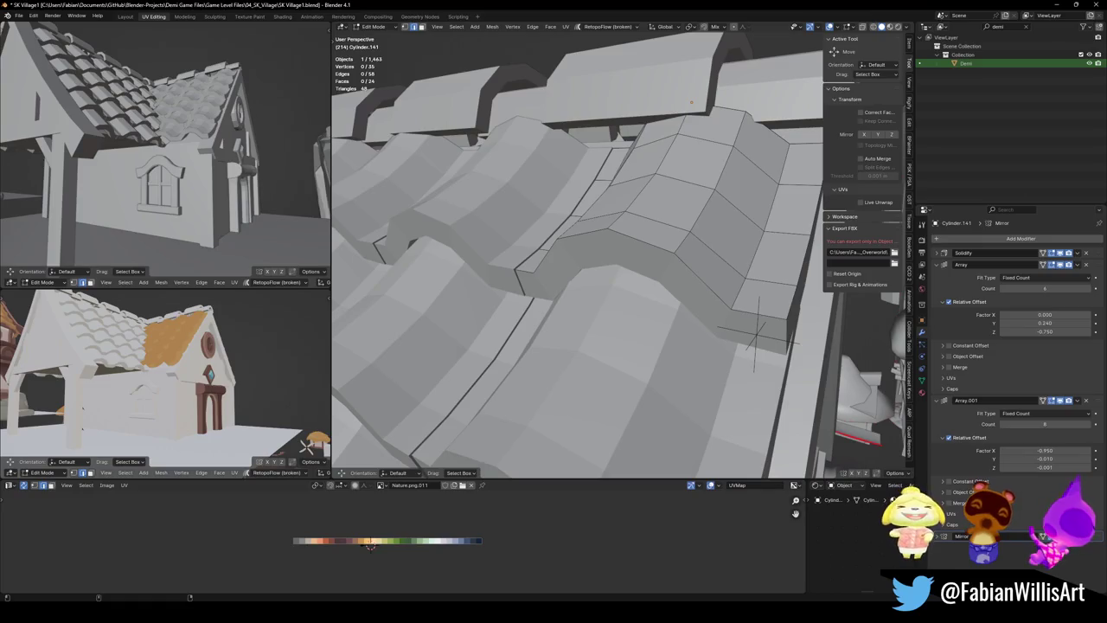
Shift the UVs of a vertical strip of four tile faces 0.0023 along X
middle_click_drag(709, 259, 658, 280)
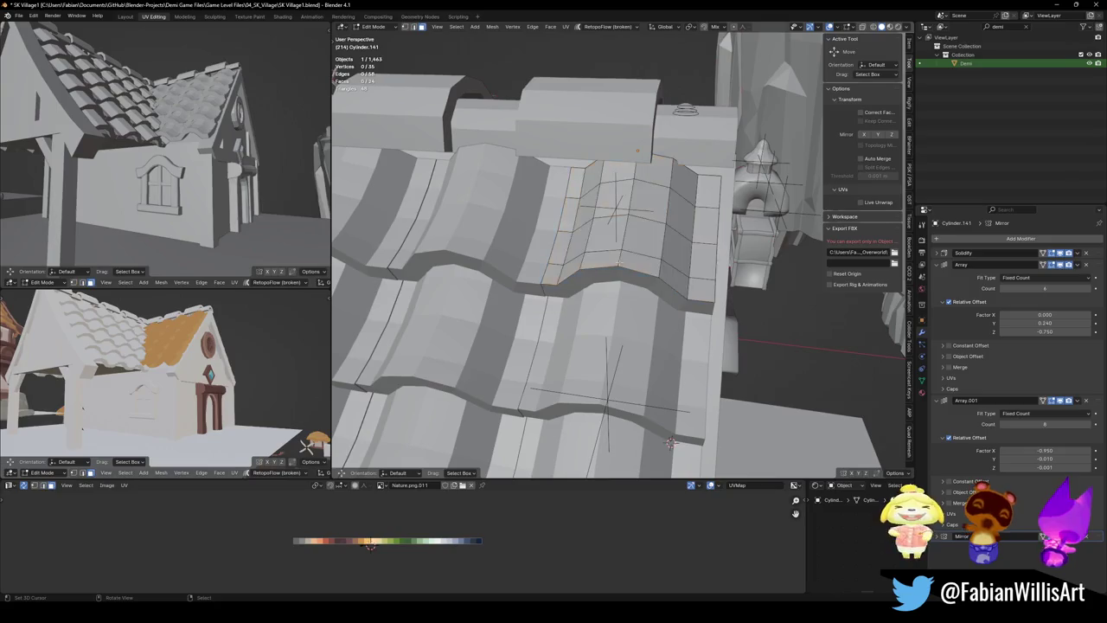
left_click(618, 258, "alt")
key("g")
key("x")
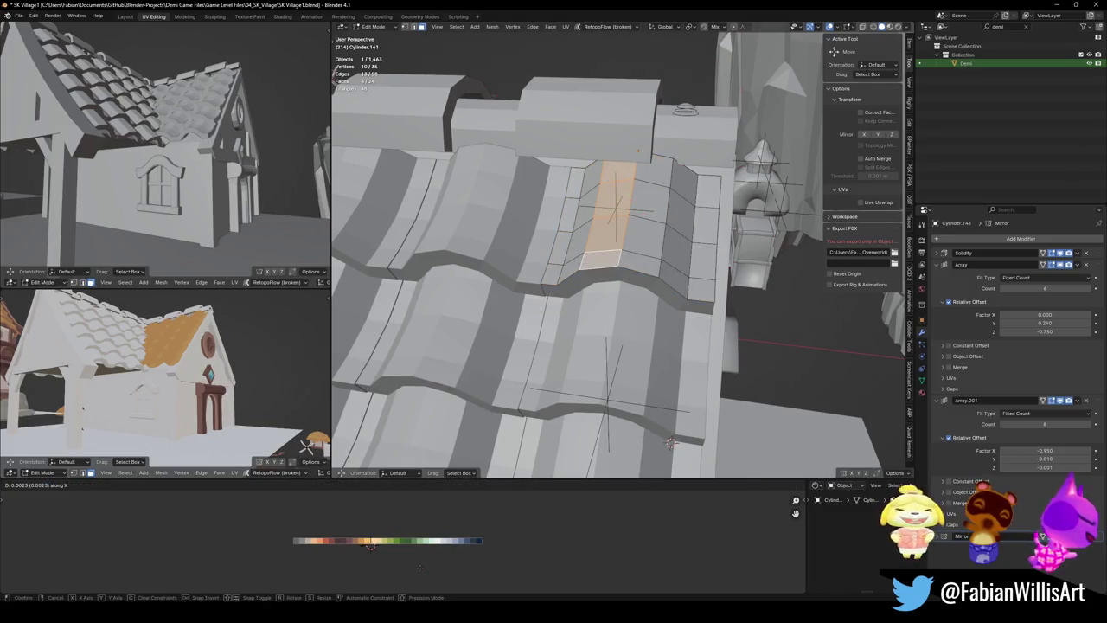
left_click(424, 567)
mouse_move(216, 381)
middle_mouse_down()
mouse_move(251, 390)
mouse_move(220, 371)
mouse_move(241, 374)
middle_mouse_up()
scroll(240, 373, "up", 2)
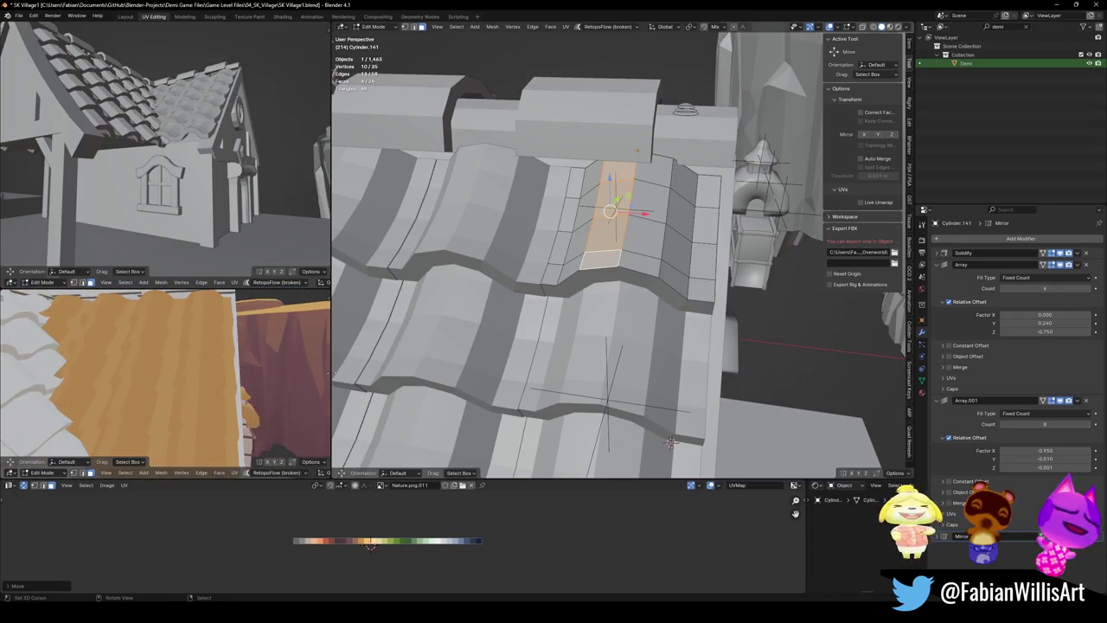
scroll(169, 394, "down", 3)
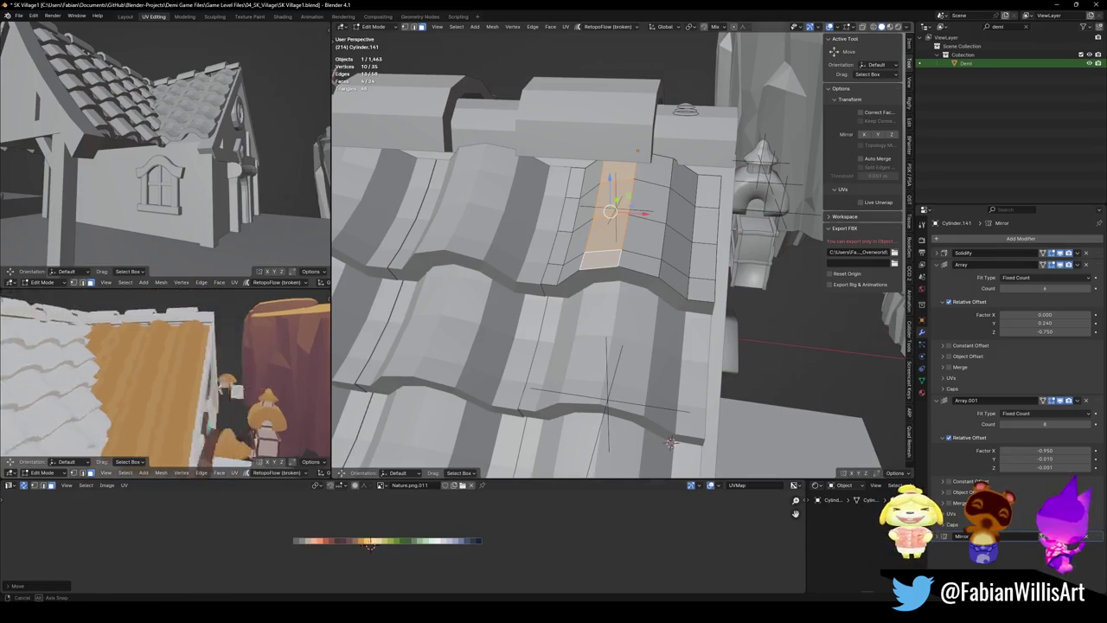
middle_click_drag(169, 395, 271, 373)
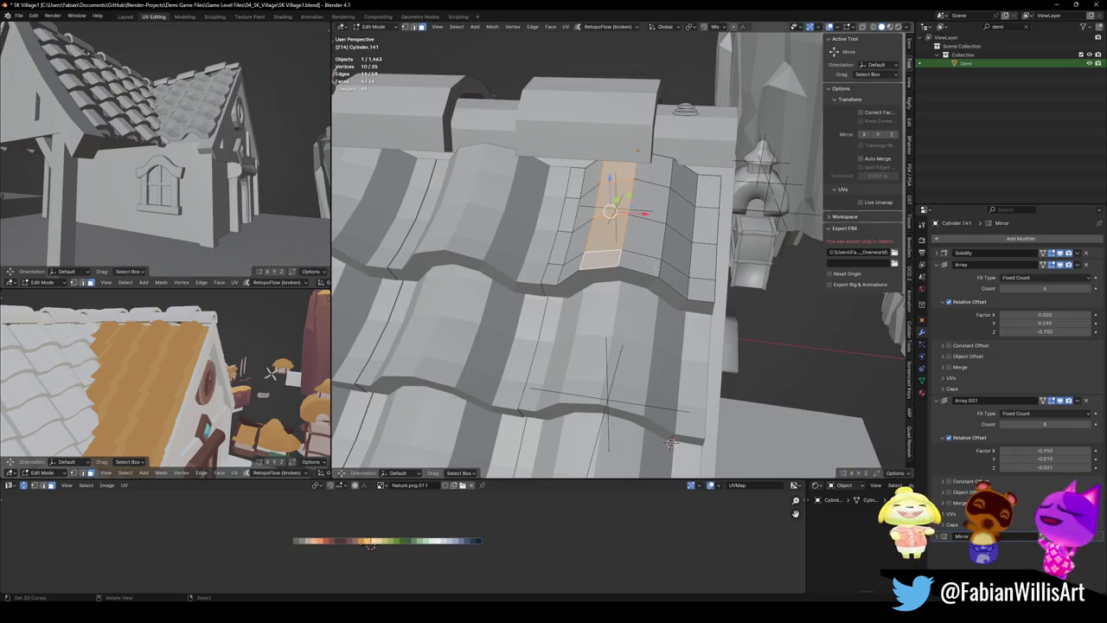
Deselect the faces, return to Object Mode and save SK Village1.blend
key("alt+a")
key("Tab")
scroll(656, 275, "down", 2)
key("shift+d")
right_click(719, 290)
key("ctrl+z")
key("ctrl+s")
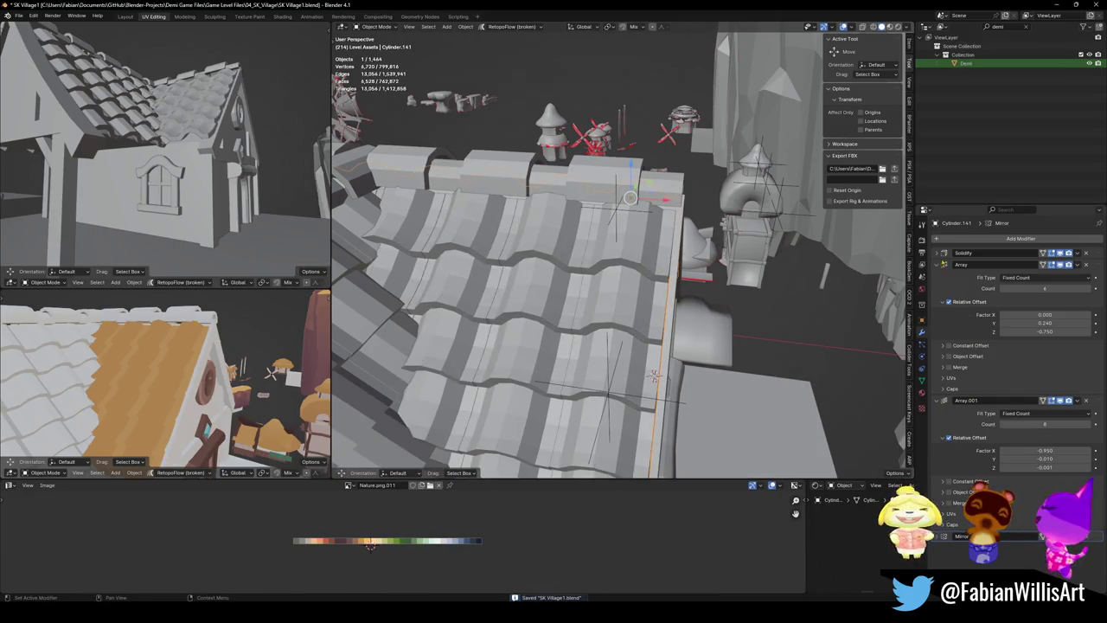
Apply the Solidify modifier so the base tile has 68 faces of real thickness, then frame it in Edit Mode
key("ctrl+a")
key("Tab")
key("KP_Decimal")
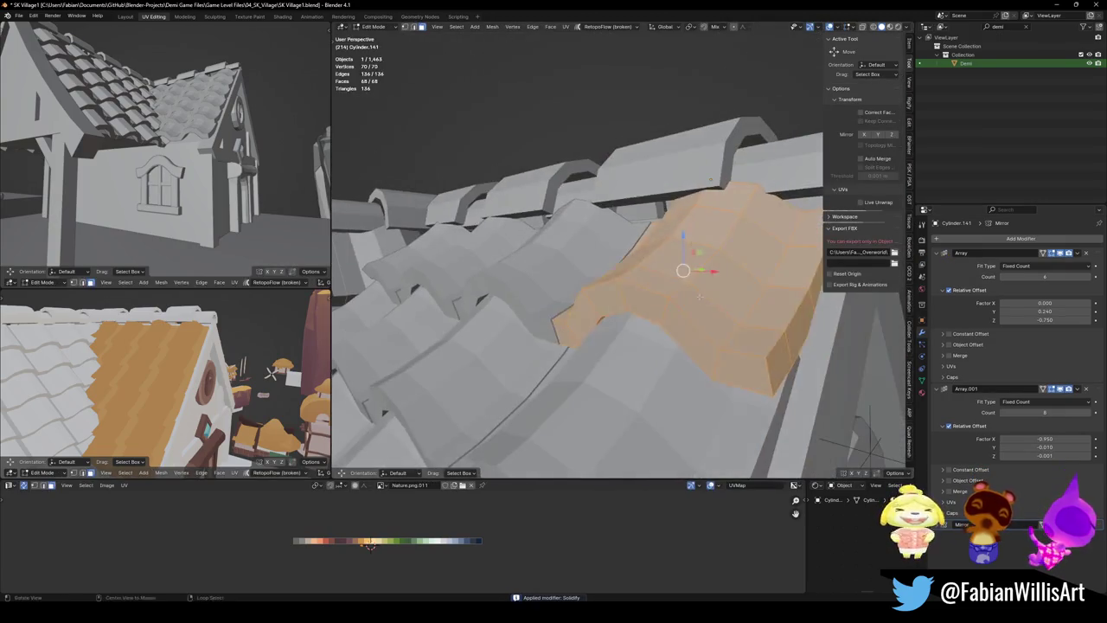
Move the tile's front-edge face strip -0.0229 along X and save SK Village1.blend
mouse_move(619, 260)
middle_mouse_down()
mouse_move(703, 334)
mouse_move(642, 307)
mouse_move(606, 363)
middle_mouse_up()
key("h")
key("alt+h")
key("g")
key("x")
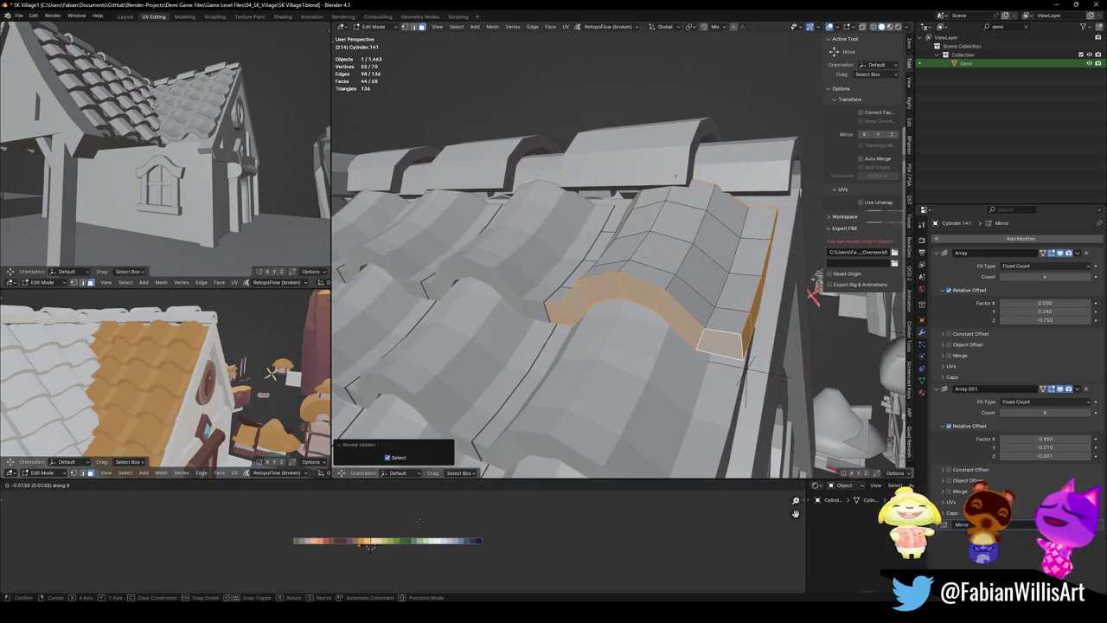
left_click(420, 519)
mouse_move(216, 381)
middle_mouse_down()
mouse_move(227, 366)
mouse_move(57, 391)
middle_mouse_up()
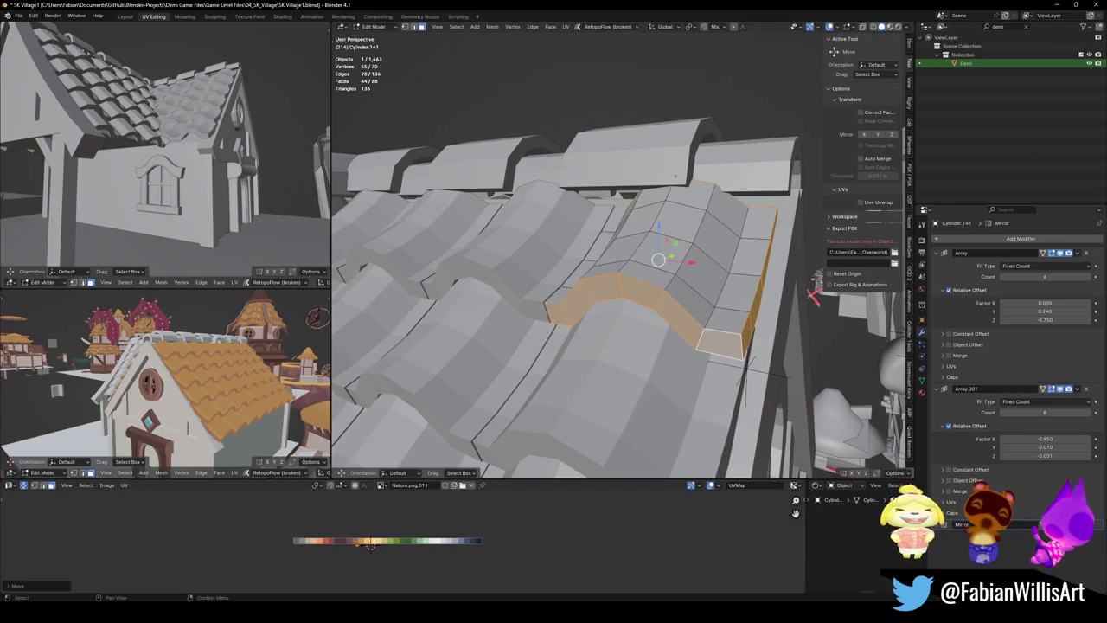
key("ctrl+s")
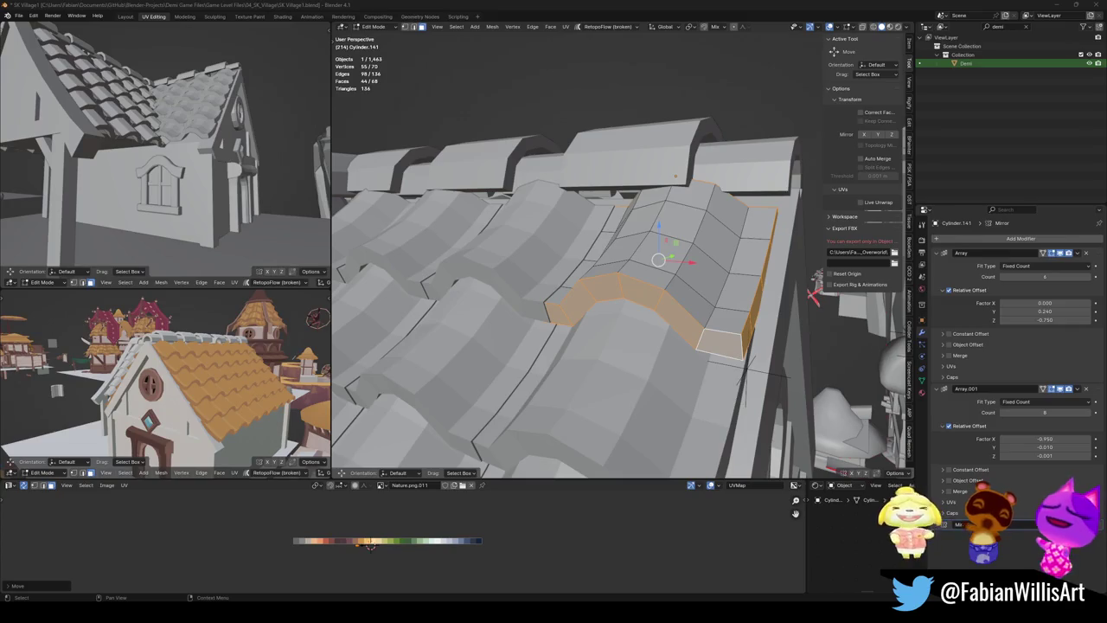
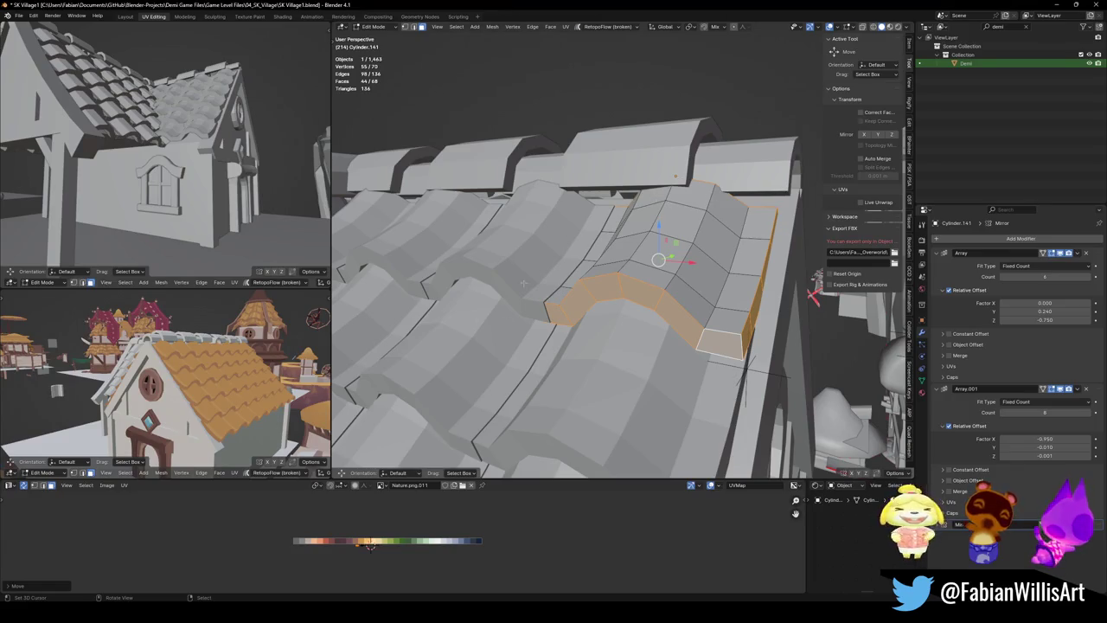
Select the left and right roof tile strips and shift their UVs horizontally
left_click_drag(173, 389, 226, 375, "alt")
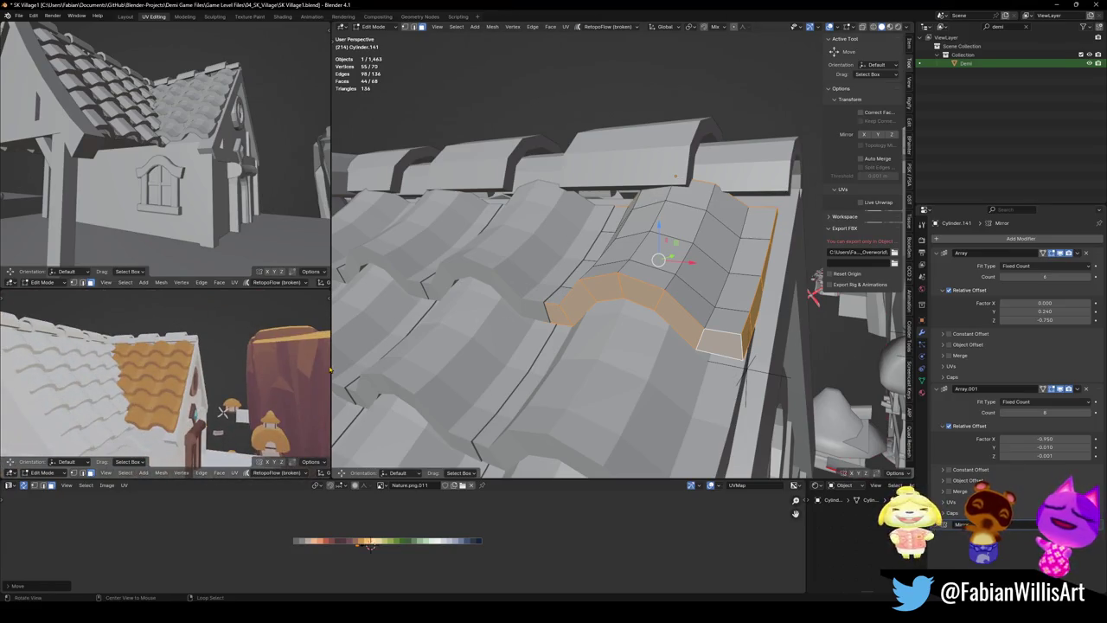
scroll(623, 251, "up", 3)
left_click_drag(623, 251, 606, 217, "alt")
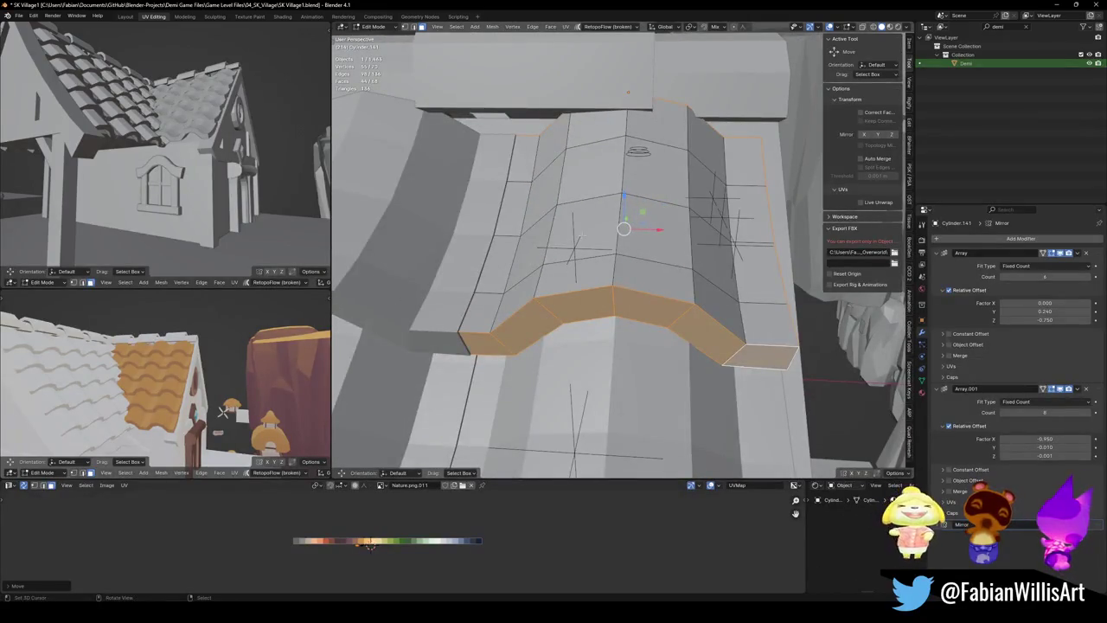
scroll(223, 411, "up", 1)
scroll(223, 411, "up", 2)
scroll(223, 411, "up", 2)
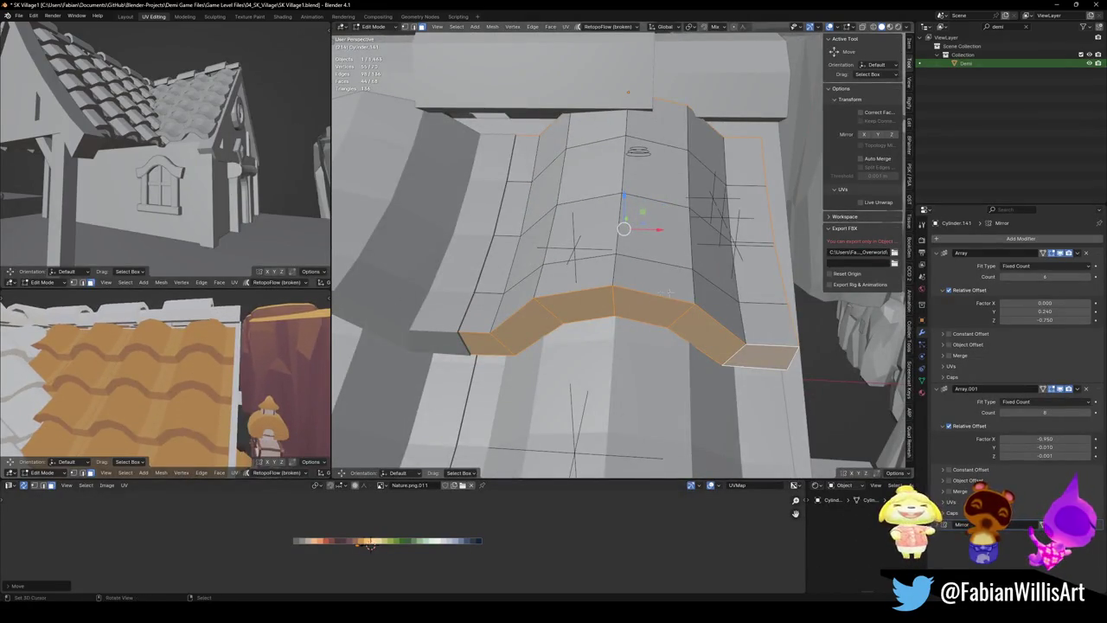
key("alt+a")
left_click(489, 303)
left_click(524, 147, "ctrl")
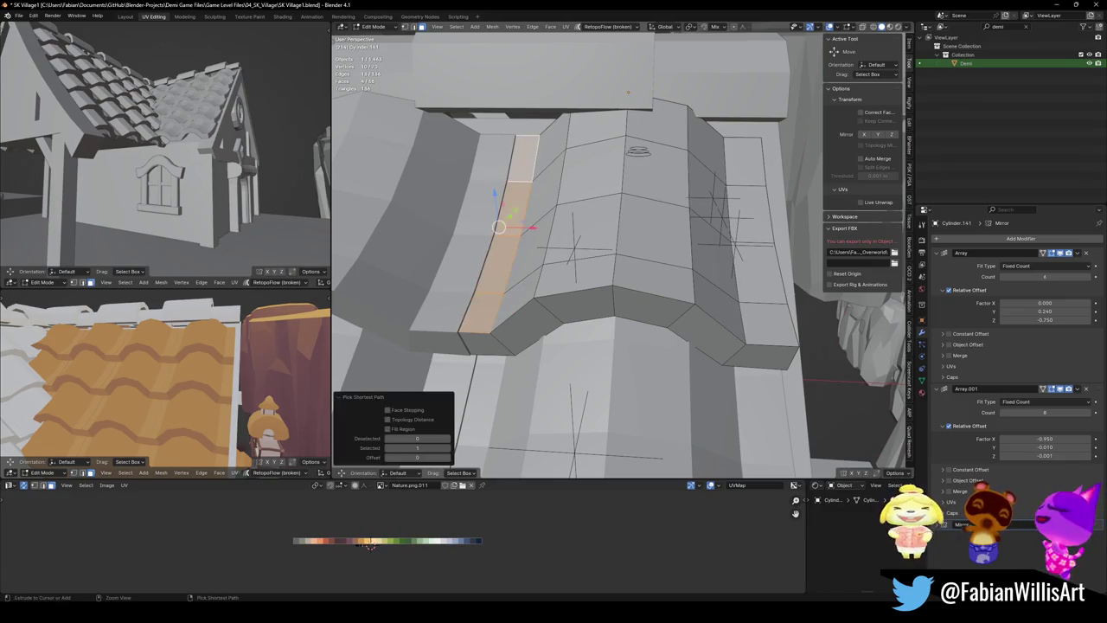
left_click(744, 162, "shift")
left_click(752, 314, "ctrl")
key("g")
key("x")
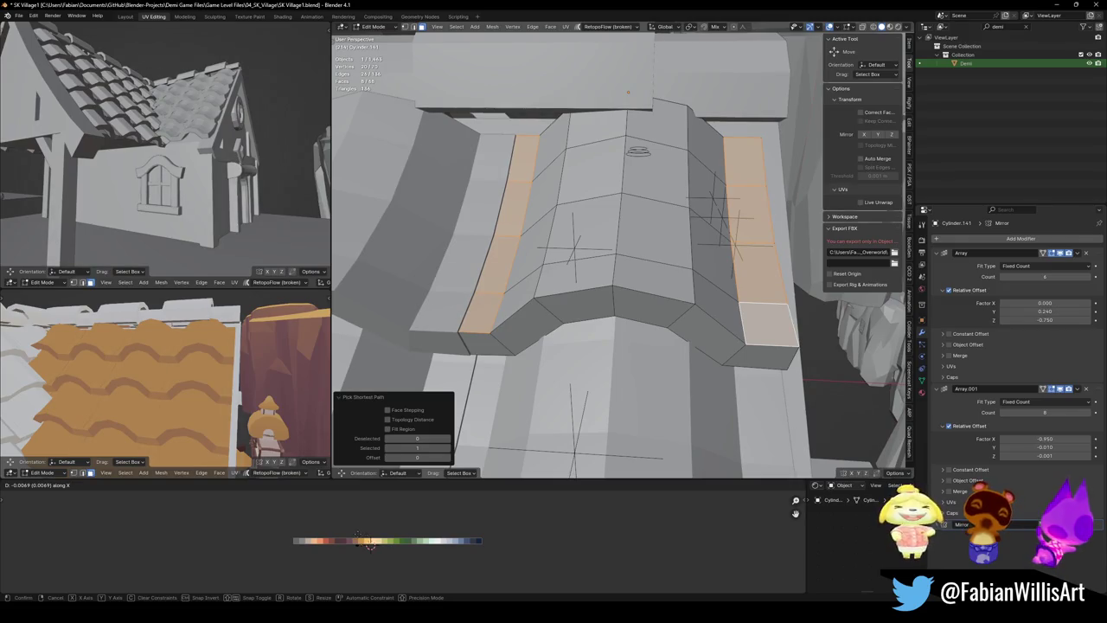
left_click(357, 535)
Select the wavy tile row across the roof and rescale its UVs
key("alt+a")
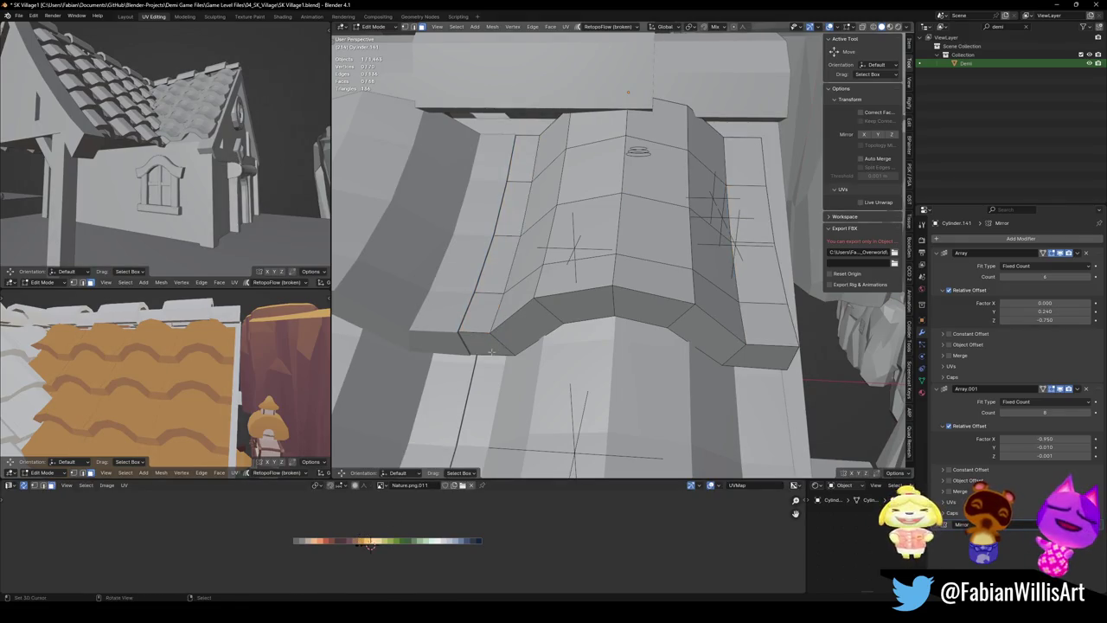
left_click(496, 347, "alt")
key("s")
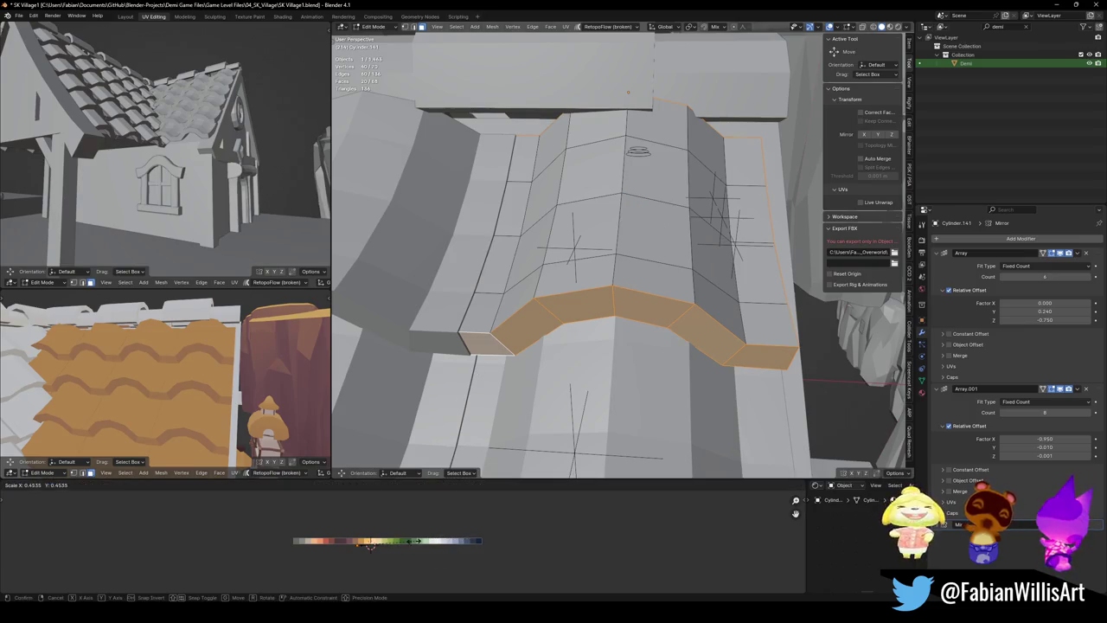
left_click(371, 547)
Check the orange roof in the textured preview and save SK Village1.blend
middle_click_drag(216, 380, 197, 399)
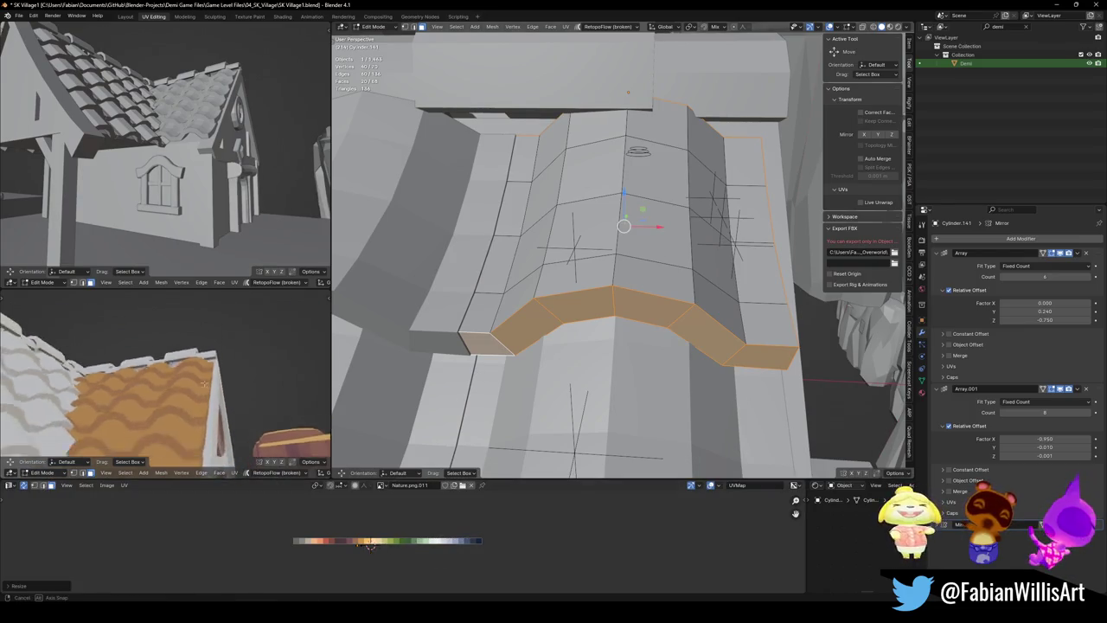
scroll(197, 399, "down", 6)
scroll(261, 394, "up", 8)
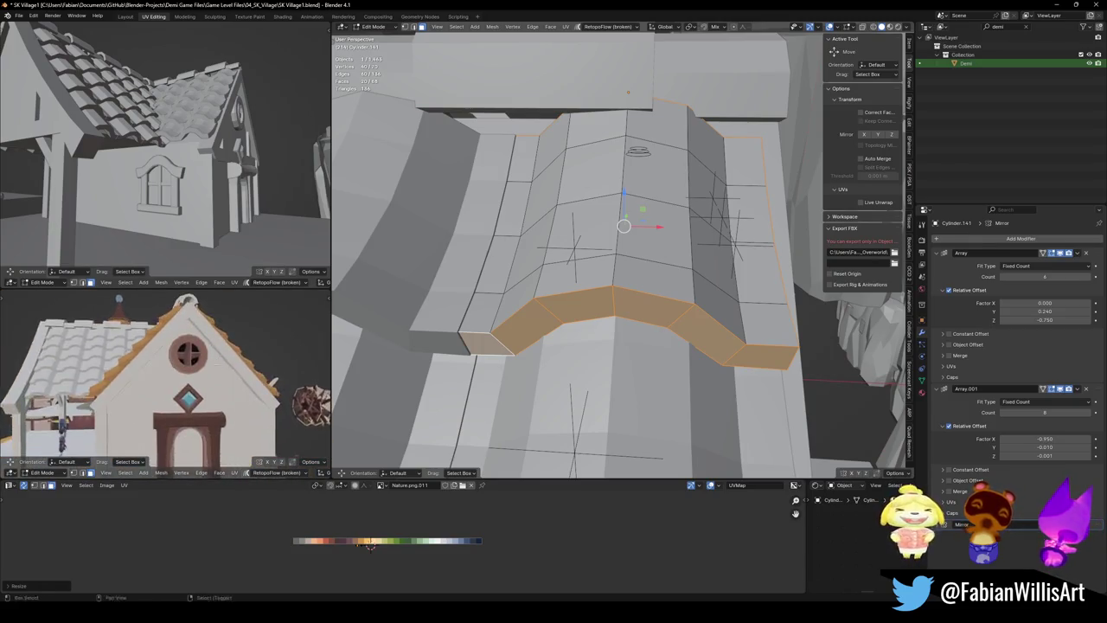
mouse_move(260, 395)
middle_mouse_down()
mouse_move(163, 393)
mouse_move(243, 371)
middle_mouse_up()
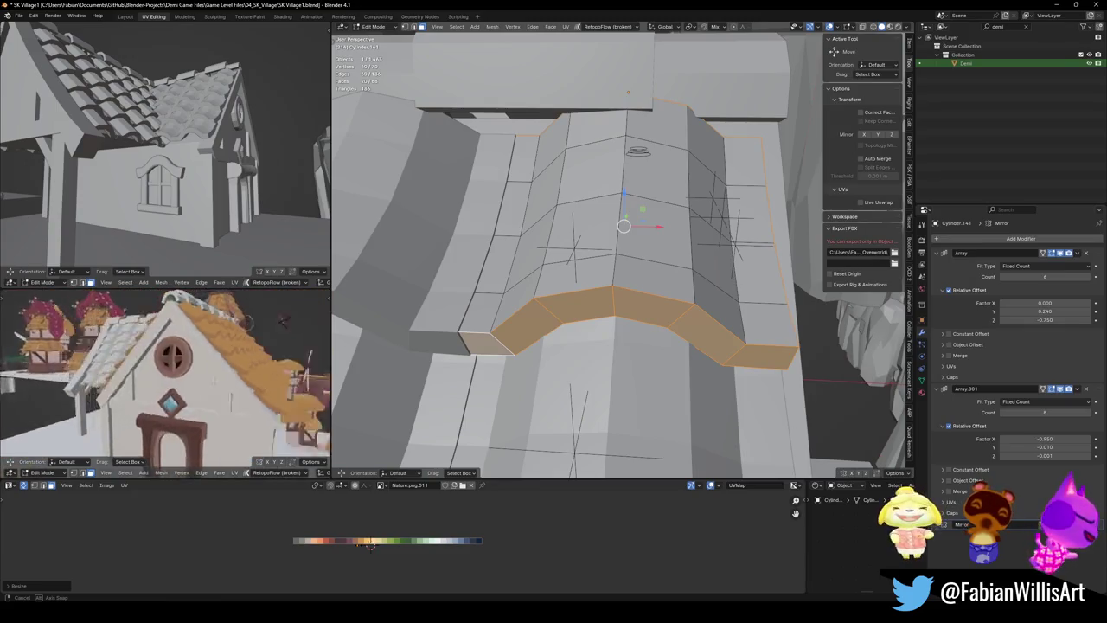
scroll(241, 372, "up", 3)
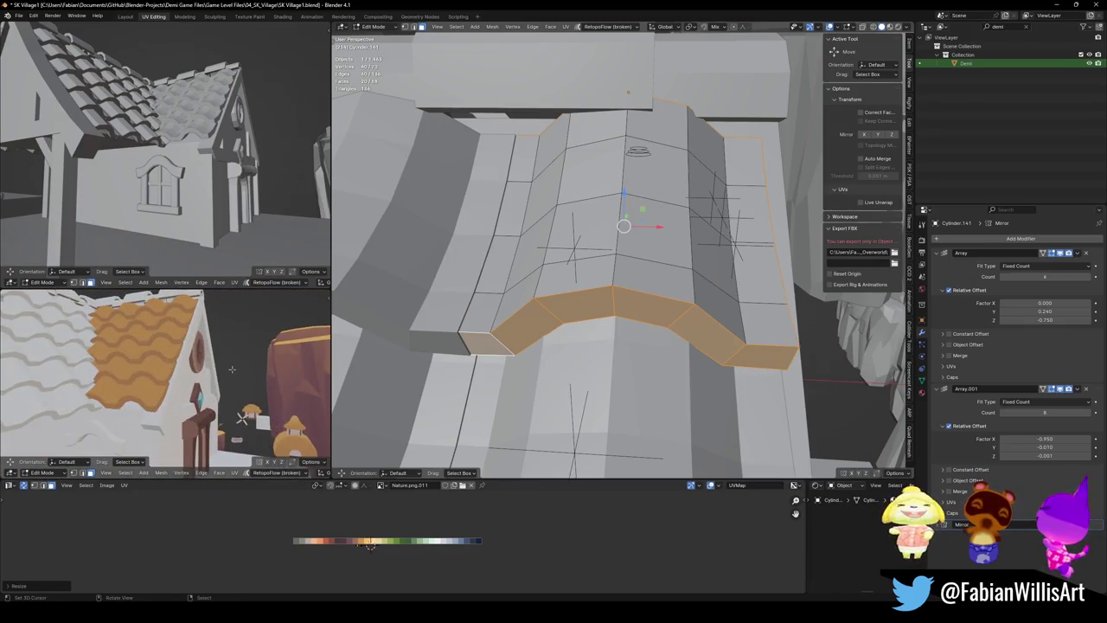
key("ctrl+s")
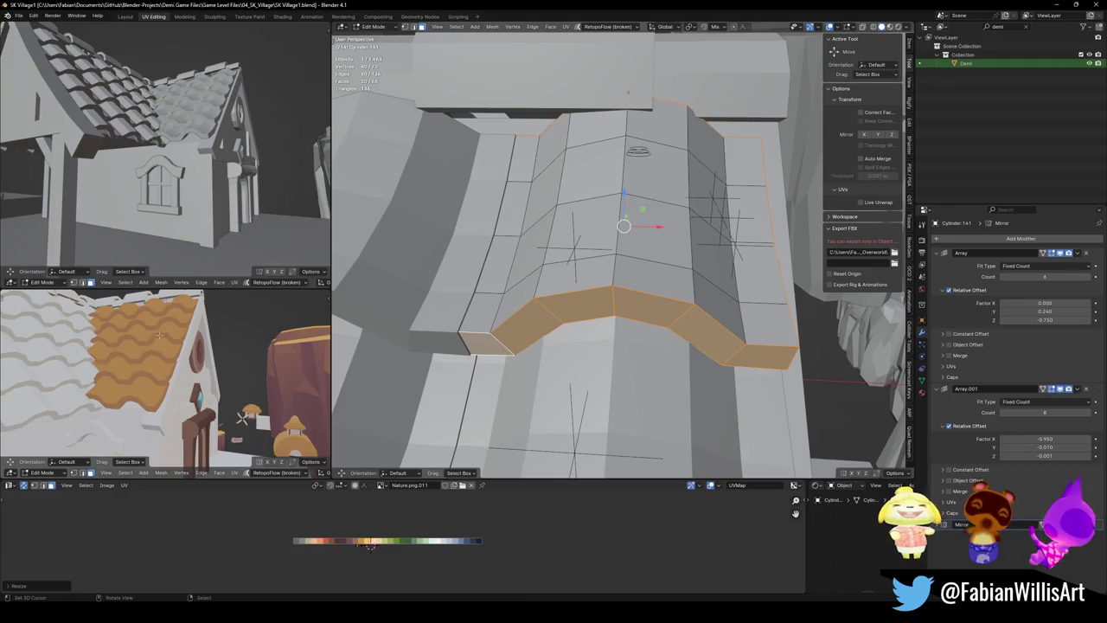
scroll(159, 335, "down", 5)
scroll(619, 251, "down", 5)
middle_click_drag(619, 251, 683, 260)
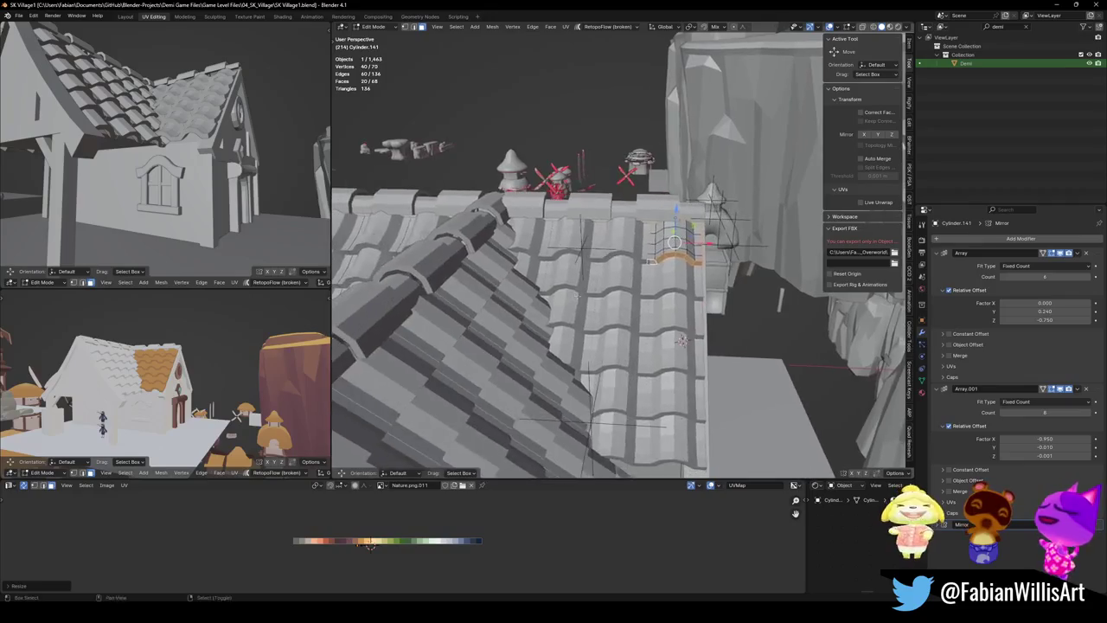
middle_click_drag(717, 399, 804, 378)
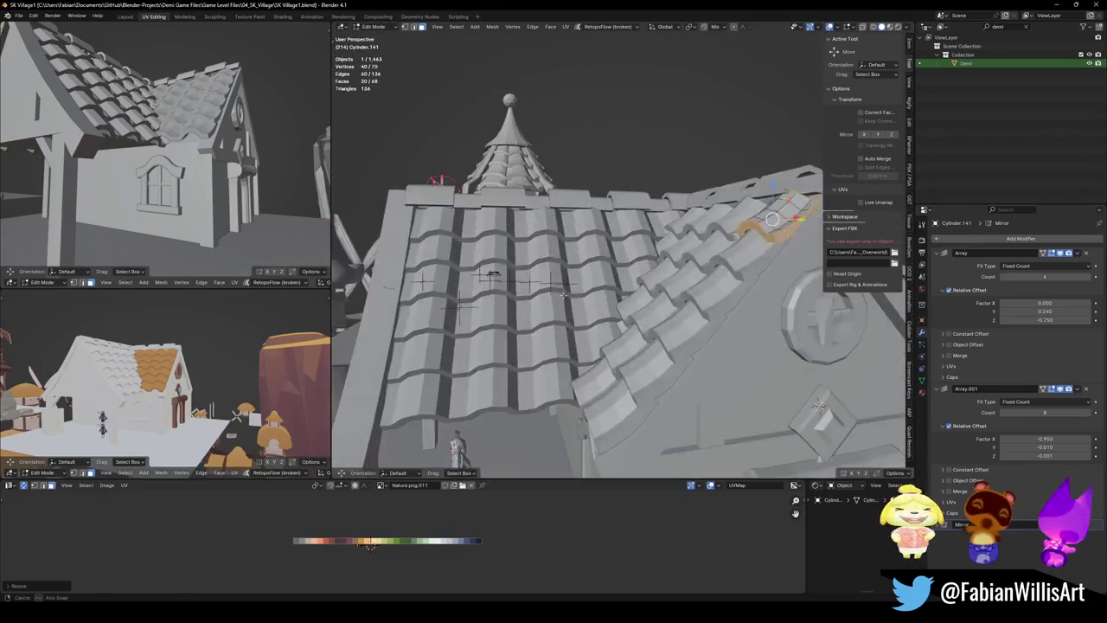
middle_click_drag(743, 243, 644, 294)
key("Tab")
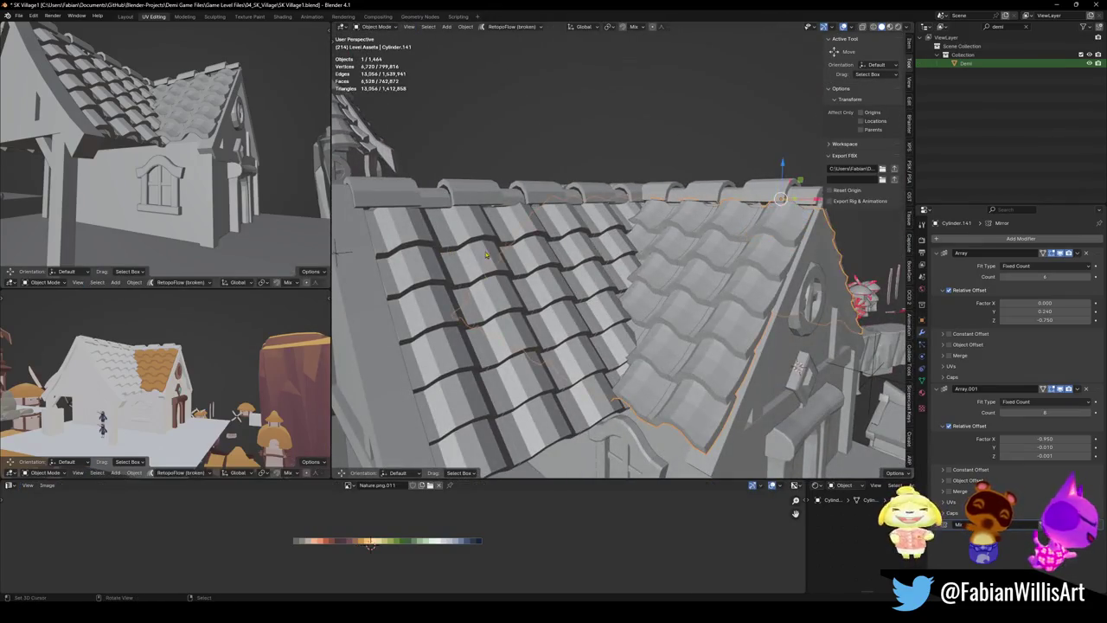
key("ctrl+s")
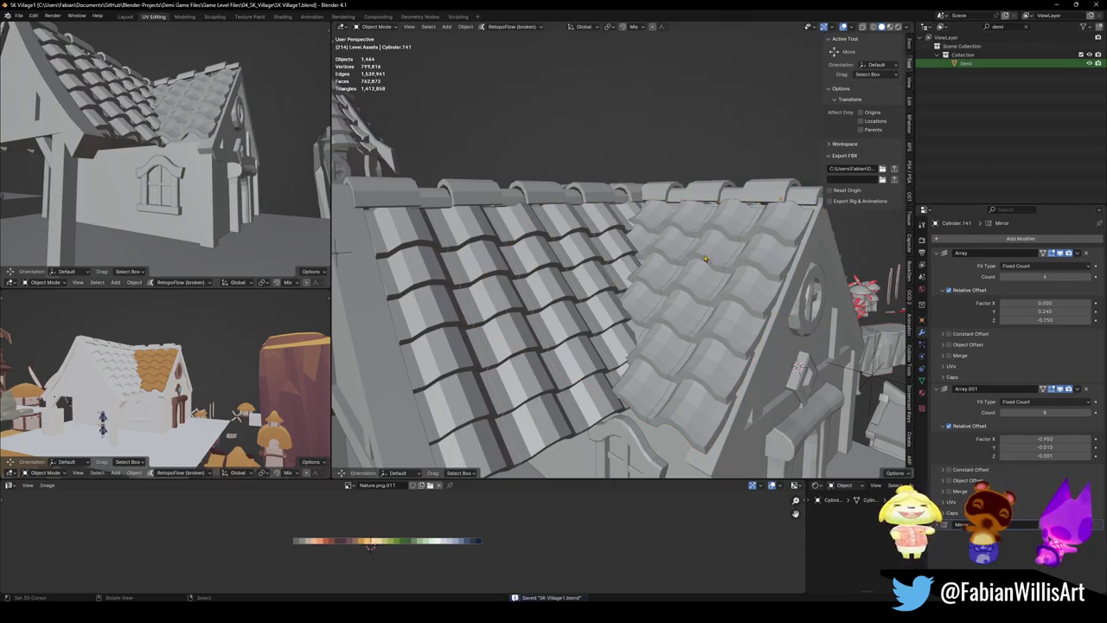
middle_click_drag(705, 259, 701, 254)
key("Tab")
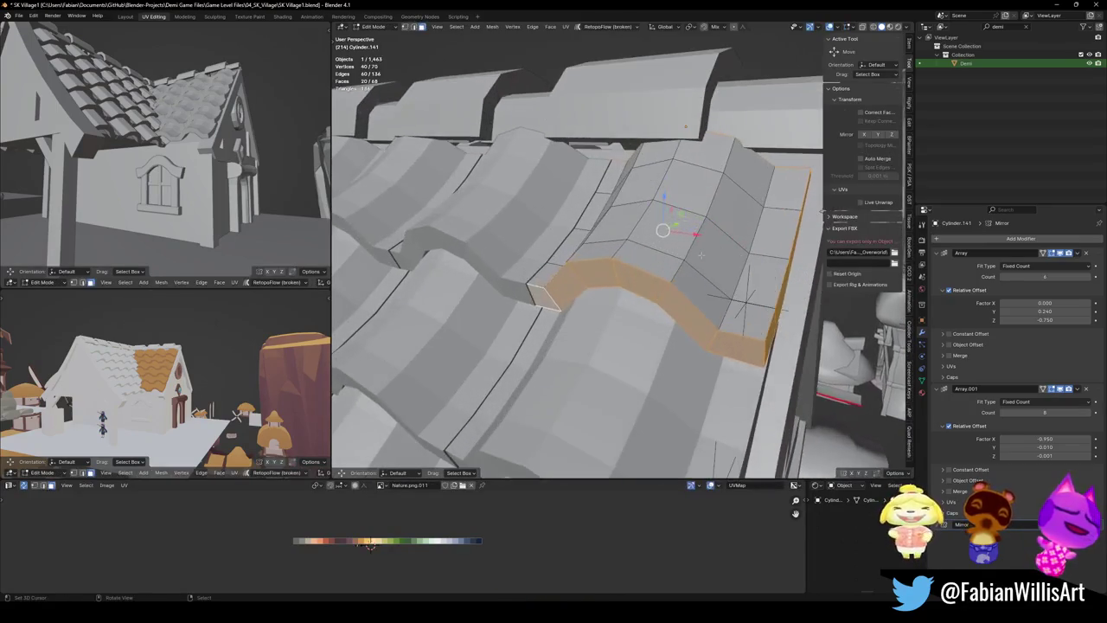
Select an edge path running up the roof and shift its UVs horizontally
key("alt+a")
middle_click_drag(619, 246, 619, 424)
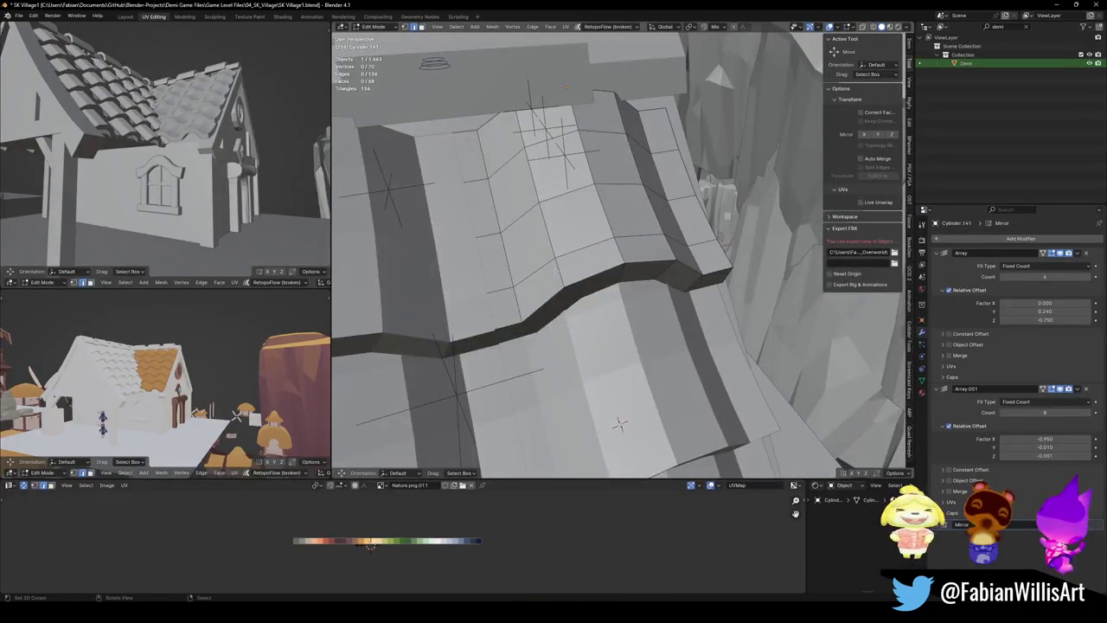
left_click(522, 121, "ctrl")
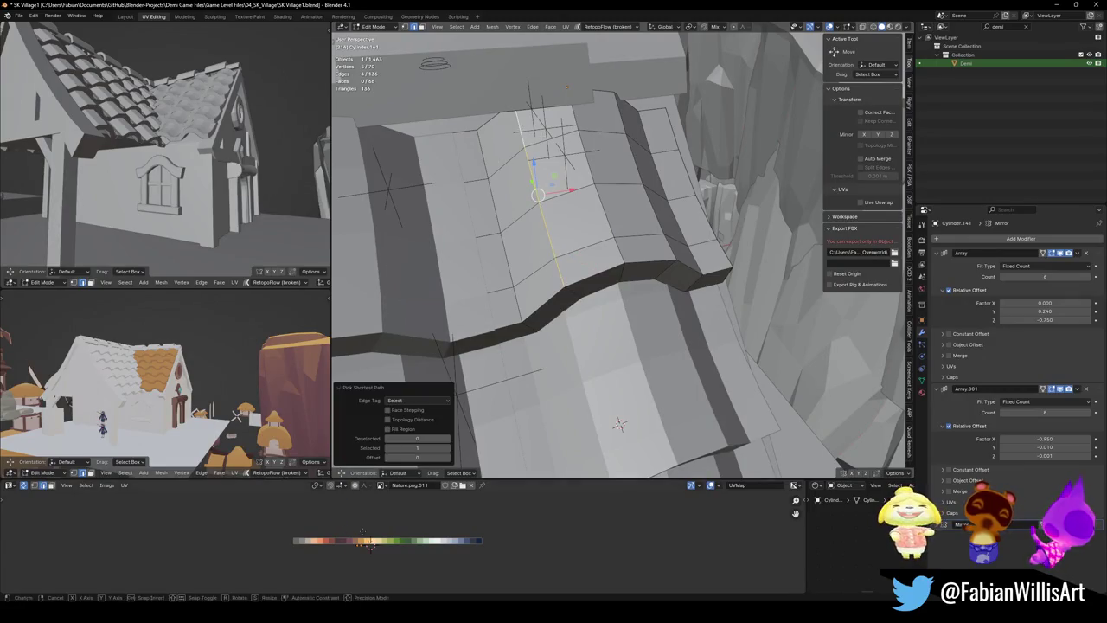
key("g")
key("x")
left_click(619, 424)
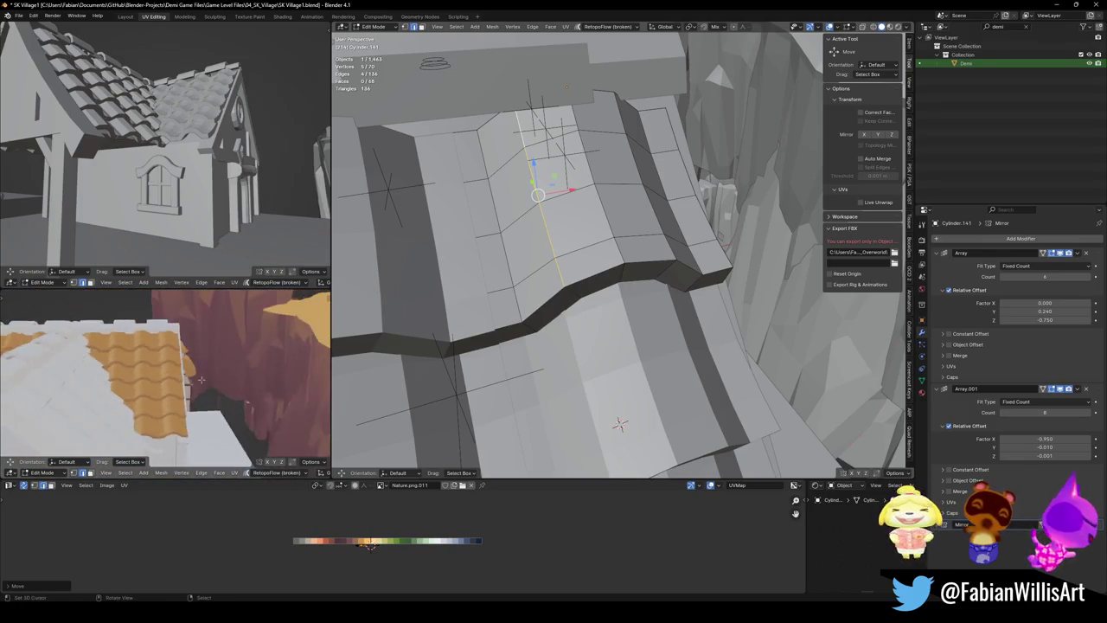
Select another tile strip and shift its UVs sideways by about 0.005
left_click(526, 288)
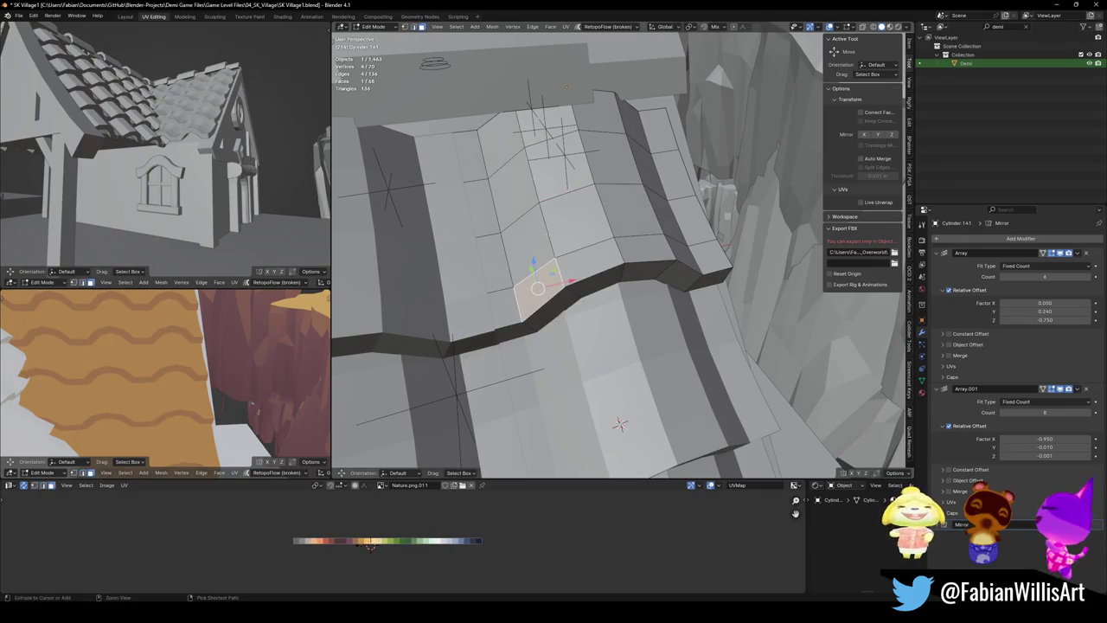
left_click(498, 134, "ctrl")
key("g")
key("x")
left_click(361, 524)
mouse_move(217, 380)
middle_mouse_down()
mouse_move(259, 397)
mouse_move(216, 394)
middle_mouse_up()
middle_click_drag(640, 286, 704, 278)
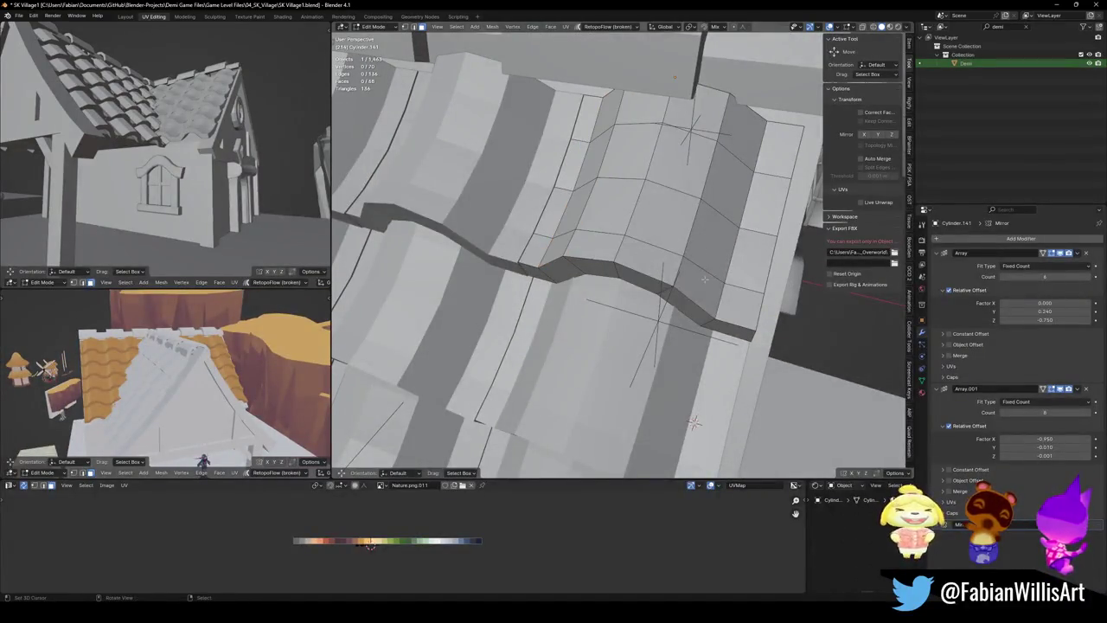
left_click(703, 285)
left_click(740, 130, "ctrl")
key("g")
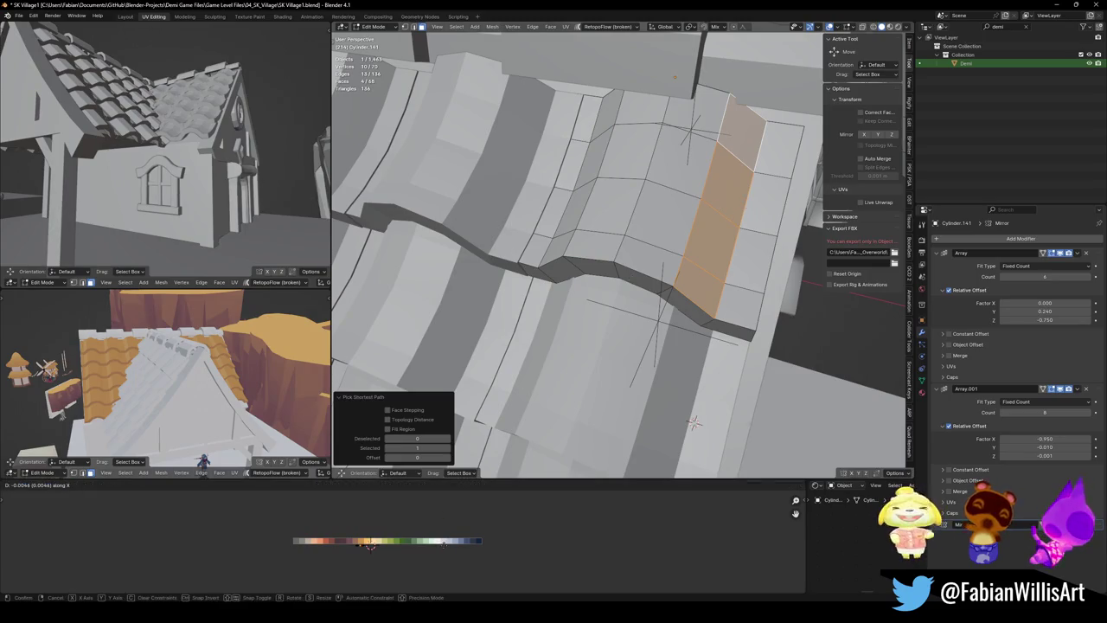
left_click(441, 543)
key("KP_Decimal")
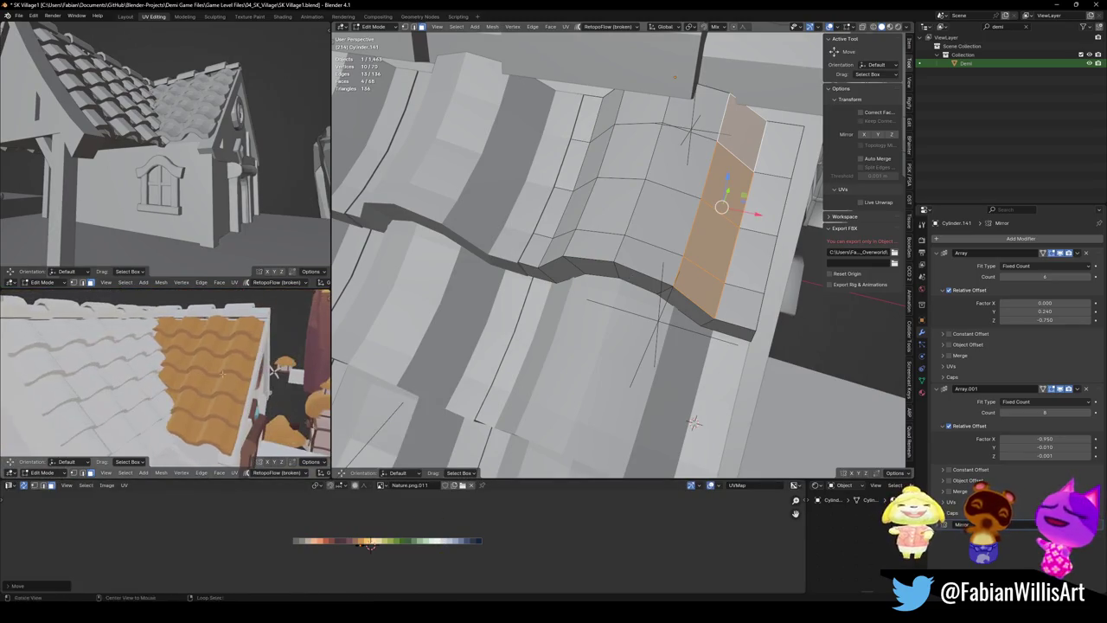
key("g")
key("x")
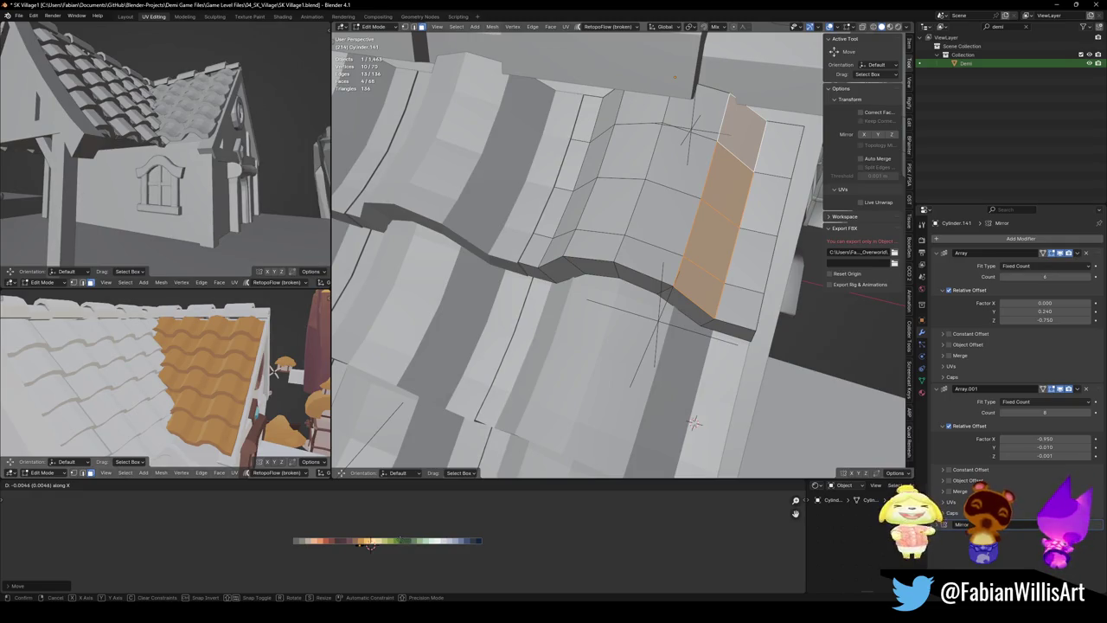
left_click(370, 547)
middle_click_drag(173, 381, 227, 384)
scroll(230, 386, "up", 5)
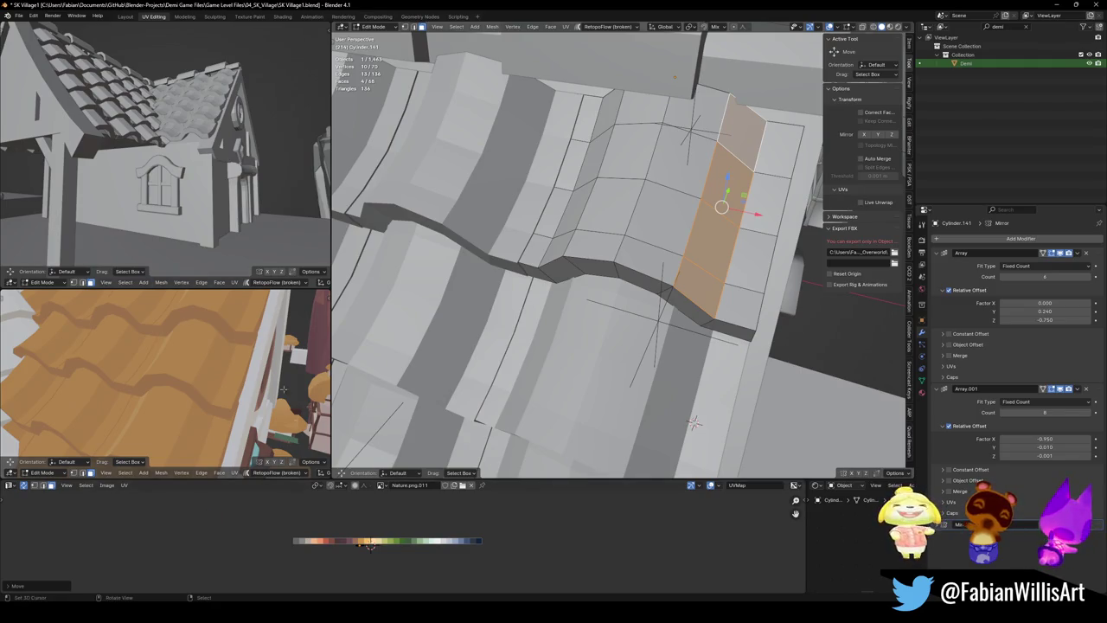
key("g")
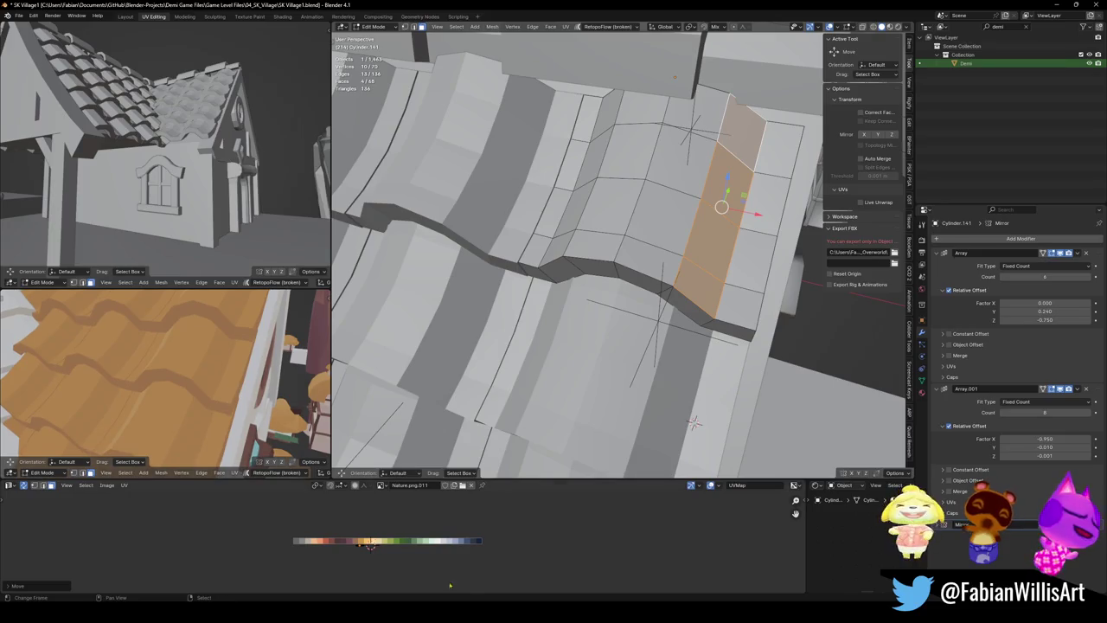
key("x")
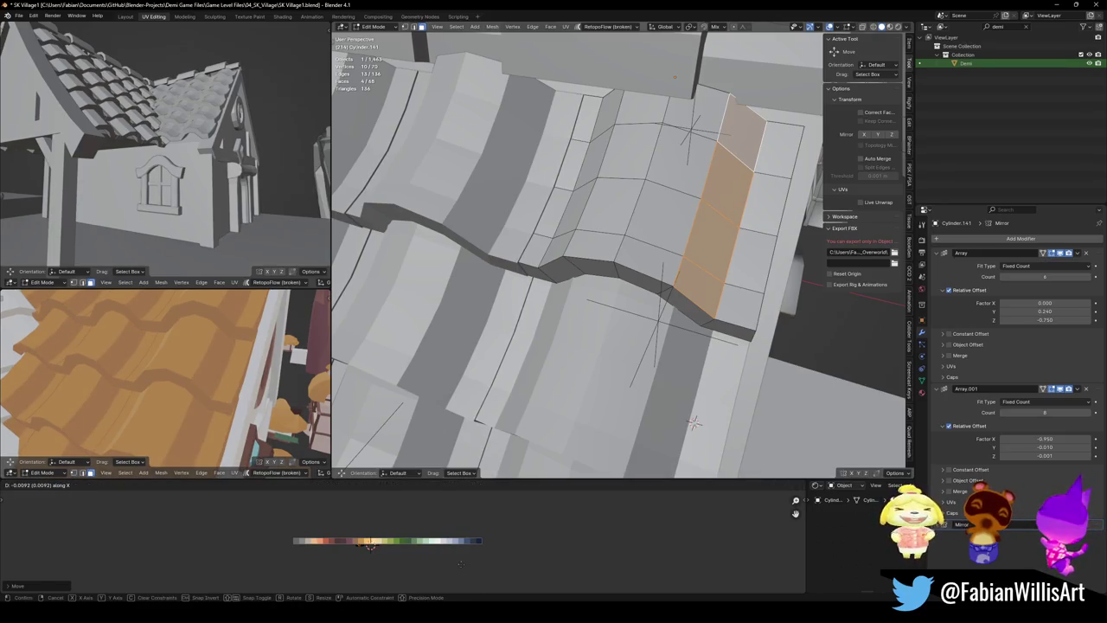
left_click(370, 545)
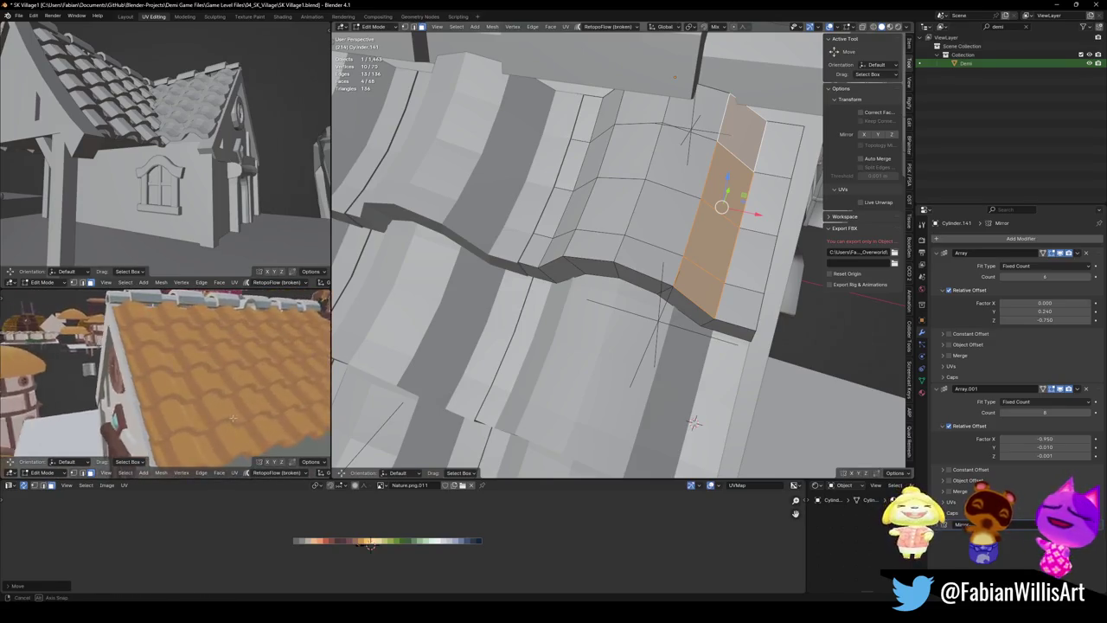
mouse_move(233, 418)
middle_mouse_down()
mouse_move(154, 422)
mouse_move(187, 423)
middle_mouse_up()
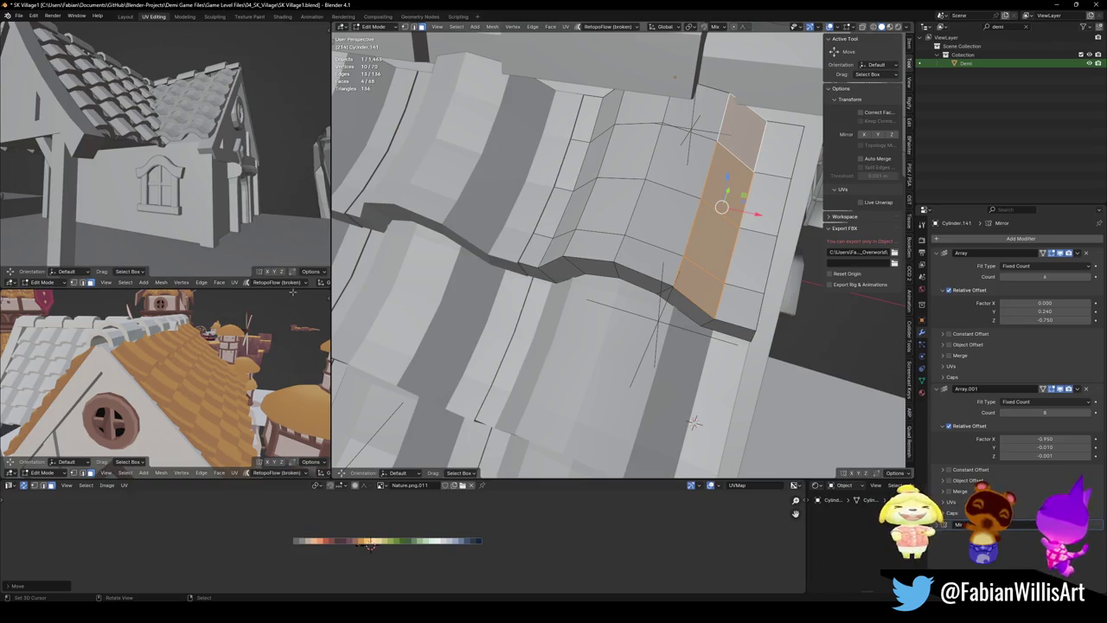
scroll(145, 357, "up", 3)
scroll(144, 357, "up", 2)
scroll(145, 358, "up", 1)
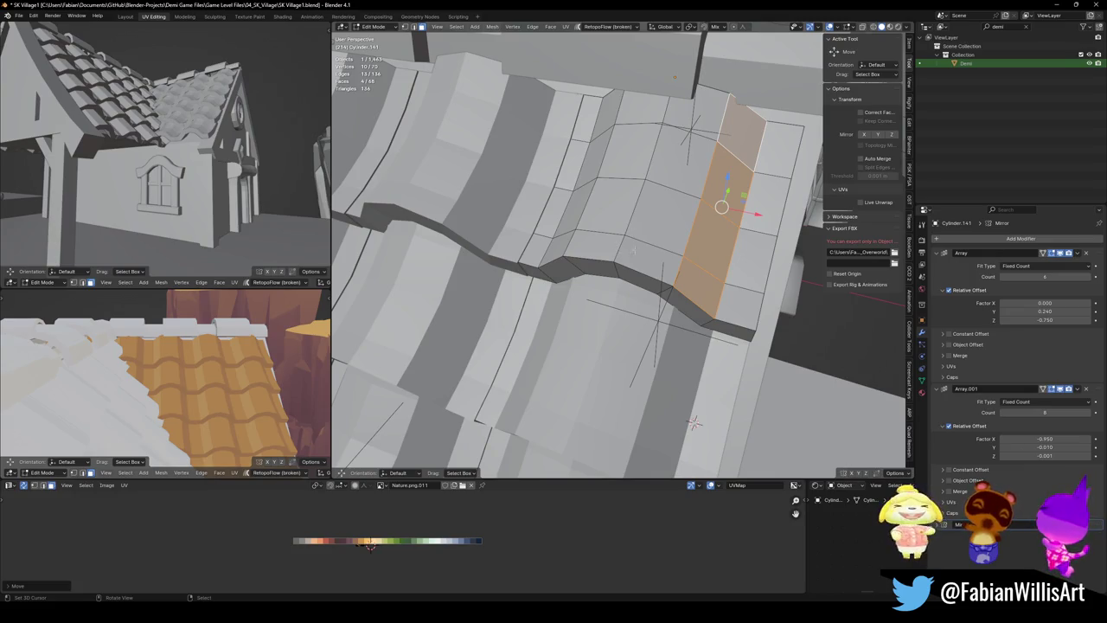
Deselect the whole roof mesh and save SK Village1.blend
middle_click_drag(634, 249, 562, 259)
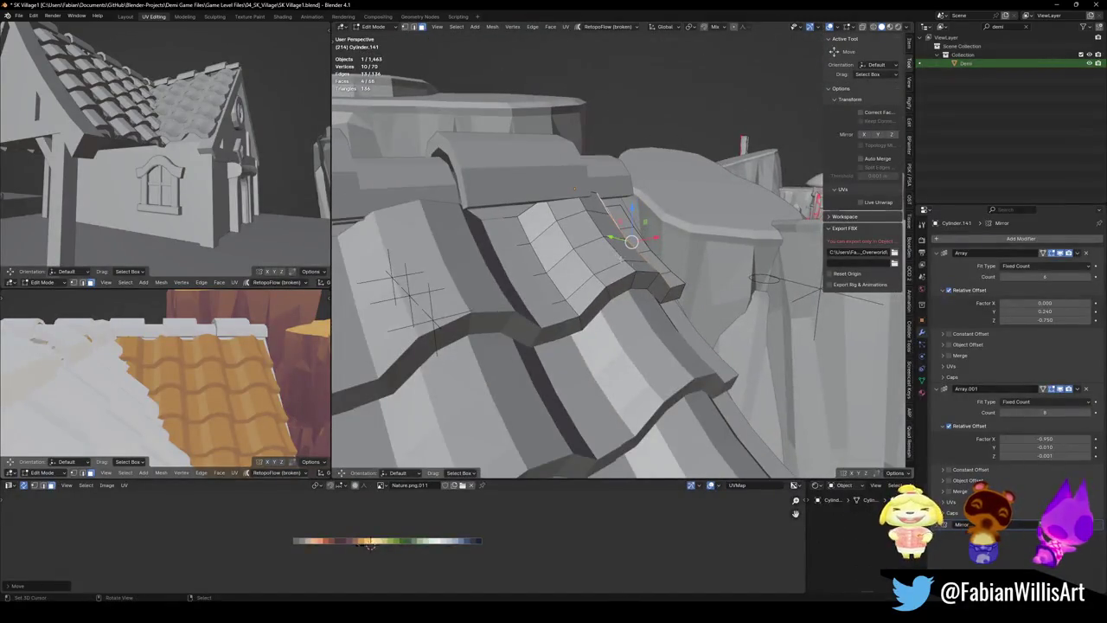
middle_click_drag(628, 280, 534, 303)
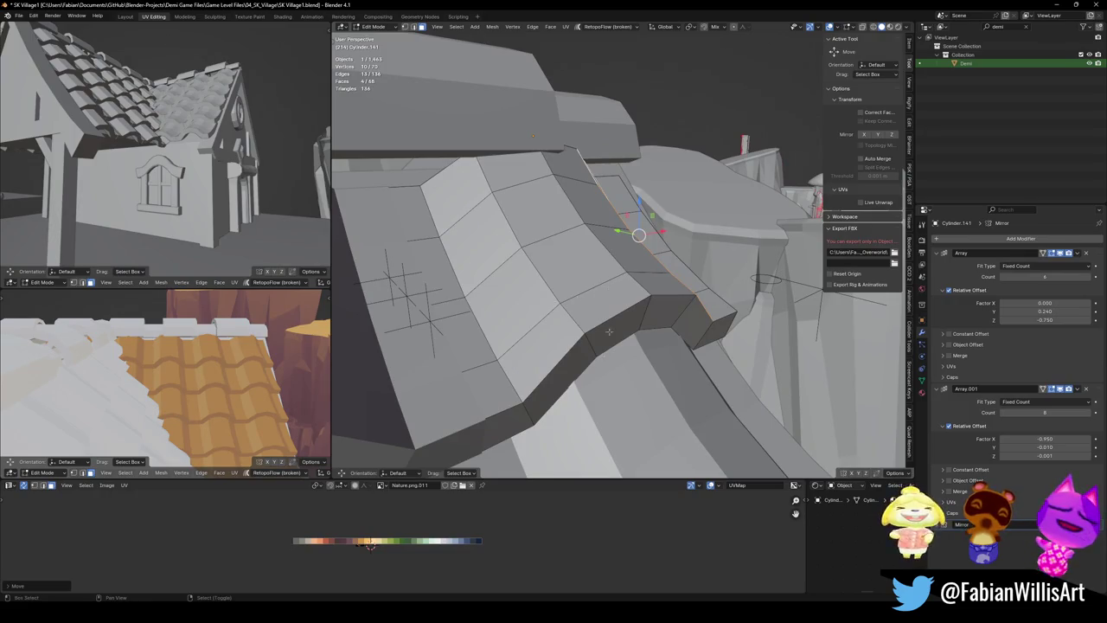
middle_click_drag(608, 290, 619, 297)
key("alt+a")
key("ctrl+s")
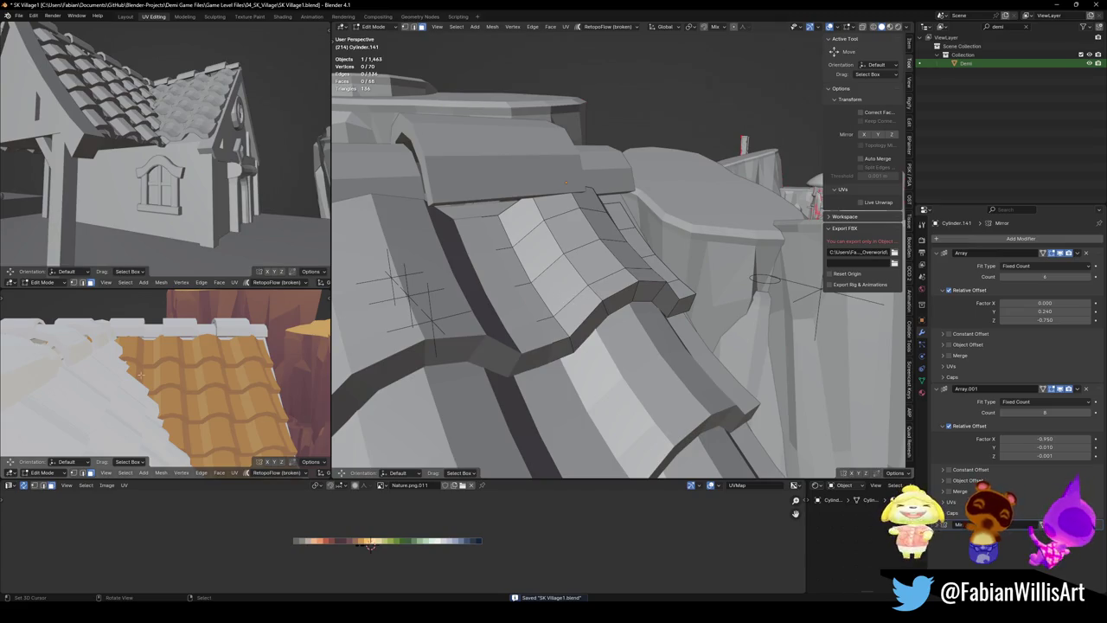
scroll(141, 374, "up", 2)
scroll(174, 390, "up", 5)
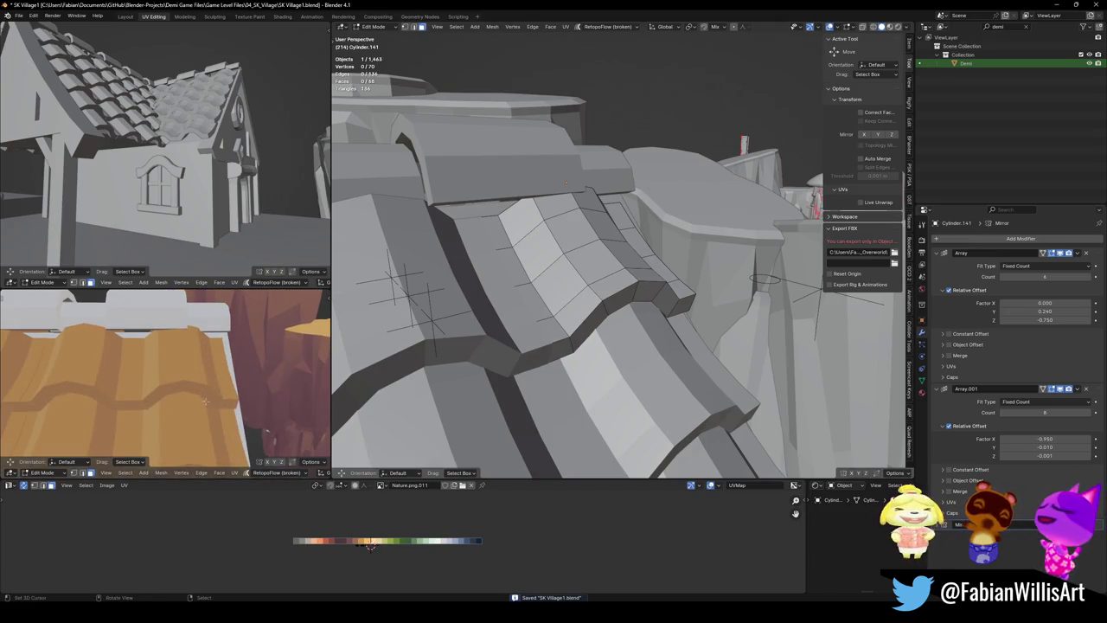
scroll(606, 387, "down", 3)
mouse_move(606, 386)
middle_mouse_down("shift")
mouse_move(575, 196)
mouse_move(437, 181)
mouse_move(647, 184)
mouse_move(645, 171)
middle_mouse_up("shift")
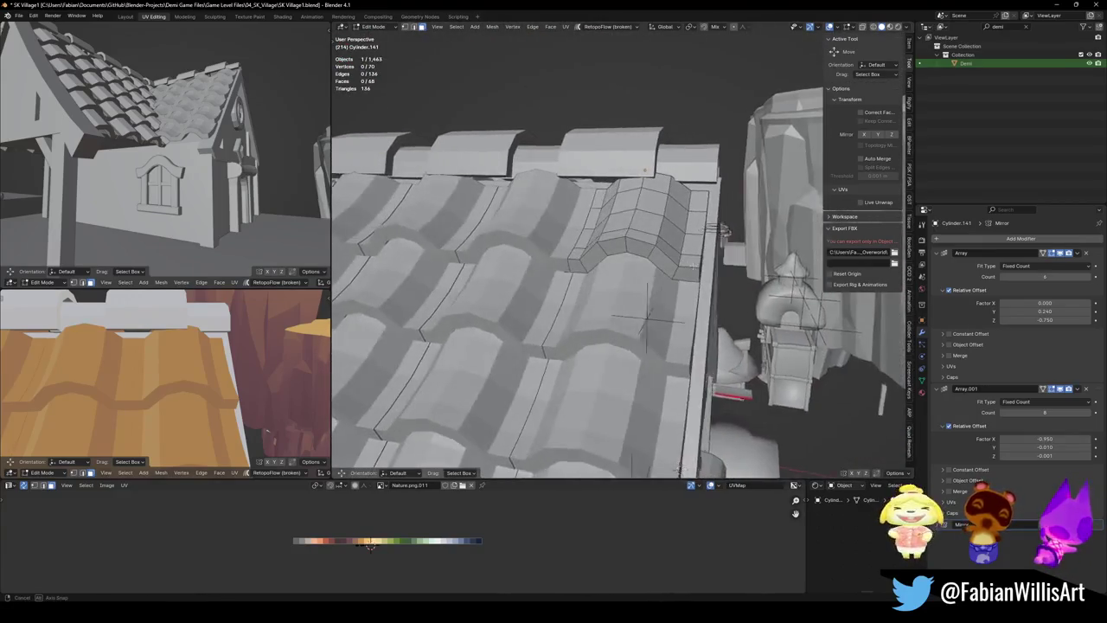
Edge-slide the loop along the tile's curve to a new position
middle_click_drag(646, 169, 650, 264)
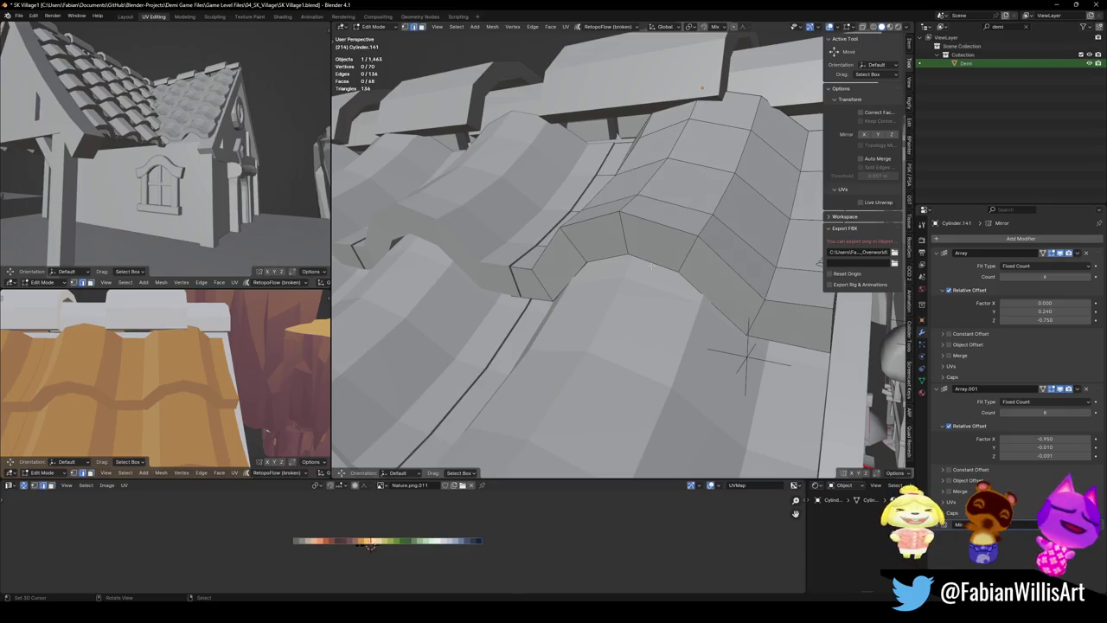
left_click(655, 262, "alt")
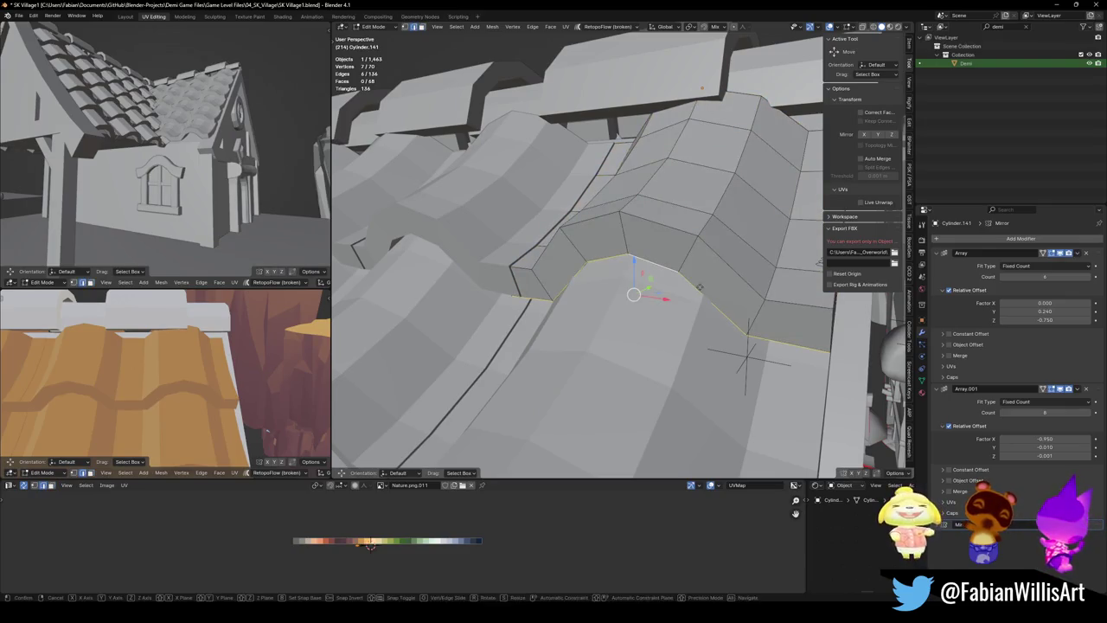
key("g")
key("g")
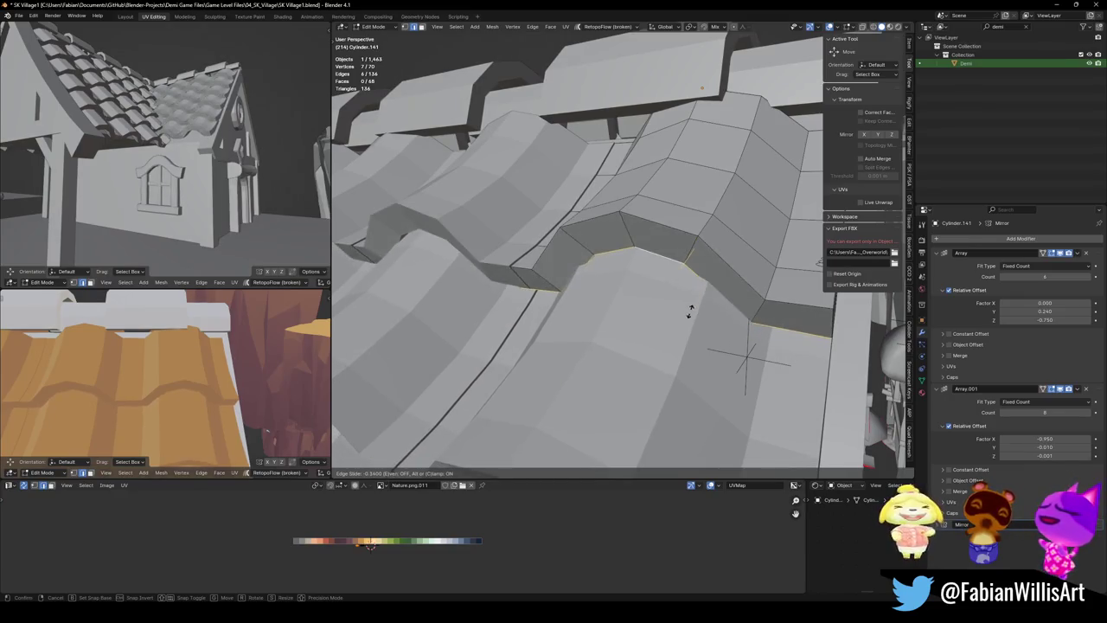
left_click(693, 277)
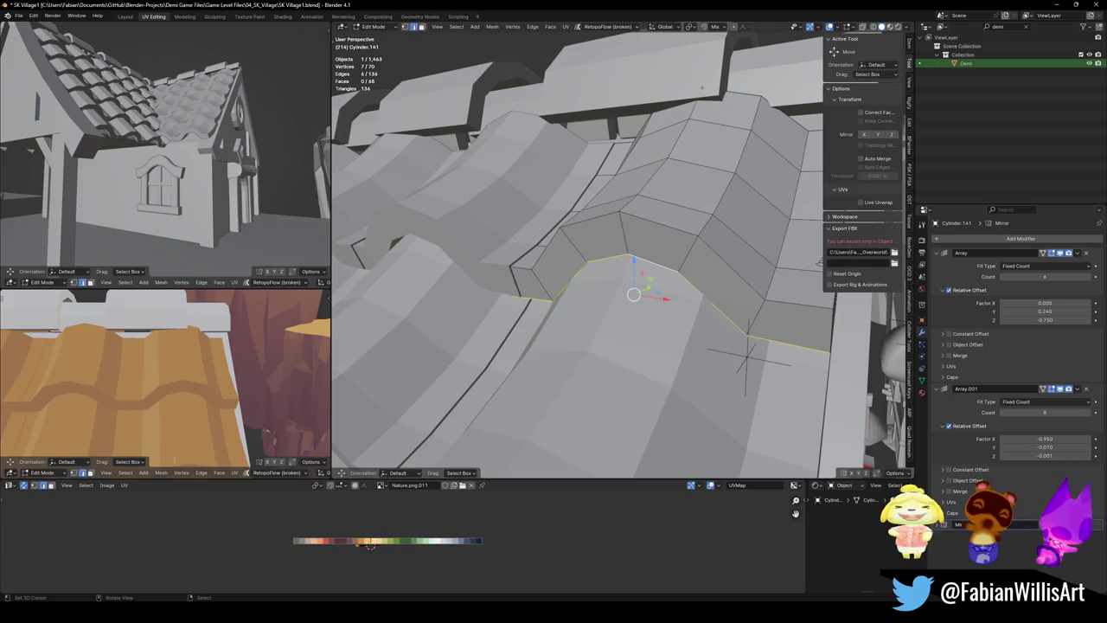
middle_click_drag(634, 294, 810, 283)
Add a centred loop cut across the roof tile
left_click(811, 283)
key("ctrl+r")
left_click(675, 350)
right_click(675, 350)
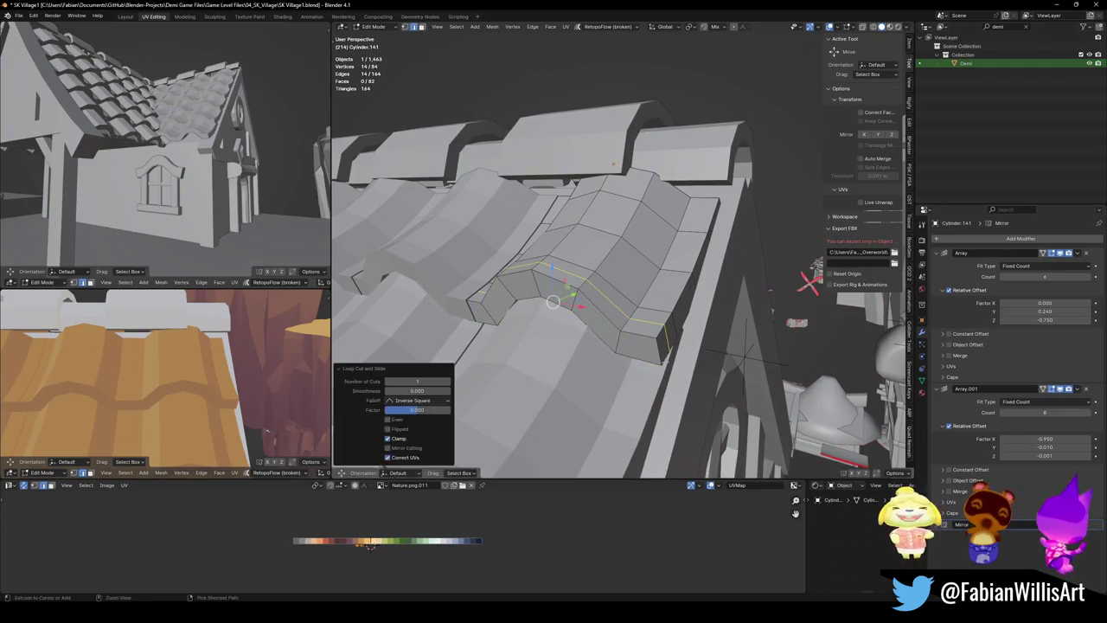
Edge-slide the loop on the tile's right side
scroll(688, 343, "up", 3)
left_click(731, 364, "alt")
key("g")
key("g")
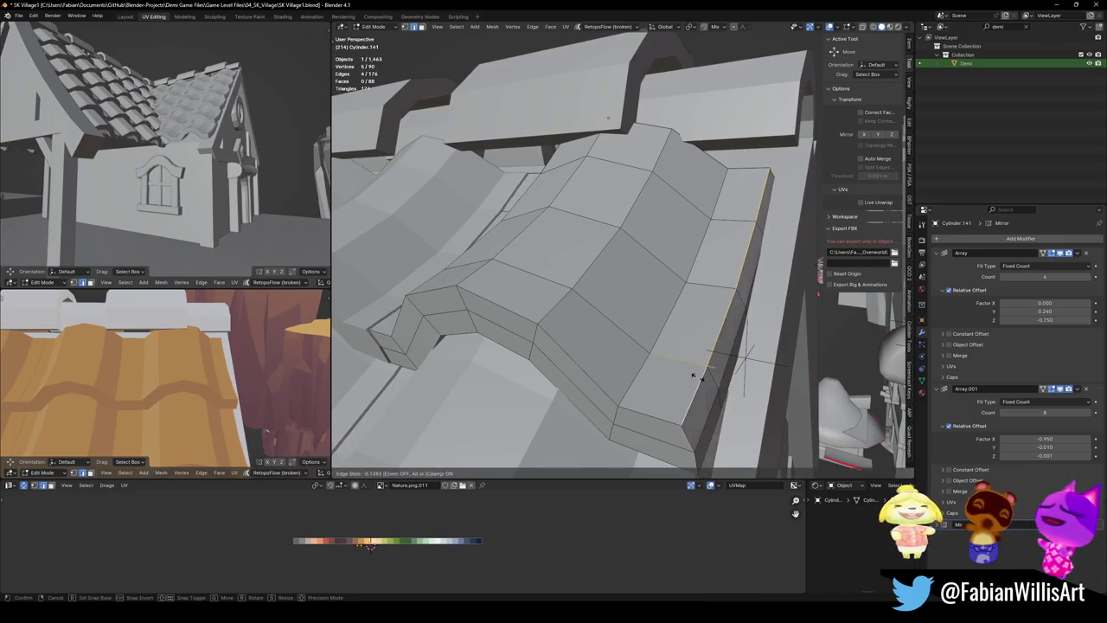
left_click(671, 368)
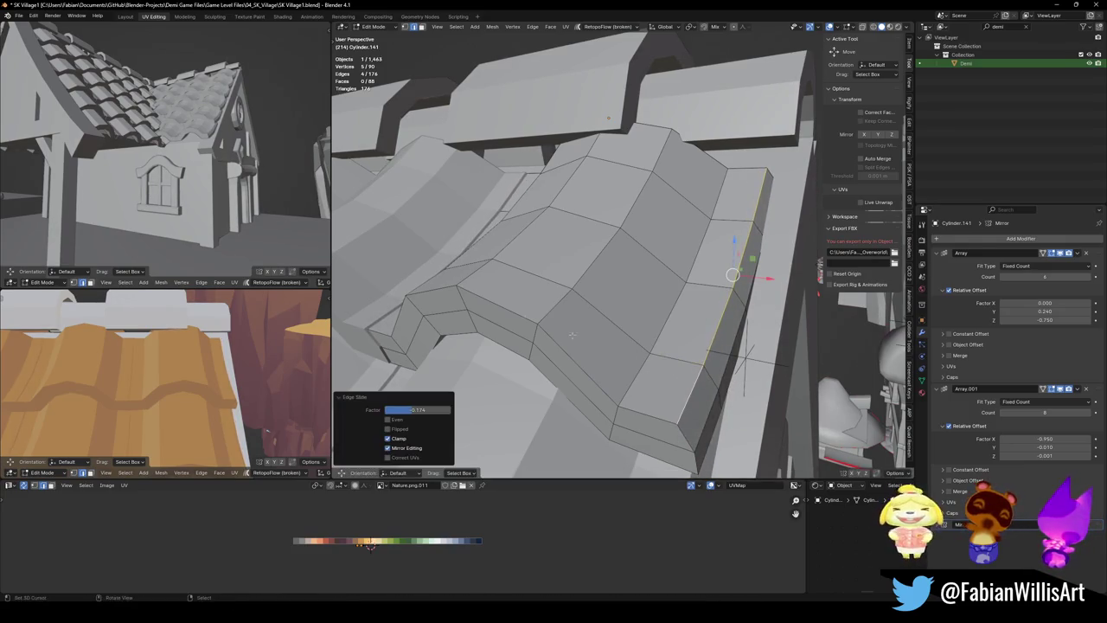
Edge-slide the edge at the tile's end by factor -0.310
middle_click_drag(670, 368, 805, 261)
right_click(498, 269, "shift")
middle_click_drag(497, 268, 538, 344)
left_click(535, 285)
key("g")
key("g")
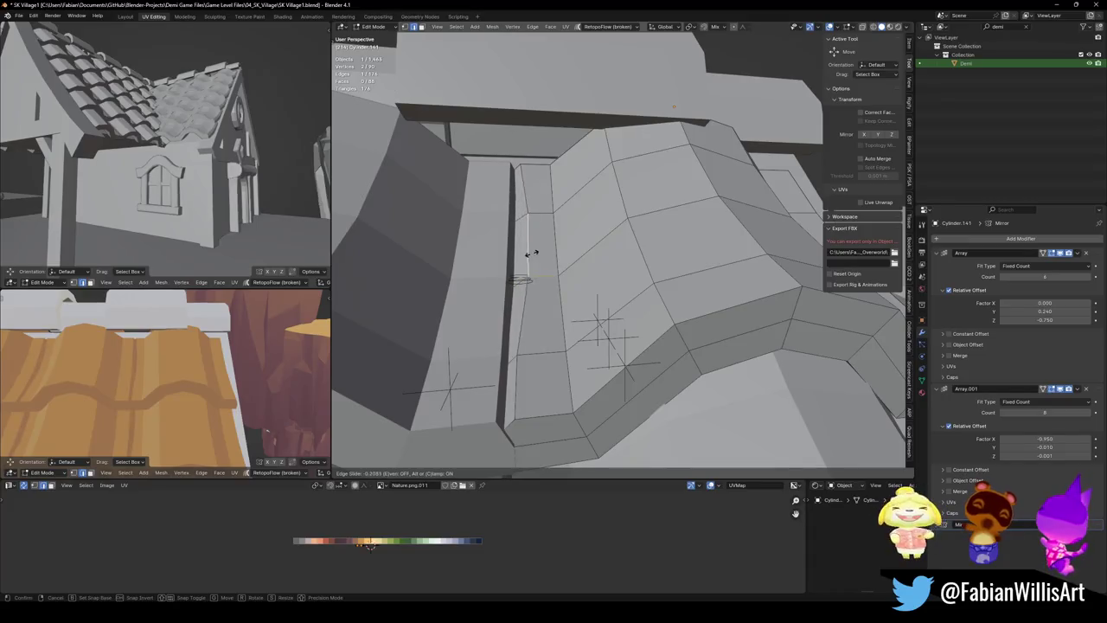
right_click(541, 251)
middle_click_drag(541, 252, 770, 381)
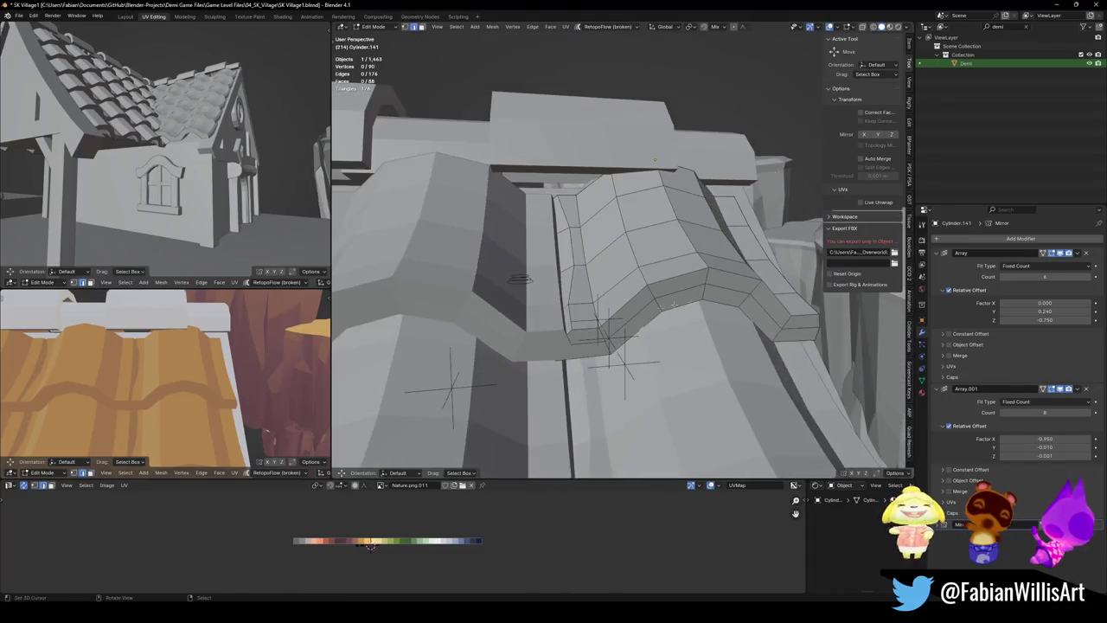
left_click(768, 378)
key("g")
key("g")
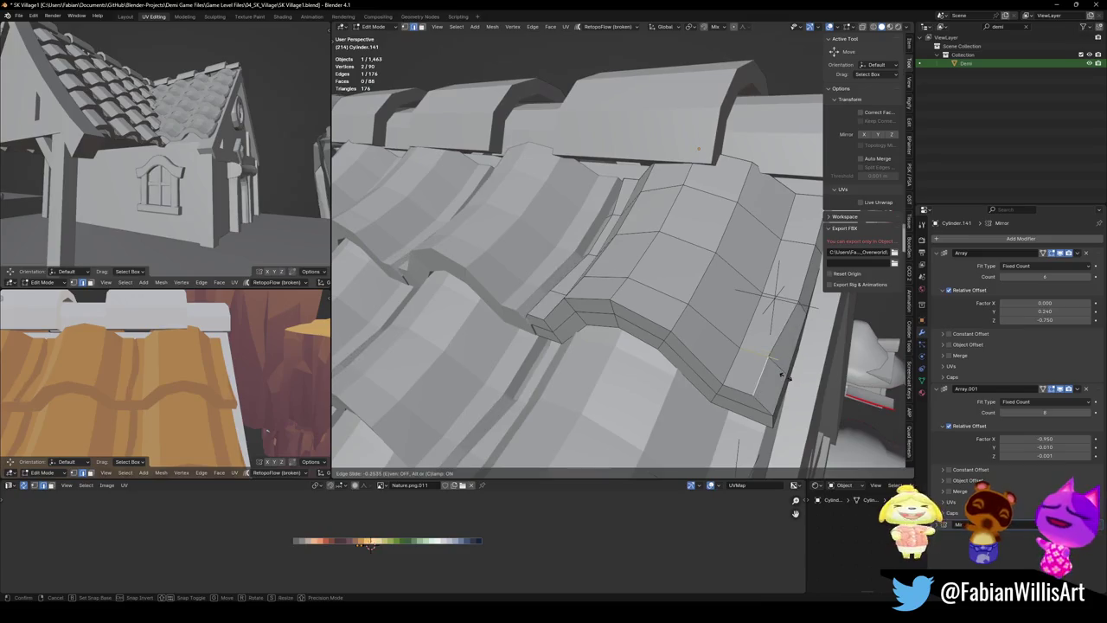
left_click(768, 374)
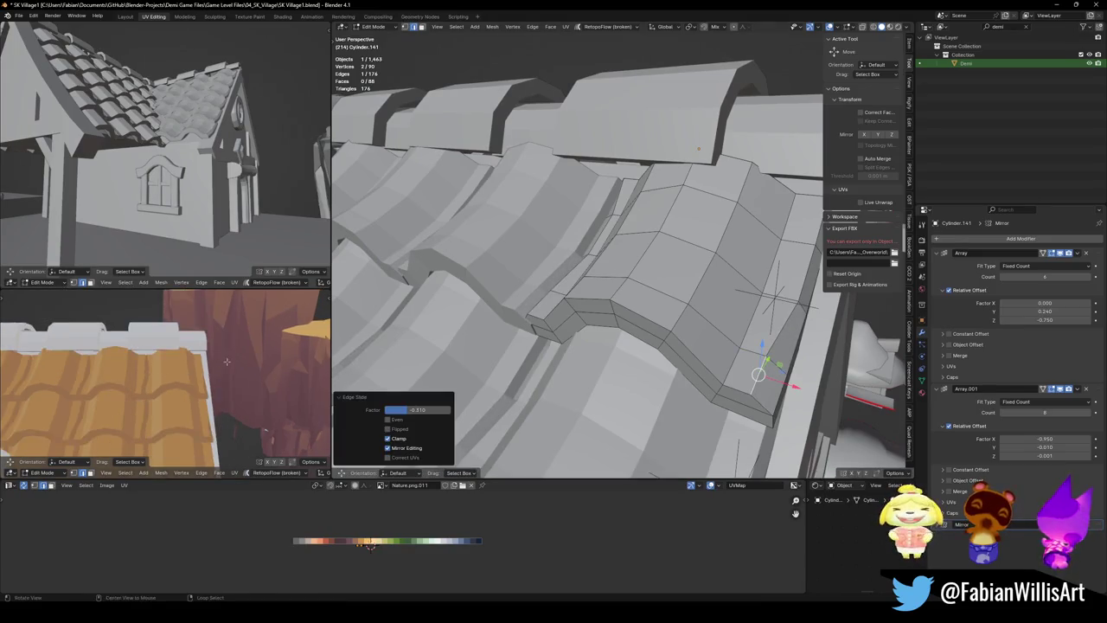
Dissolve the extra edge loop, leaving the tile at 70 vertices and 68 faces
scroll(246, 367, "up", 2)
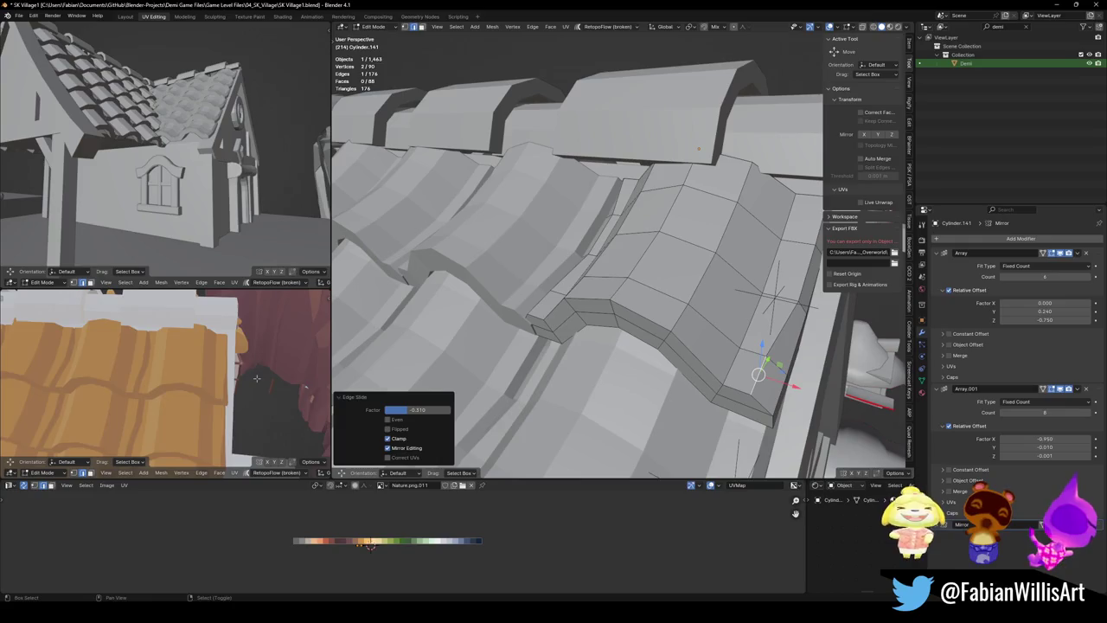
scroll(245, 367, "up", 2)
scroll(245, 366, "up", 1)
middle_click_drag(246, 367, 212, 344)
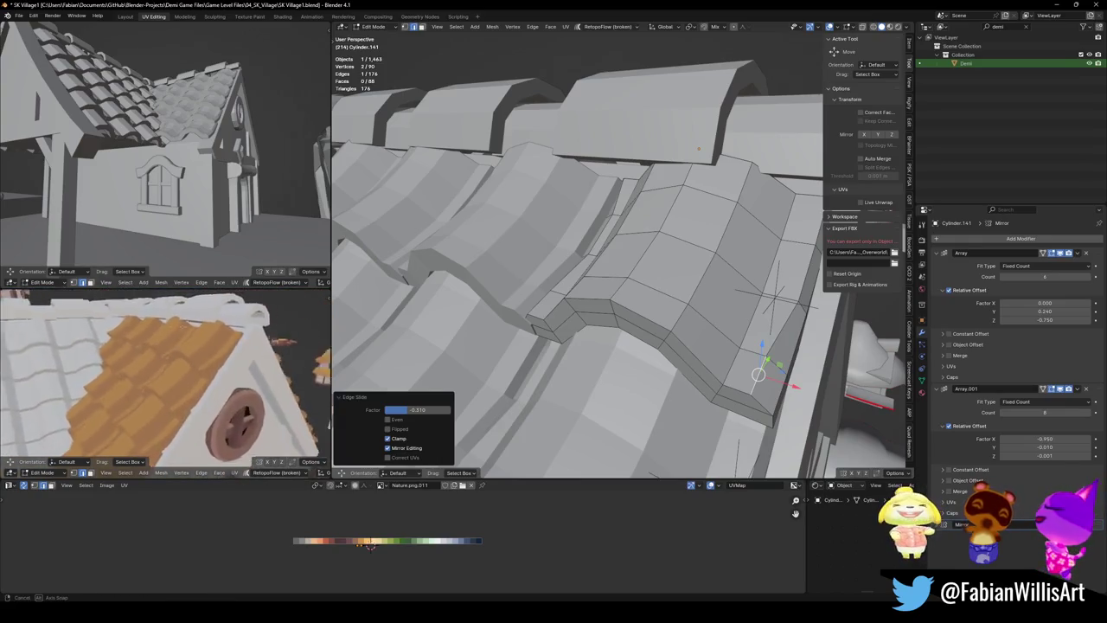
middle_click_drag(213, 344, 206, 355)
middle_click_drag(632, 329, 658, 350)
key("alt+a")
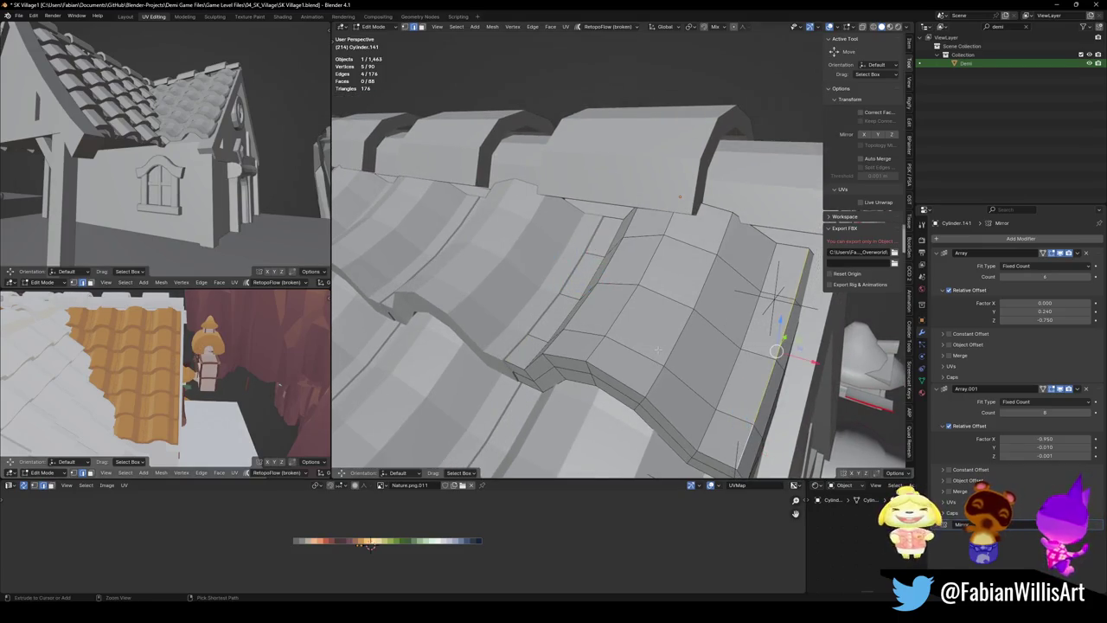
mouse_move(657, 349)
middle_mouse_down()
mouse_move(673, 393)
mouse_move(662, 302)
middle_mouse_up()
left_click(662, 301, "alt")
key("ctrl+x")
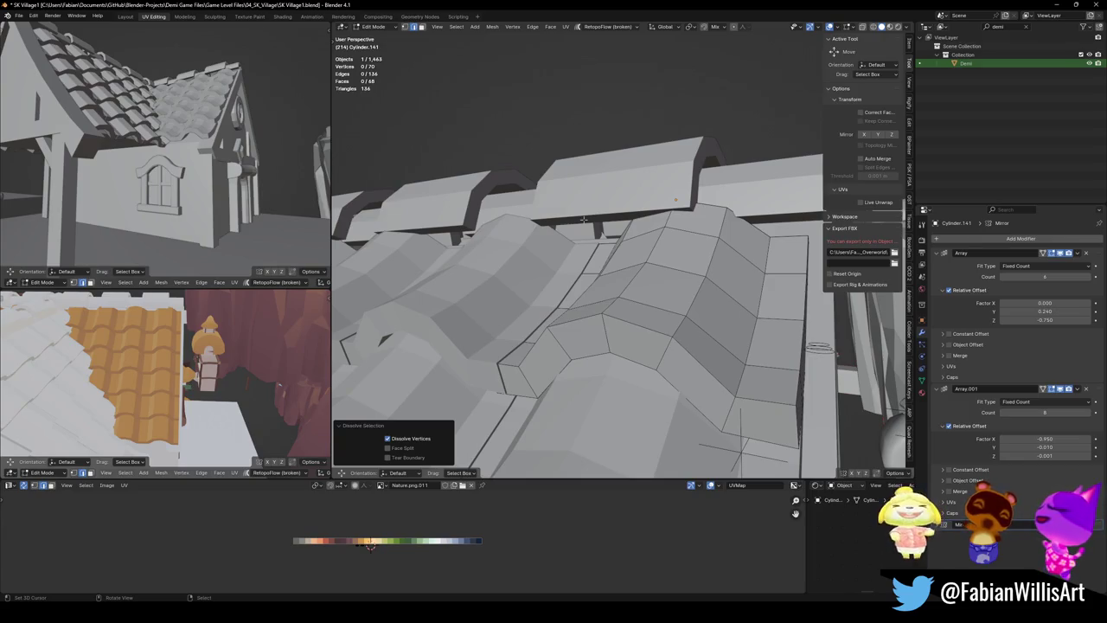
Name the modifier 'Mirror' and save the village file
type("rror")
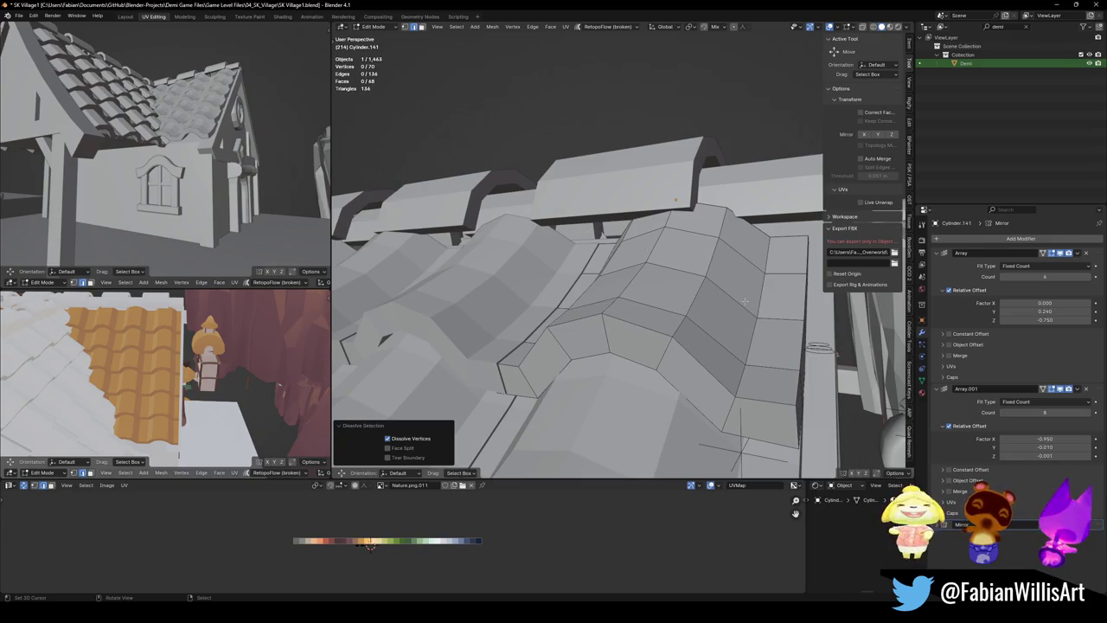
middle_click_drag(705, 279, 648, 404)
key("ctrl+s")
Edge-slide the tile's side edge loop by factor -0.374
middle_click_drag(682, 321, 697, 216)
scroll(697, 212, "up", 3)
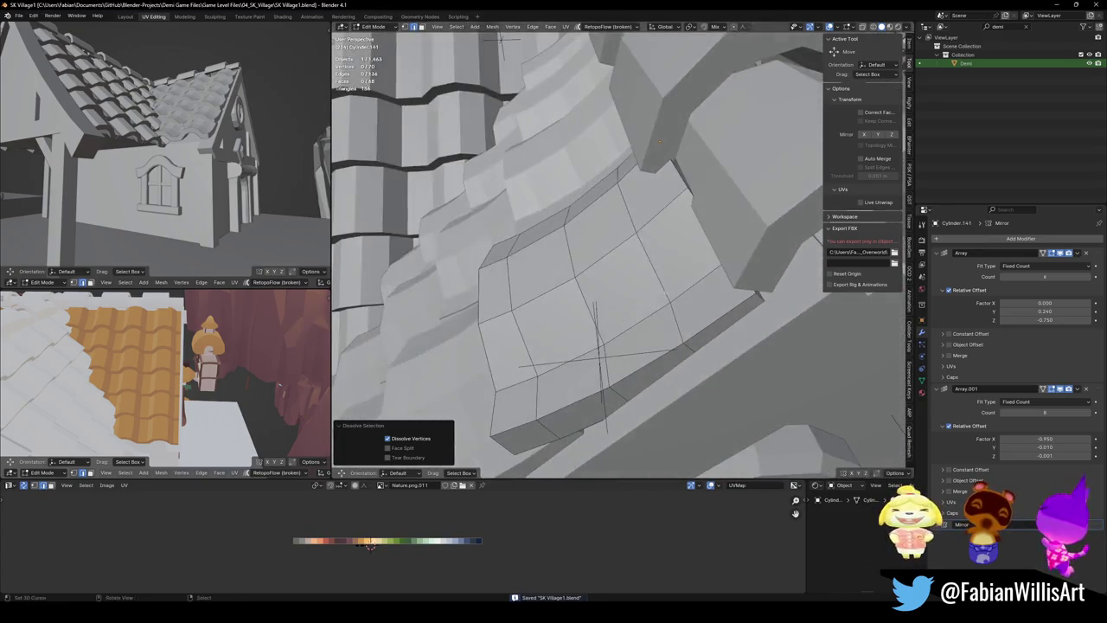
left_click(698, 207, "alt")
key("g")
key("g")
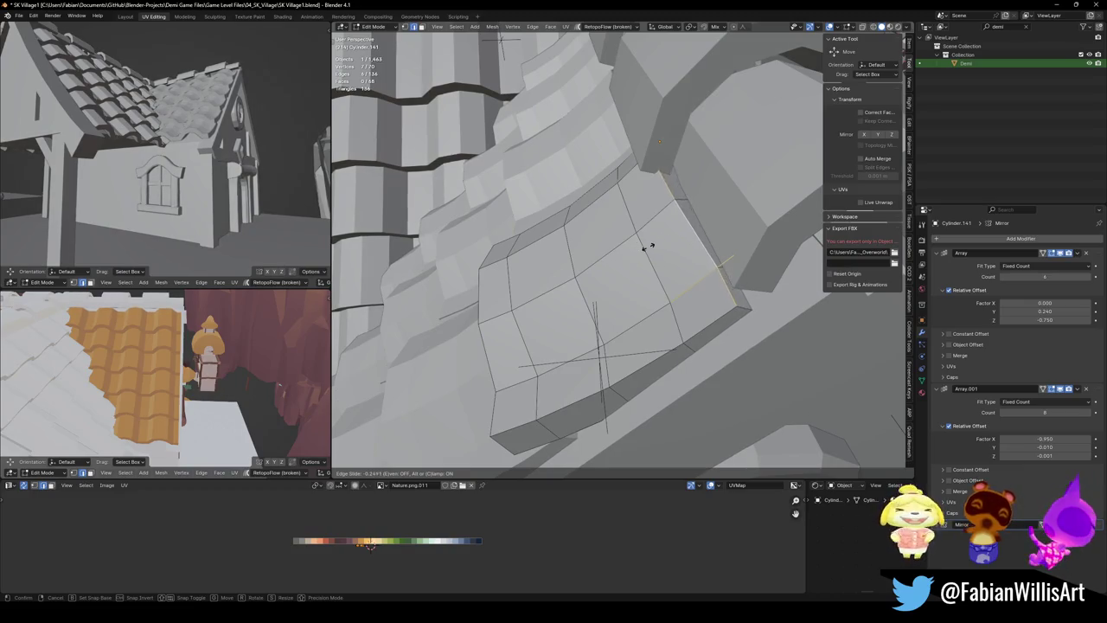
left_click(641, 251)
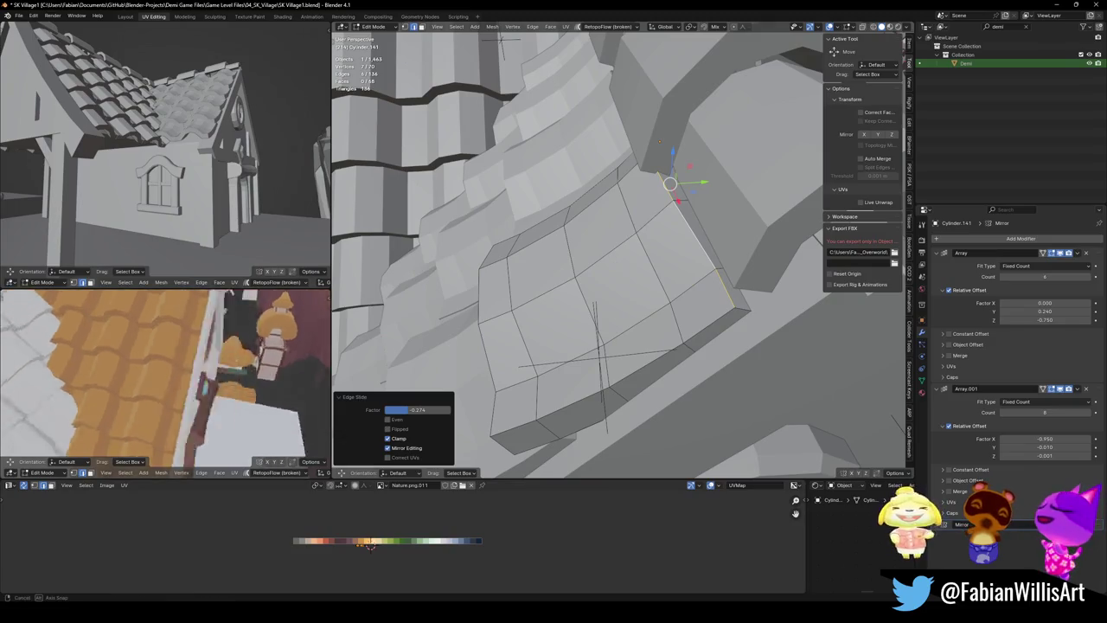
middle_click_drag(164, 381, 196, 328)
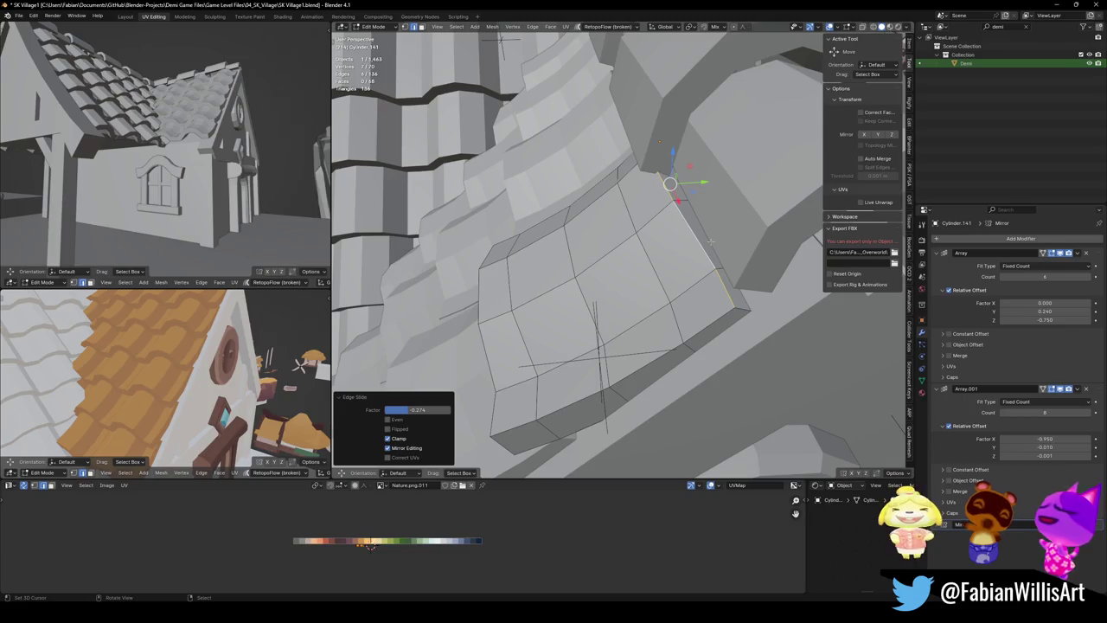
middle_click_drag(618, 259, 571, 199)
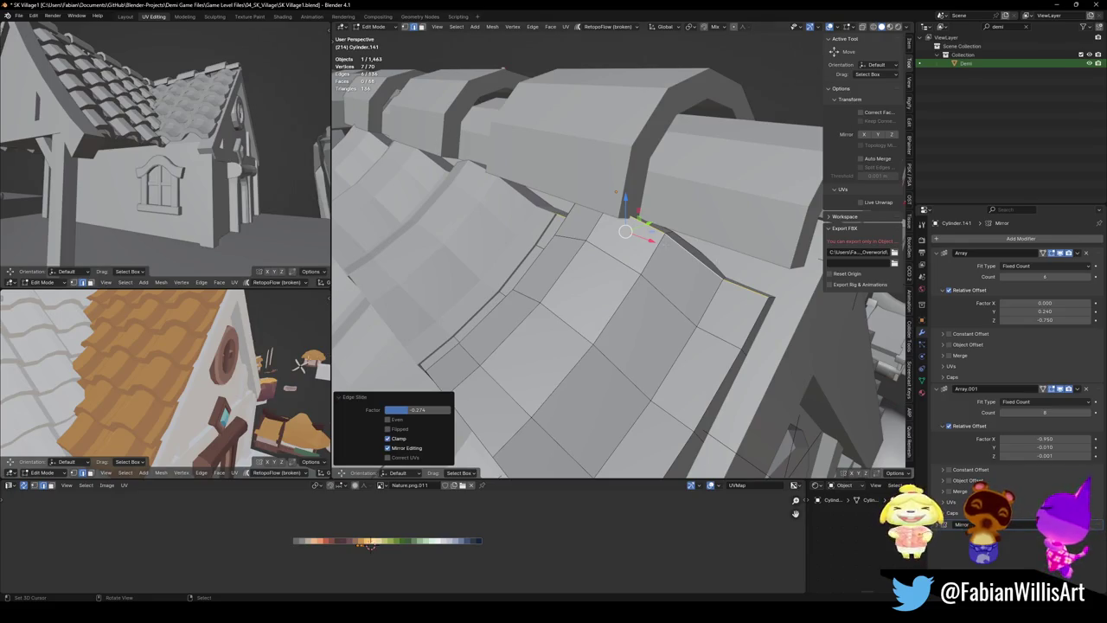
Edge-slide the selected roof tile loop by factor -0.378 and save SK Village1.blend
key("ctrl+s")
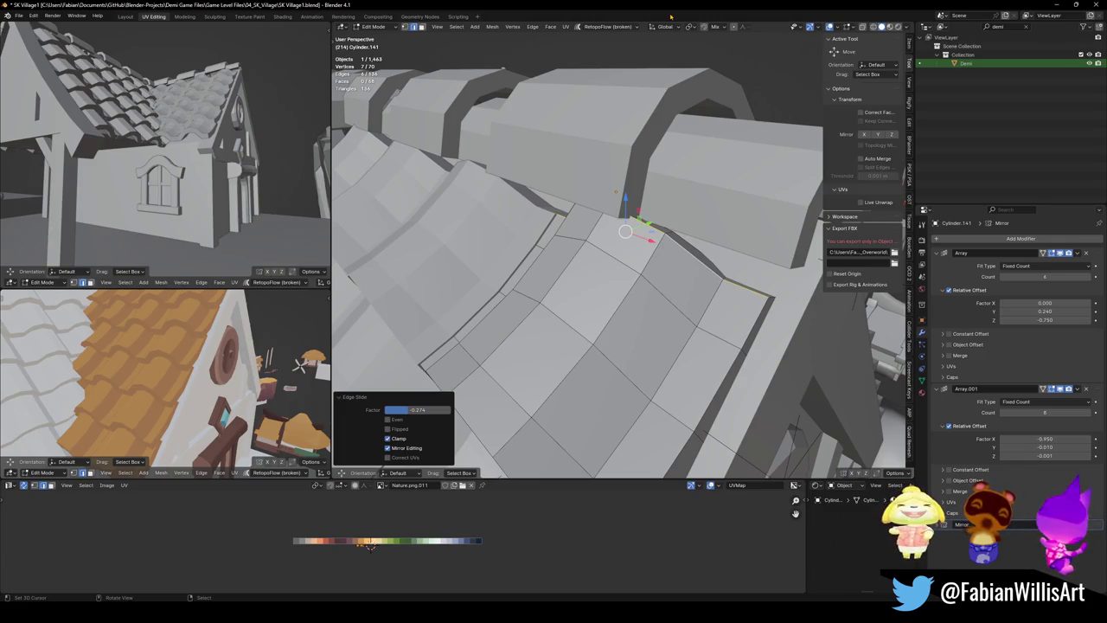
mouse_move(658, 294)
middle_mouse_down()
mouse_move(707, 324)
mouse_move(716, 296)
mouse_move(658, 320)
middle_mouse_up()
key("ctrl+s")
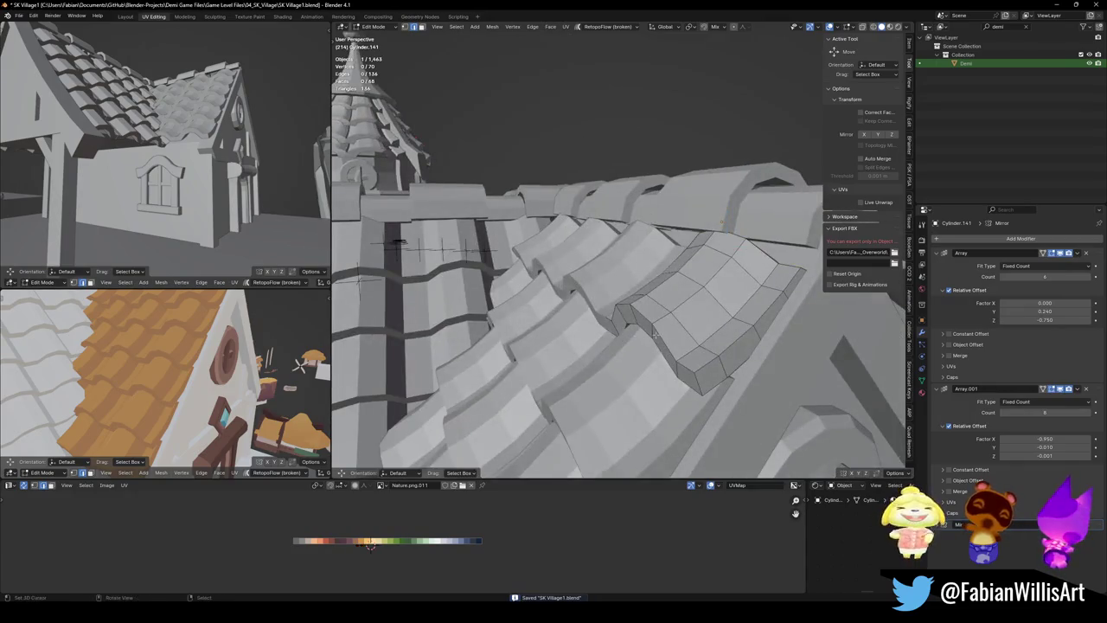
key("g")
key("g")
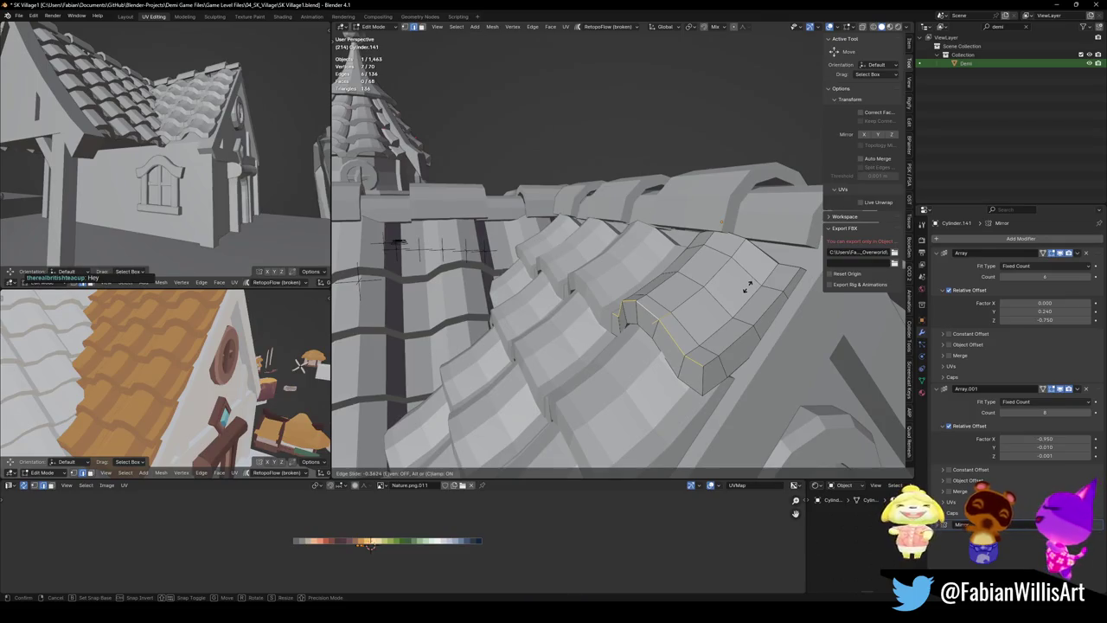
left_click(643, 321)
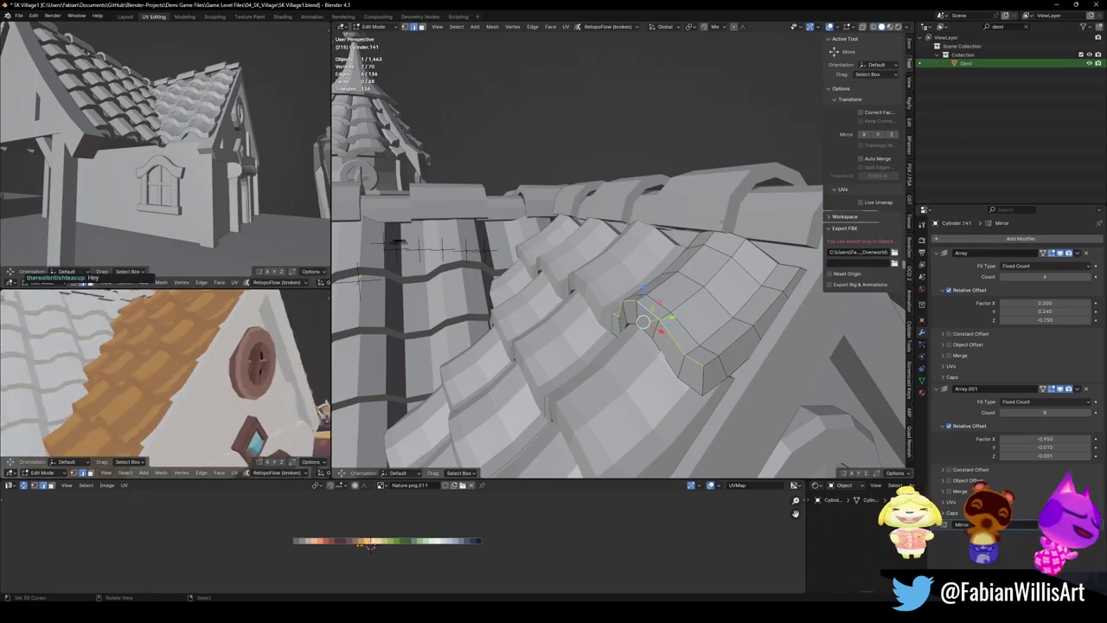
key("ctrl+s")
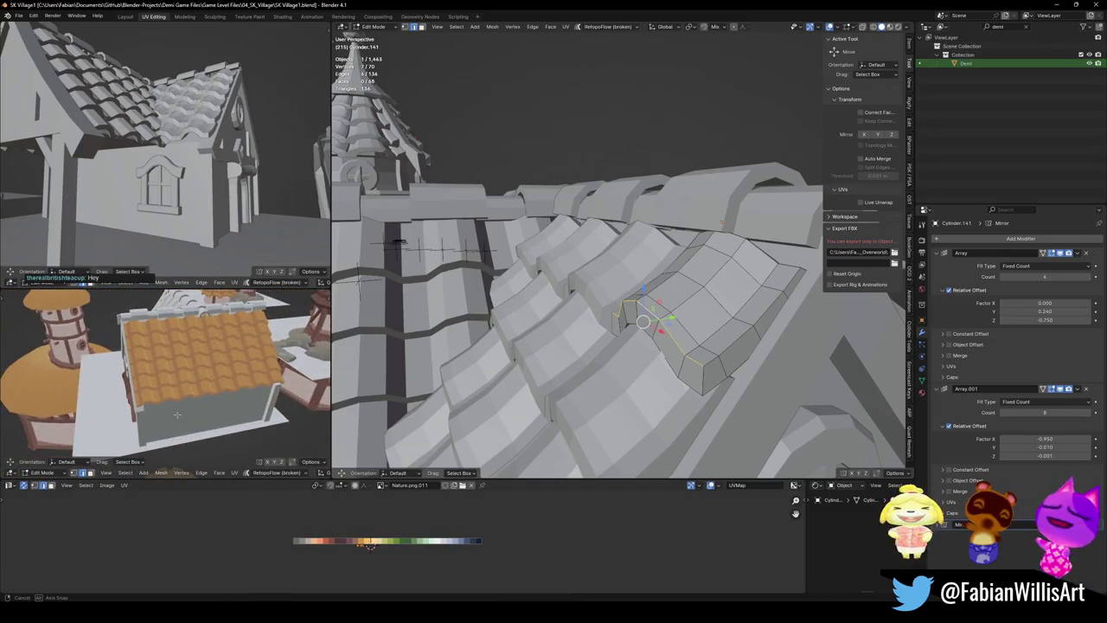
mouse_move(623, 415)
middle_mouse_down()
mouse_move(667, 456)
mouse_move(657, 321)
middle_mouse_up()
left_click(657, 322)
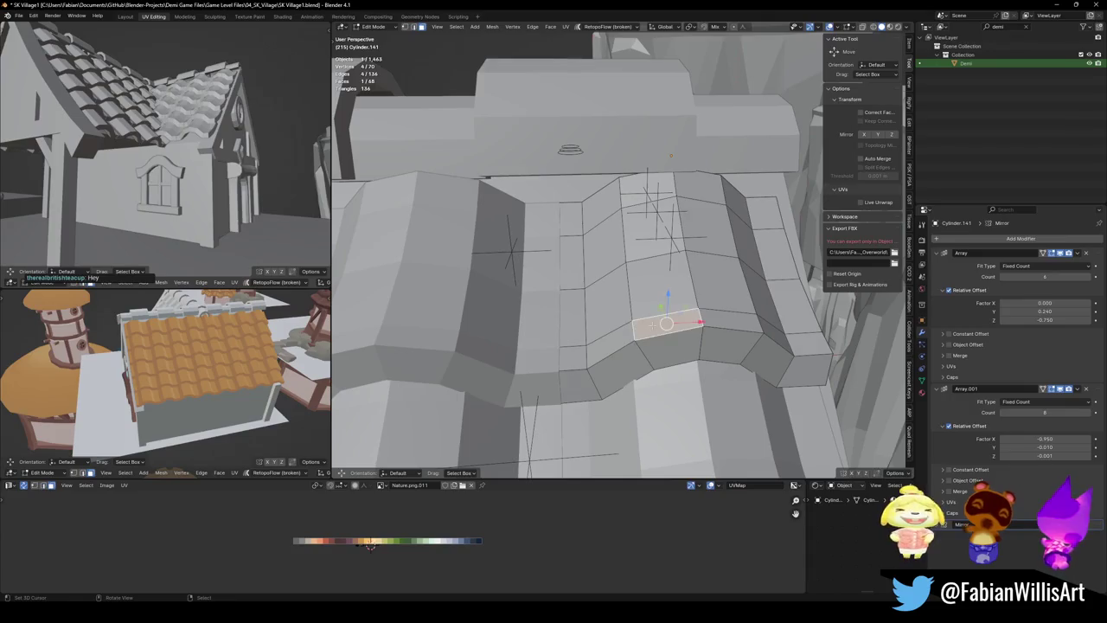
Nudge the shortest-path face strip slightly along X and save
left_click(648, 191, "ctrl")
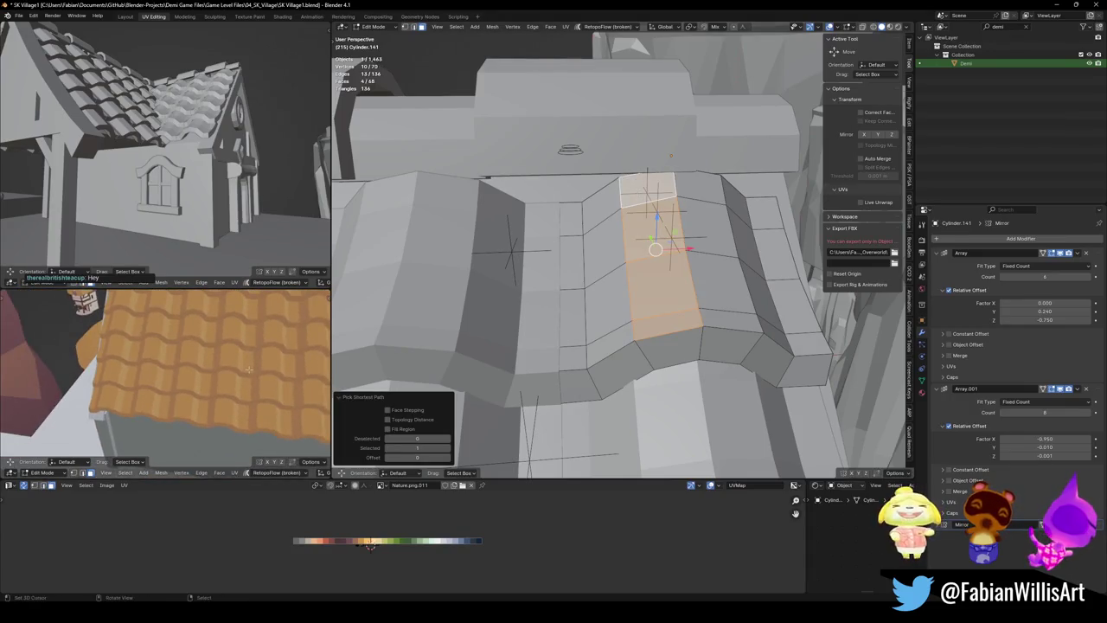
key("g")
key("x")
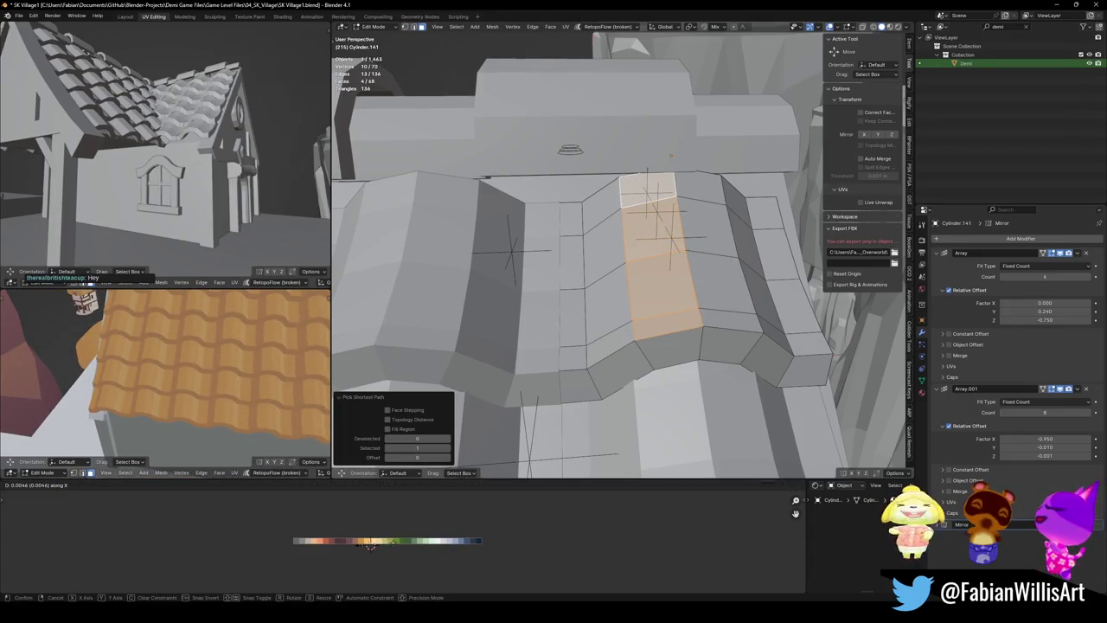
key("Return")
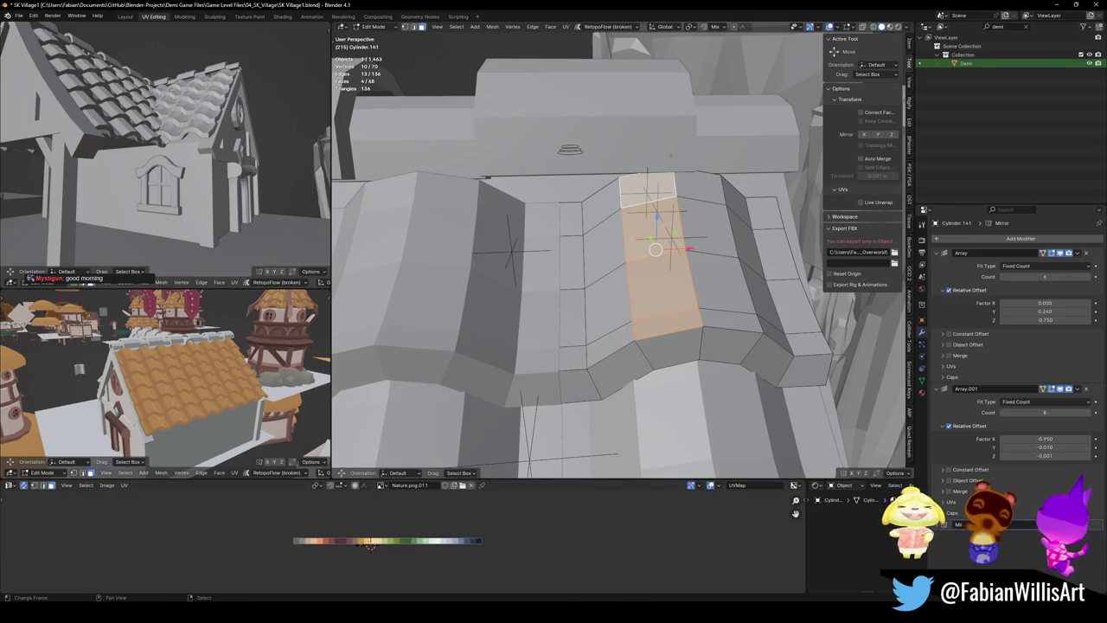
key("ctrl+s")
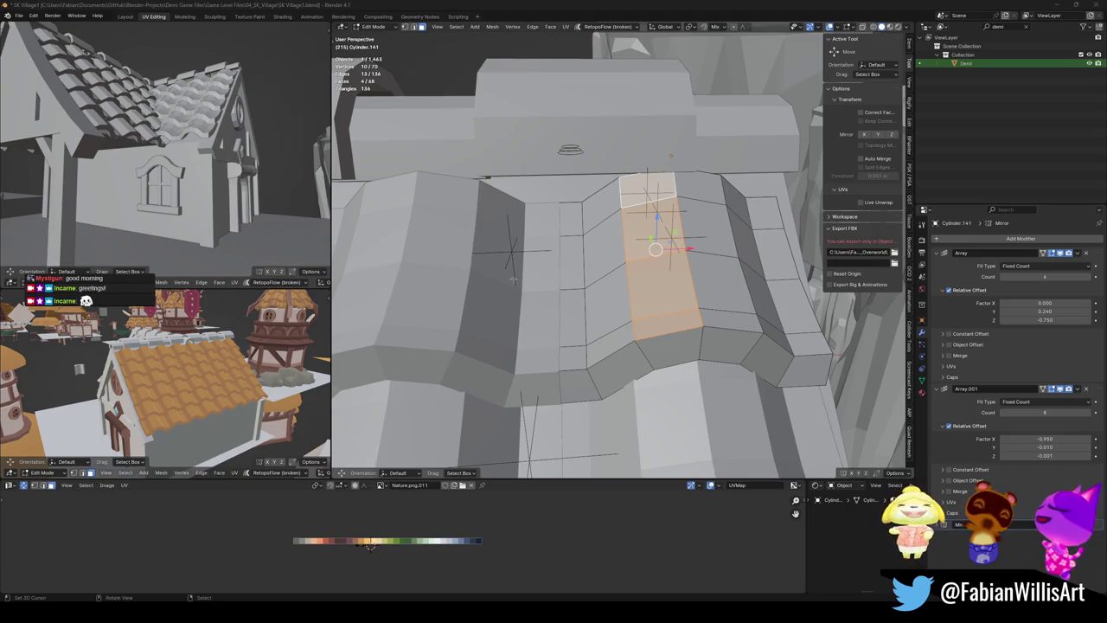
Save SK Village1.blend again and return to Object Mode
mouse_move(163, 359)
middle_mouse_down()
mouse_move(208, 385)
mouse_move(177, 378)
middle_mouse_up()
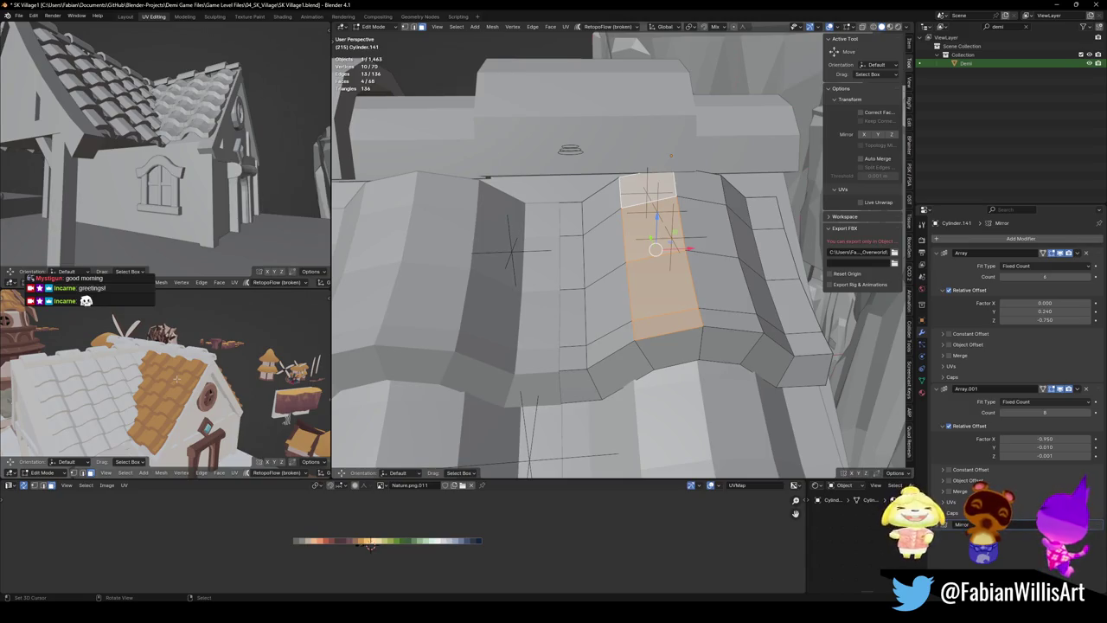
scroll(619, 251, "down", 5)
middle_click_drag(619, 251, 658, 260)
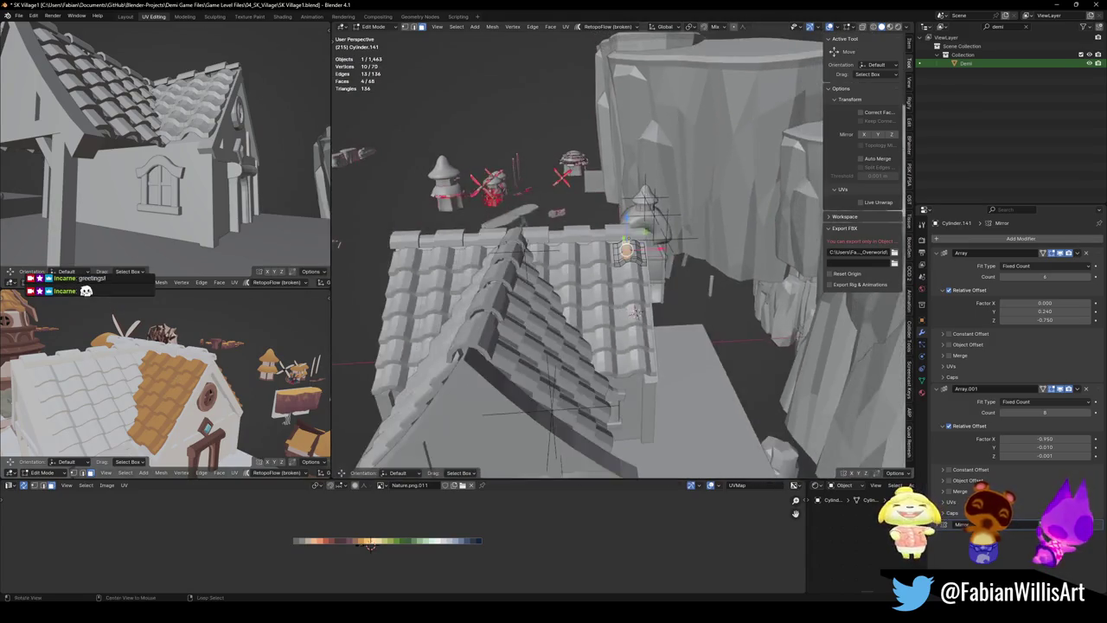
key("ctrl+s")
key("Tab")
scroll(661, 251, "up", 2)
scroll(661, 252, "up", 2)
scroll(661, 252, "up", 2)
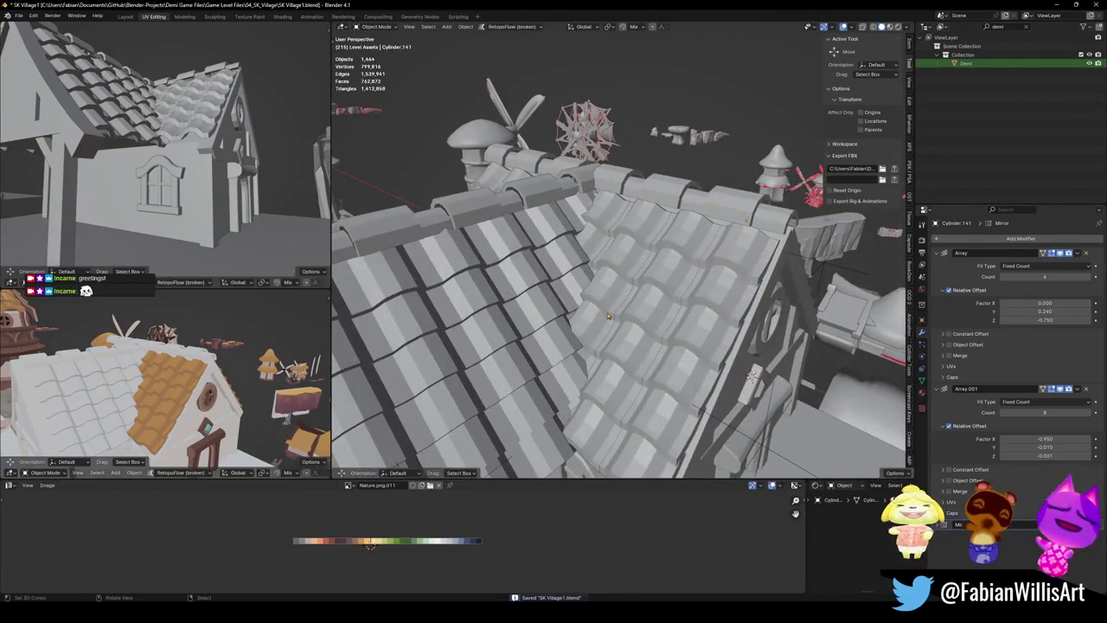
Deselect all, frame the house, and switch the viewport to Material Preview shading
key("alt+a")
scroll(661, 252, "down", 3)
mouse_move(661, 252)
middle_mouse_down()
mouse_move(576, 281)
mouse_move(700, 300)
mouse_move(831, 300)
middle_mouse_up()
scroll(640, 289, "up", 4)
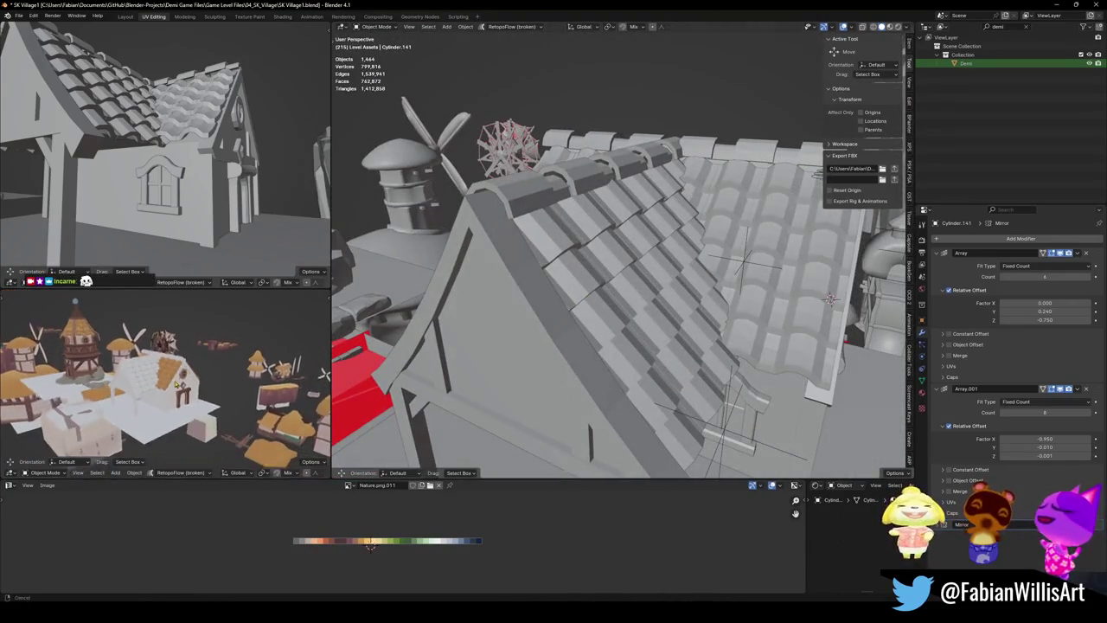
middle_click_drag(199, 379, 217, 381)
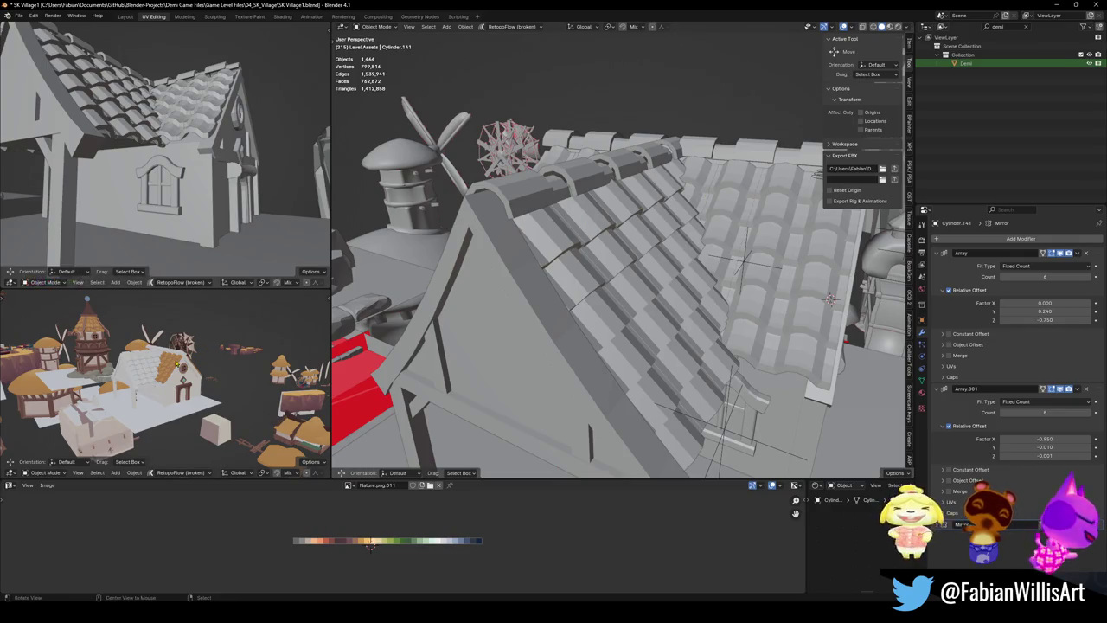
key("KP_Decimal")
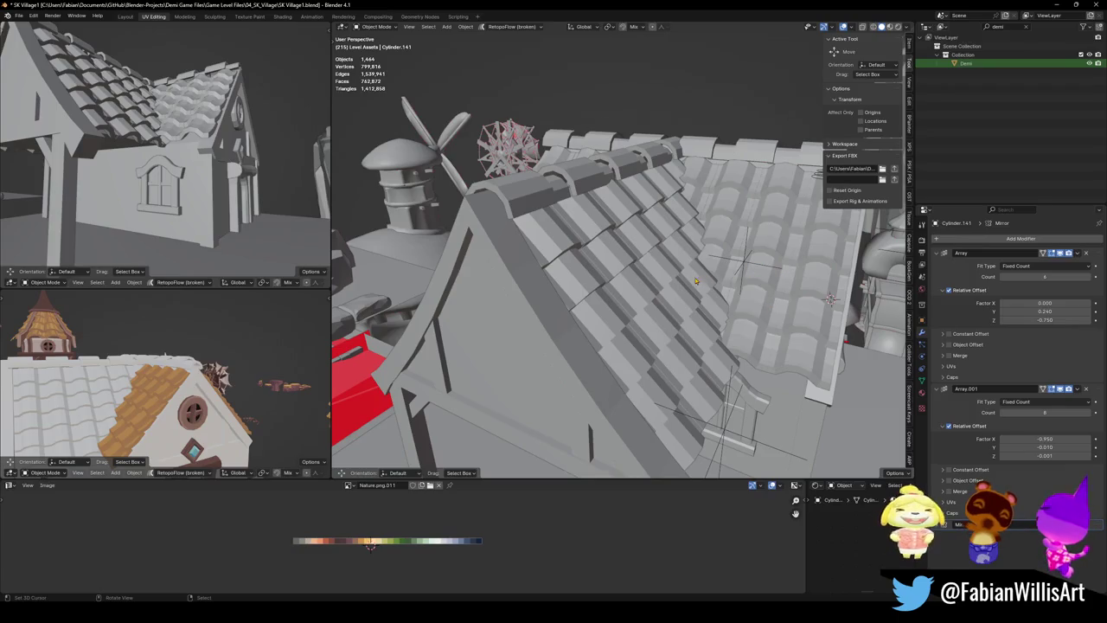
scroll(711, 352, "down", 5)
mouse_move(712, 352)
middle_mouse_down()
mouse_move(633, 331)
mouse_move(630, 313)
middle_mouse_up()
key("z")
scroll(634, 324, "up", 5)
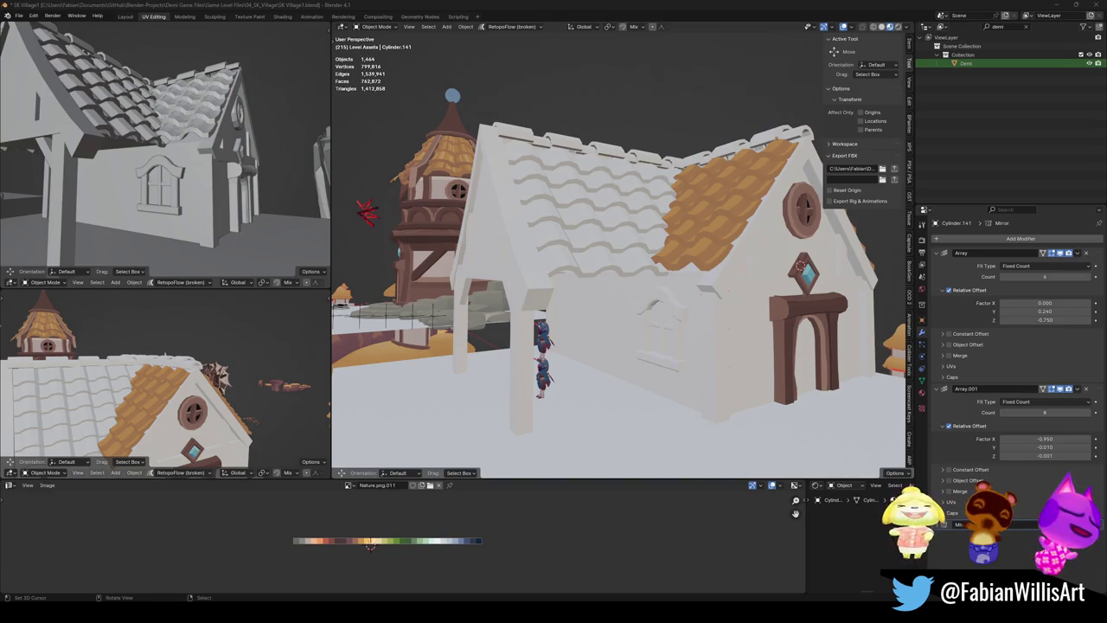
Duplicate the roof tile object in place as Cylinder.144
type("ror")
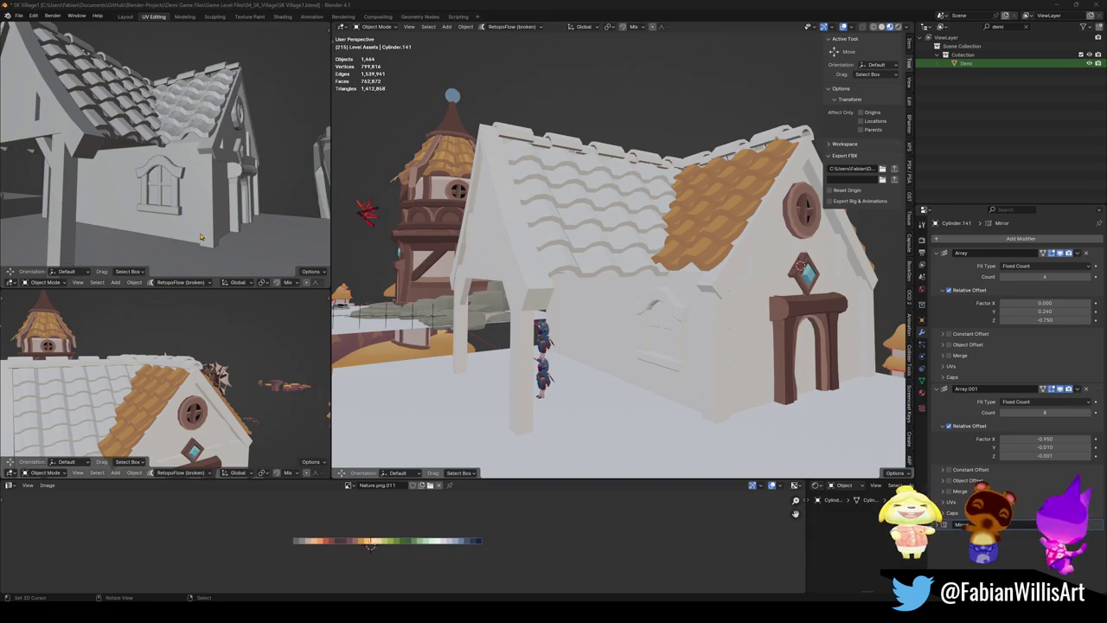
type("ror")
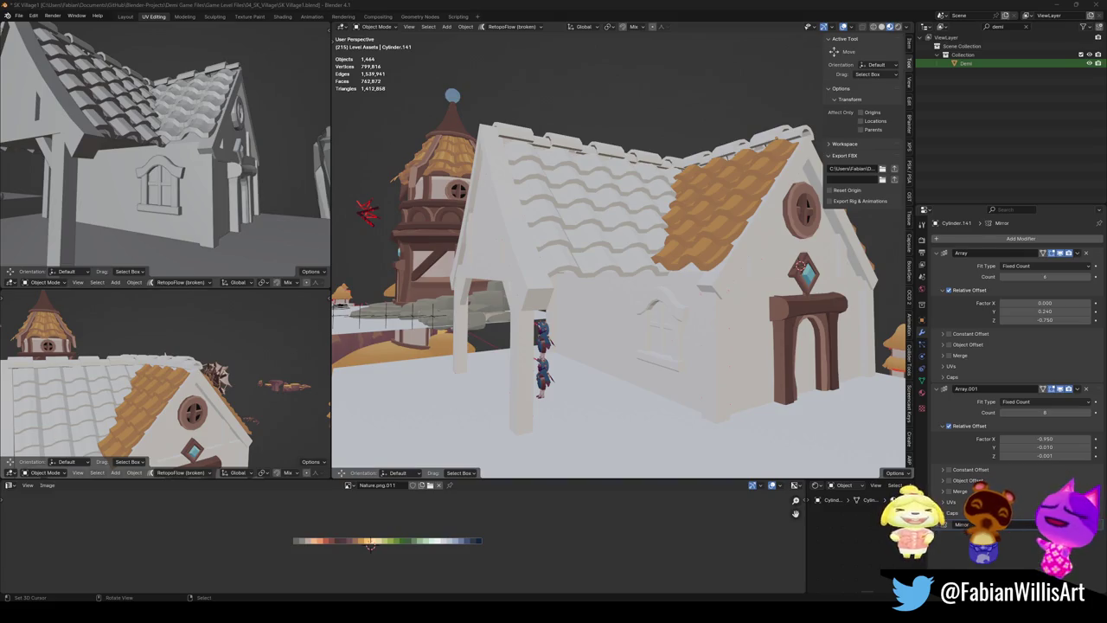
mouse_move(721, 184)
middle_mouse_down()
mouse_move(607, 293)
mouse_move(515, 307)
mouse_move(655, 245)
mouse_move(605, 272)
mouse_move(621, 300)
middle_mouse_up()
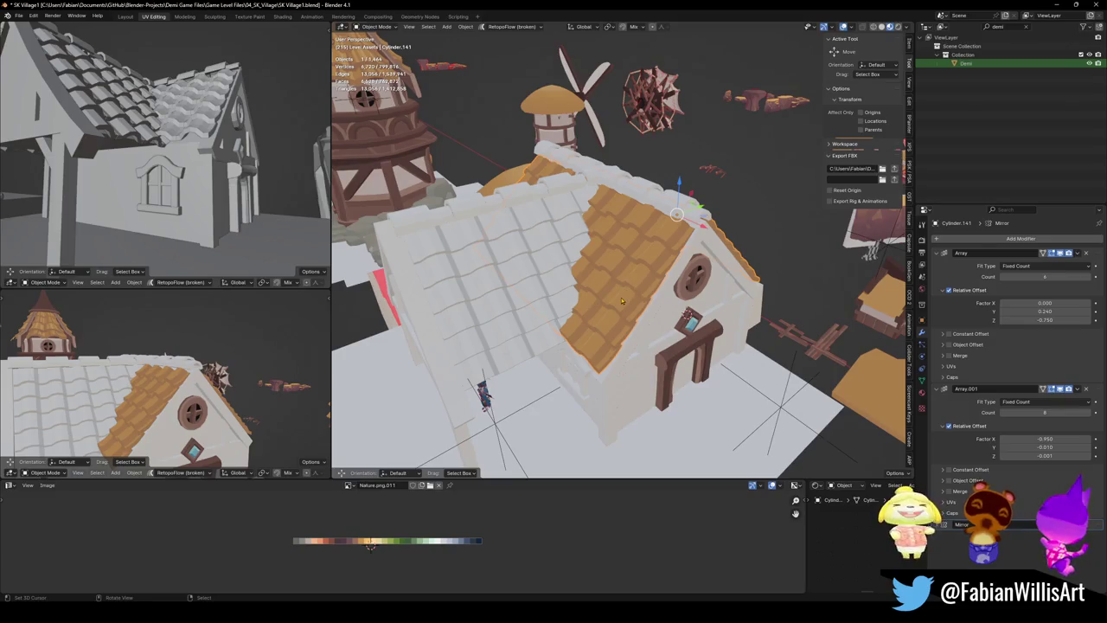
key("shift+d")
key("Escape")
Switch back to solid shading and move the duplicate roof along Y to the other side
mouse_move(621, 300)
middle_mouse_down()
mouse_move(629, 246)
mouse_move(660, 269)
middle_mouse_up()
key("z")
key("g")
key("y")
left_click(709, 258)
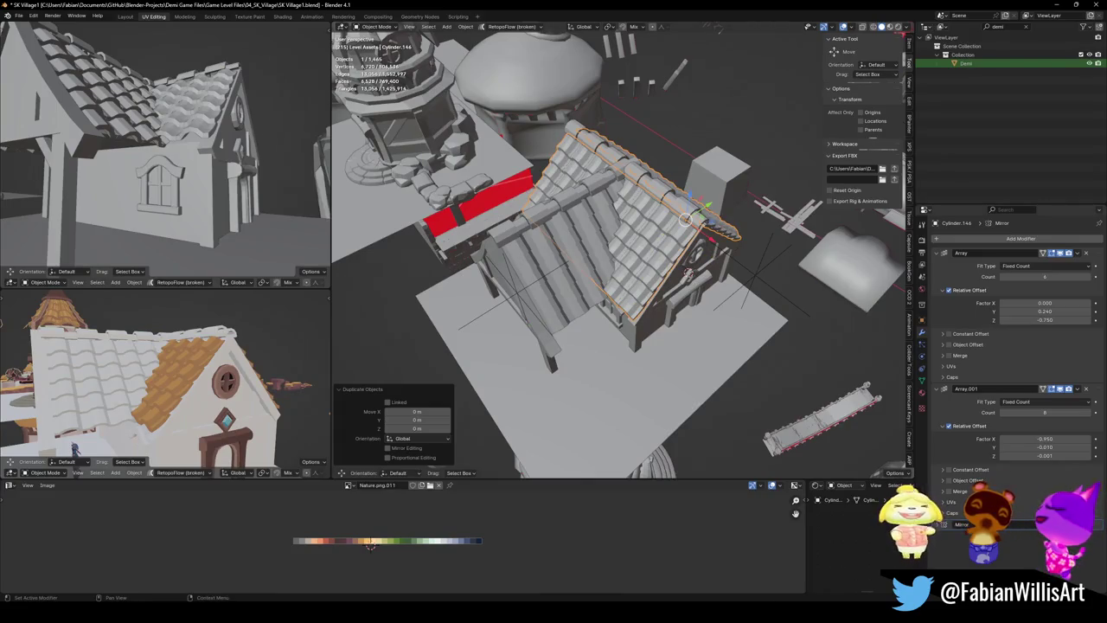
scroll(1012, 389, "down", 1)
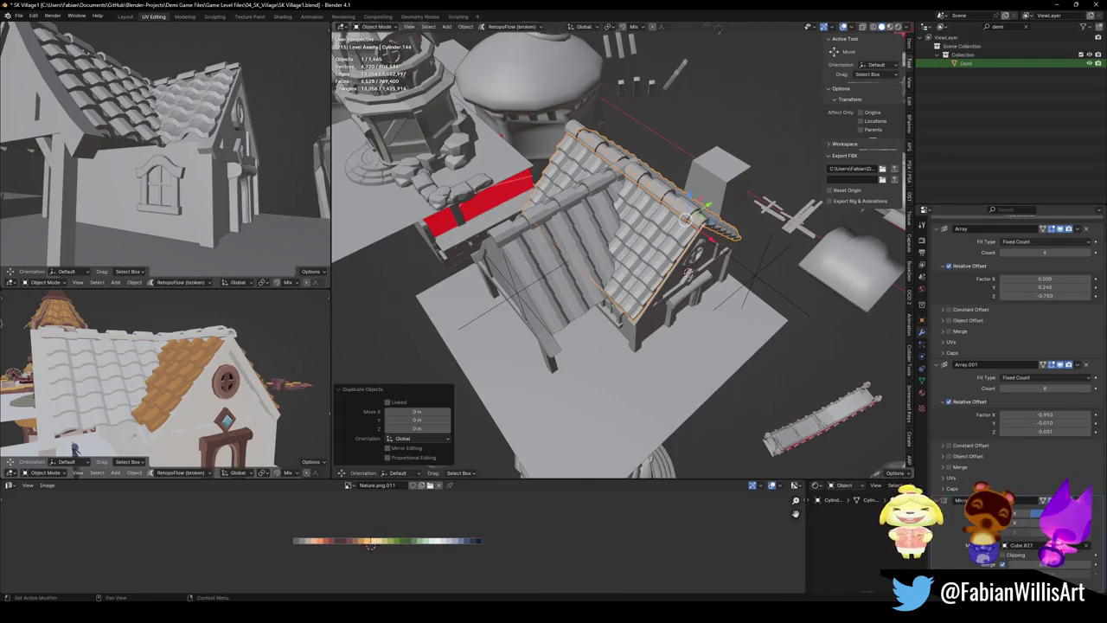
mouse_move(606, 260)
middle_mouse_down()
mouse_move(675, 250)
mouse_move(658, 286)
middle_mouse_up()
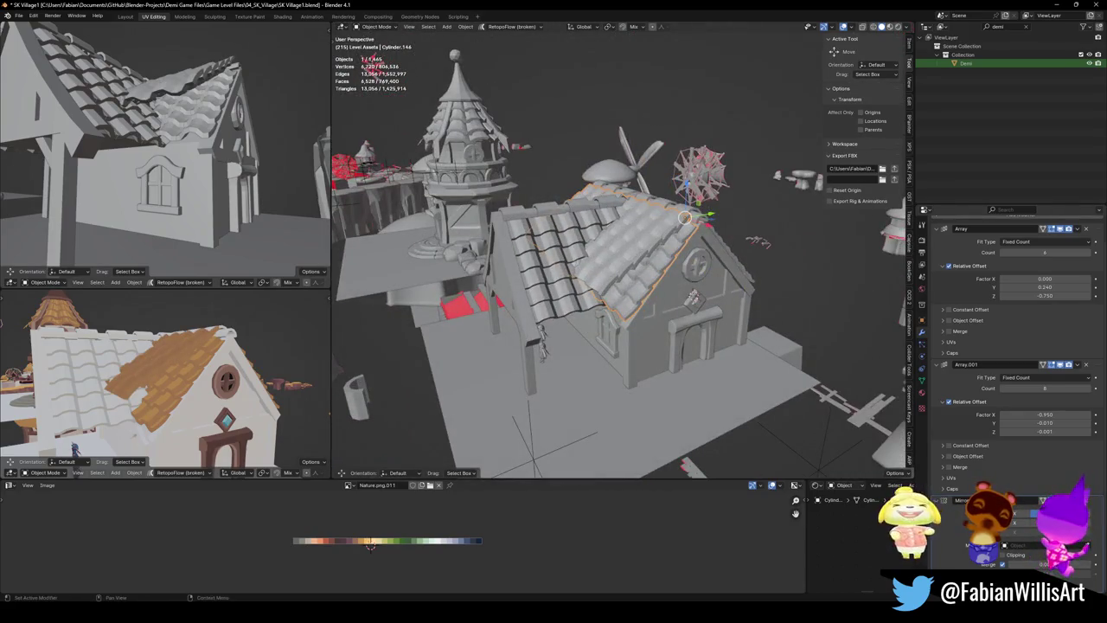
key("KP_Decimal")
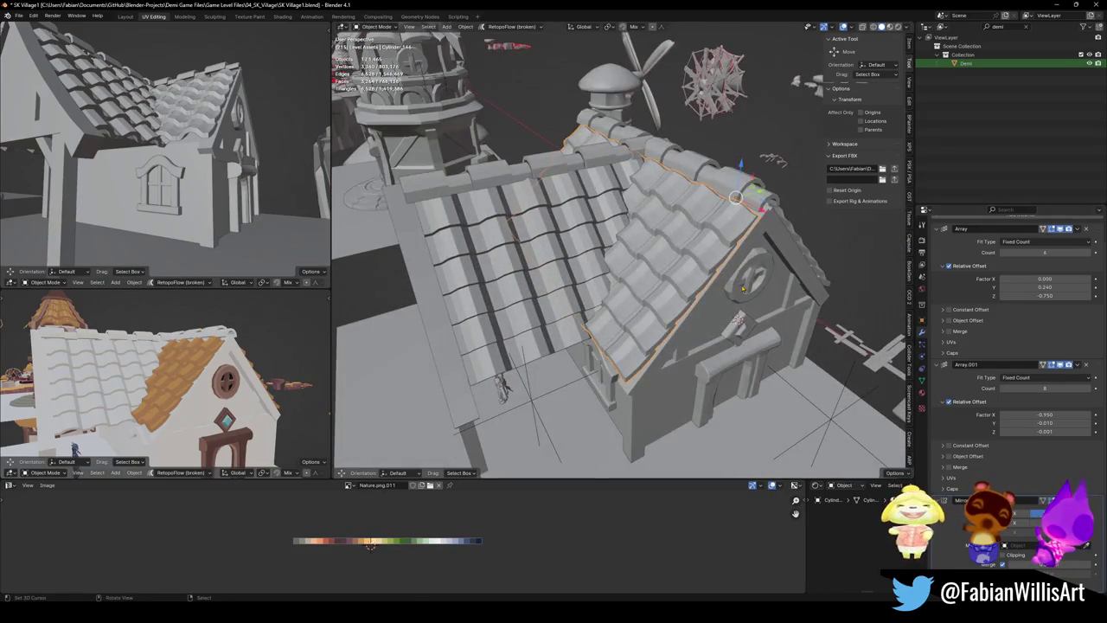
Rotate the duplicate roof 90° around Z, then try a Y mirror, undoing and redoing it
key("r")
key("z")
key("9")
key("0")
key("Return")
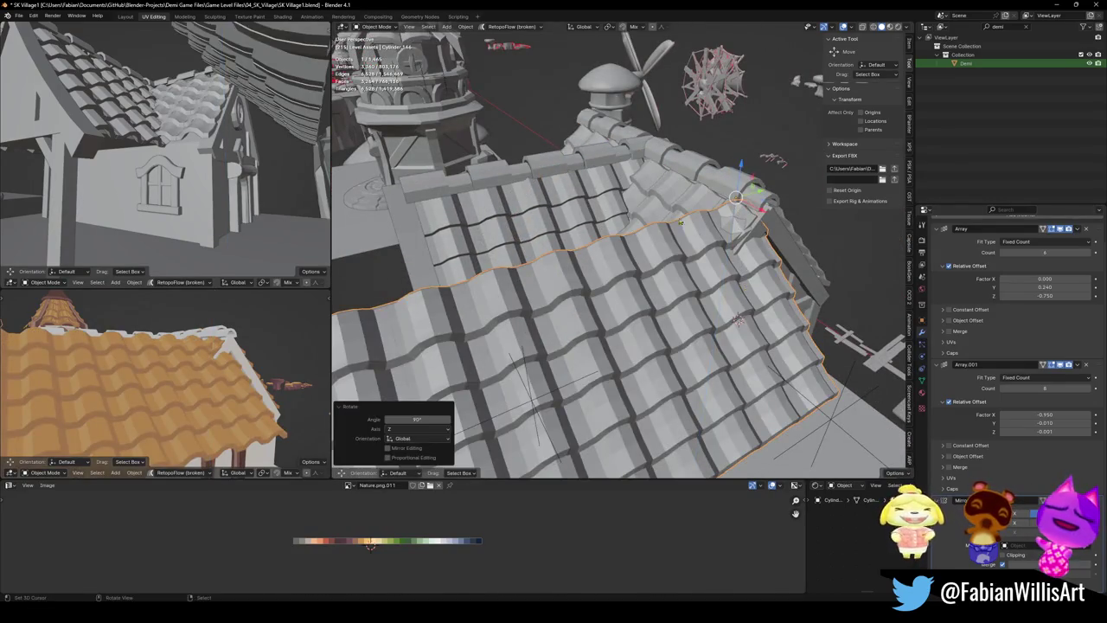
middle_click_drag(681, 222, 661, 285)
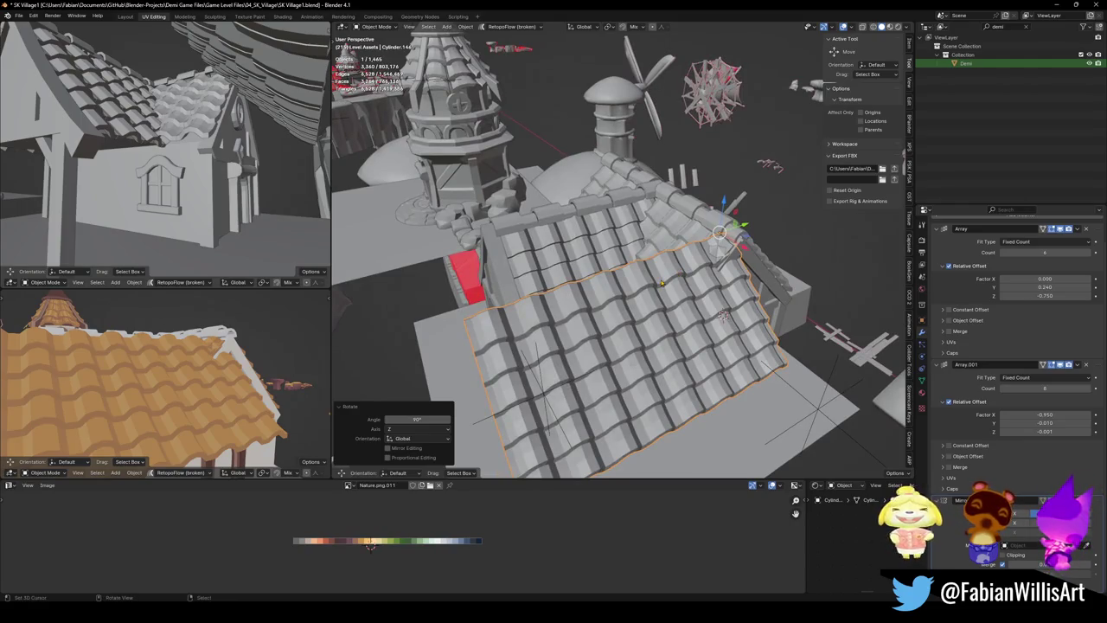
key("ctrl+m")
key("y")
key("Return")
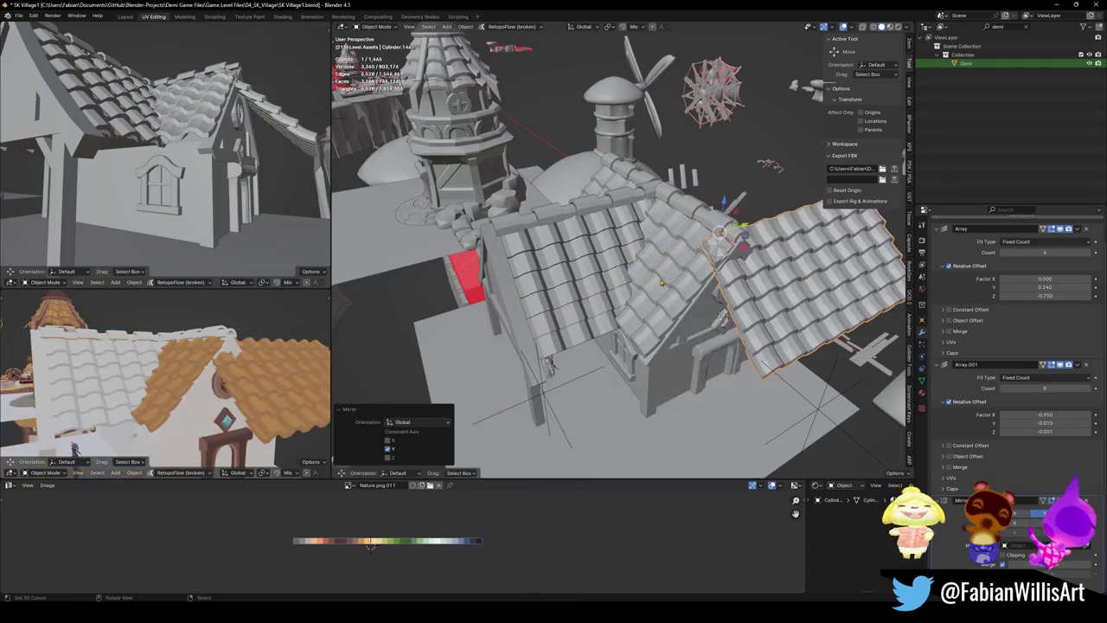
key("ctrl+z")
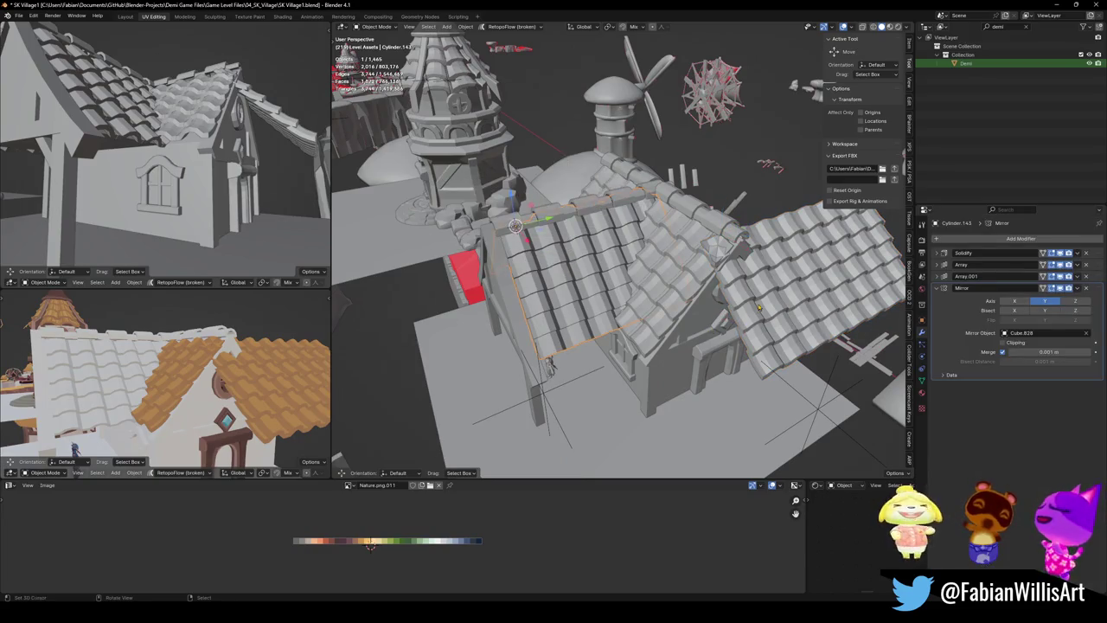
key("ctrl+shift+z")
Snap the roof to the 3D cursor, then select and delete the extra roof-tile strip Cylinder.143
key("shift+s")
key("KP_Decimal")
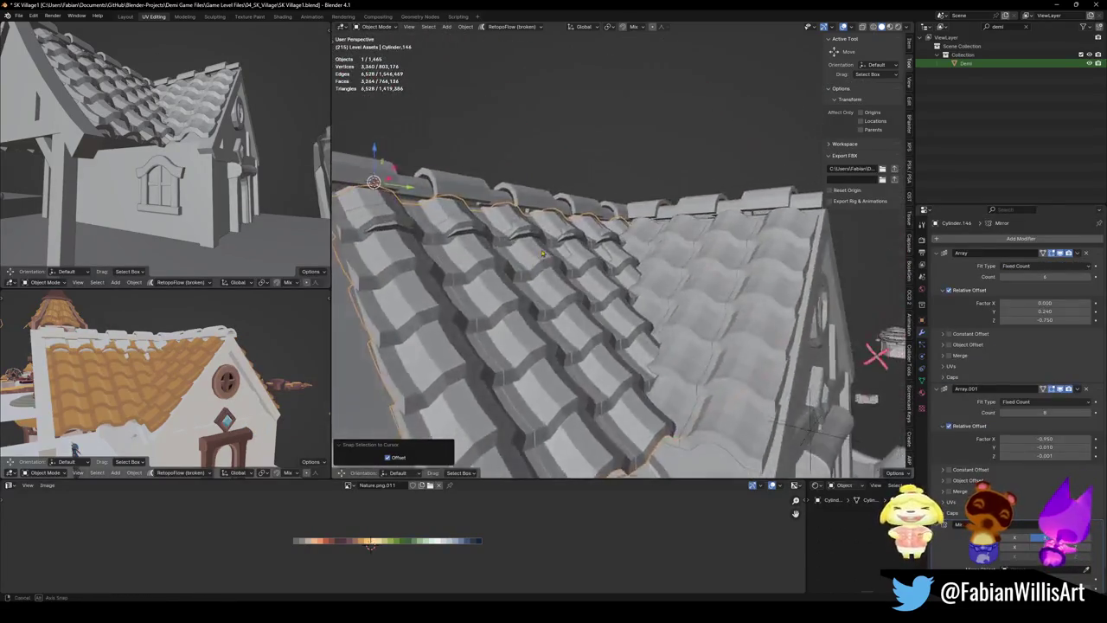
left_click(549, 271)
middle_click_drag(548, 271, 655, 286)
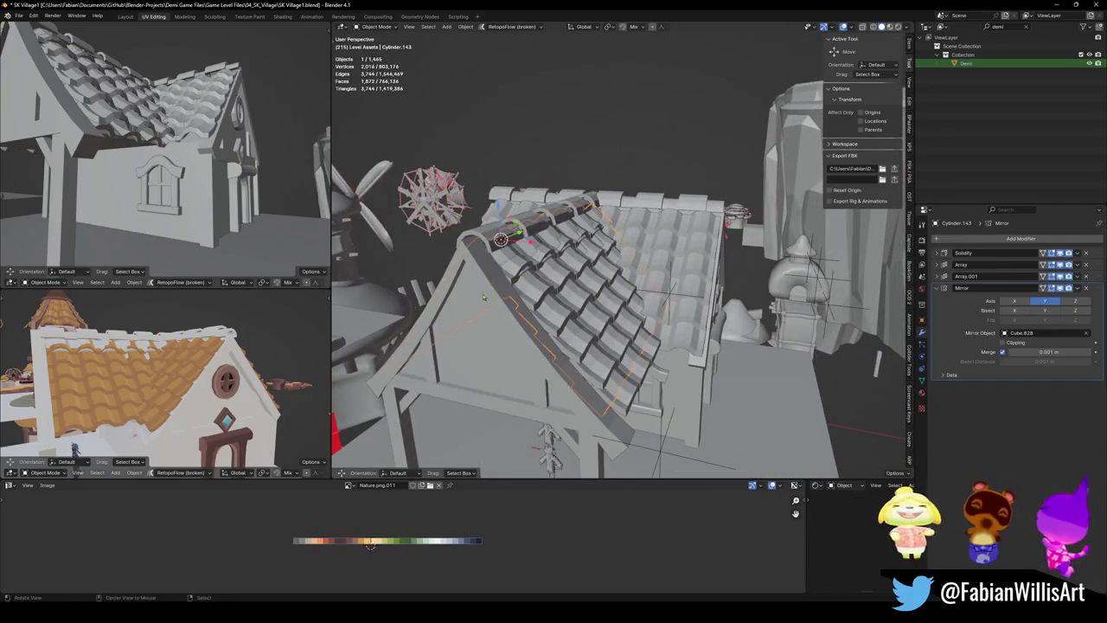
middle_click_drag(213, 381, 212, 350)
key("Delete")
scroll(208, 375, "up", 2)
mouse_move(606, 329)
middle_mouse_down()
mouse_move(626, 340)
mouse_move(491, 375)
middle_mouse_up()
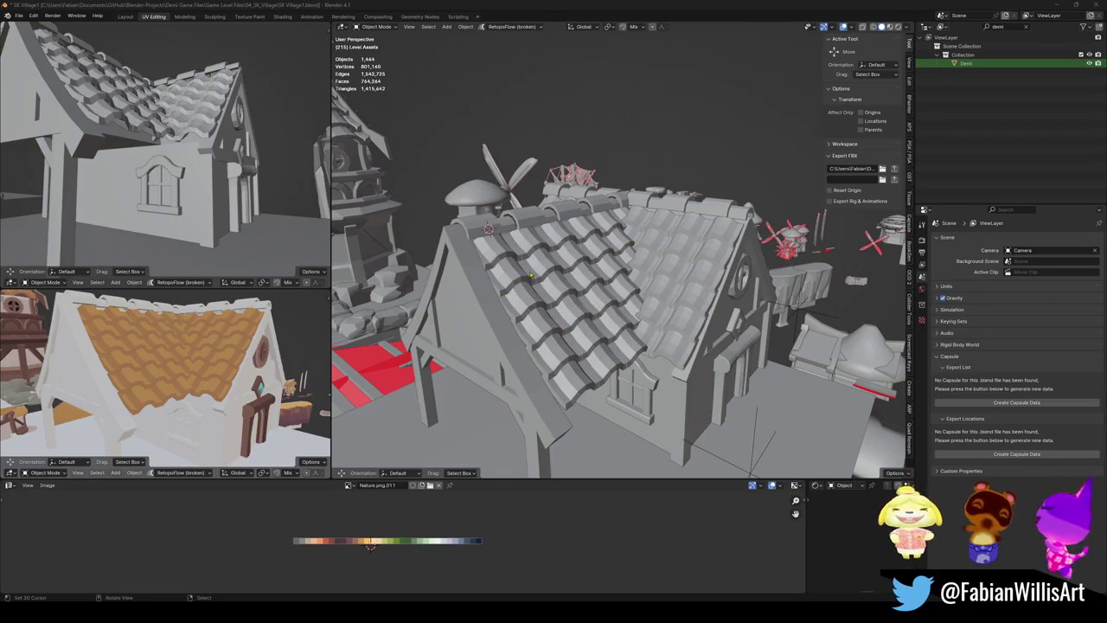
Select the roof-tile object and mirror it across the Y axis
left_click(531, 275)
key("KP_Decimal")
mouse_move(675, 224)
middle_mouse_down()
mouse_move(731, 256)
mouse_move(715, 260)
middle_mouse_up()
scroll(731, 256, "down", 5)
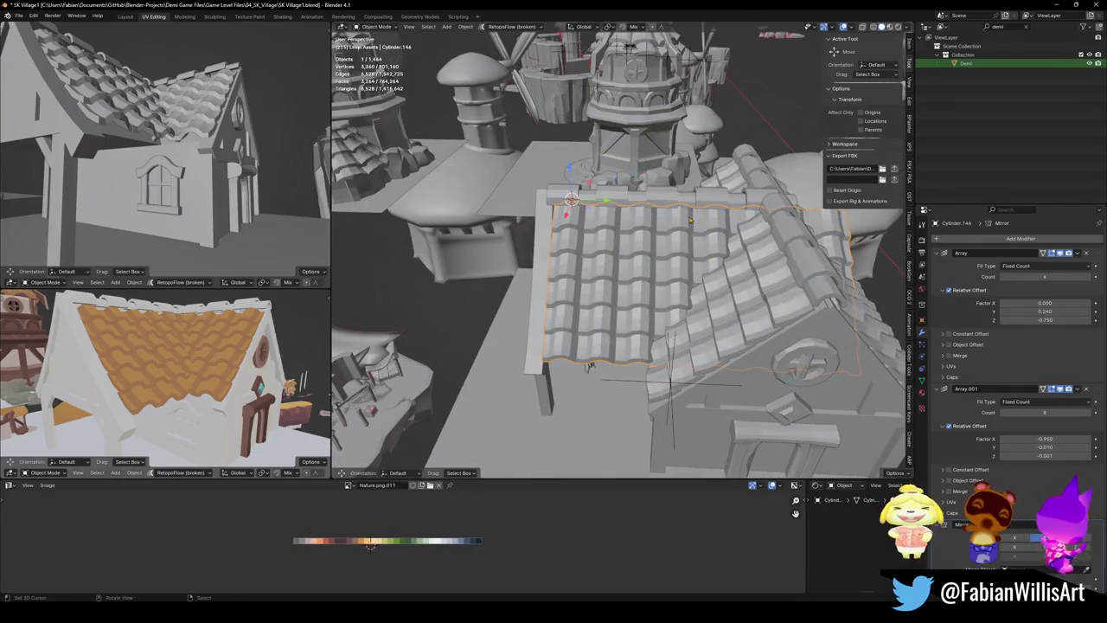
key("ctrl+m")
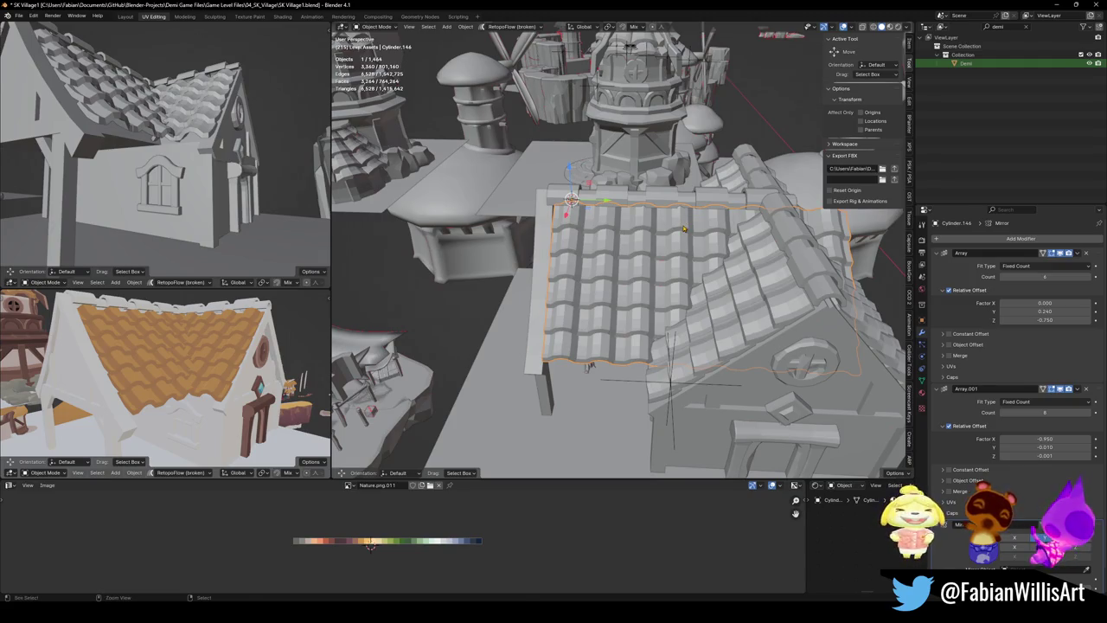
key("y")
key("Return")
Shift the mirrored roof piece along Y onto the roof slope
key("g")
key("y")
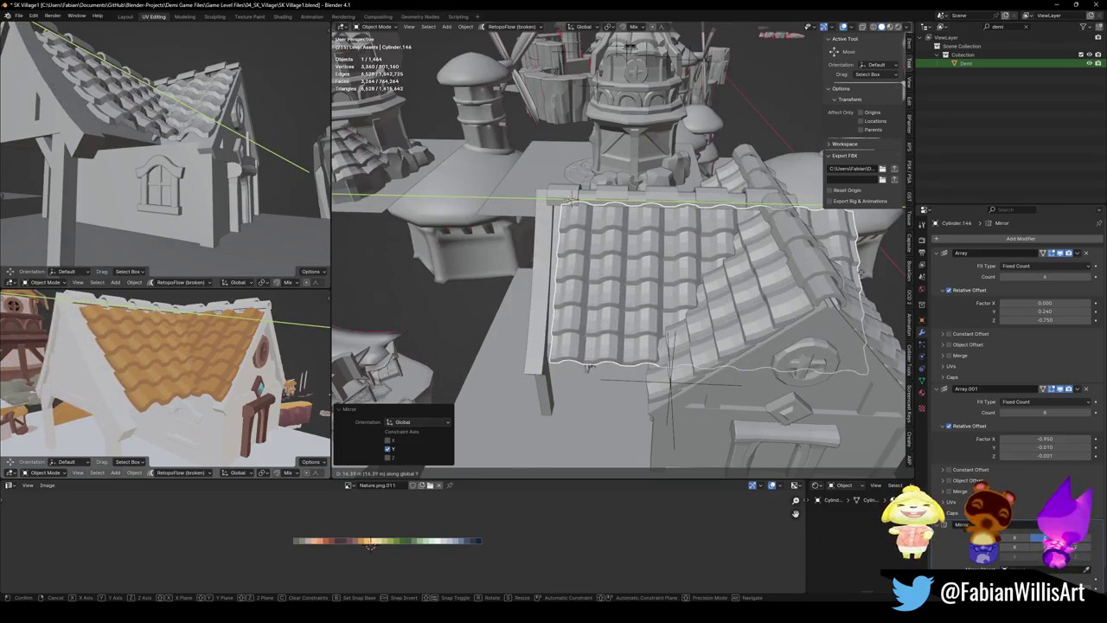
left_click(571, 198)
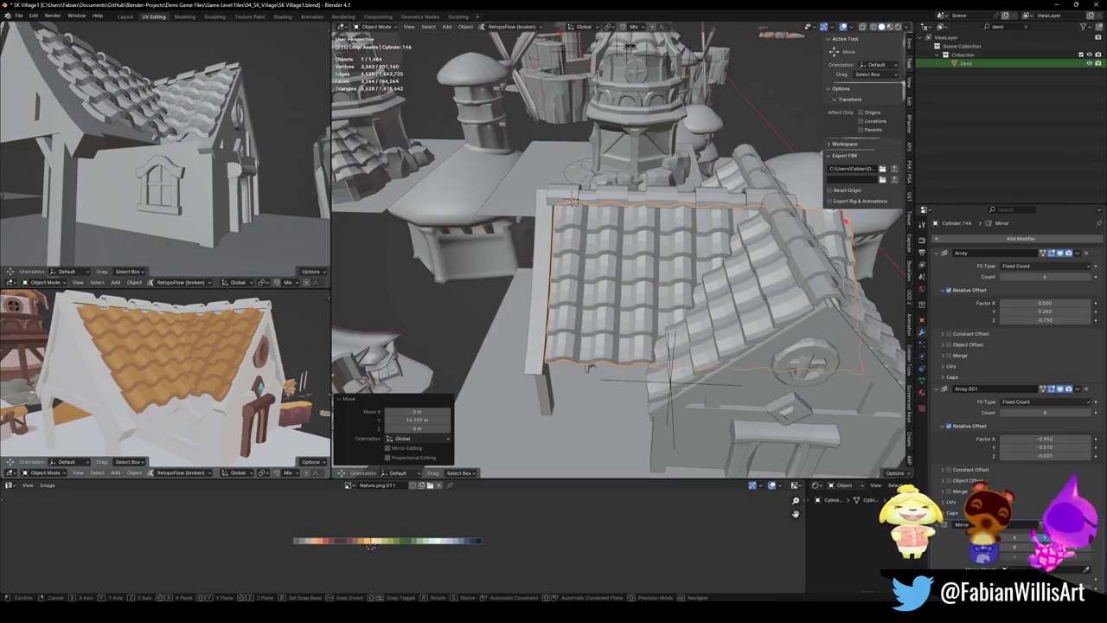
key("g")
key("y")
left_click(572, 200)
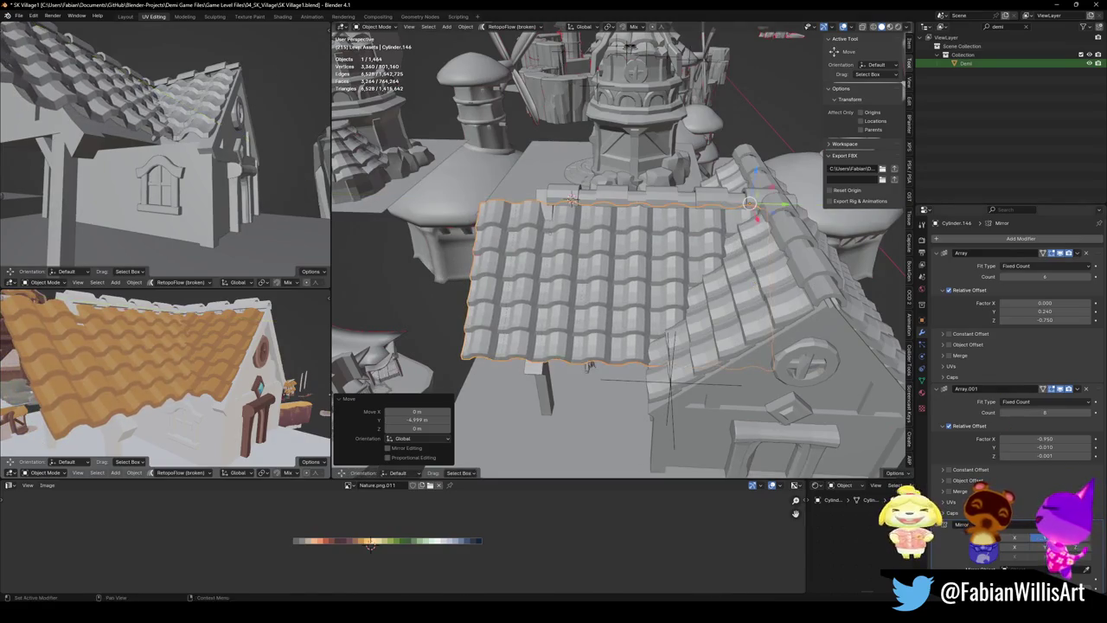
Lower the Array.001 count from 8 to 6 tile rows; a trial vertical move is undone
left_click(1003, 413)
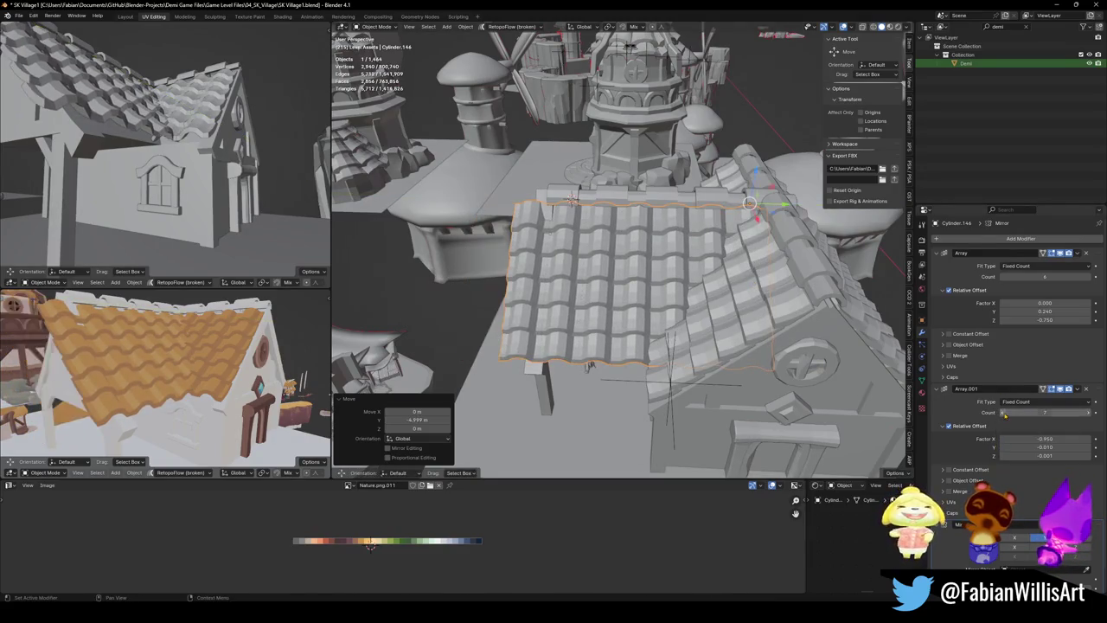
left_click(1004, 412)
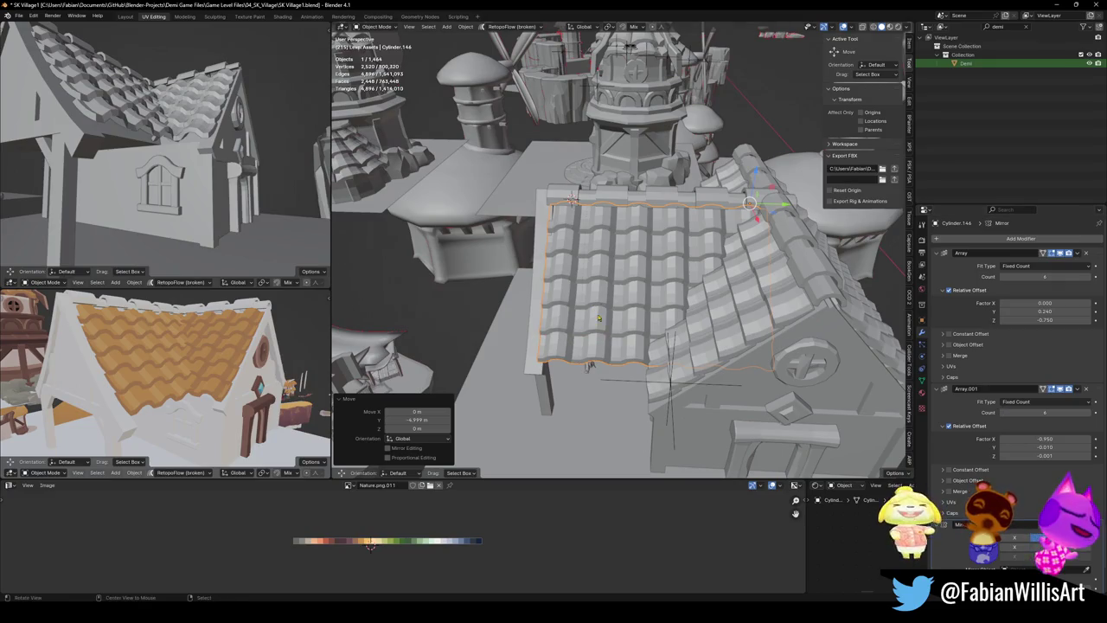
middle_click_drag(167, 377, 207, 372)
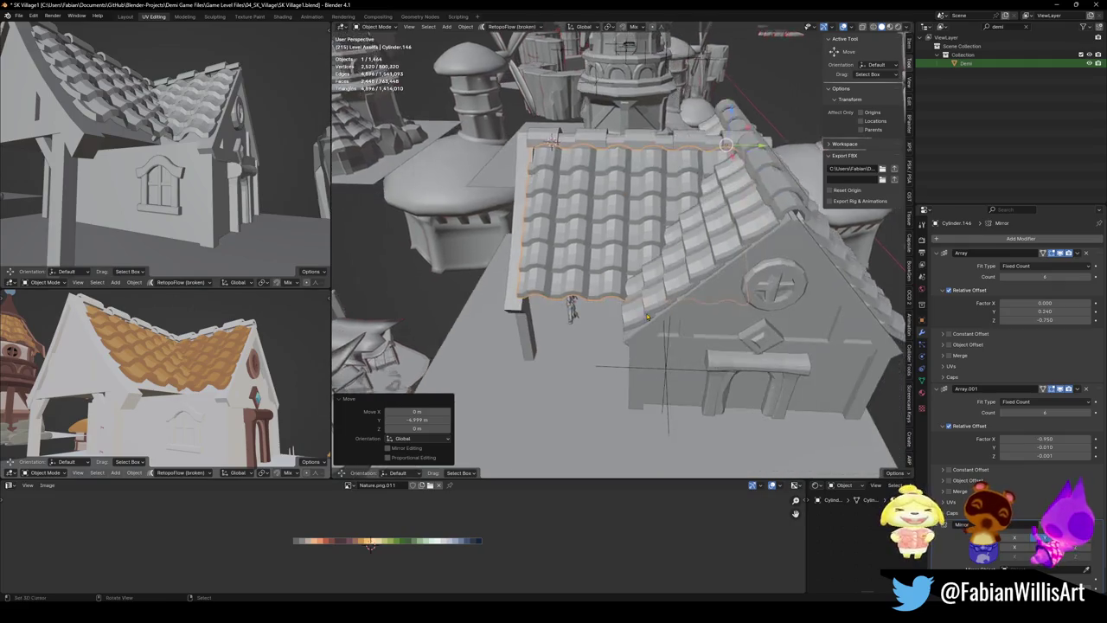
scroll(646, 317, "up", 5)
mouse_move(646, 316)
middle_mouse_down()
mouse_move(640, 273)
mouse_move(616, 275)
middle_mouse_up()
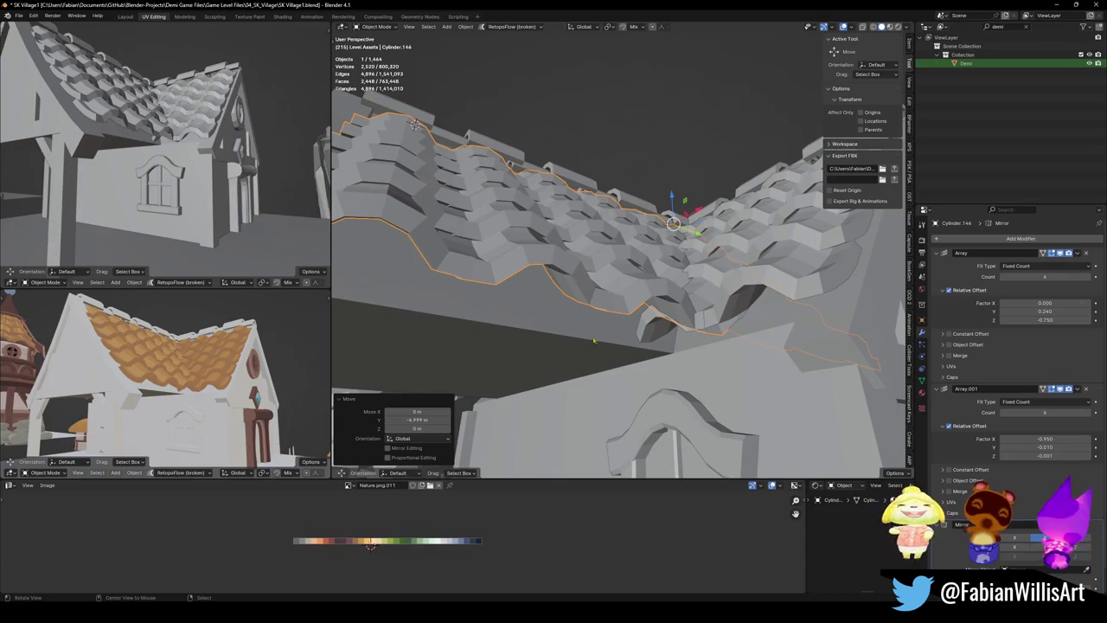
middle_click_drag(756, 343, 664, 290)
scroll(725, 323, "up", 3)
key("g")
key("z")
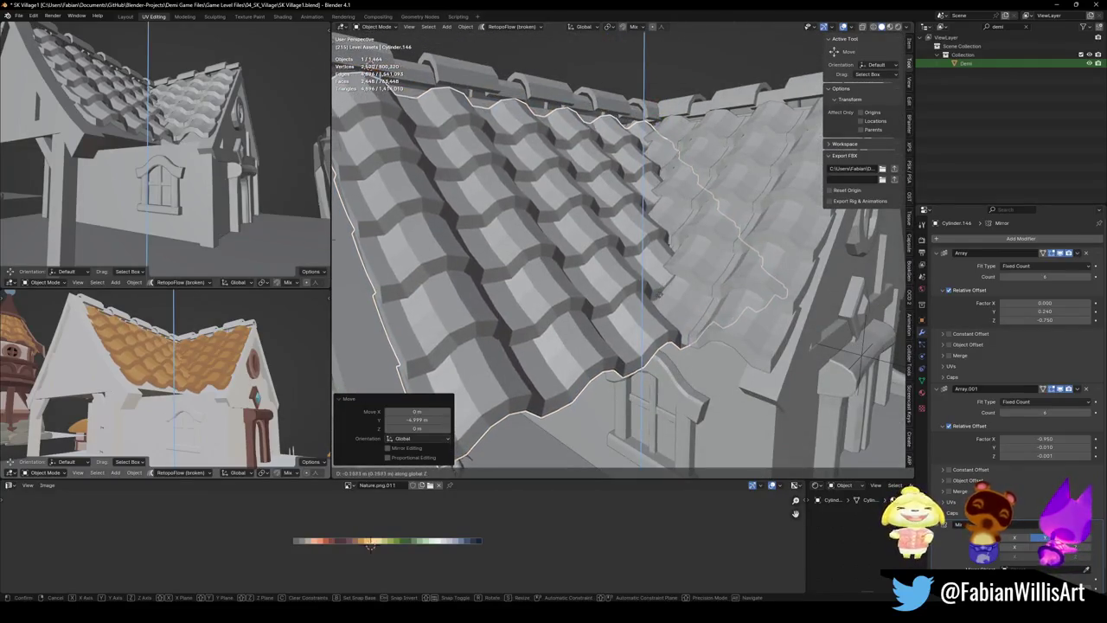
left_click(663, 275)
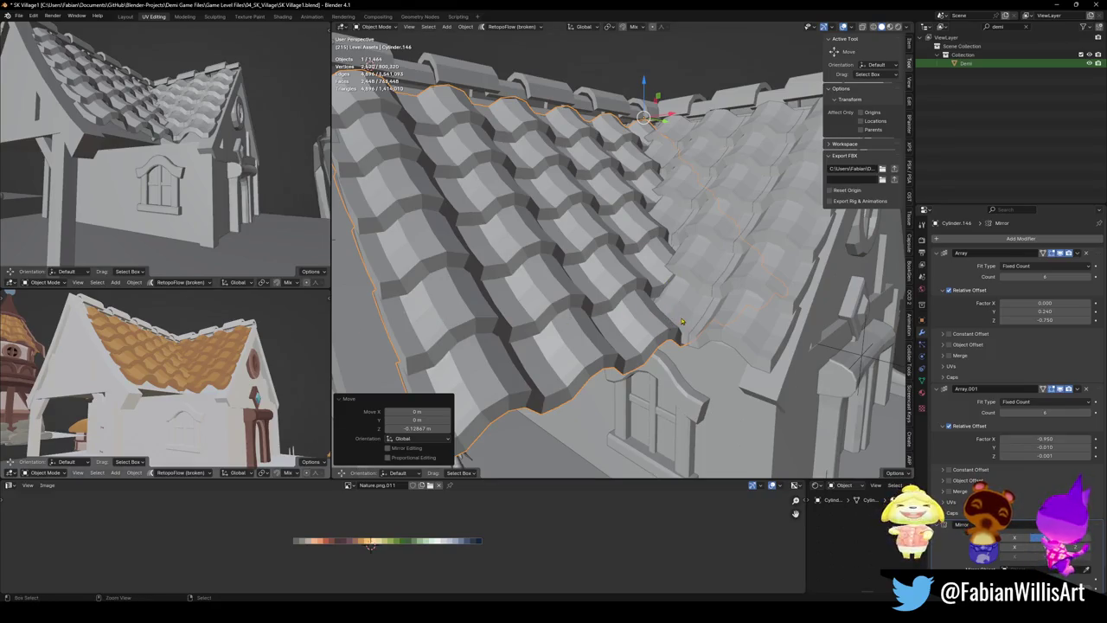
key("ctrl+z")
Mirror the roof piece across Y again and slide it along Y toward the left slope
mouse_move(192, 378)
middle_mouse_down()
mouse_move(132, 359)
mouse_move(226, 350)
middle_mouse_up()
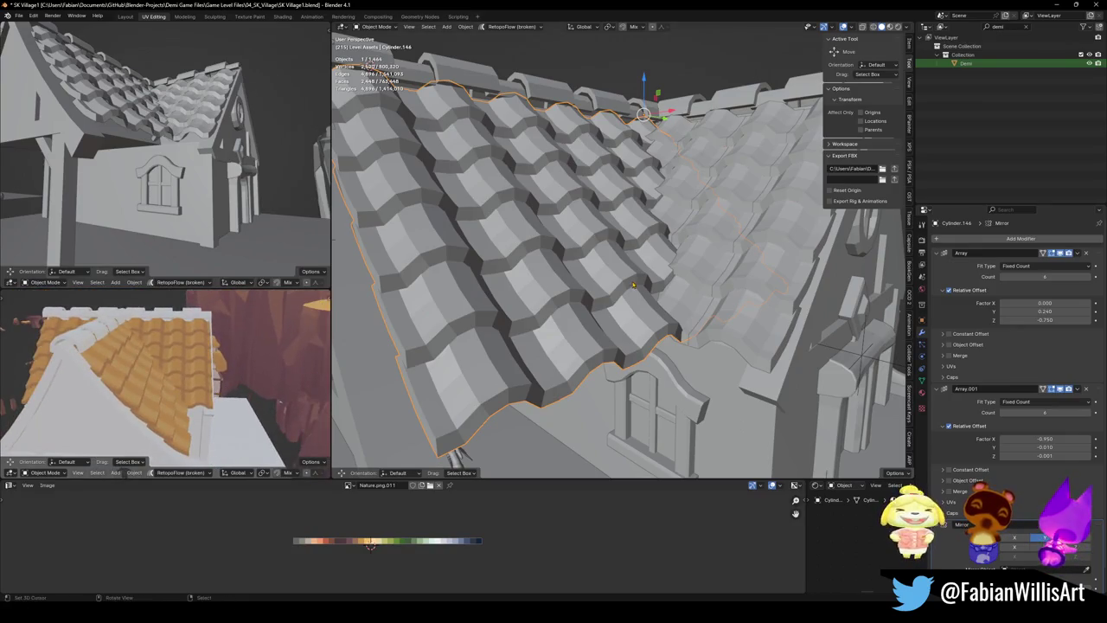
scroll(632, 286, "down", 3)
middle_click_drag(190, 364, 157, 384)
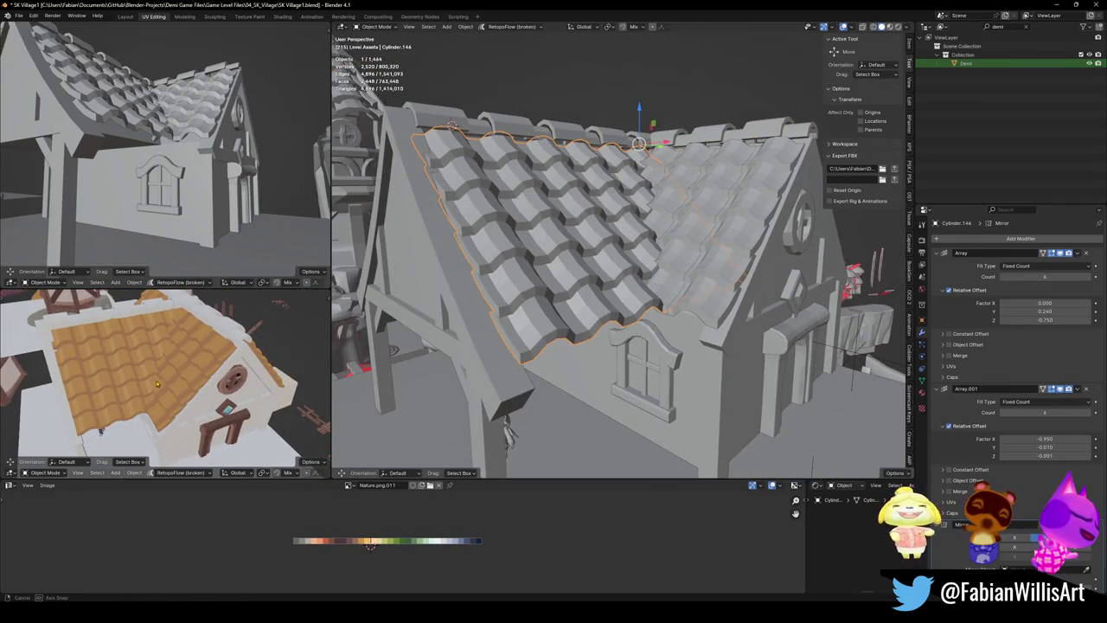
middle_click_drag(156, 384, 199, 372)
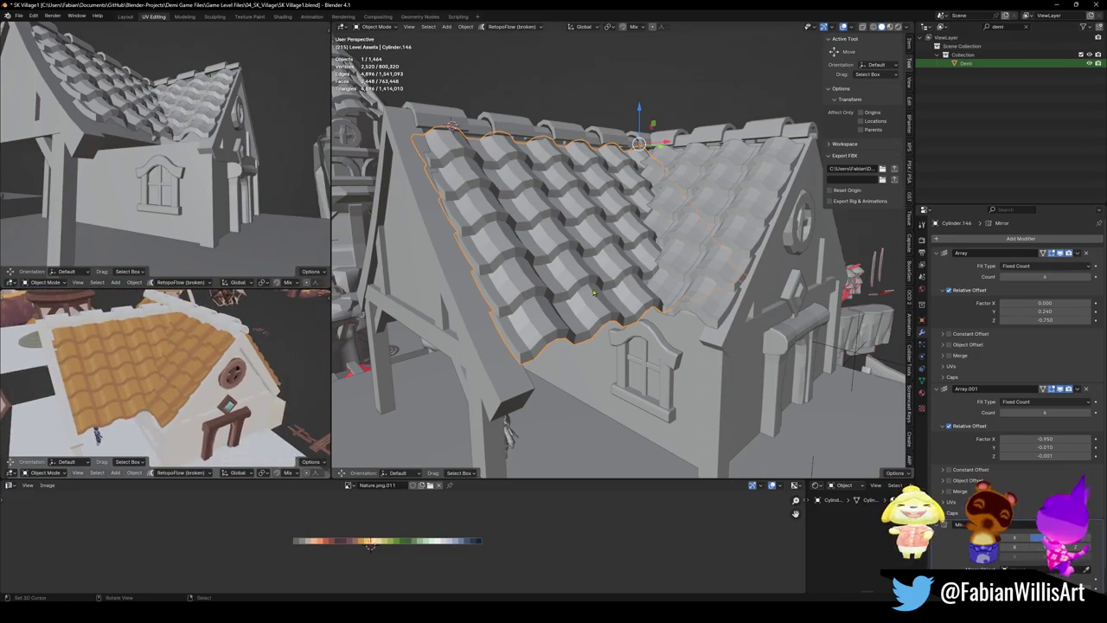
middle_click_drag(595, 294, 603, 307)
key("ctrl+m")
key("y")
key("Return")
key("g")
key("y")
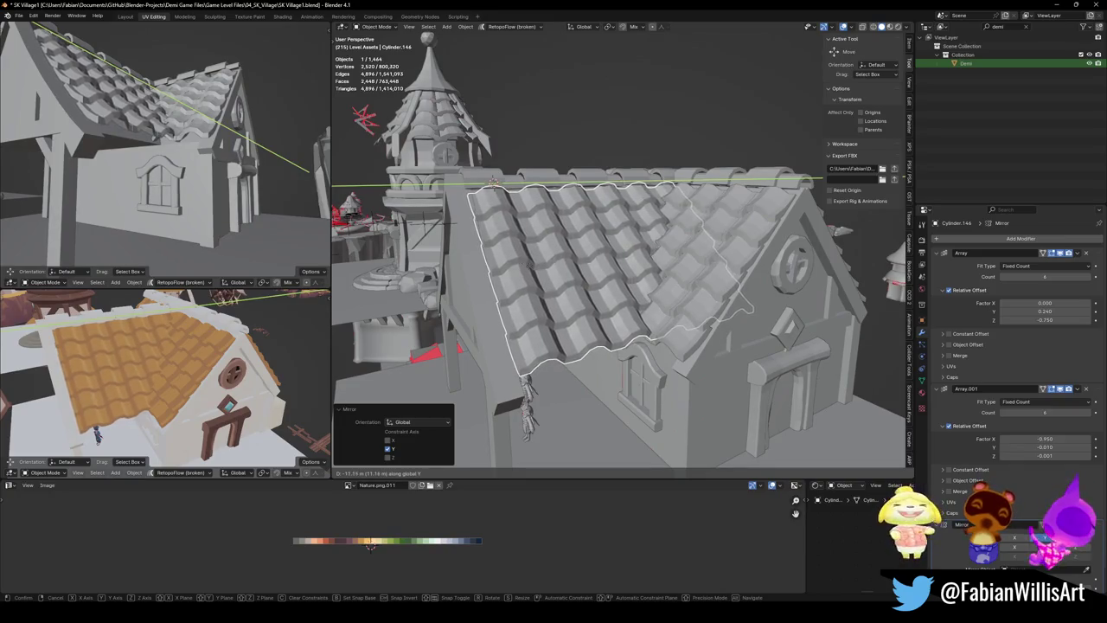
Set the roof piece on the left slope and tilt it 3.75° around Y
left_click(491, 182)
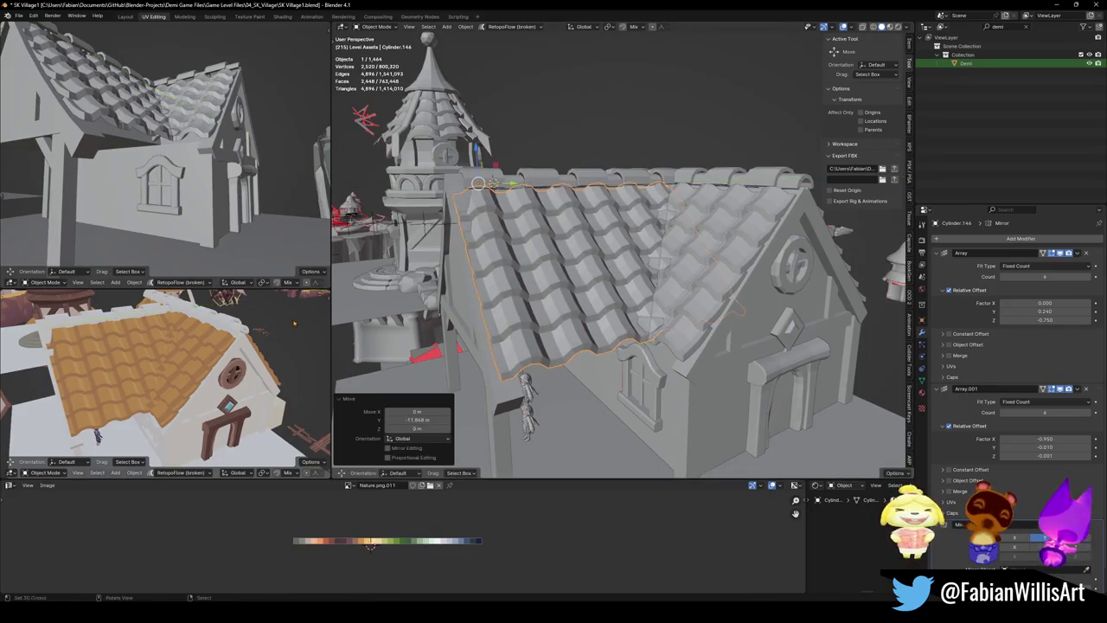
middle_click_drag(488, 229, 616, 258)
key("g")
key("z")
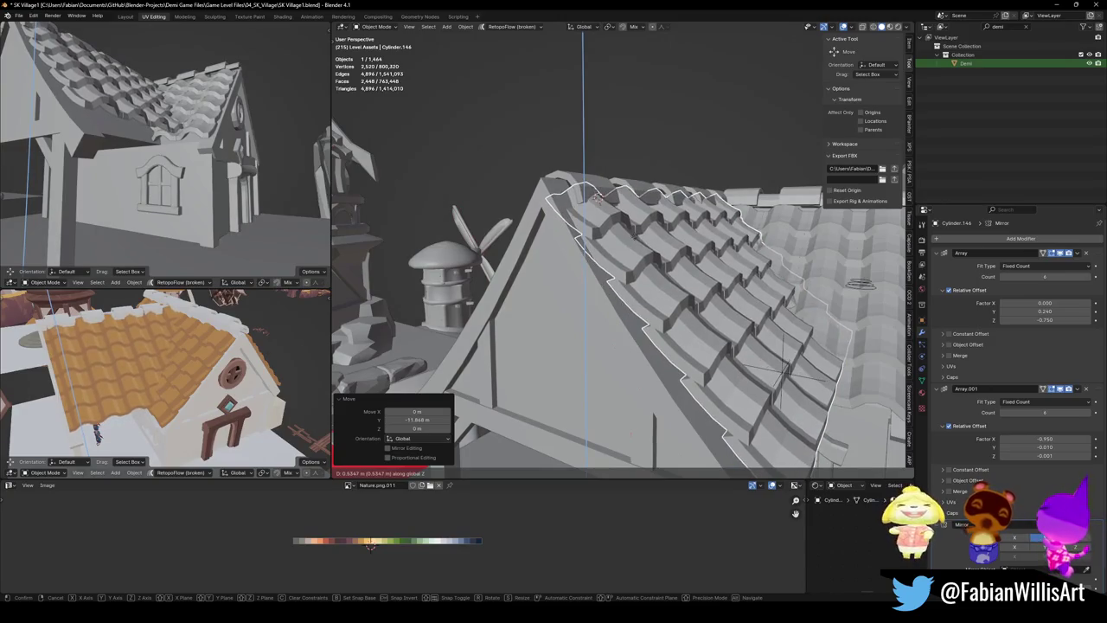
key("Escape")
middle_click_drag(692, 328, 740, 338)
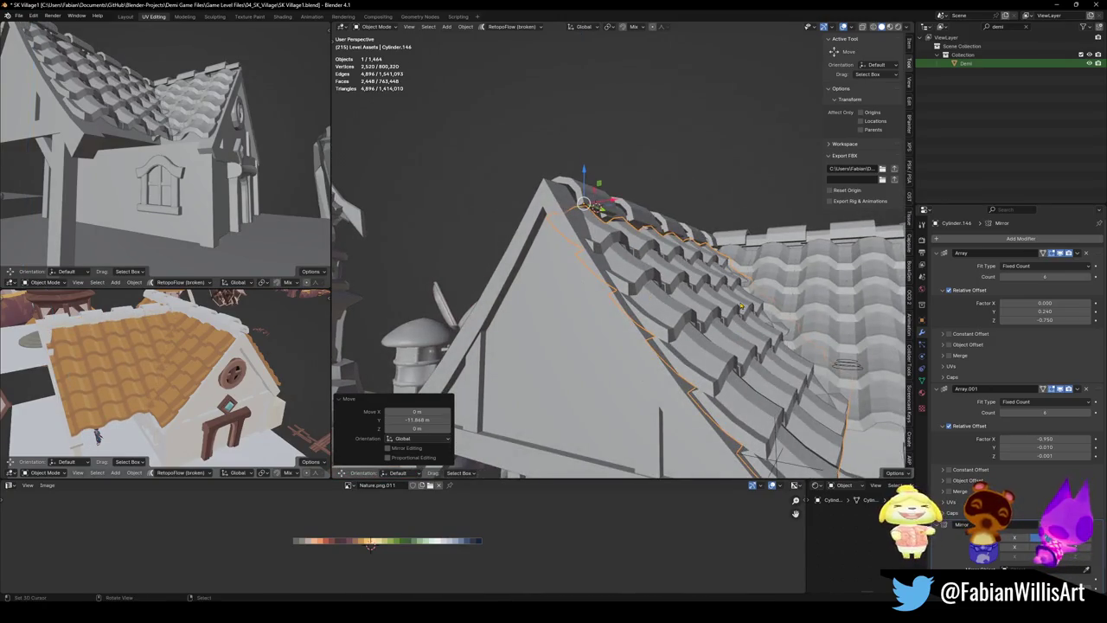
key("r")
key("y")
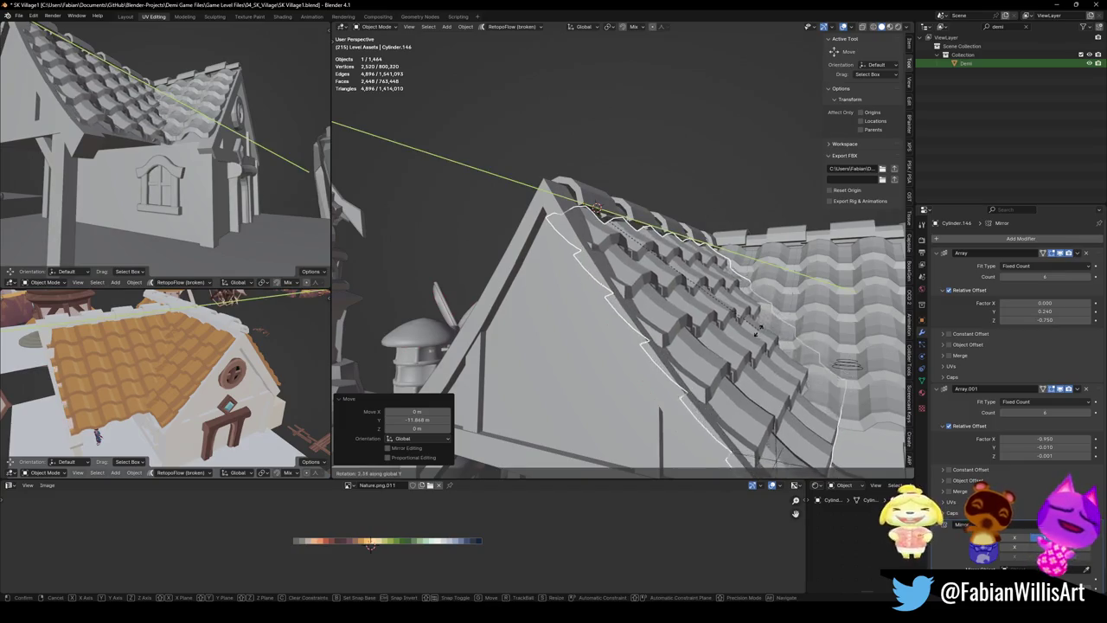
left_click(756, 336)
Raise the roof piece 0.498 m and shift it 0.1746 m along X
key("g")
key("z")
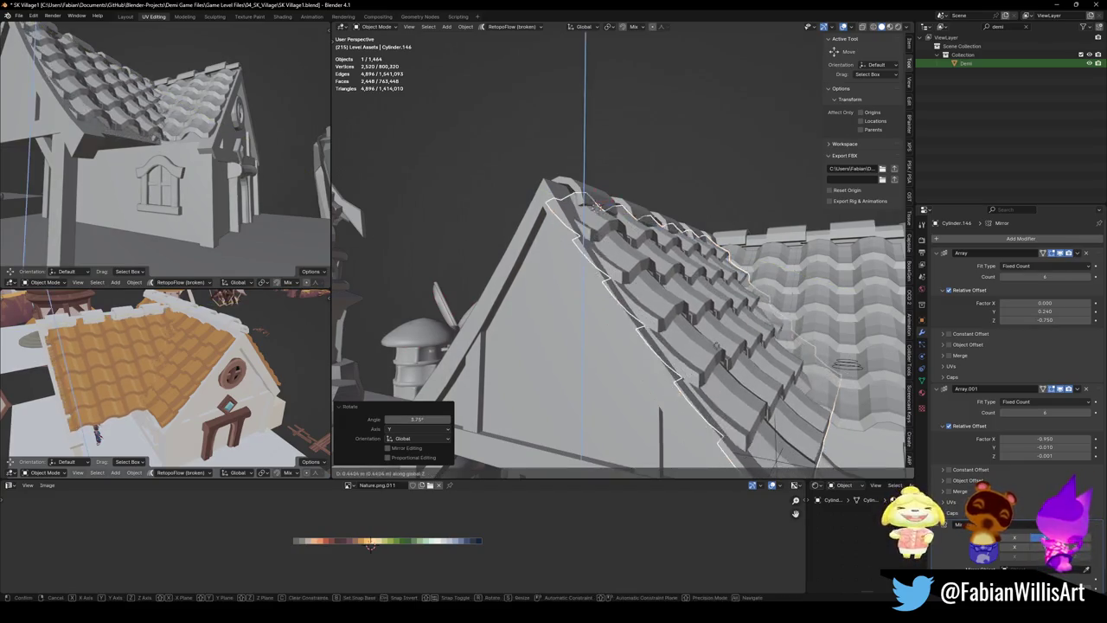
left_click(717, 345)
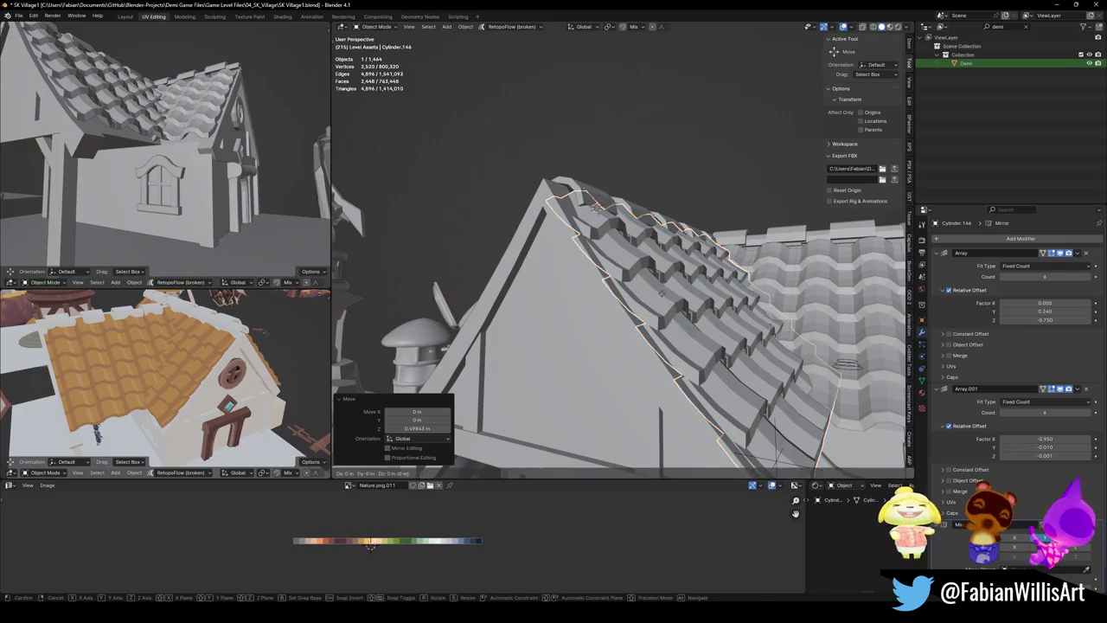
key("g")
key("x")
left_click(667, 296)
Tilt the roof piece 1.07° around Y and shift it 0.14454 m along X
middle_click_drag(636, 252, 726, 279)
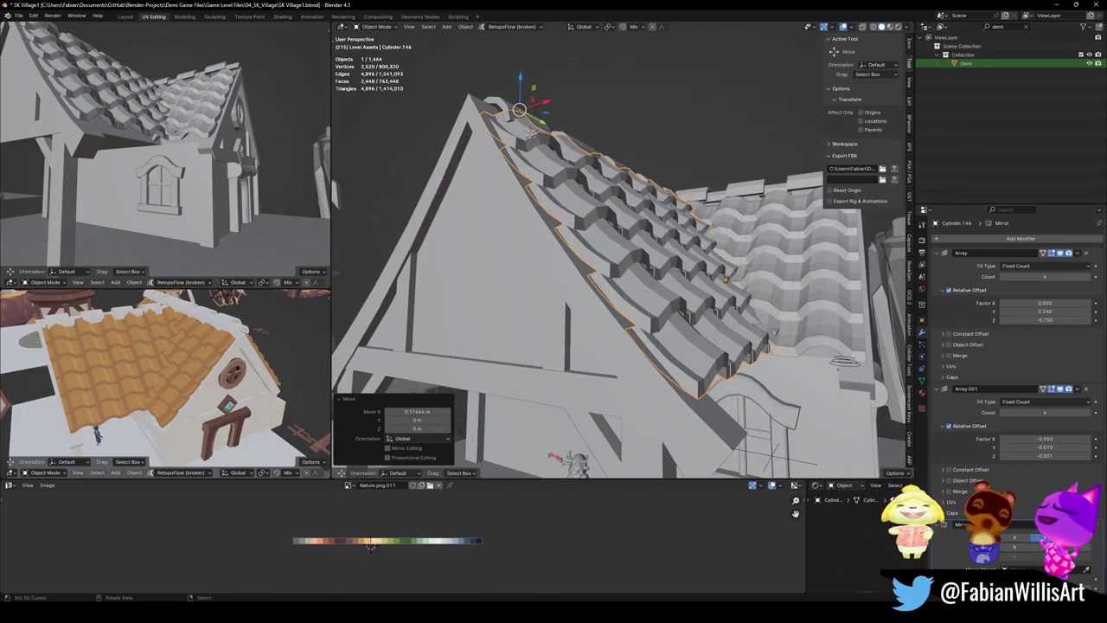
key("r")
key("x")
key("y")
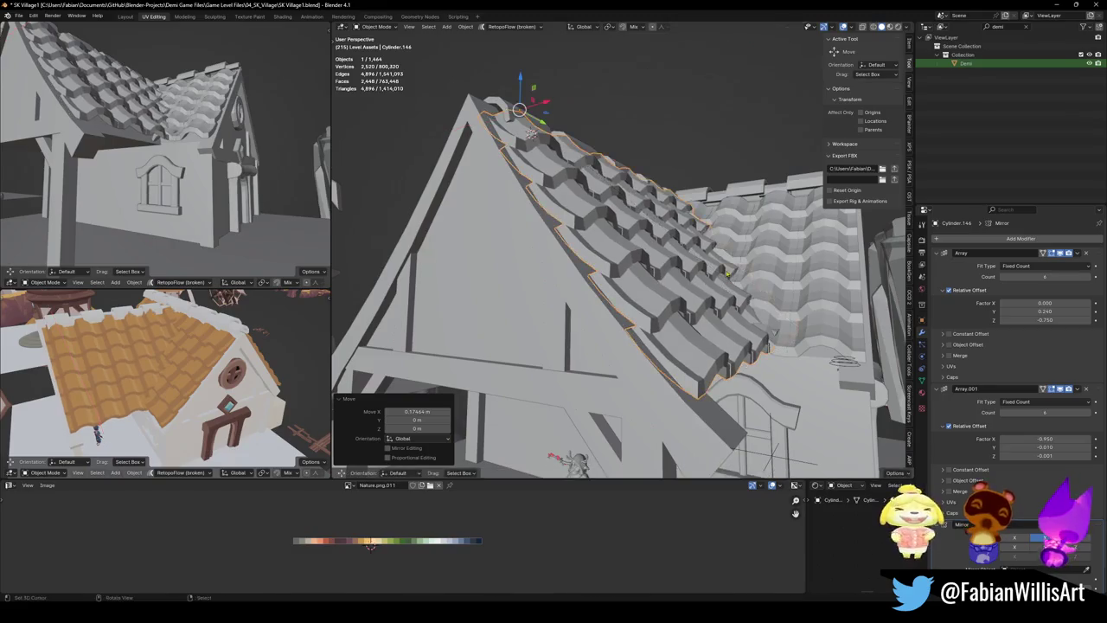
left_click(692, 333)
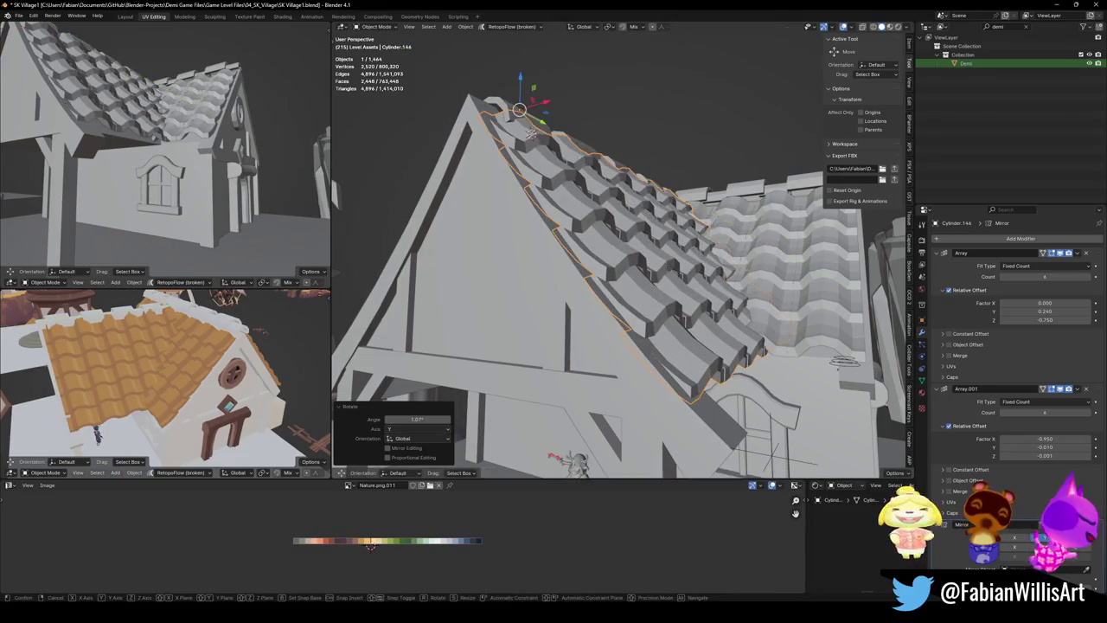
key("g")
key("x")
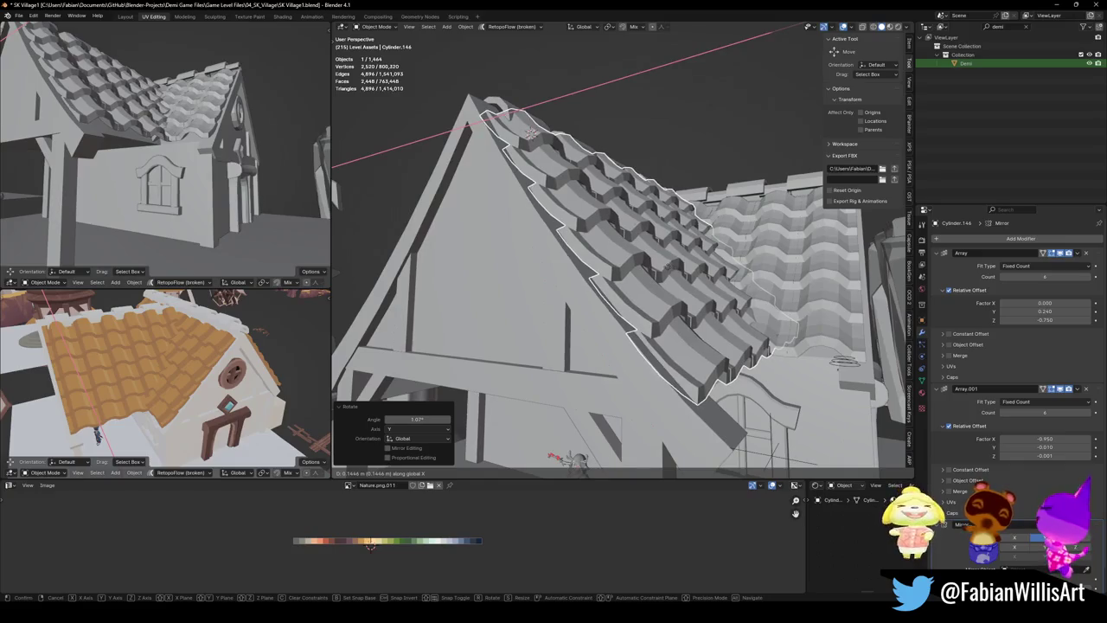
left_click(597, 288)
With Normal orientation, lower the roof tiles along normal Z and tilt them slightly around X
scroll(177, 382, "up", 5)
middle_click_drag(178, 382, 260, 363)
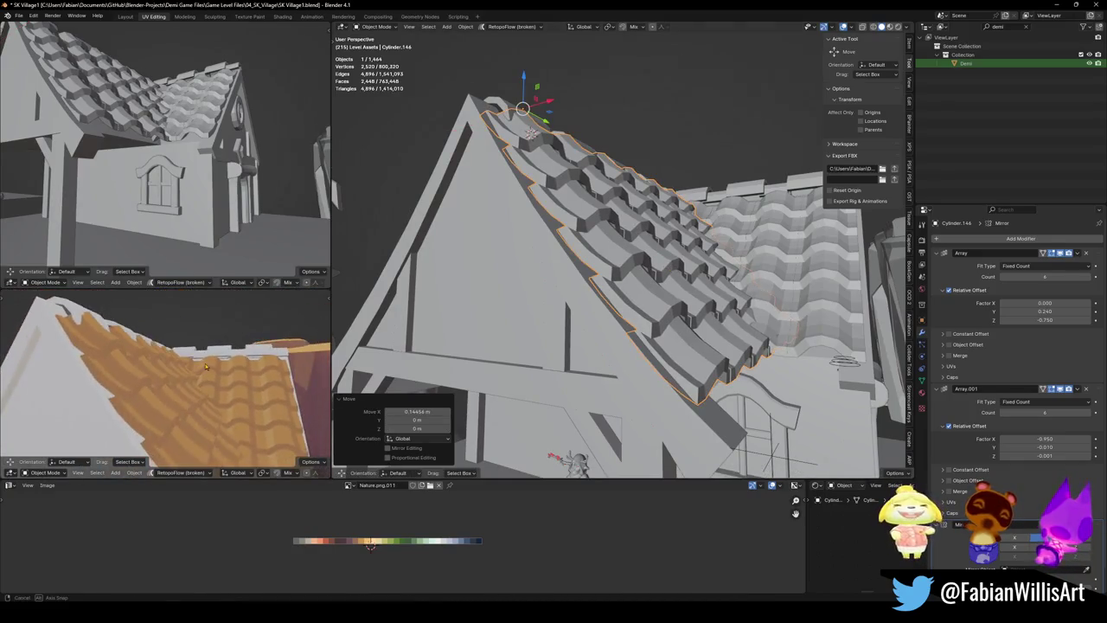
key("comma")
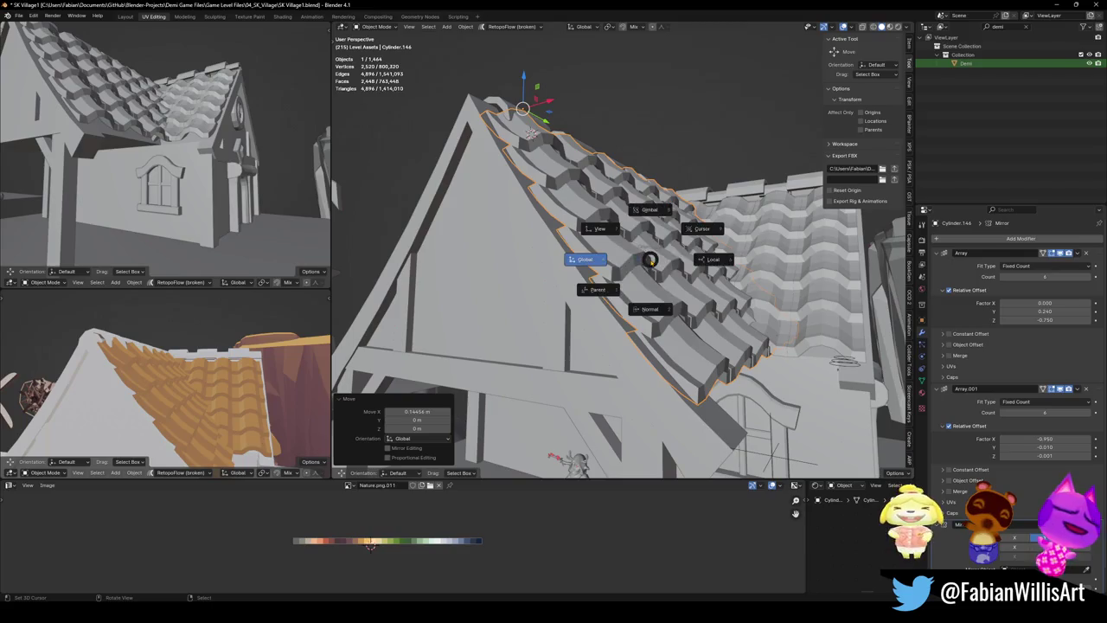
left_click(648, 289)
key("z")
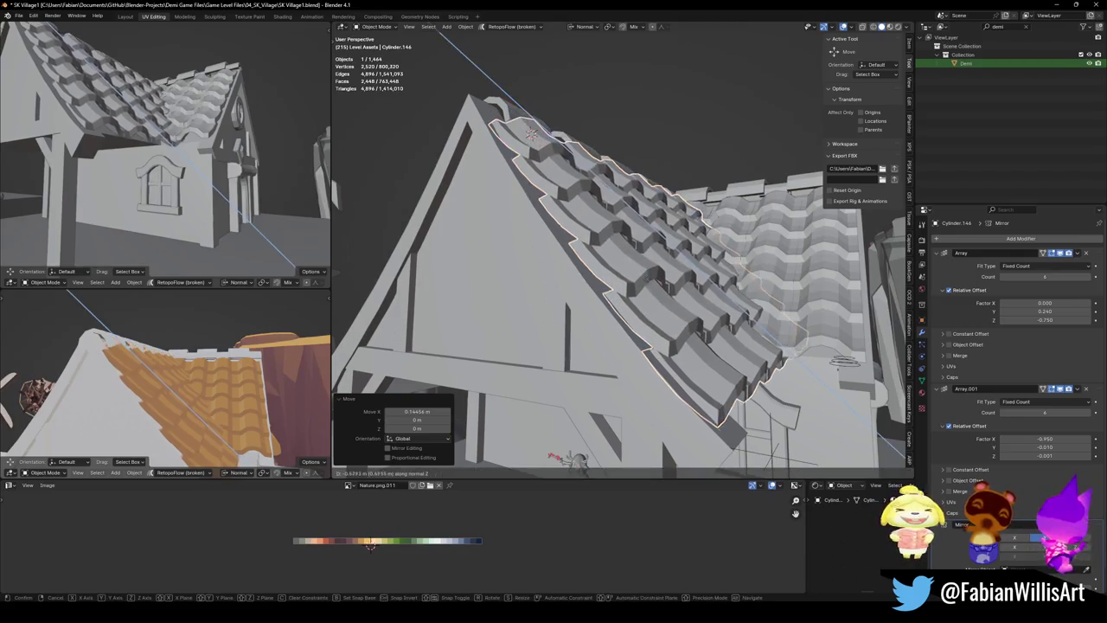
key("Return")
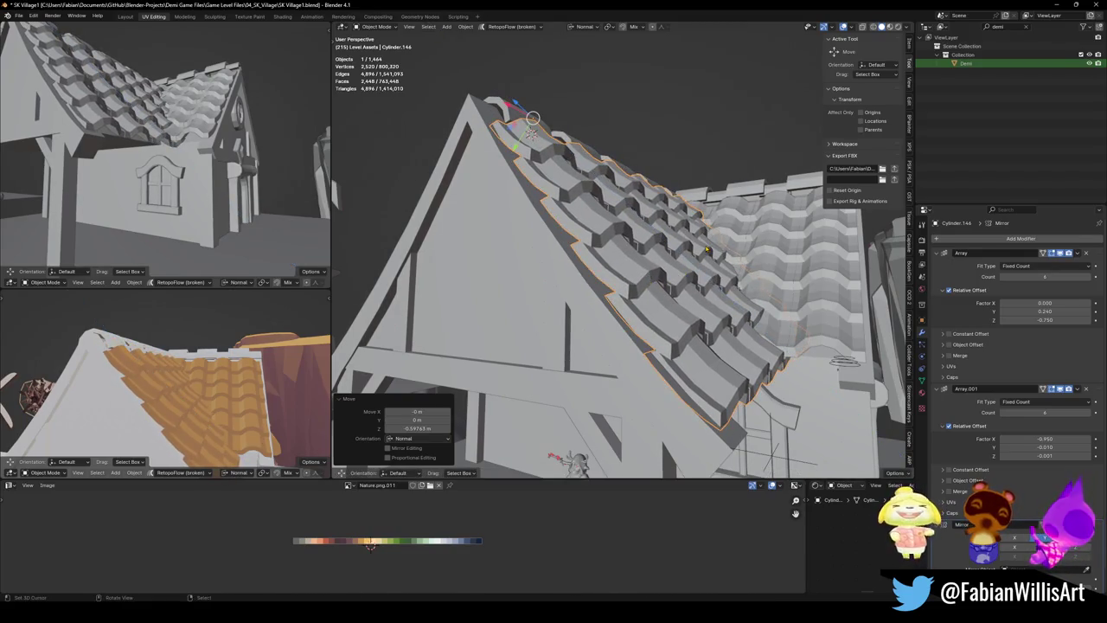
key("r")
key("x")
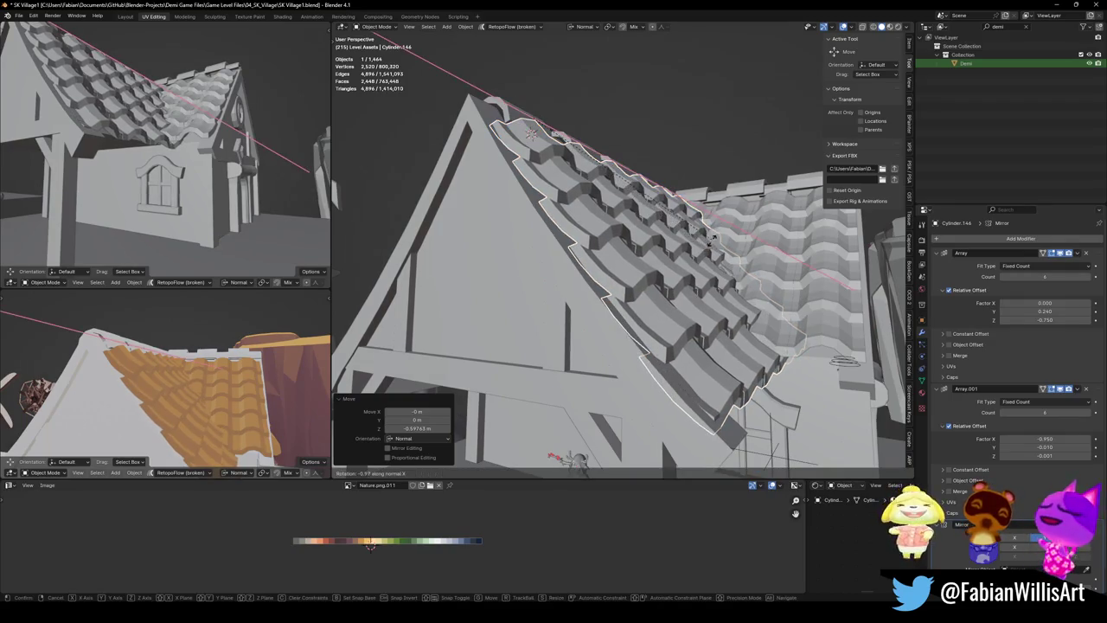
left_click(775, 174)
middle_click_drag(775, 174, 582, 174)
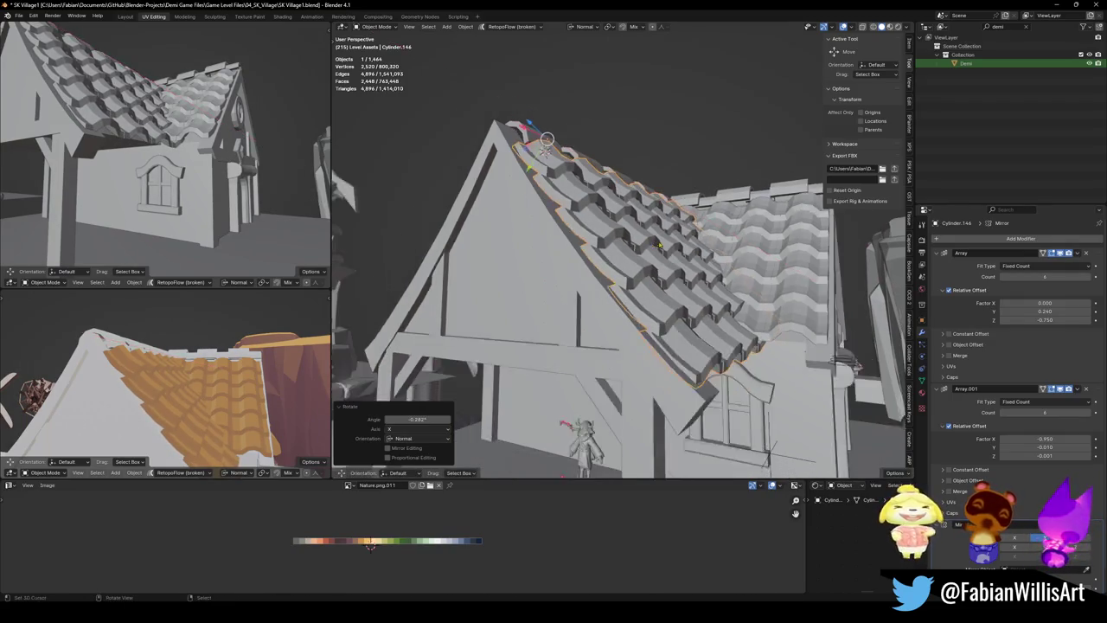
mouse_move(234, 412)
middle_mouse_down()
mouse_move(255, 366)
mouse_move(184, 389)
mouse_move(189, 404)
mouse_move(199, 383)
middle_mouse_up()
middle_click_drag(270, 370, 177, 370)
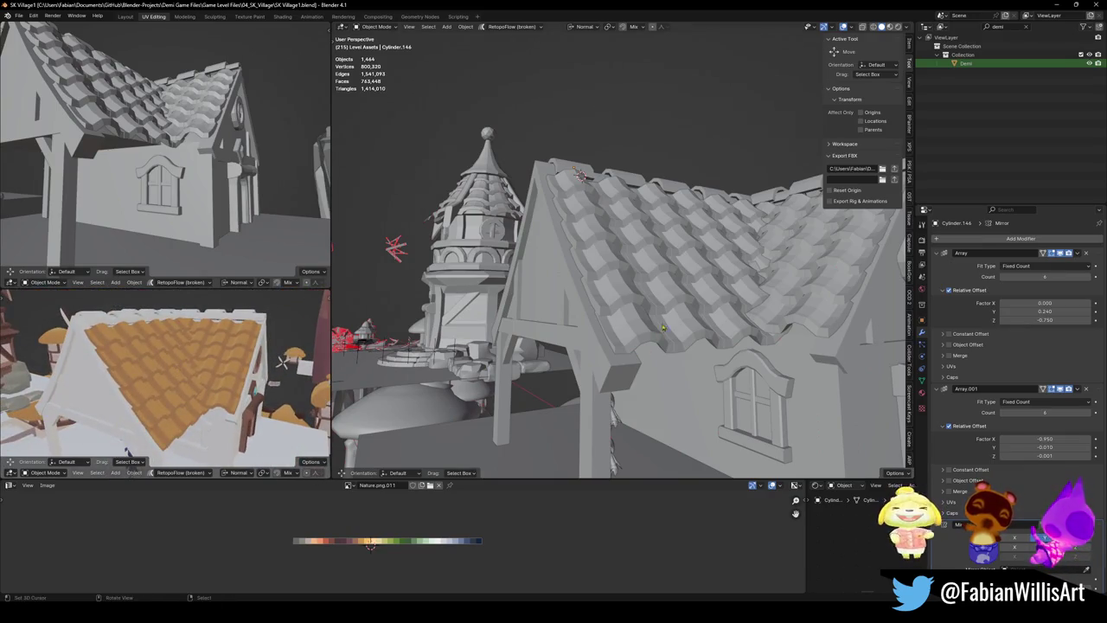
Orbit and zoom around the house to inspect both slopes of the roof
scroll(662, 328, "down", 3)
mouse_move(663, 327)
middle_mouse_down()
mouse_move(607, 283)
mouse_move(595, 294)
middle_mouse_up()
scroll(608, 282, "up", 5)
scroll(607, 282, "down", 4)
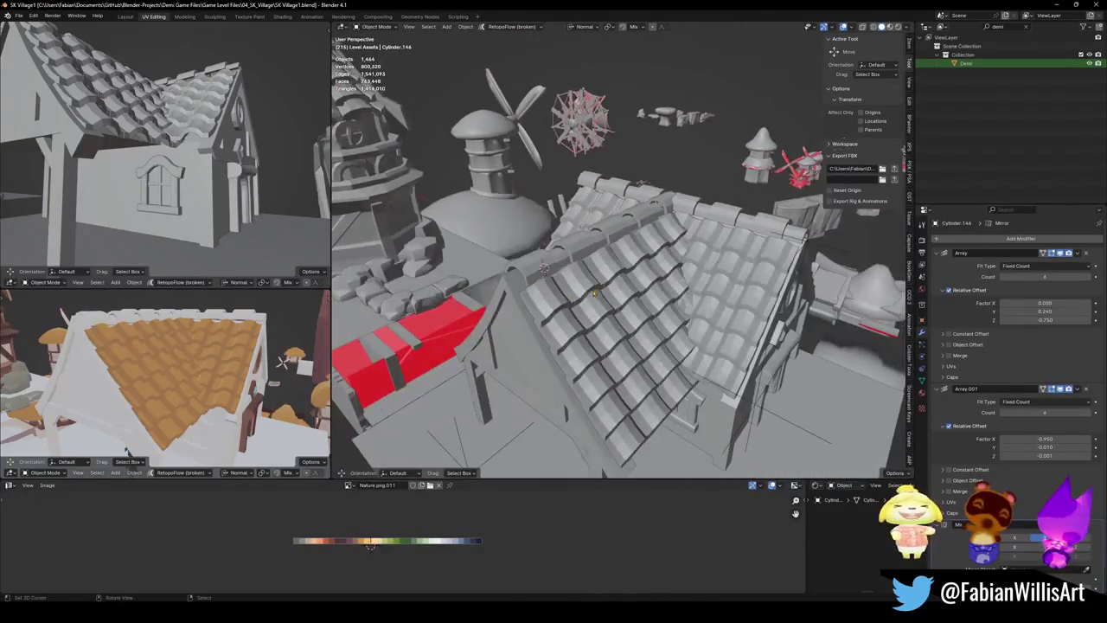
scroll(1005, 473, "down", 2)
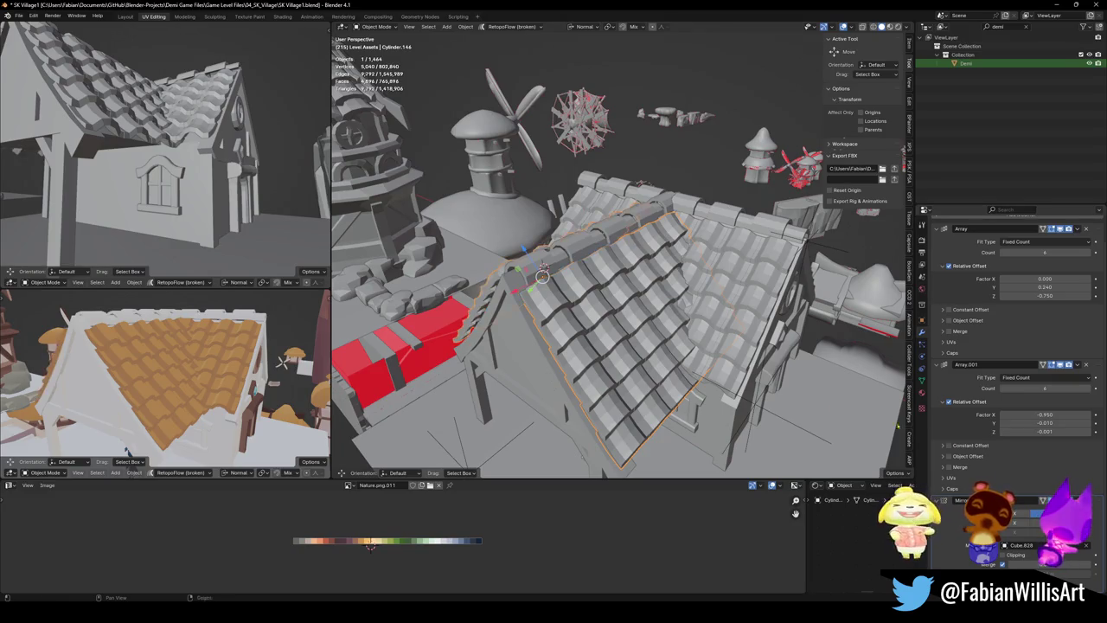
scroll(584, 327, "up", 2)
middle_click_drag(584, 327, 627, 311)
scroll(584, 327, "down", 2)
scroll(584, 327, "down", 3)
scroll(633, 311, "up", 3)
scroll(633, 314, "up", 3)
scroll(627, 311, "down", 3)
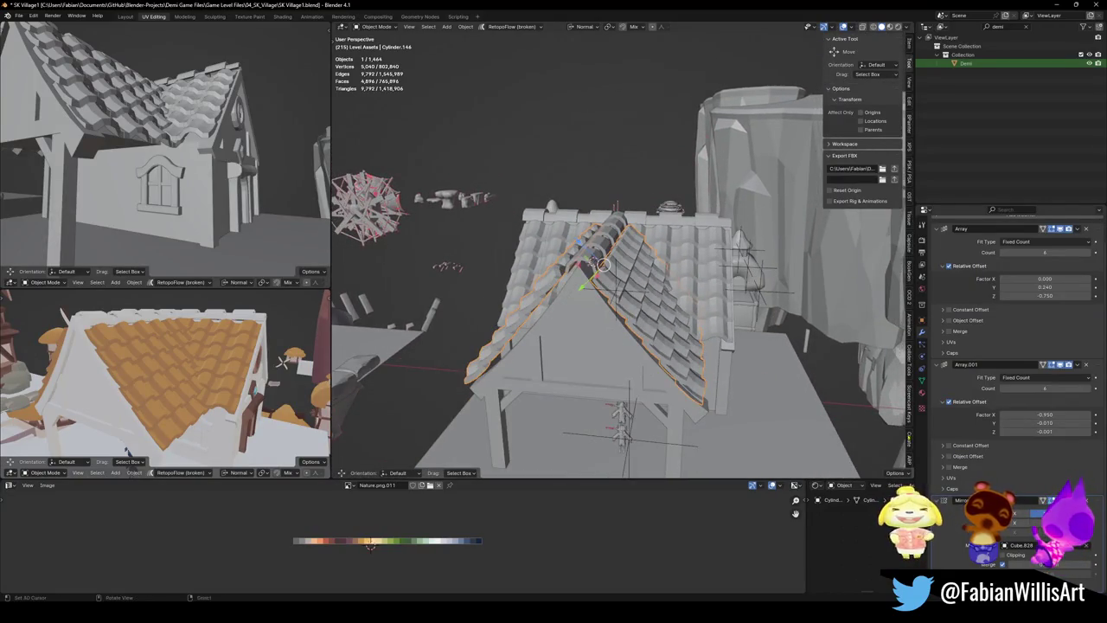
Select the gable wall Cube.828, frame it and enter Edit Mode
left_click_drag(633, 387, 613, 391)
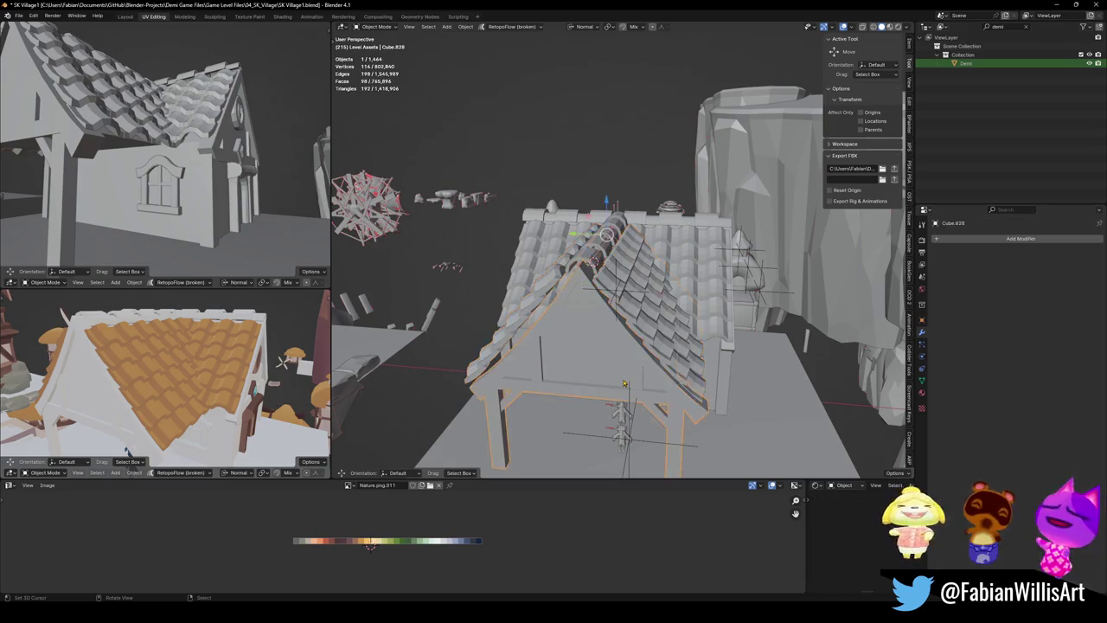
right_click(614, 393)
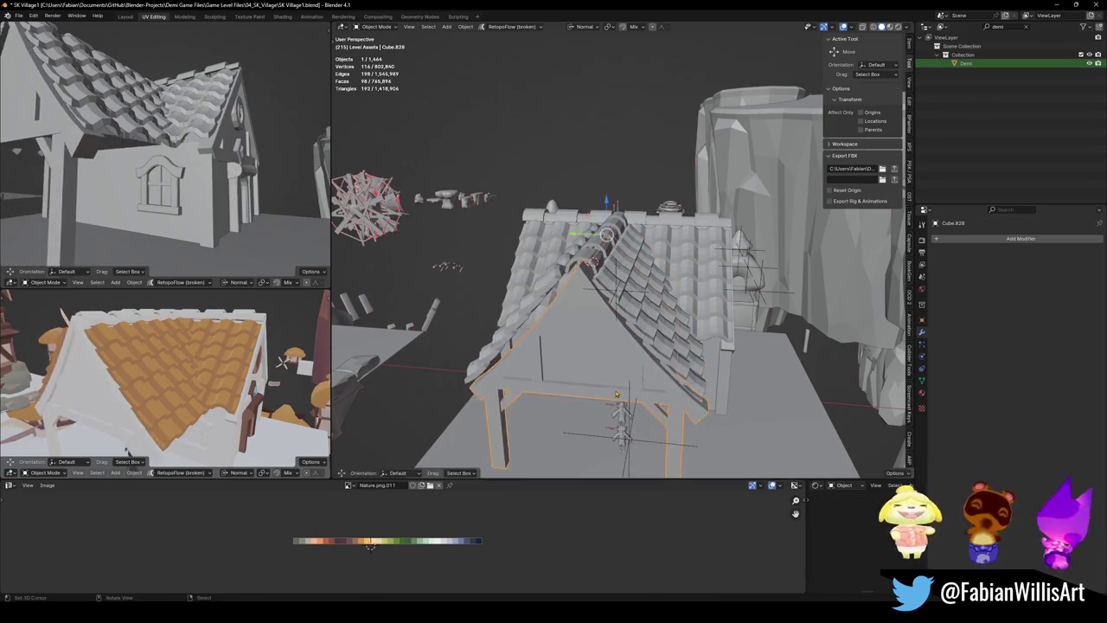
middle_click_drag(614, 393, 597, 381)
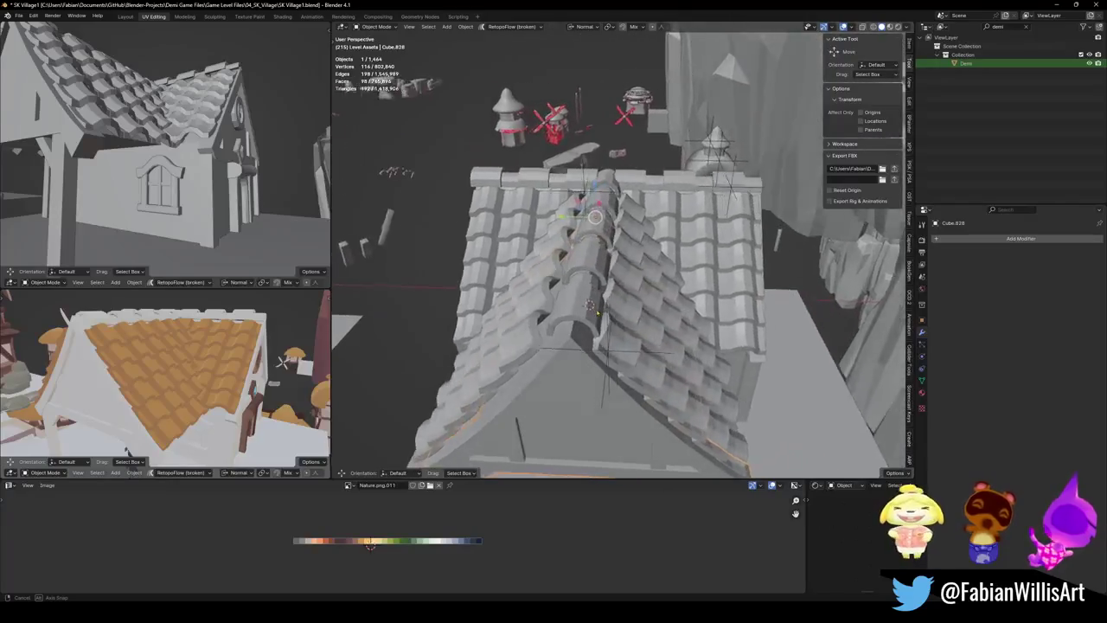
middle_click_drag(598, 224, 598, 335)
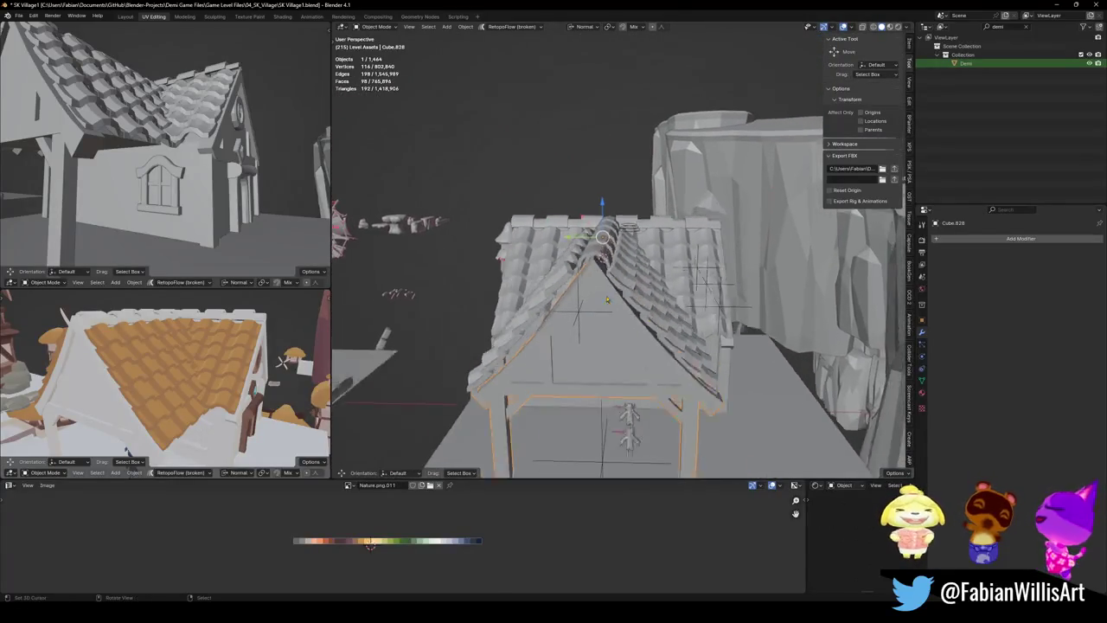
key("alt+a")
key("KP_Decimal")
key("Tab")
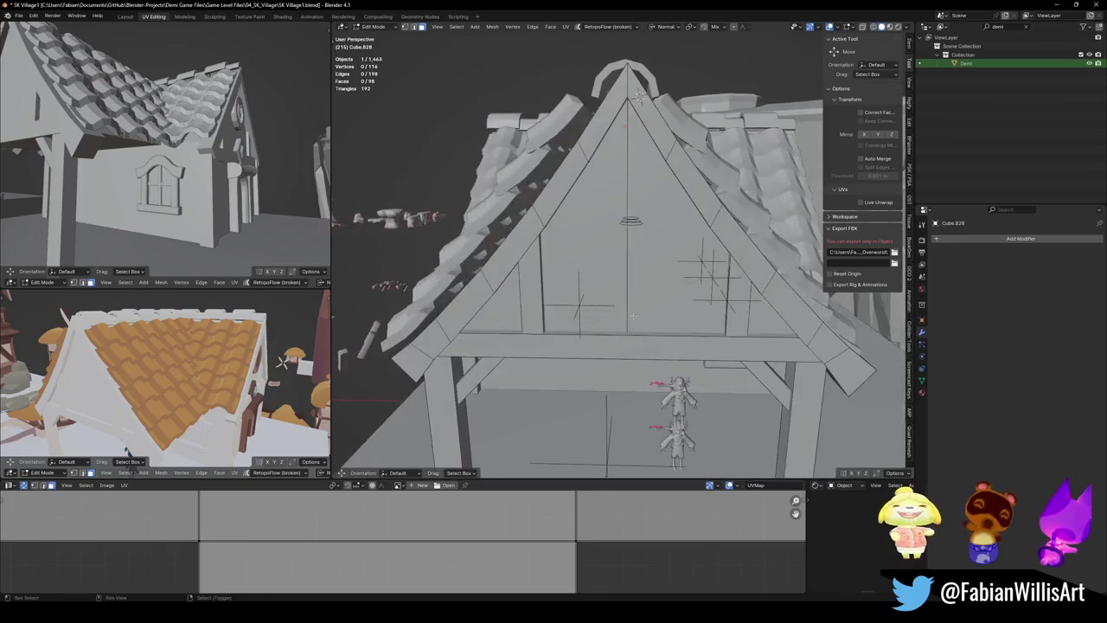
mouse_move(598, 314)
middle_mouse_down()
mouse_move(585, 336)
mouse_move(597, 328)
middle_mouse_up()
Leave Edit Mode and select the roof-tile object
key("Tab")
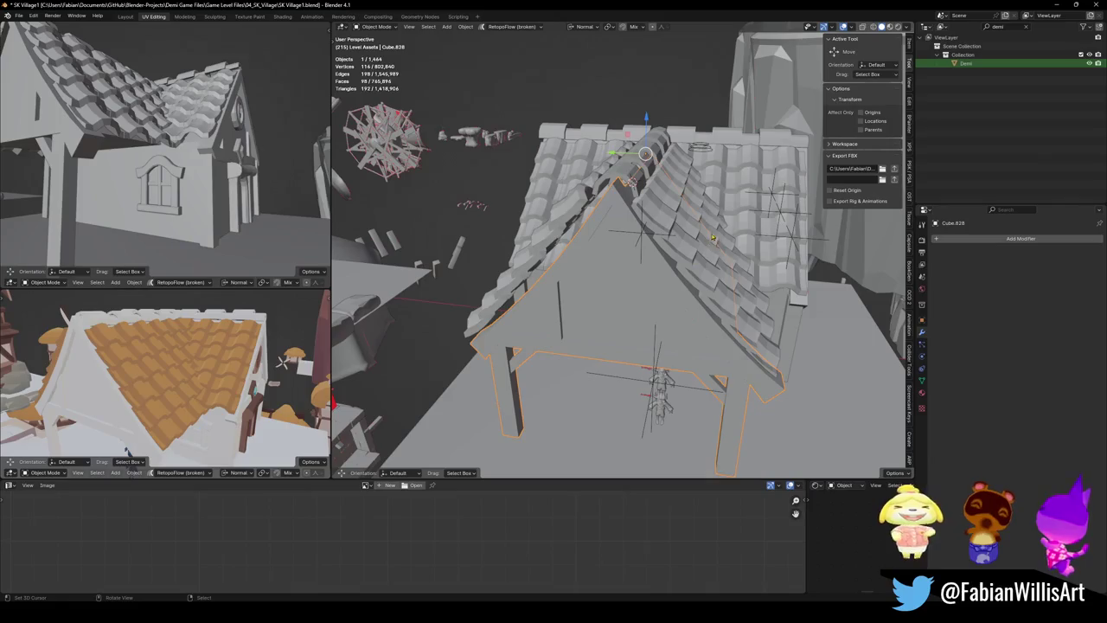
left_click(709, 234)
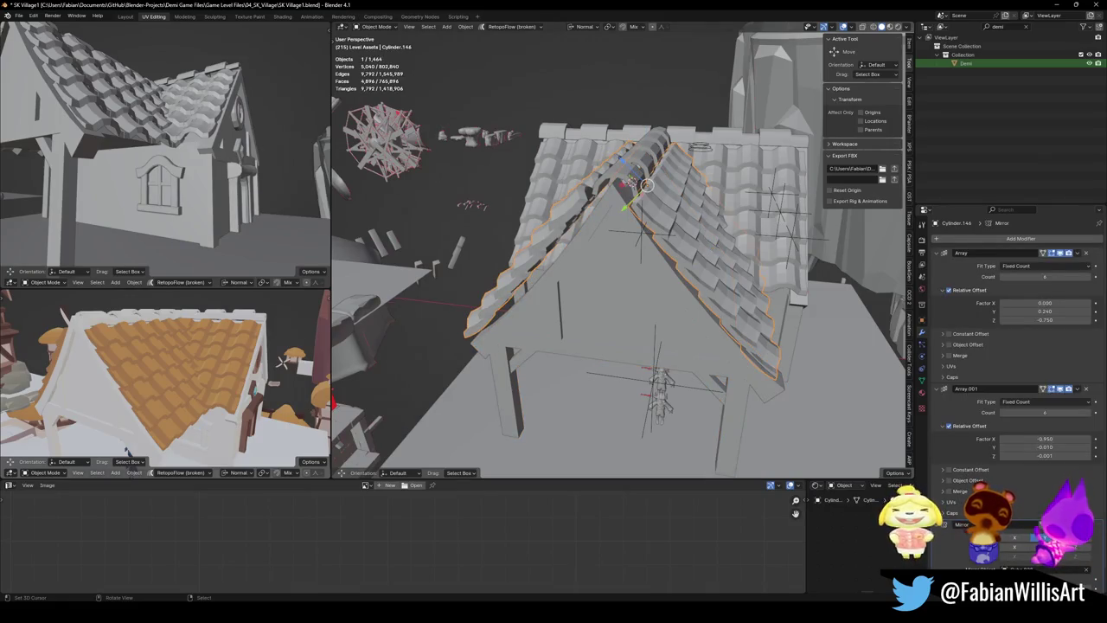
scroll(1017, 395, "down", 1)
scroll(1018, 395, "down", 1)
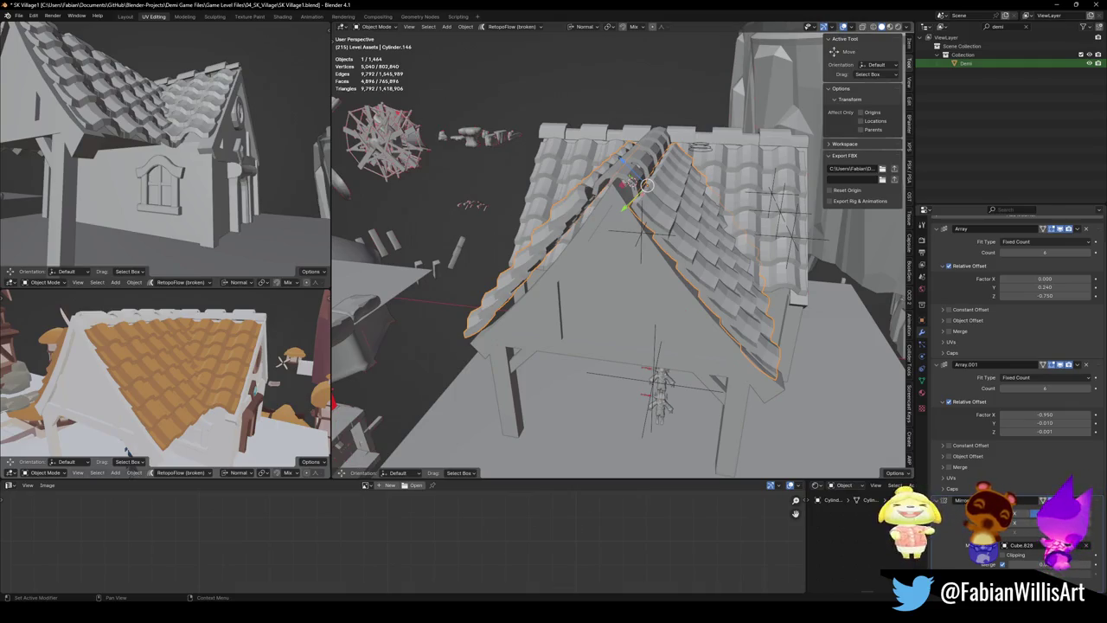
middle_click_drag(605, 346, 628, 347)
left_click(617, 357)
left_click(604, 254)
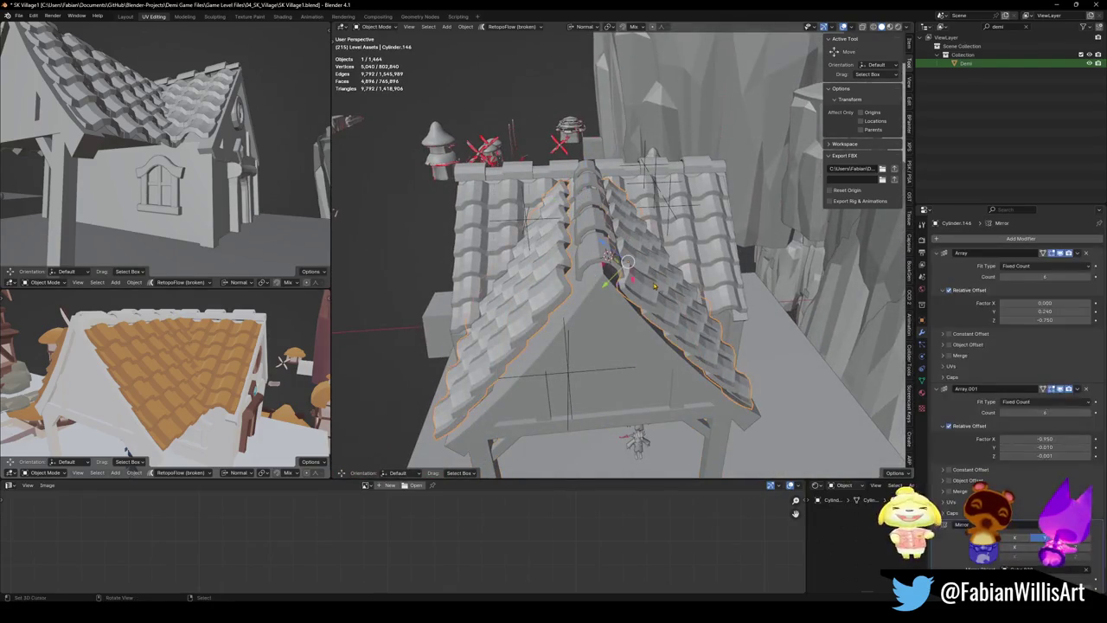
scroll(1012, 389, "down", 1)
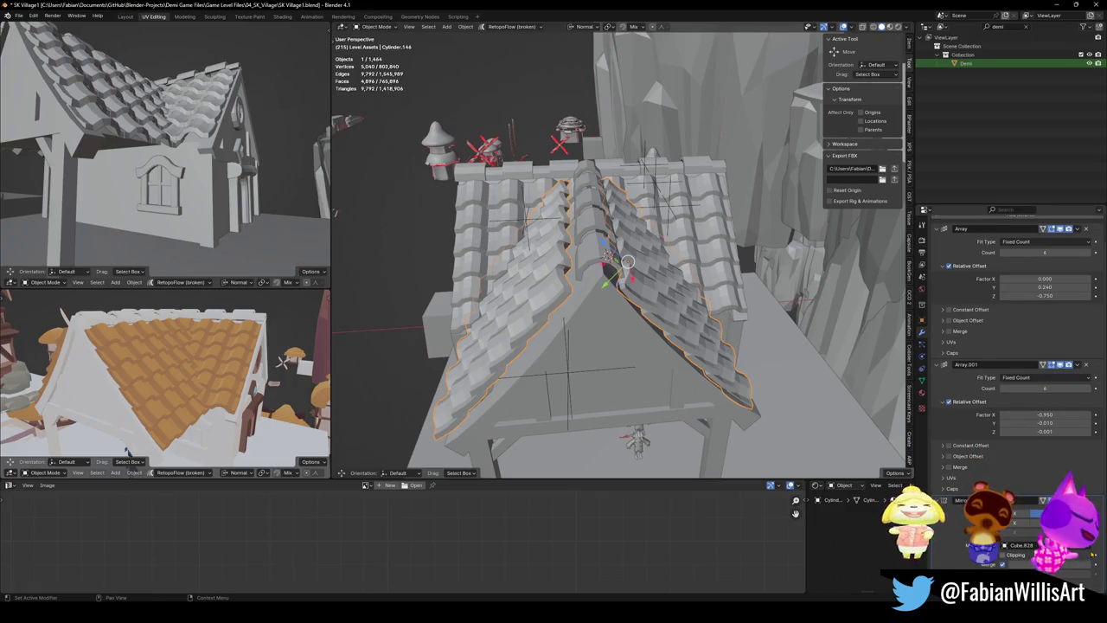
Replace the Mirror modifier's mirror object with the ridge cap Cylinder.144
key("BackSpace")
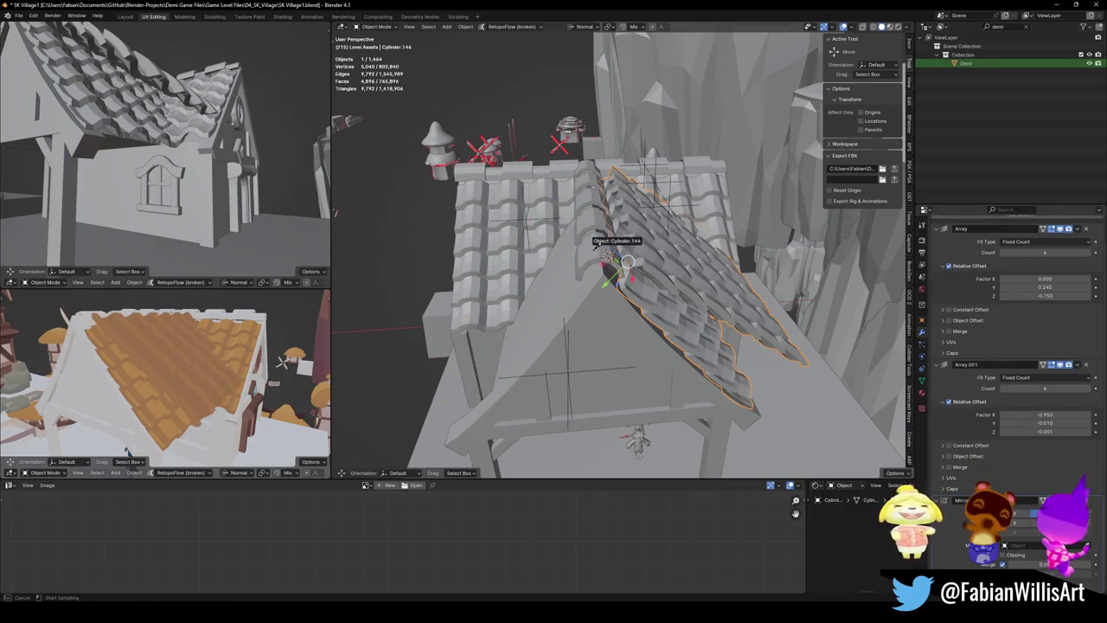
left_click(596, 245)
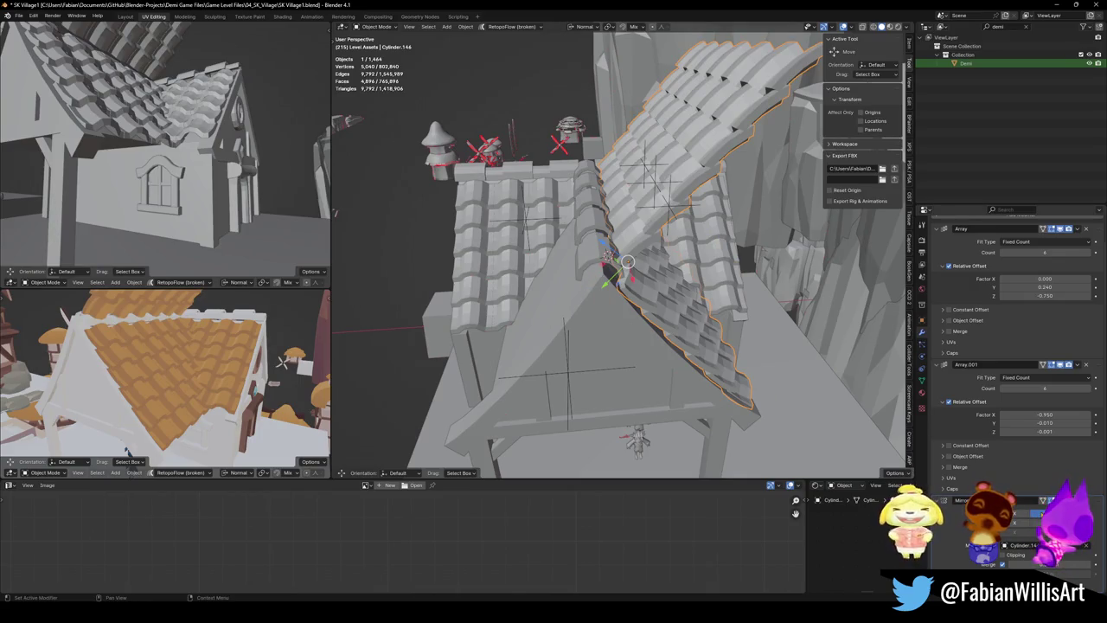
mouse_move(606, 260)
middle_mouse_down()
mouse_move(606, 207)
mouse_move(597, 225)
middle_mouse_up()
middle_click_drag(173, 389, 190, 400)
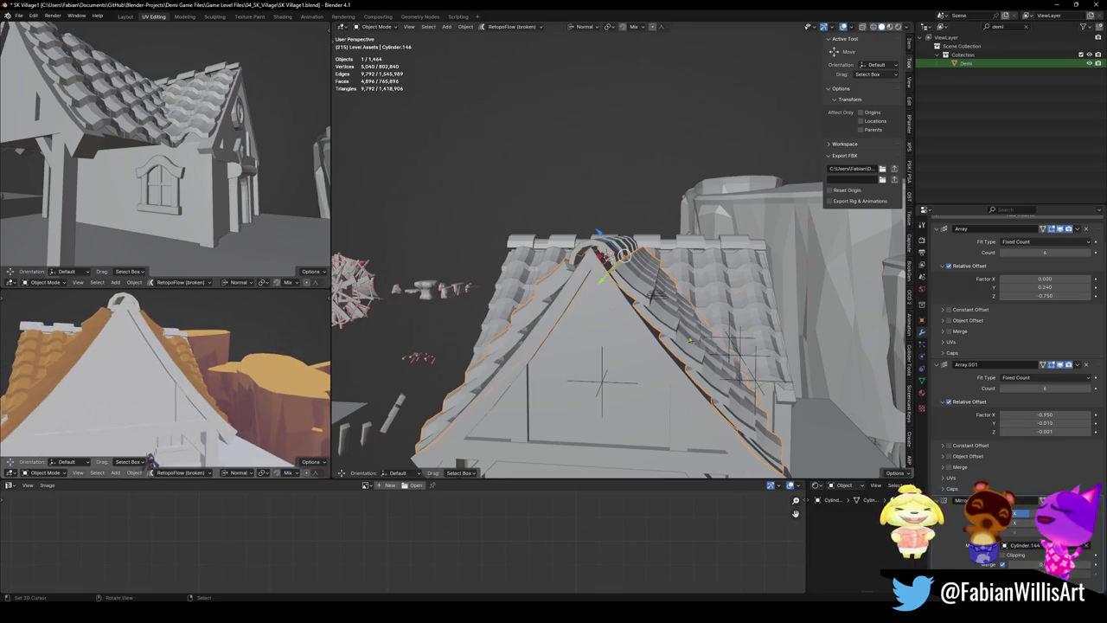
middle_click_drag(640, 282, 638, 283)
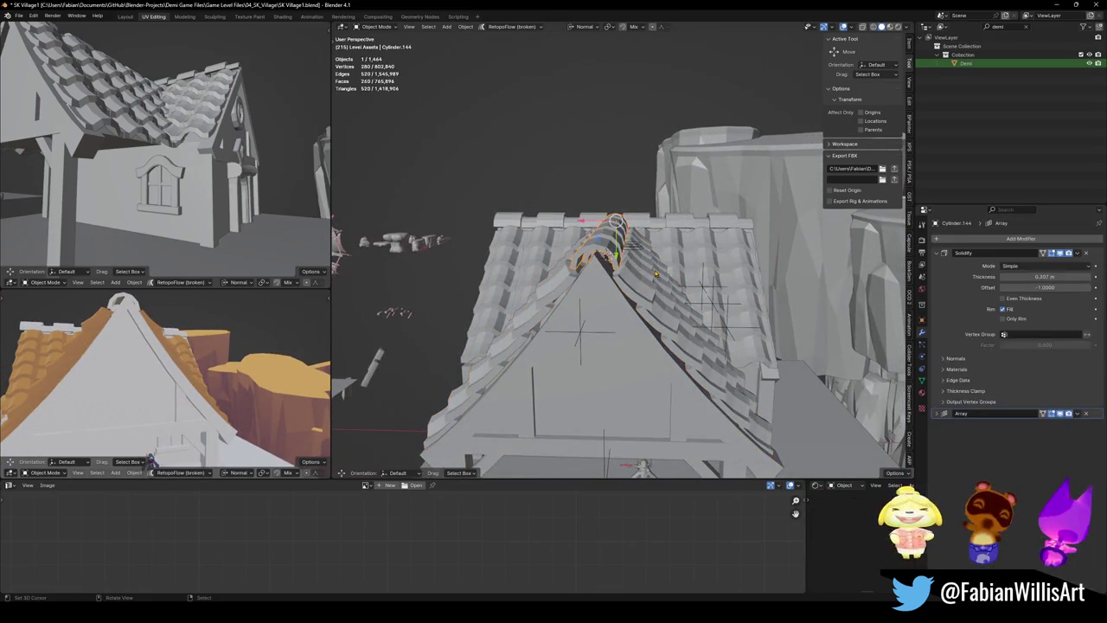
Select the ridge cap Cylinder.144 and nudge it sideways along its normal X
left_click(599, 247)
key("g")
key("x")
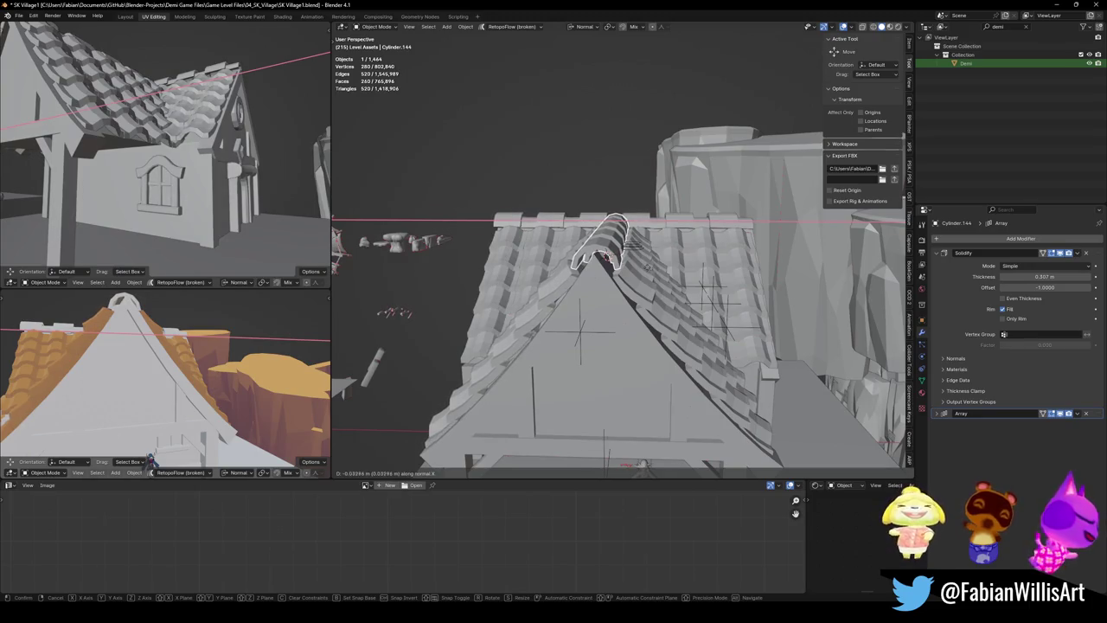
left_click(610, 260)
middle_click_drag(610, 260, 610, 324)
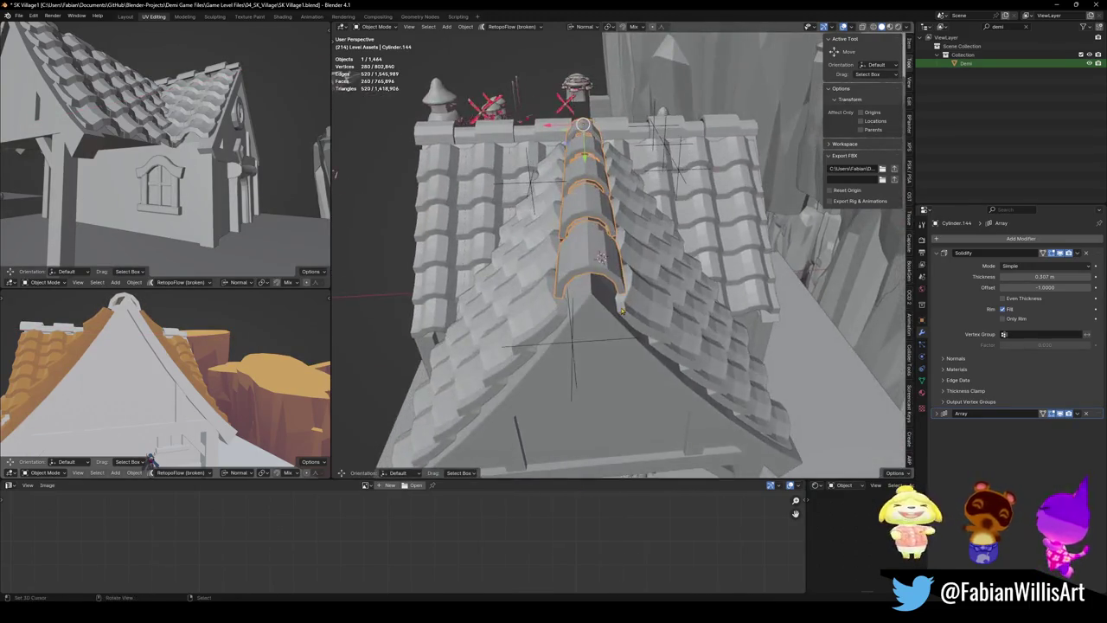
scroll(609, 328, "up", 3)
Shift the ridge cap along normal X again so it centres on the roof ridge
key("g")
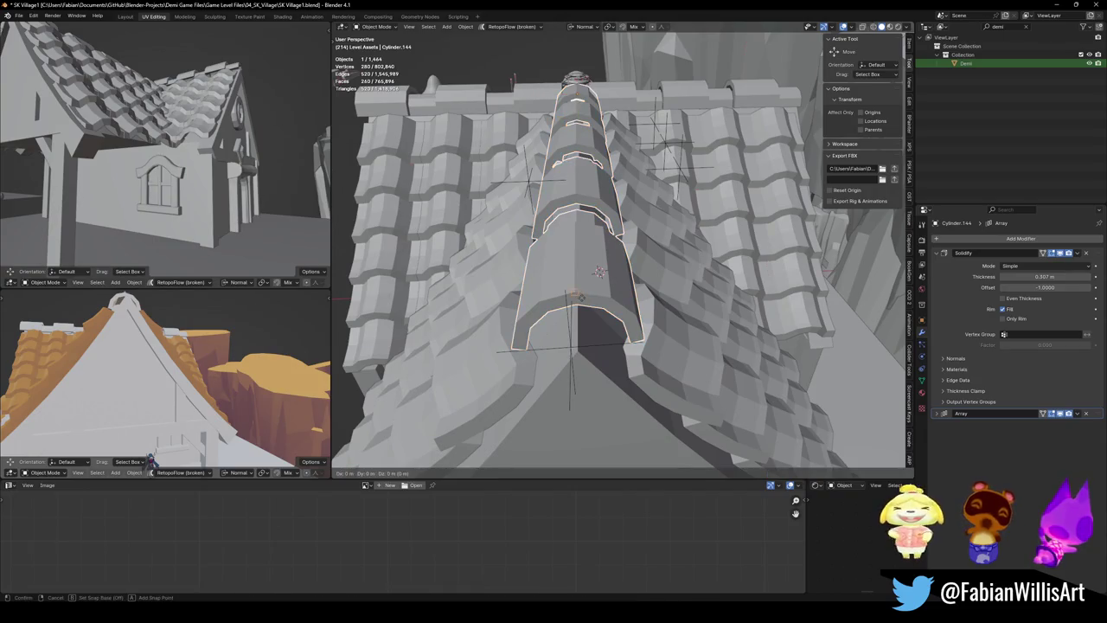
right_click(593, 296)
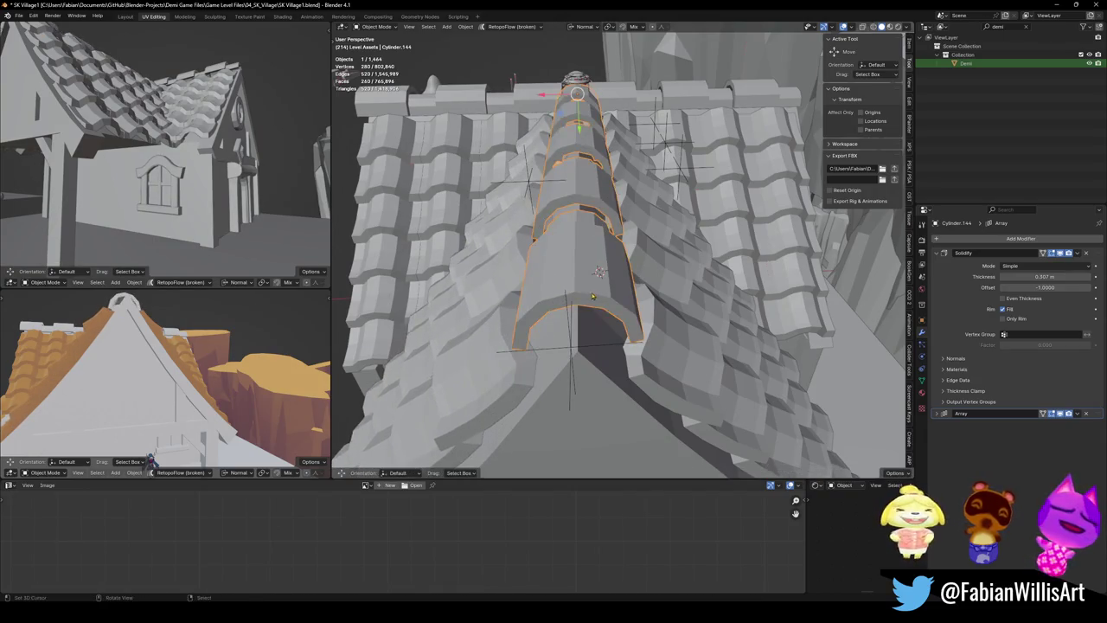
key("g")
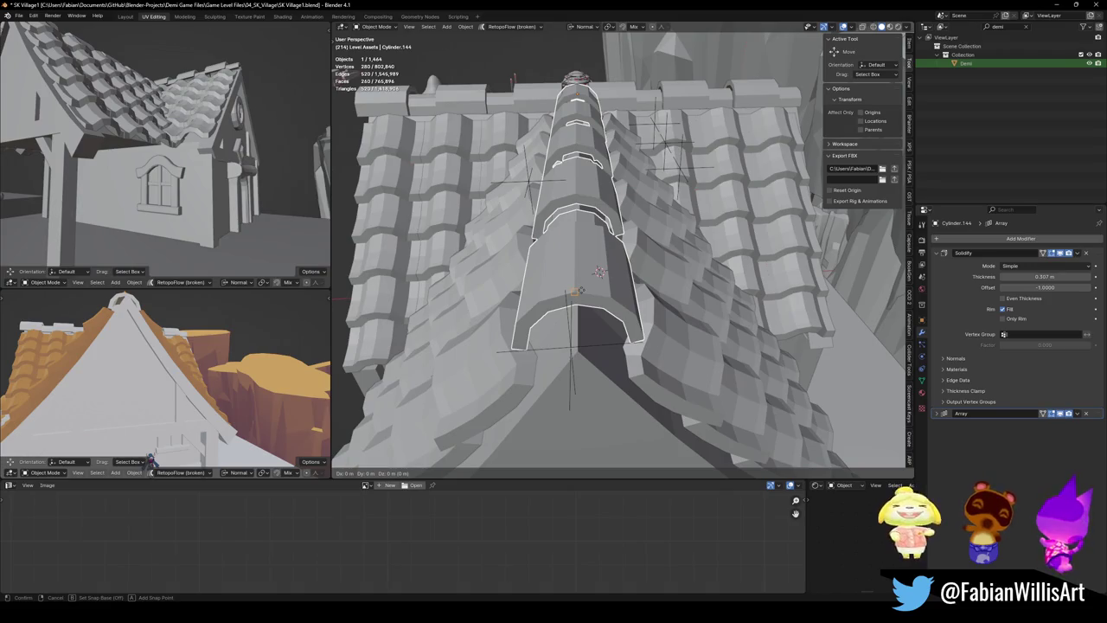
key("x")
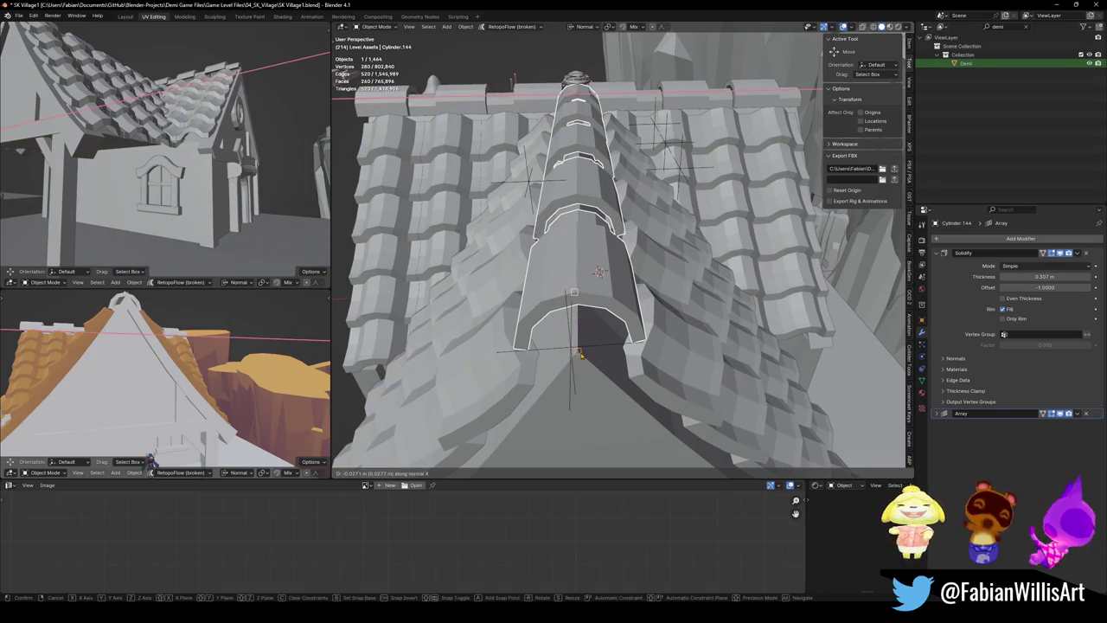
left_click(579, 355)
mouse_move(579, 355)
middle_mouse_down()
mouse_move(625, 304)
mouse_move(606, 312)
middle_mouse_up()
scroll(219, 361, "down", 2)
mouse_move(218, 362)
middle_mouse_down()
mouse_move(188, 380)
mouse_move(231, 372)
middle_mouse_up()
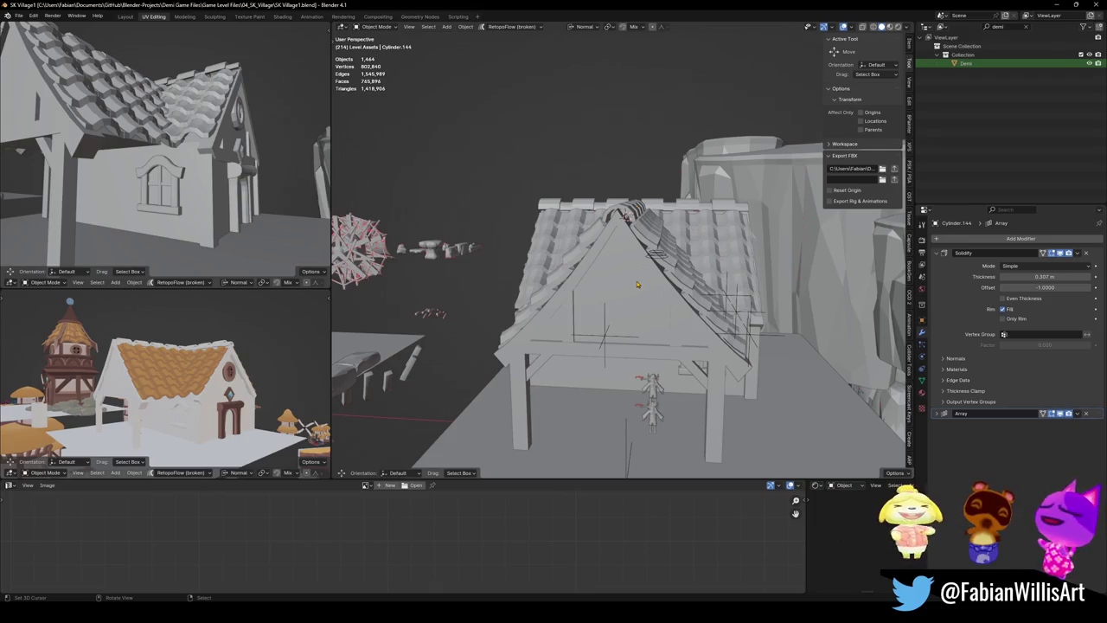
scroll(633, 325, "down", 2)
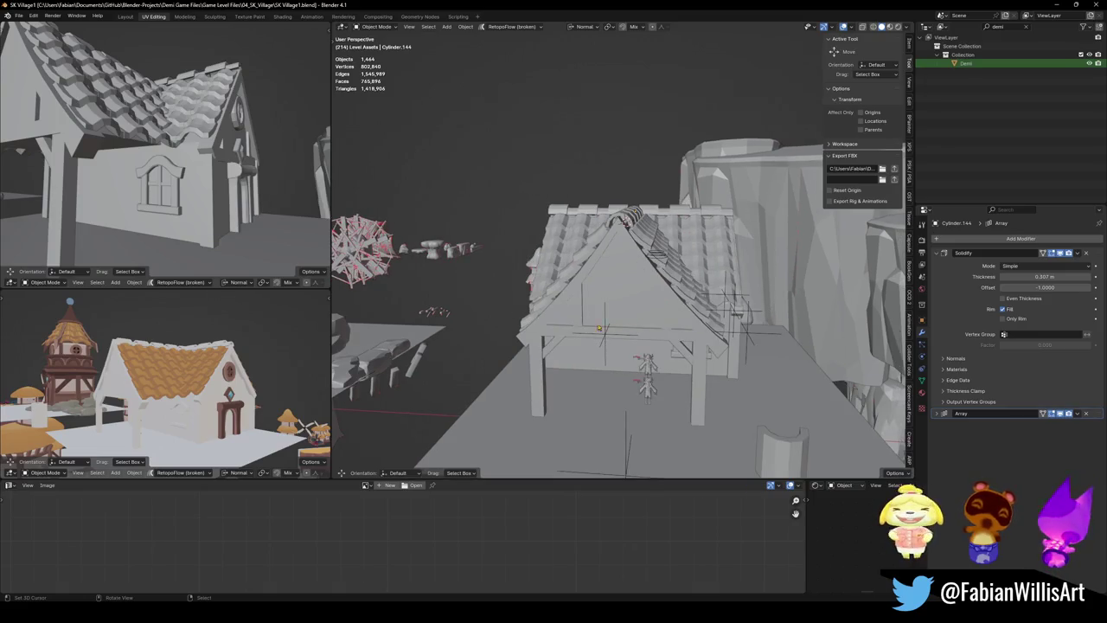
Save the village file SK Village1.blend
scroll(512, 358, "down", 2)
middle_click_drag(511, 358, 651, 360)
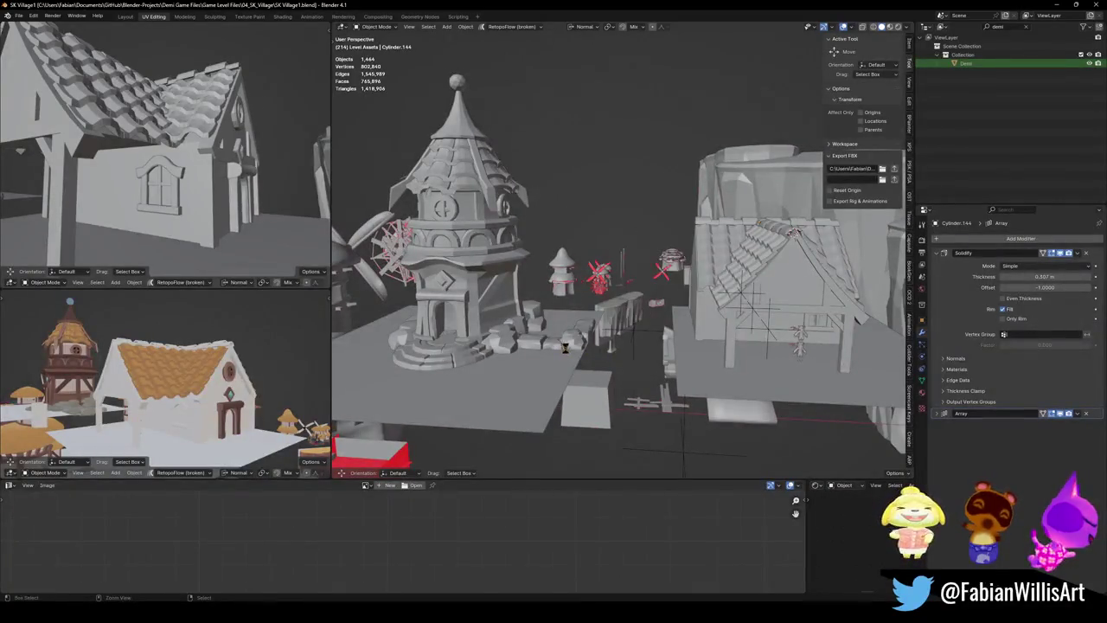
key("ctrl+s")
Duplicate two wall rocks by the tower and place the copies on the road
scroll(565, 347, "up", 3)
mouse_move(564, 347)
middle_mouse_down()
mouse_move(603, 324)
mouse_move(554, 328)
middle_mouse_up()
scroll(553, 329, "up", 2)
left_click(541, 322, "shift")
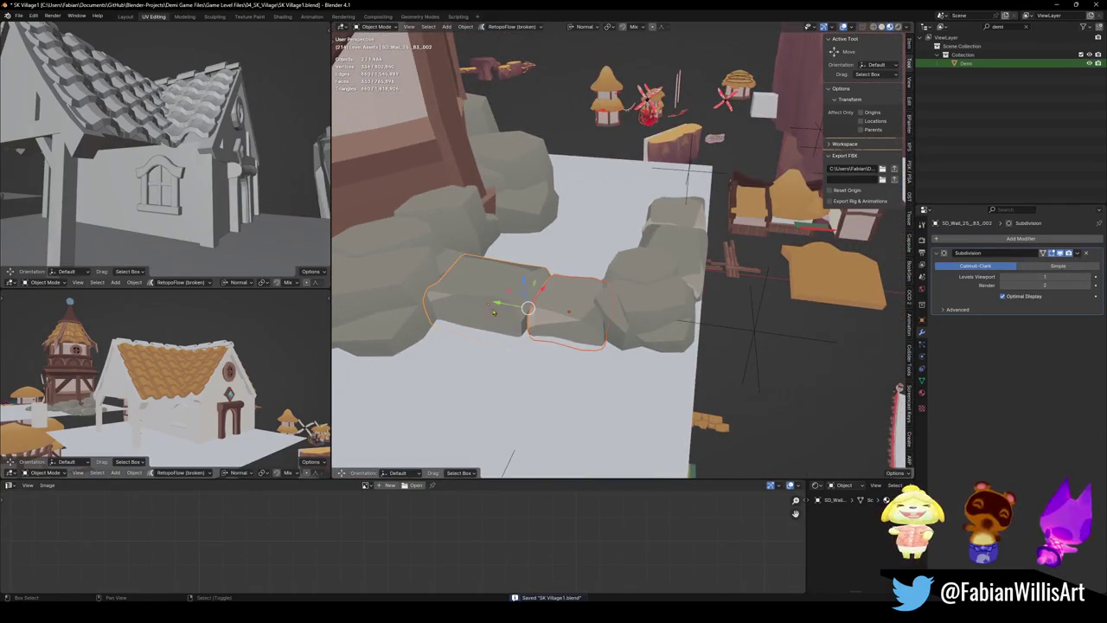
key("shift+d")
left_click(660, 412)
middle_click_drag(661, 413, 605, 336)
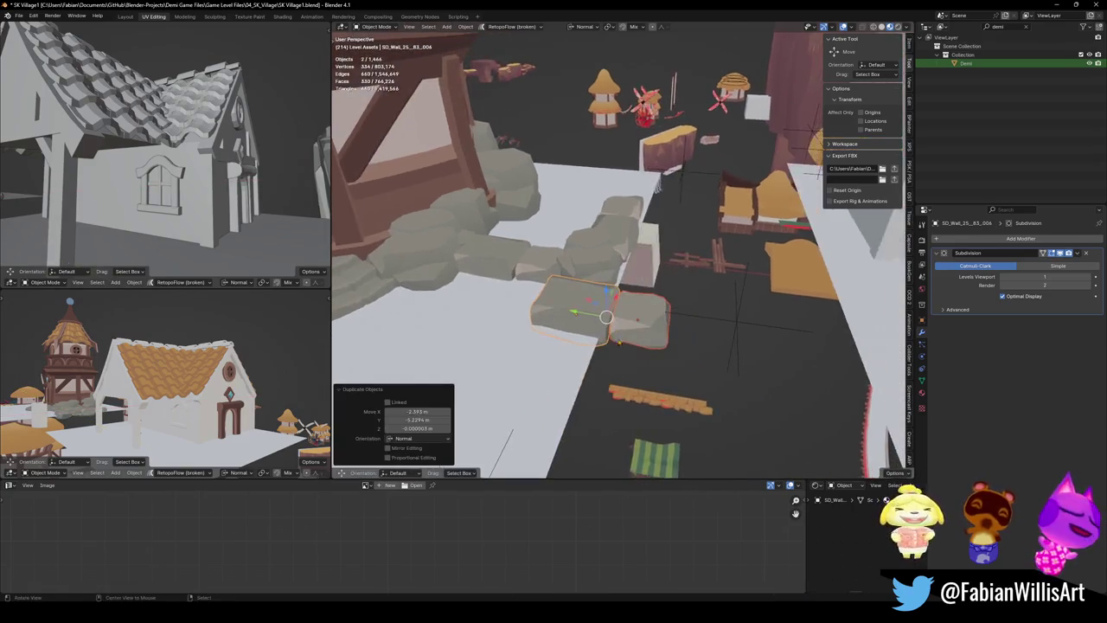
key("g")
left_click(686, 422)
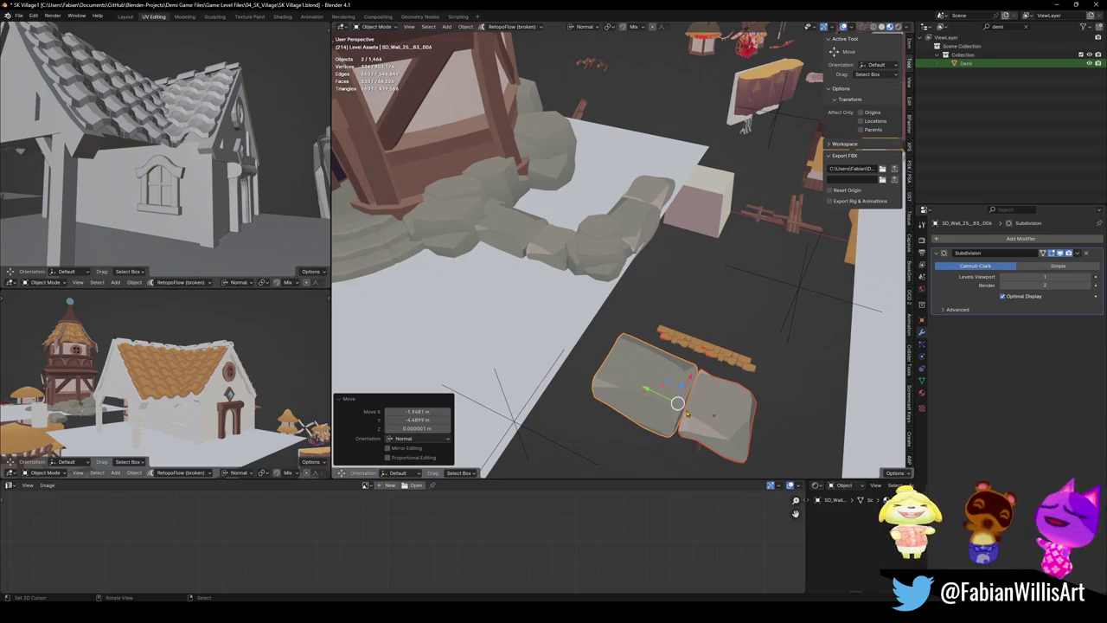
middle_click_drag(686, 414, 662, 419)
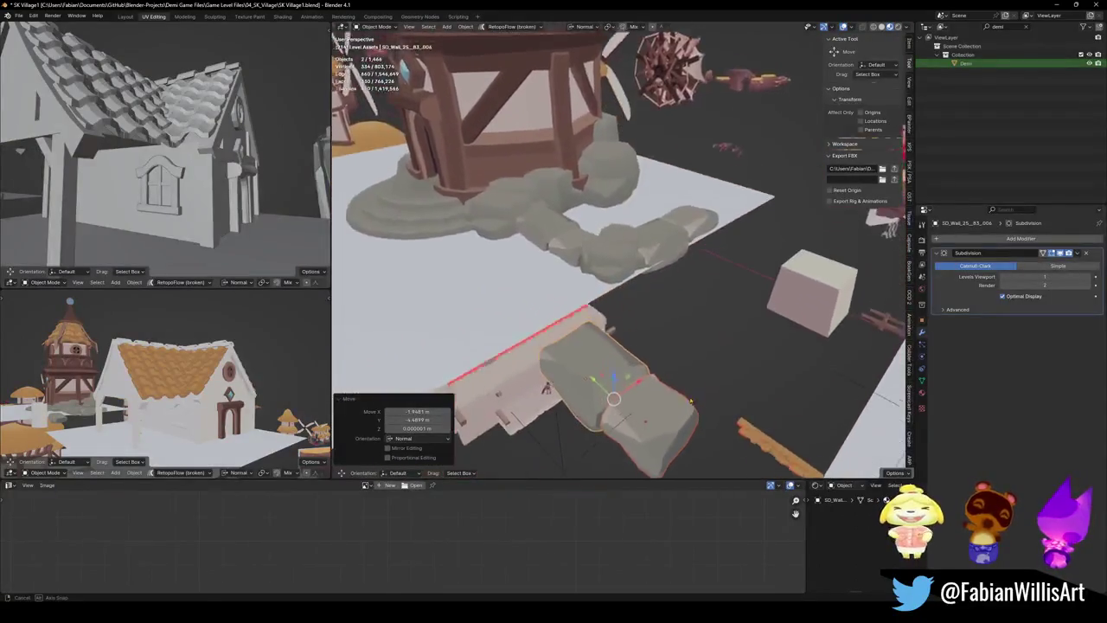
Add another rock by duplicating one along X, mirroring it across Y and sliding it alongside
key("shift+d")
key("x")
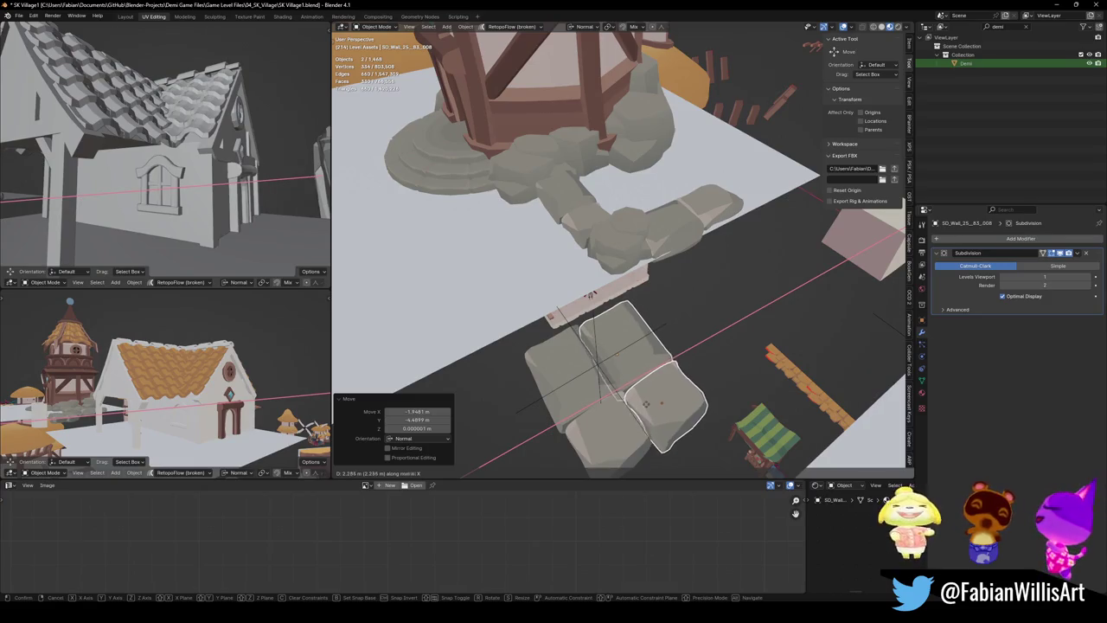
left_click(647, 404)
mouse_move(647, 403)
middle_mouse_down()
mouse_move(691, 376)
mouse_move(676, 388)
mouse_move(690, 410)
middle_mouse_up()
key("ctrl+m")
key("y")
key("Return")
key("g")
key("y")
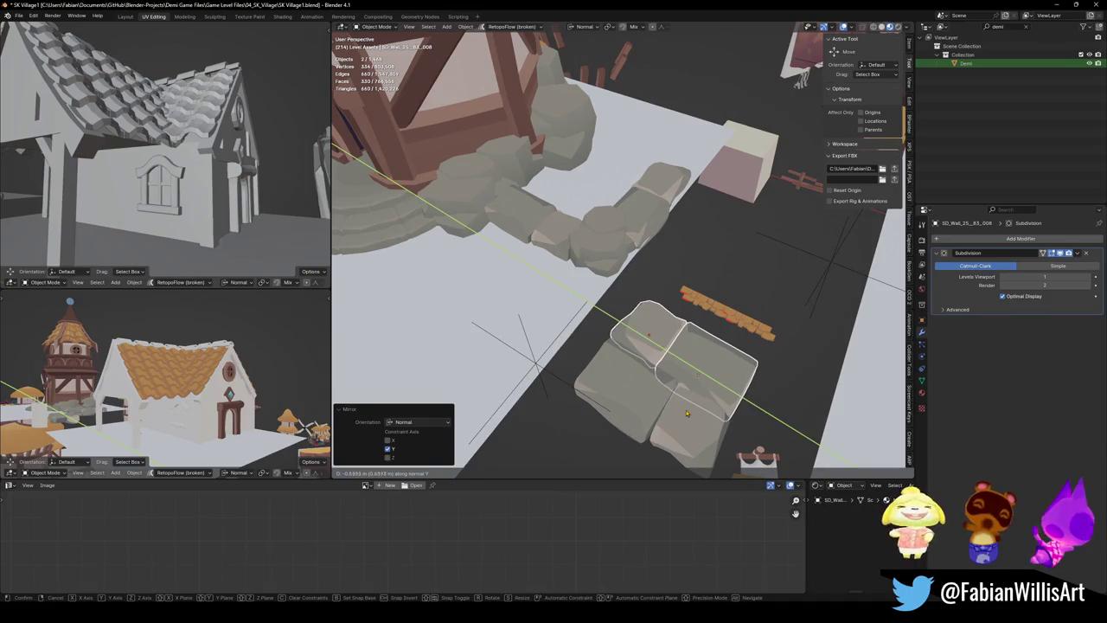
left_click(687, 414)
middle_click_drag(687, 414, 648, 395)
Duplicate the four-rock layer 1.152 m up along Z as a second layer
left_click(648, 396, "shift")
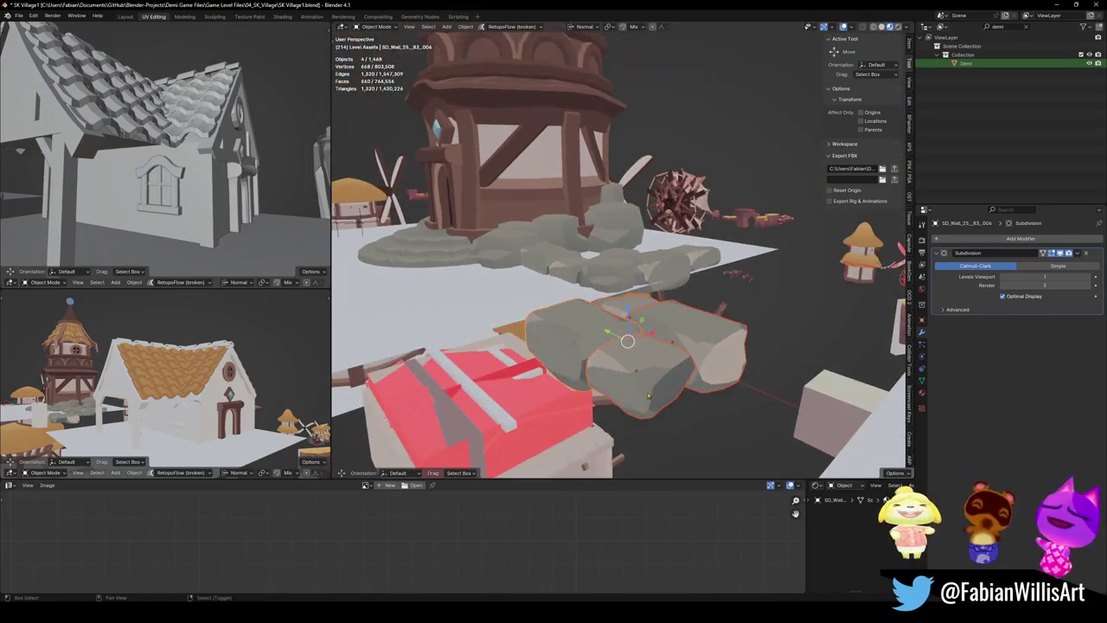
key("shift+d")
key("z")
left_click(645, 360)
Rotate the top layer 90° about Z and nudge it slightly along Y
key("g")
key("Escape")
type("rz90")
key("Return")
middle_click_drag(644, 361, 656, 308)
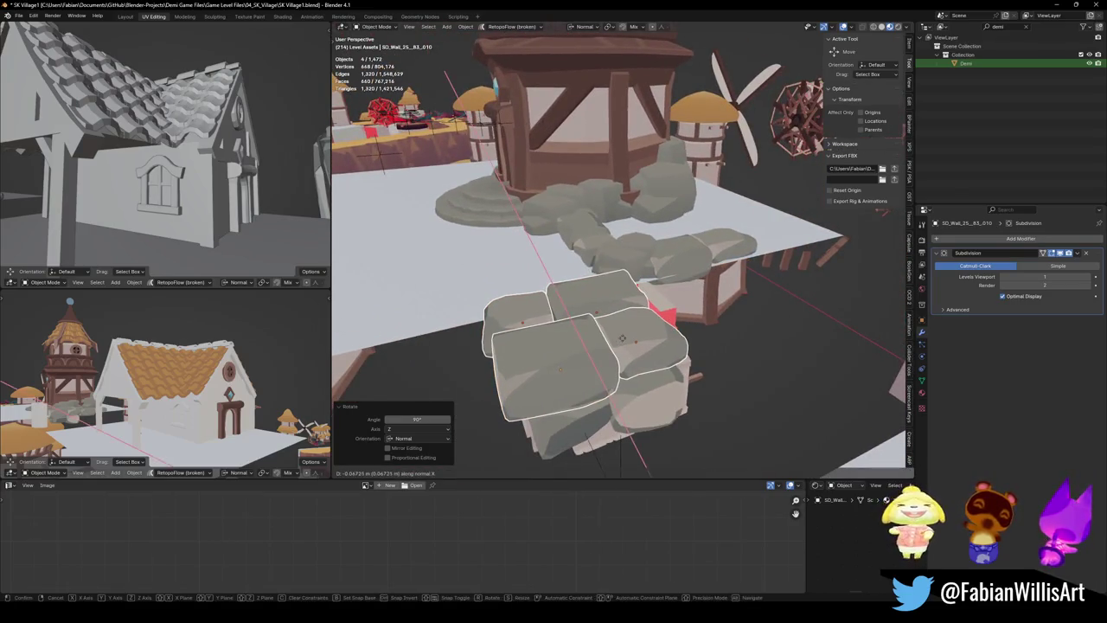
key("y")
left_click(613, 344)
middle_click_drag(613, 345, 690, 349)
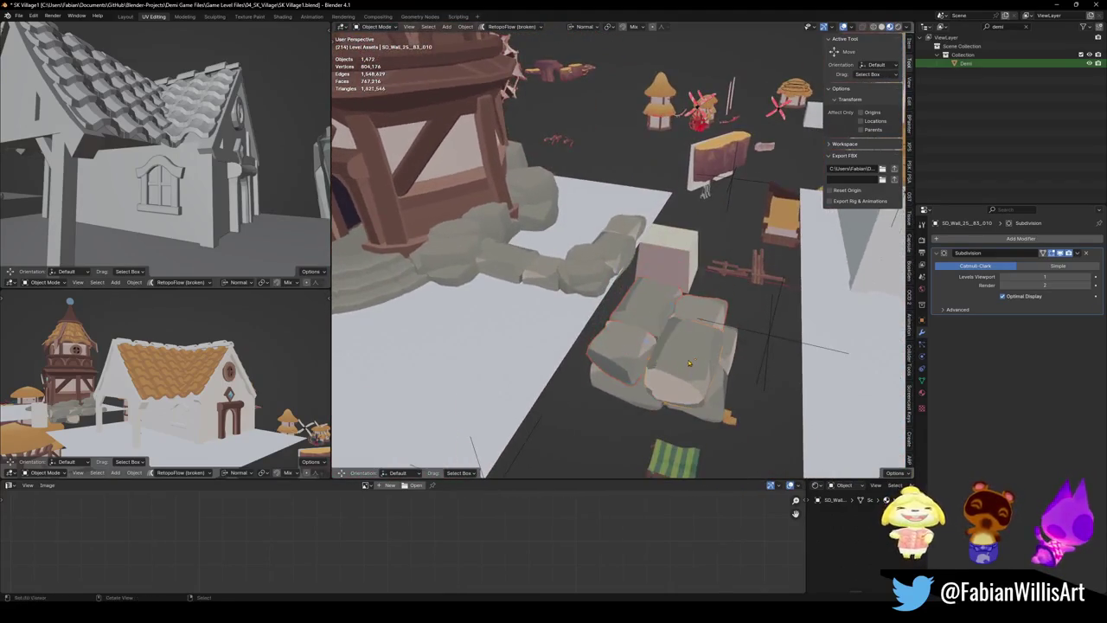
middle_click_drag(690, 350, 632, 272)
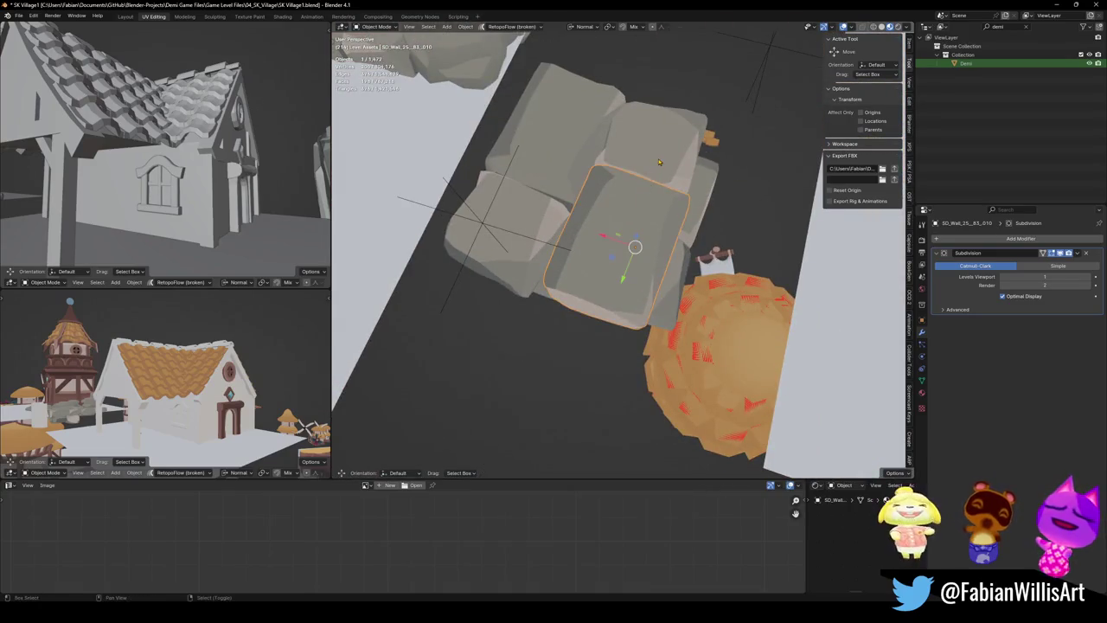
Select the upper rocks and widen them to 1.054 along X
left_click(659, 161, "shift")
middle_click_drag(659, 161, 578, 283)
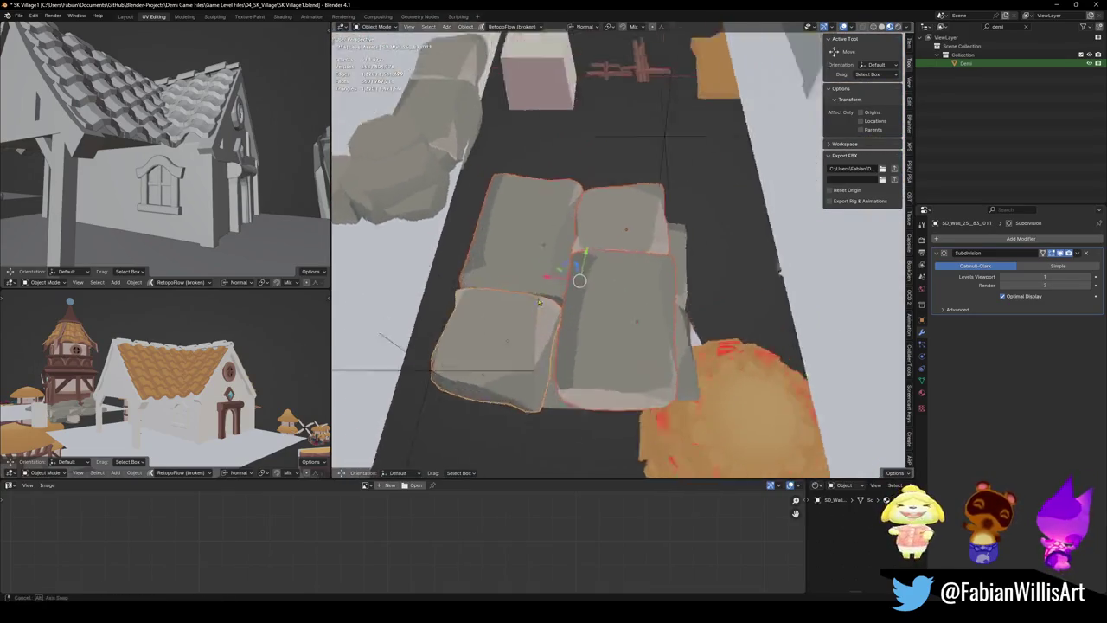
mouse_move(609, 244)
middle_mouse_down()
mouse_move(597, 282)
mouse_move(622, 294)
mouse_move(638, 273)
mouse_move(740, 364)
mouse_move(582, 365)
mouse_move(575, 332)
mouse_move(531, 384)
mouse_move(662, 319)
mouse_move(567, 302)
middle_mouse_up()
left_click(567, 320, "shift")
key("s")
key("x")
left_click(598, 282)
Shift those rocks −0.244 m along X and lift them 0.183 m along Z
key("g")
key("x")
key("x")
left_click(651, 298)
key("g")
key("z")
key("z")
left_click(666, 296)
Delete one rock from the pile, leaving 1,471 objects
key("alt+a")
key("Delete")
left_click(629, 314)
key("Tab")
key("Tab")
Stretch another rock 1.547× along Y and slide it along Y into position
left_click(567, 303)
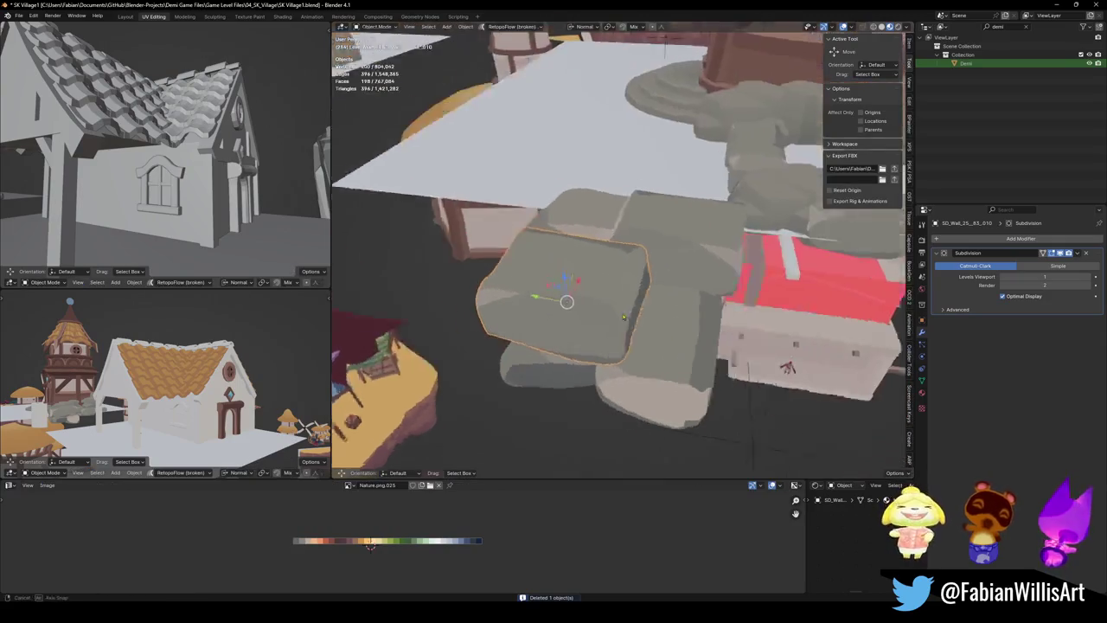
key("s")
key("y")
left_click(662, 312)
key("g")
key("y")
left_click(718, 324)
mouse_move(717, 324)
middle_mouse_down()
mouse_move(654, 287)
mouse_move(662, 370)
mouse_move(643, 301)
middle_mouse_up()
left_click(564, 309)
middle_click_drag(564, 309, 661, 334)
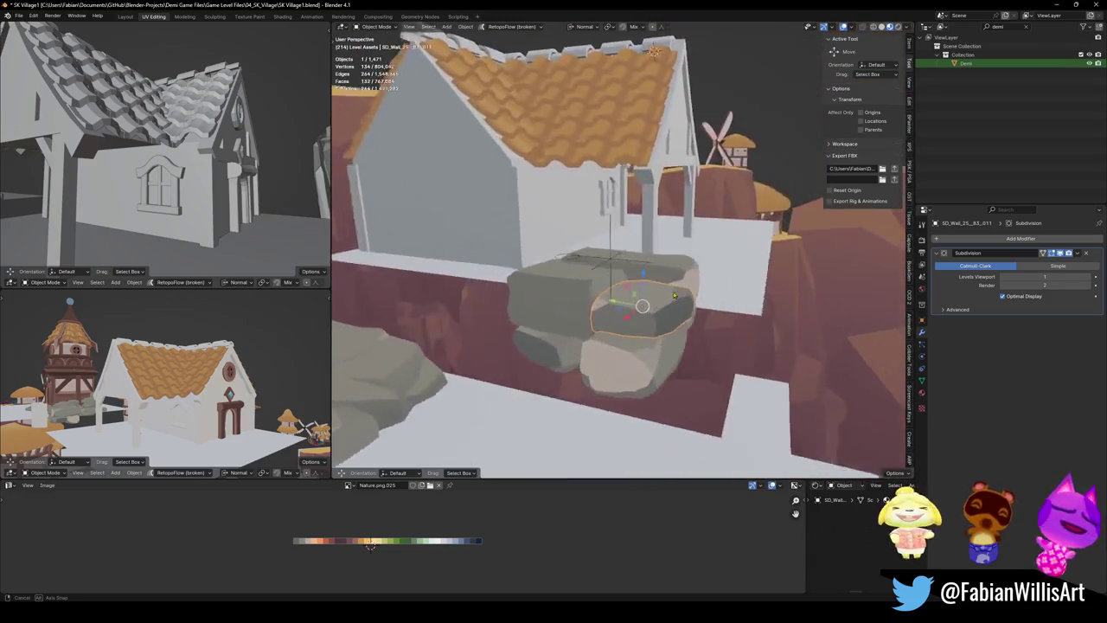
mouse_move(628, 332)
middle_mouse_down()
mouse_move(594, 288)
mouse_move(637, 327)
middle_mouse_up()
Rotate the selected top rock about Z and nudge it along X
key("r")
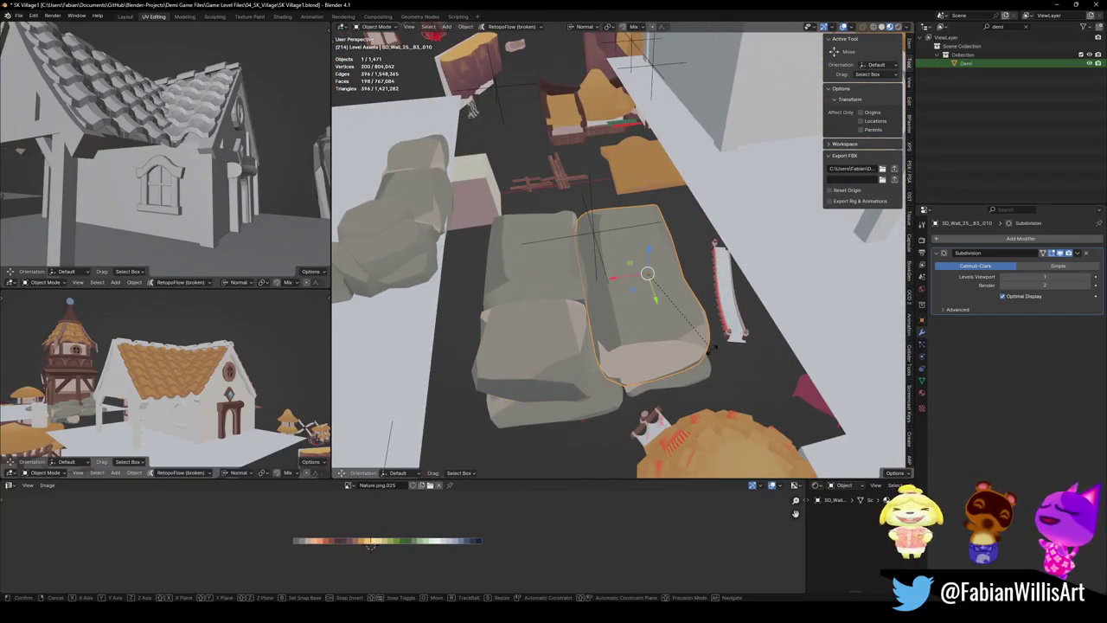
key("z")
left_click(713, 315)
key("g")
key("x")
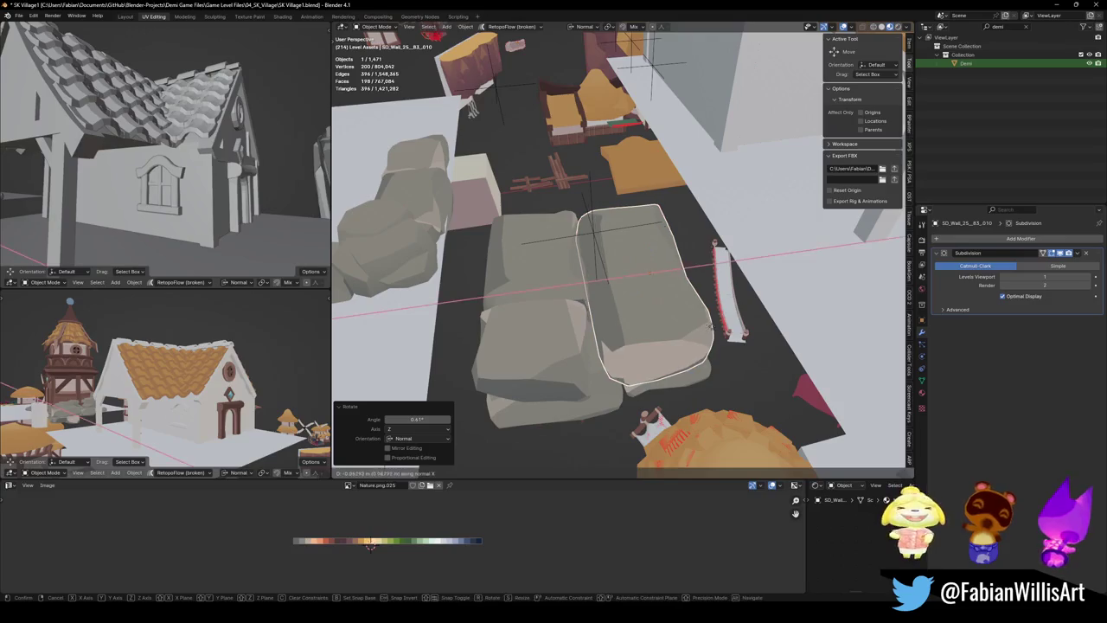
left_click(693, 313)
mouse_move(692, 313)
middle_mouse_down()
mouse_move(681, 308)
mouse_move(714, 334)
mouse_move(606, 346)
middle_mouse_up()
Turn a second top rock 7.93° about Z and shift it along global X
left_click(530, 355)
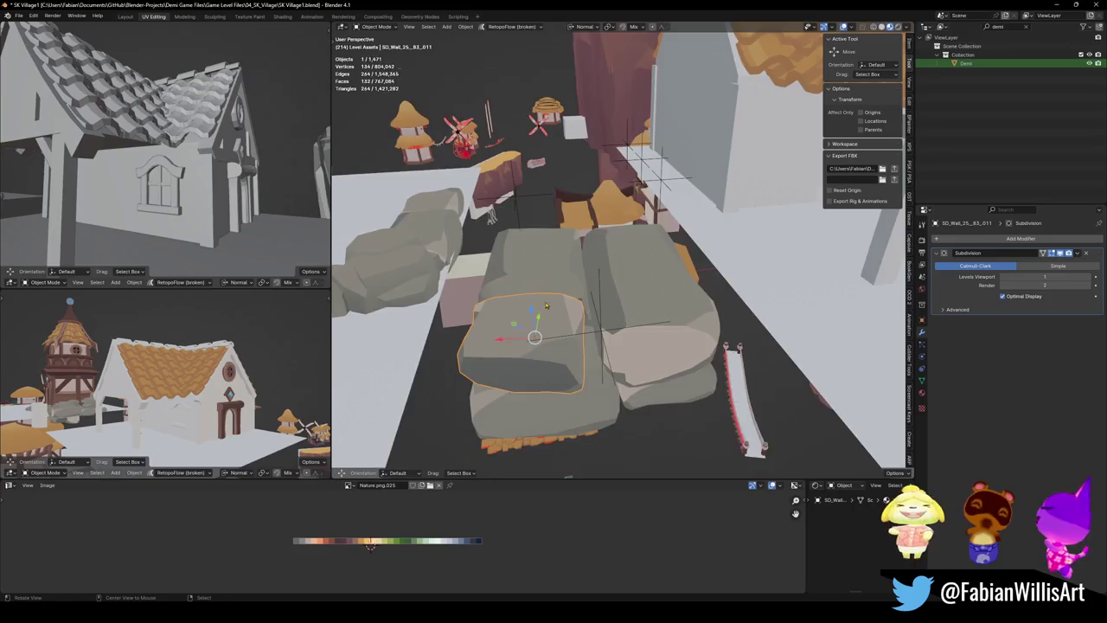
key("r")
left_click(608, 347)
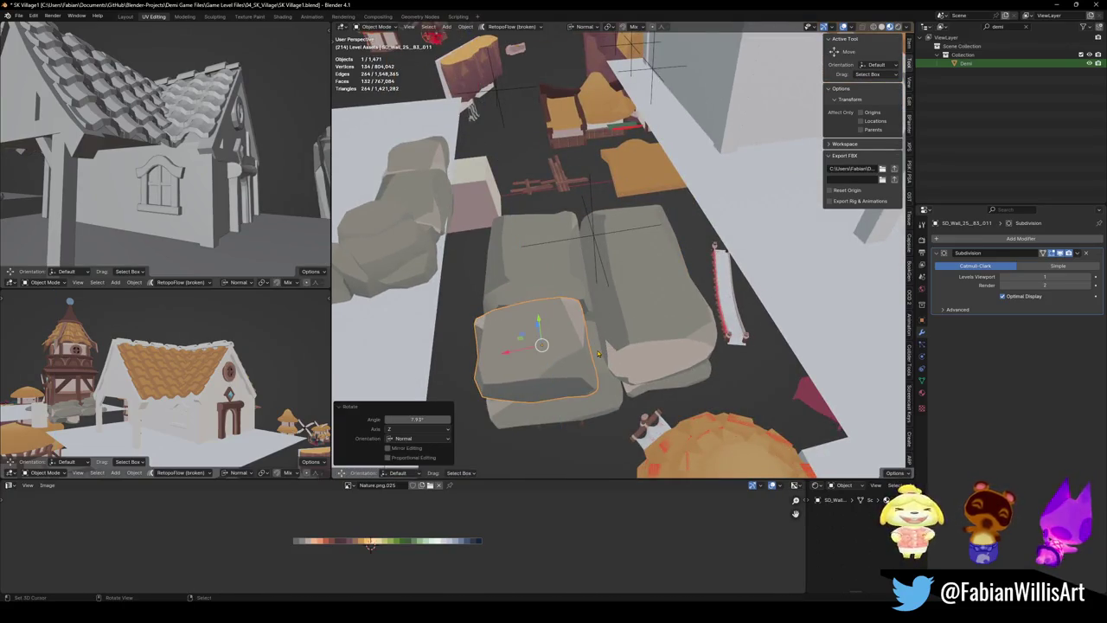
key("g")
key("x")
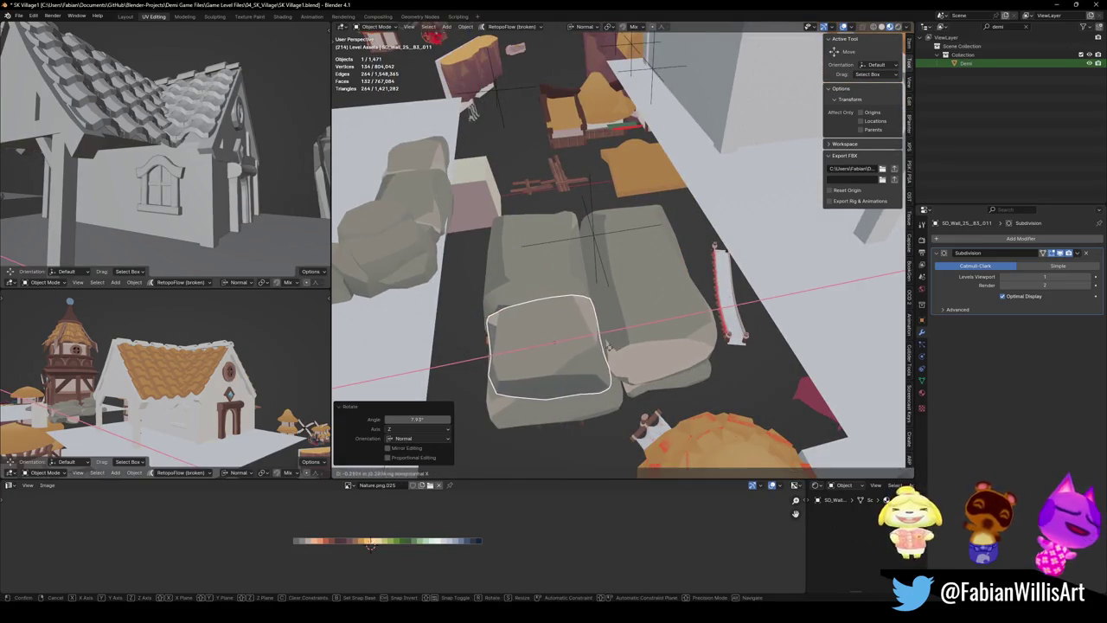
left_click(608, 345)
mouse_move(608, 345)
middle_mouse_down()
mouse_move(592, 271)
mouse_move(474, 318)
mouse_move(519, 286)
middle_mouse_up()
mouse_move(497, 221)
middle_mouse_down()
mouse_move(507, 185)
mouse_move(557, 370)
mouse_move(603, 381)
mouse_move(636, 346)
middle_mouse_up()
Duplicate a rock in the stack and slide the copy along Y into place
left_click(557, 369)
left_click(636, 347)
key("shift+d")
key("y")
left_click(714, 370)
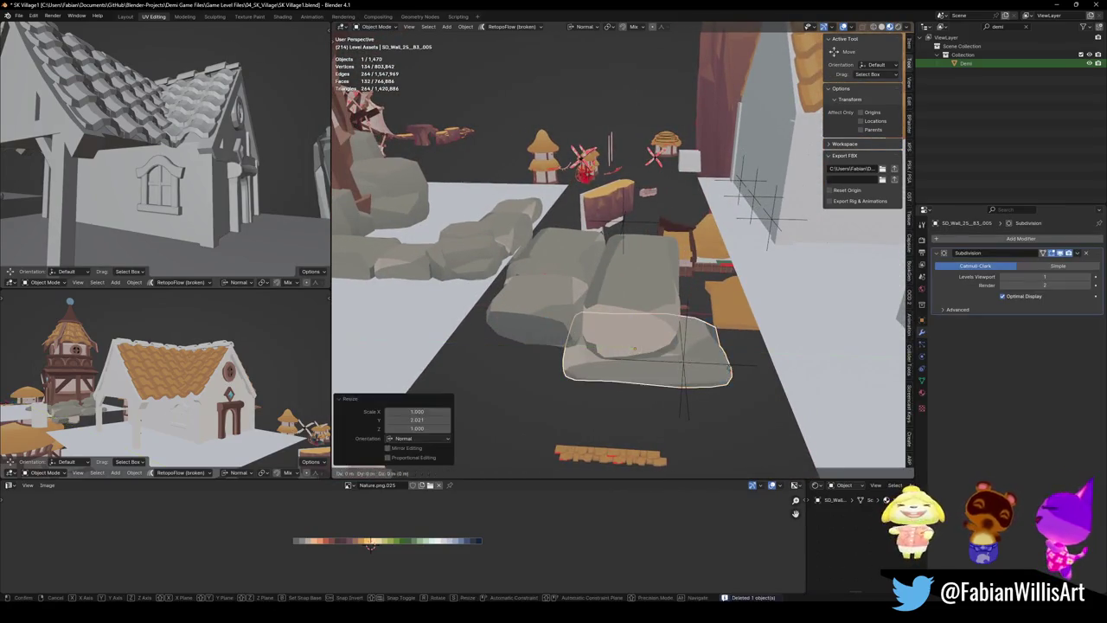
mouse_move(683, 355)
middle_mouse_down()
mouse_move(665, 282)
mouse_move(692, 302)
mouse_move(634, 377)
mouse_move(636, 336)
middle_mouse_up()
Stretch the copied rock to 1.057 along Y, then deselect everything
key("s")
key("y")
left_click(705, 308)
left_click(634, 377)
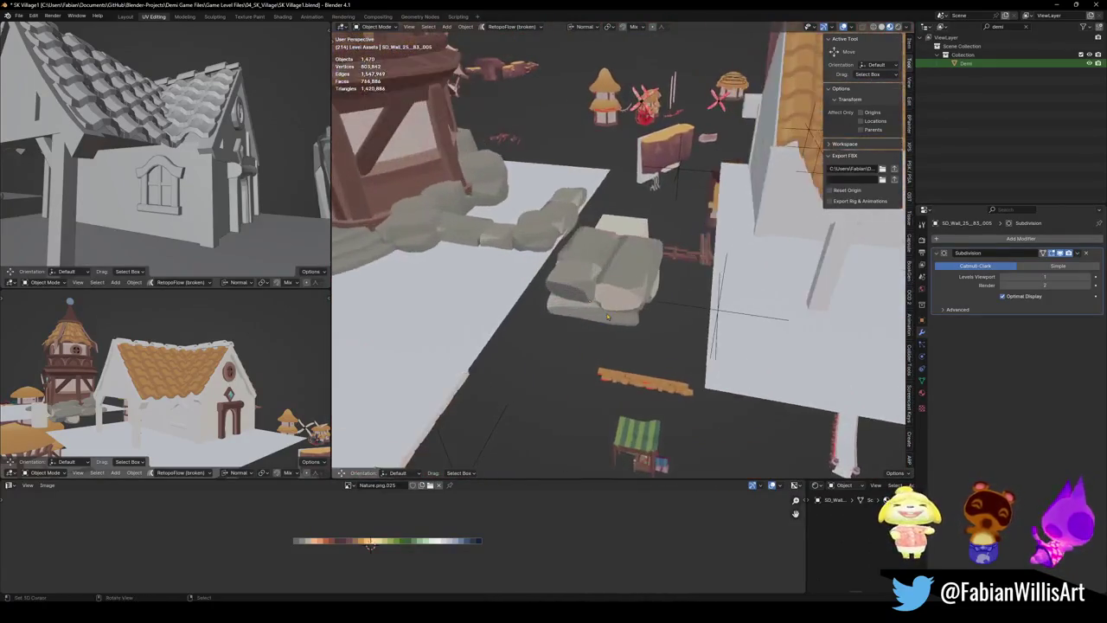
mouse_move(636, 337)
middle_mouse_down()
mouse_move(568, 211)
mouse_move(529, 283)
mouse_move(697, 291)
middle_mouse_up()
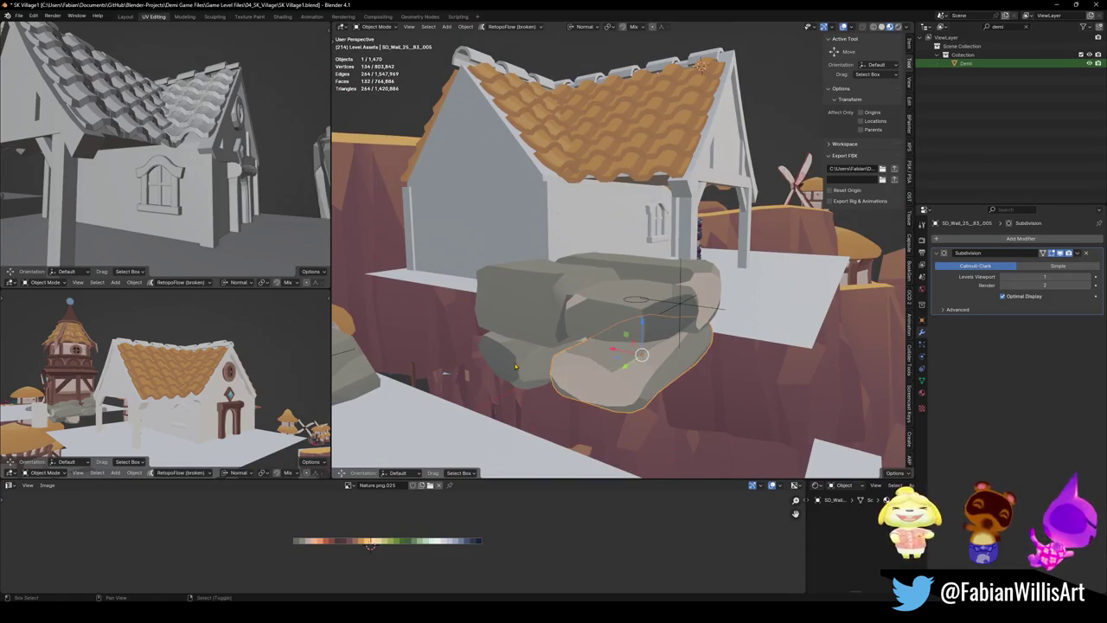
middle_click_drag(691, 286, 659, 313)
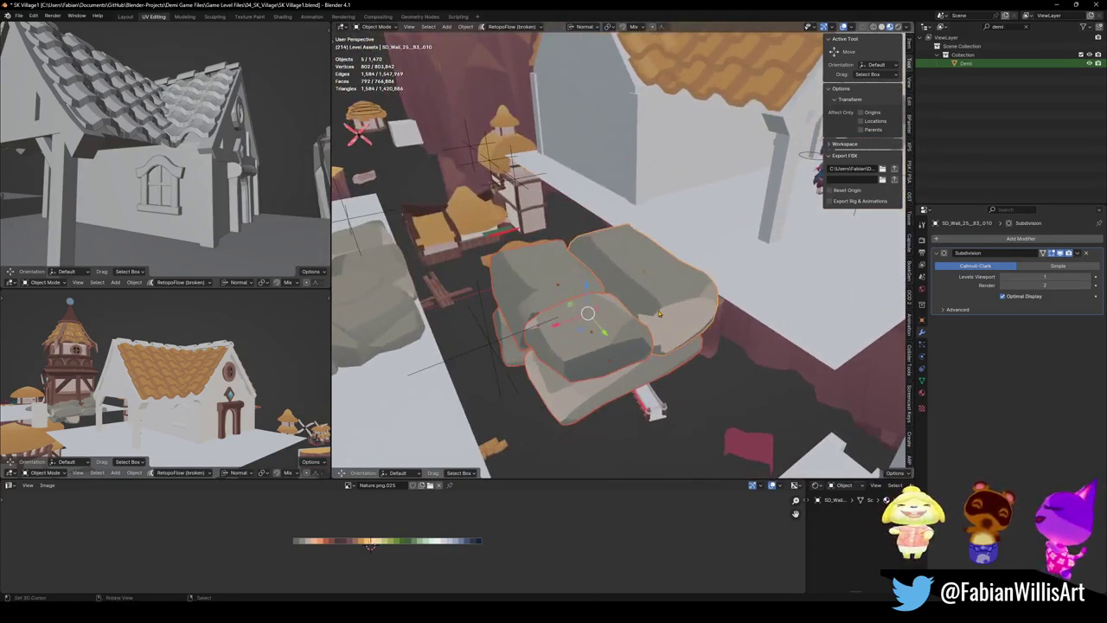
Join the five rocks into one object and recalculate its normals
key("ctrl+j")
key("Tab")
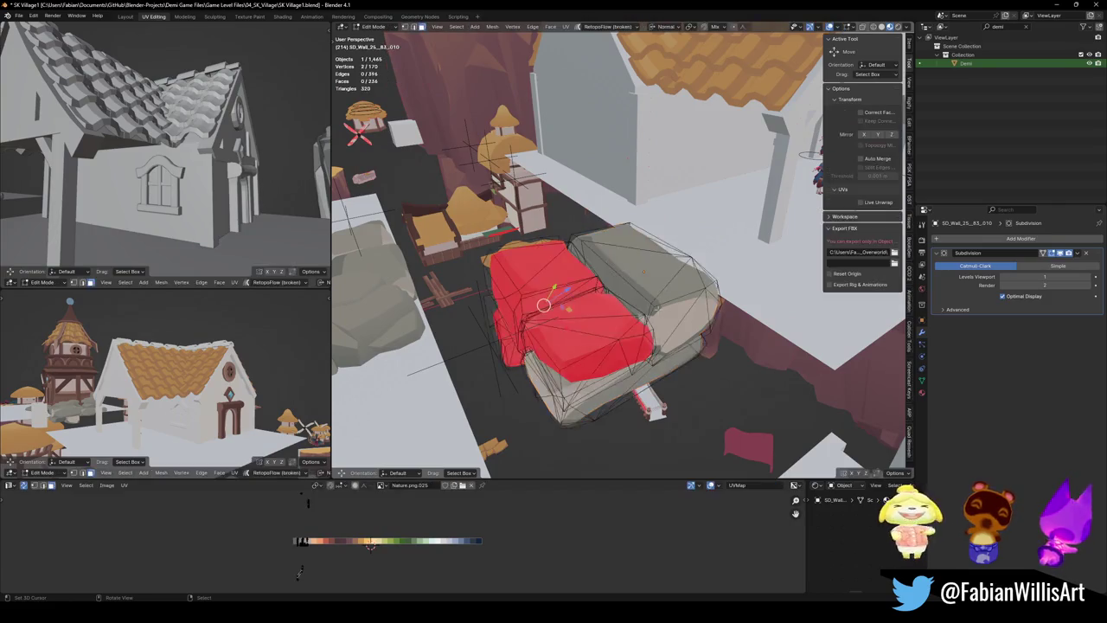
key("a")
key("alt+n")
left_click(643, 320)
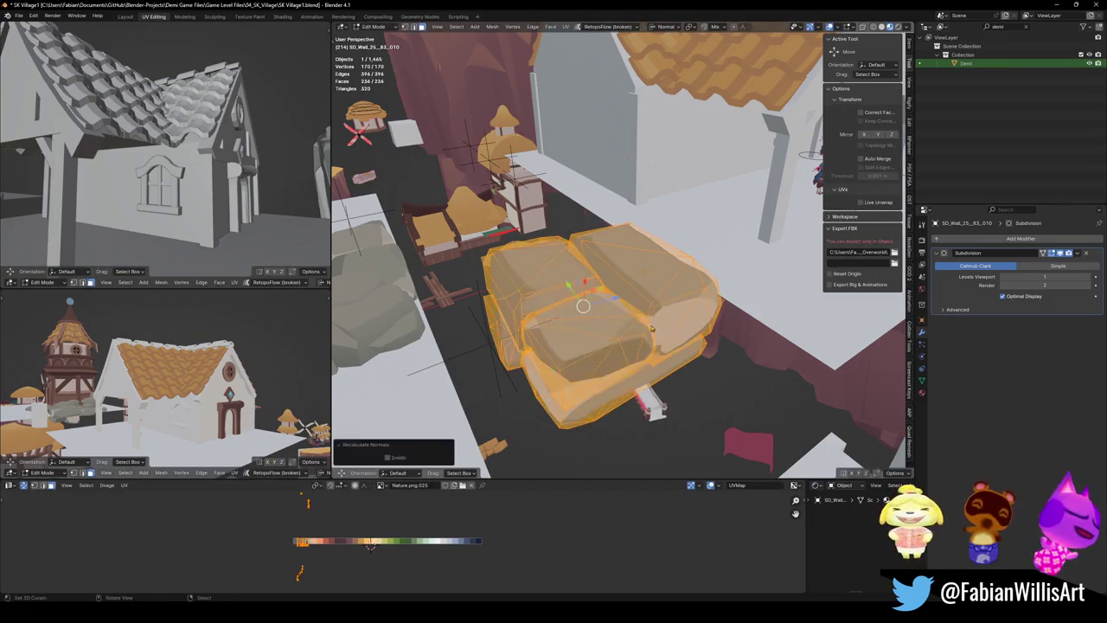
key("Tab")
Turn off the joined rock's Subdivision modifier display
left_click(664, 303)
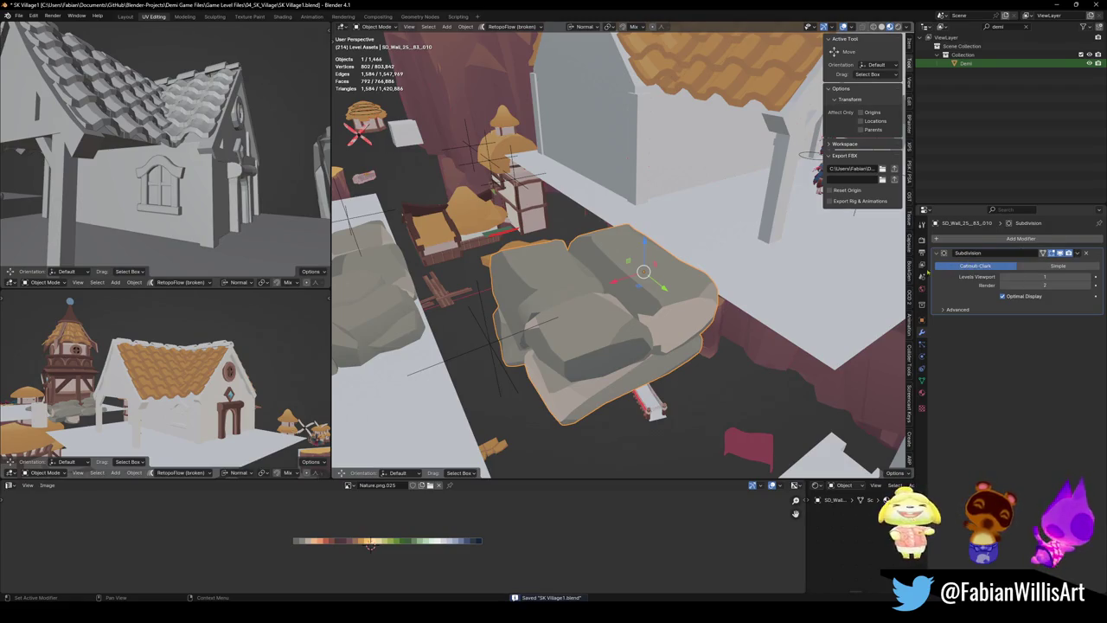
left_click(1060, 252)
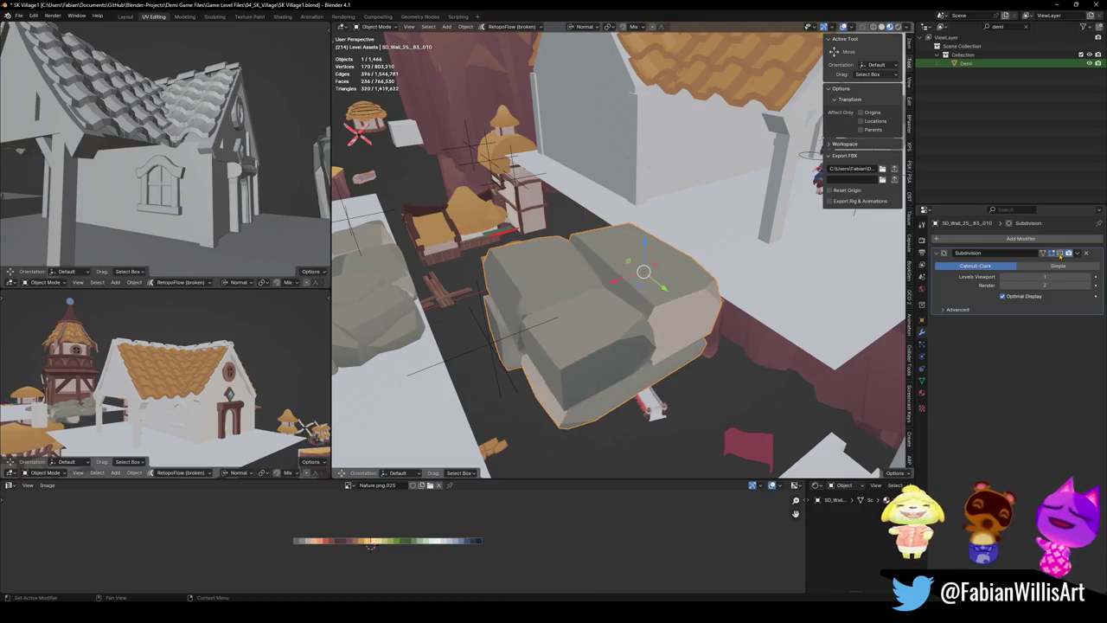
middle_click_drag(623, 294, 610, 299)
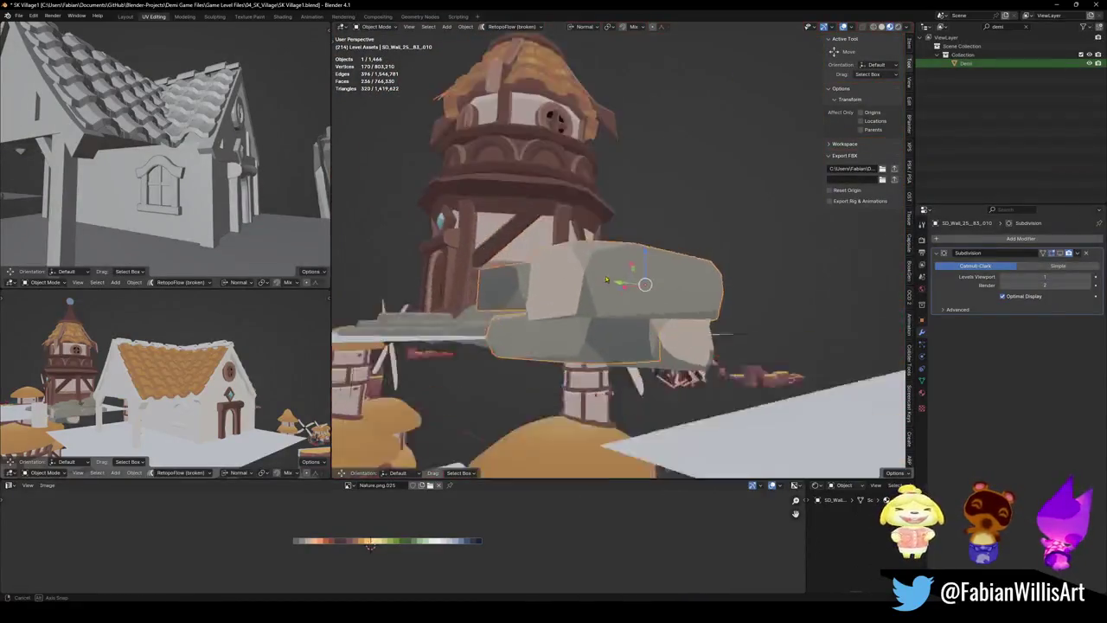
middle_click_drag(613, 349, 619, 369)
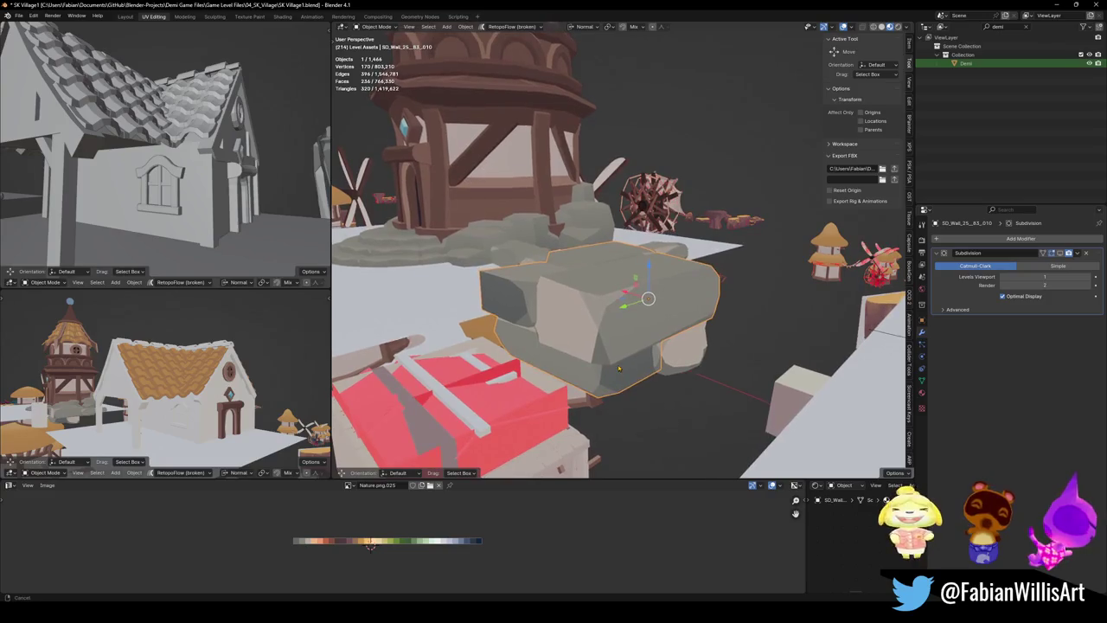
Dismiss a stray system search, then bring up the Add Modifier list for the rock
key("super")
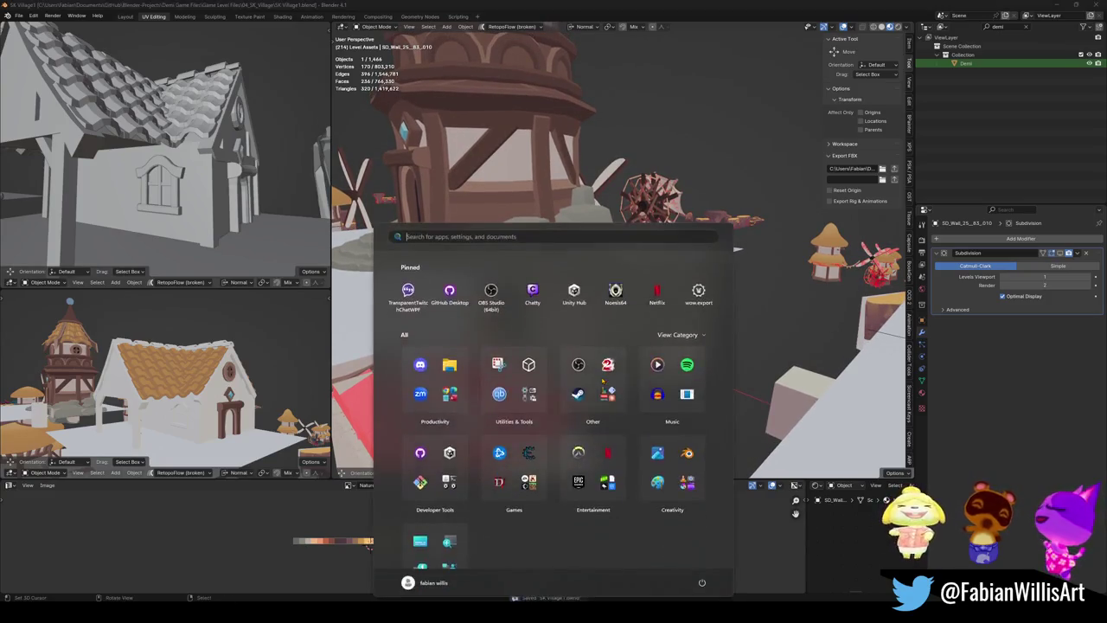
type("le")
key("Escape")
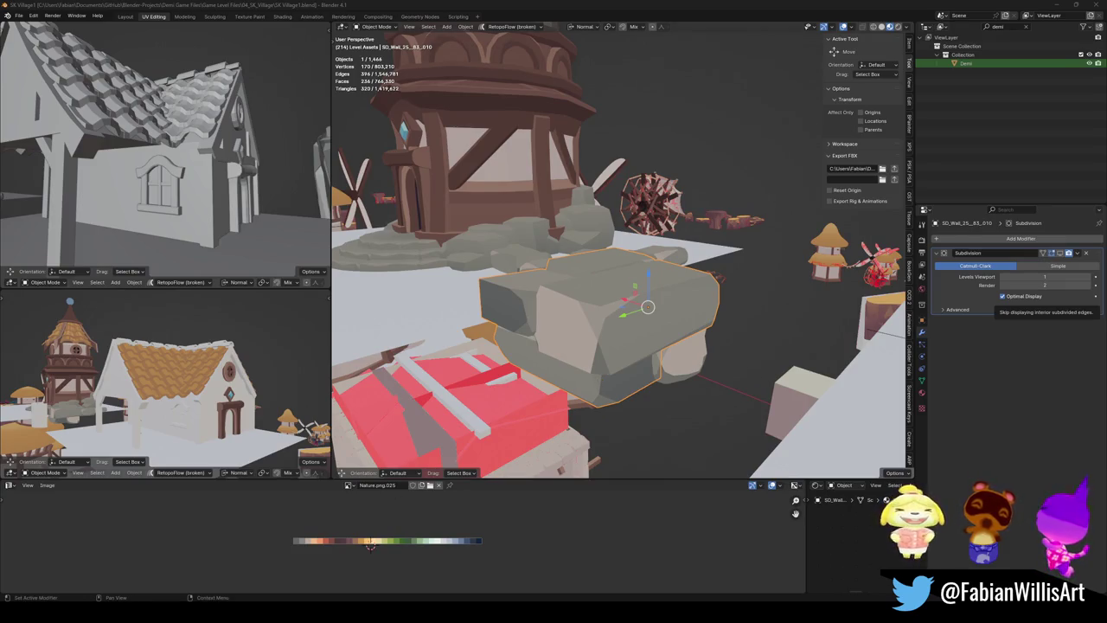
middle_click_drag(674, 301, 684, 286)
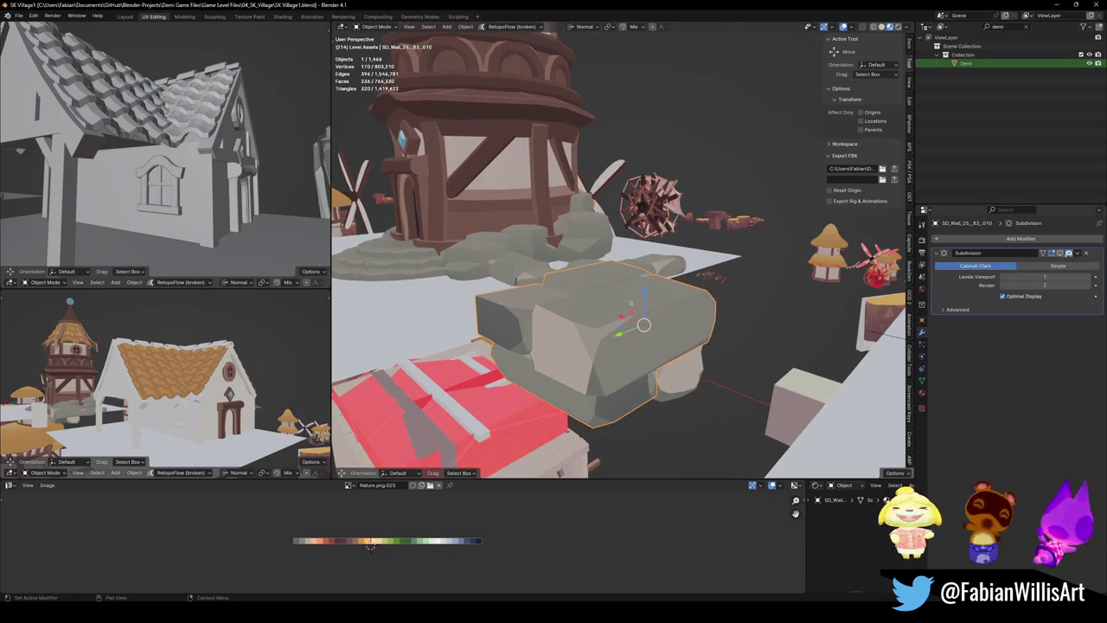
middle_click_drag(866, 276, 766, 279)
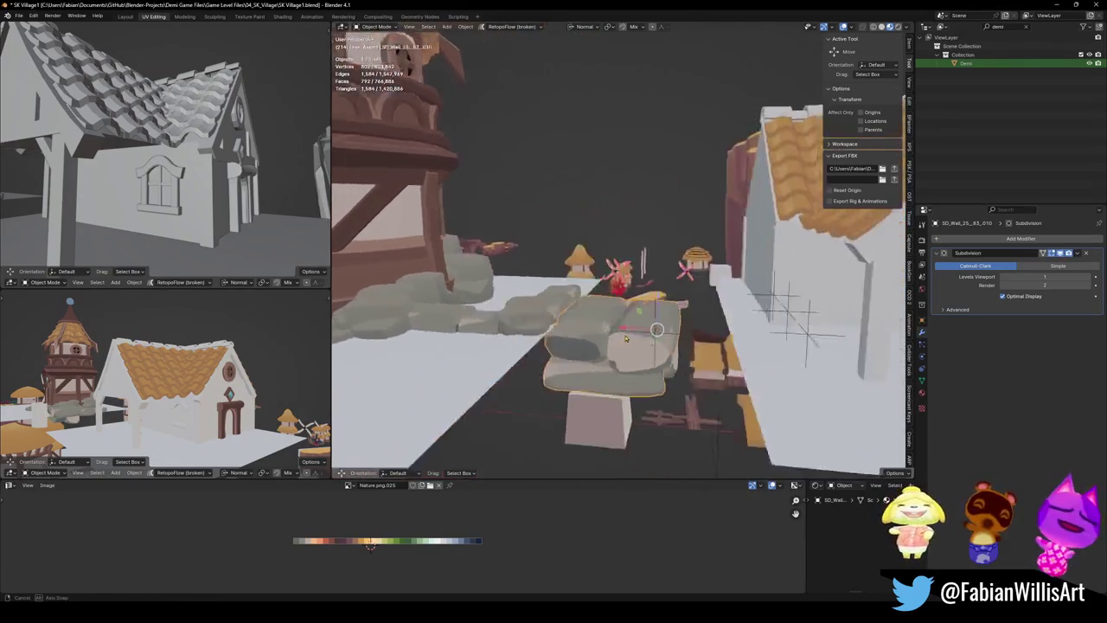
left_click(1006, 240)
Add an Array modifier with Relative Offset X 0 and Z 1 to stack a copy upward
type("ar")
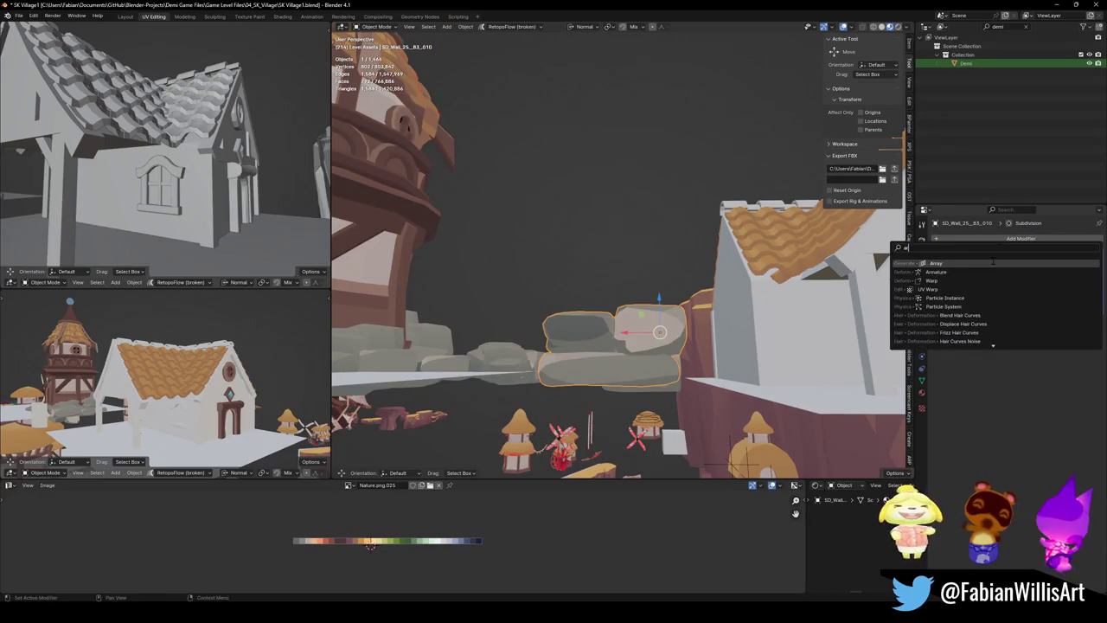
left_click(993, 261)
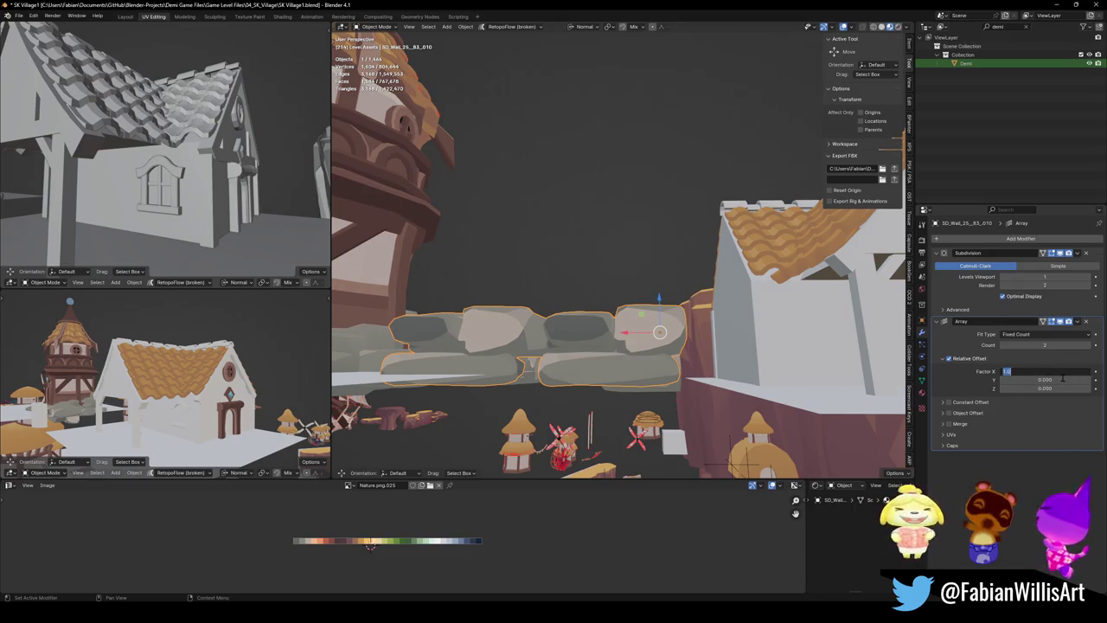
type("0")
key("Tab")
key("Tab")
type("1")
key("Return")
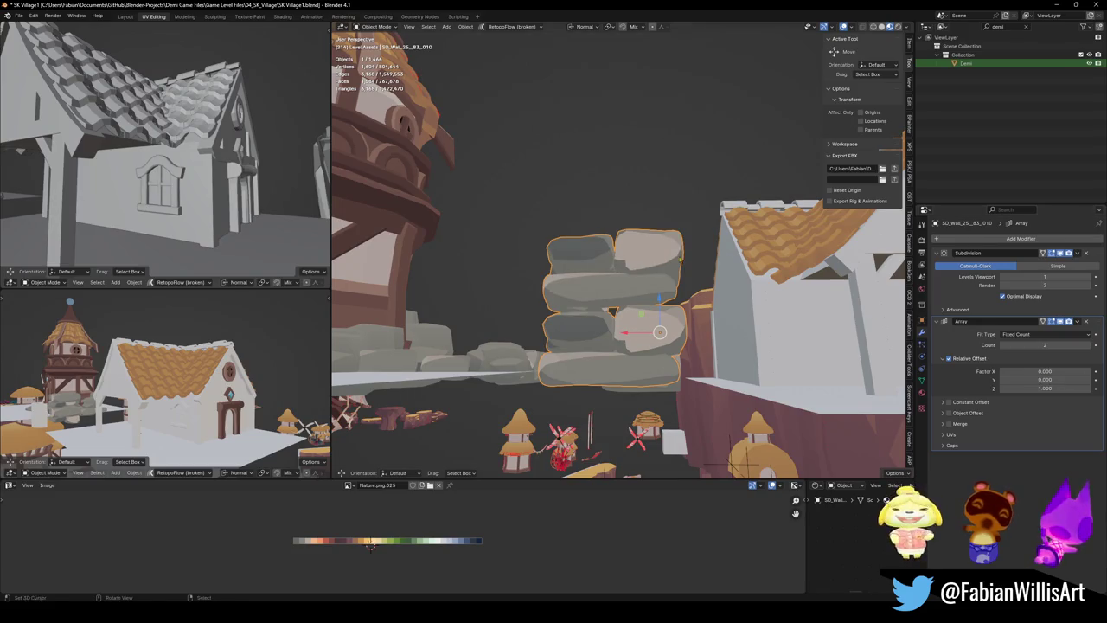
Select the rock wall object and enter Edit Mode
middle_click_drag(731, 272, 689, 290)
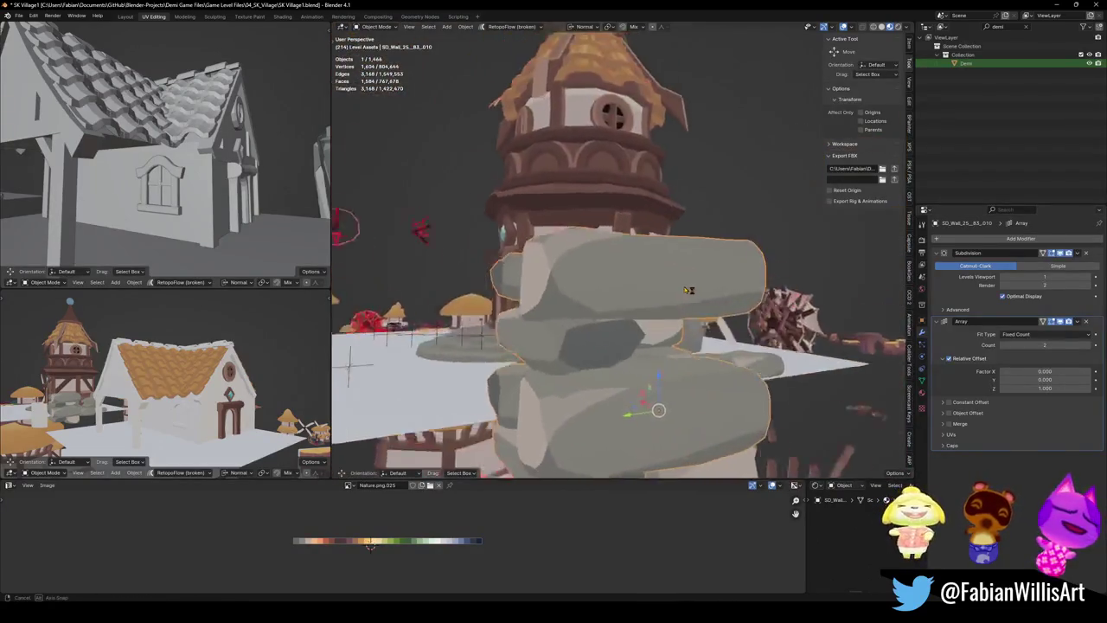
mouse_move(688, 291)
middle_mouse_down()
mouse_move(686, 329)
mouse_move(662, 329)
mouse_move(692, 345)
middle_mouse_up()
left_click(686, 329)
key("Tab")
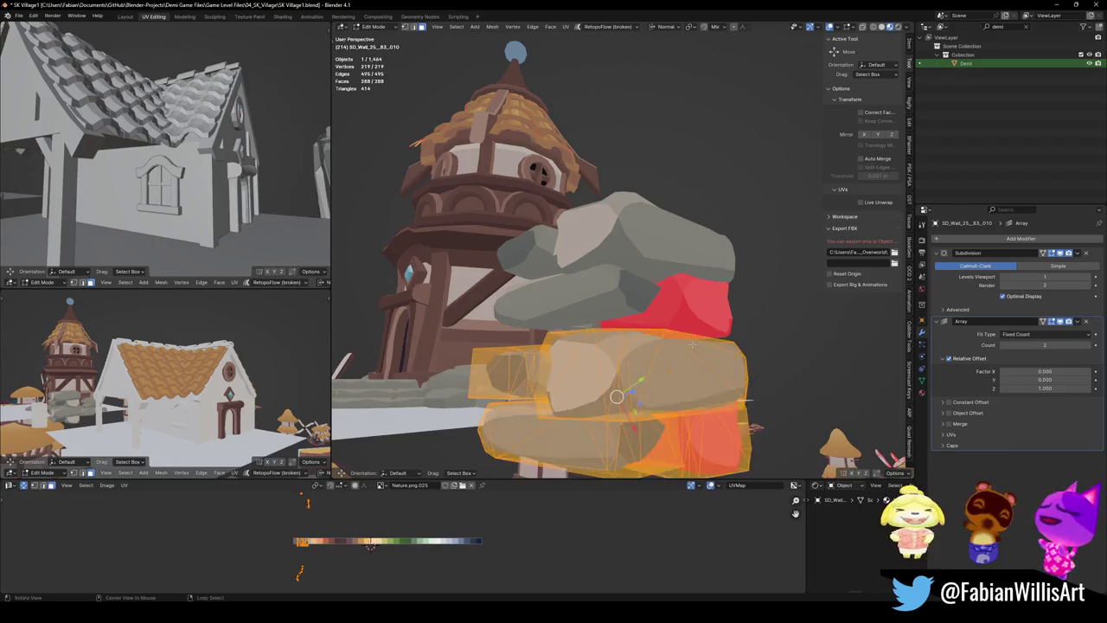
Recalculate the rock's normals to face outward and set the Array Z offset to 0.870
key("alt+n")
left_click(692, 345)
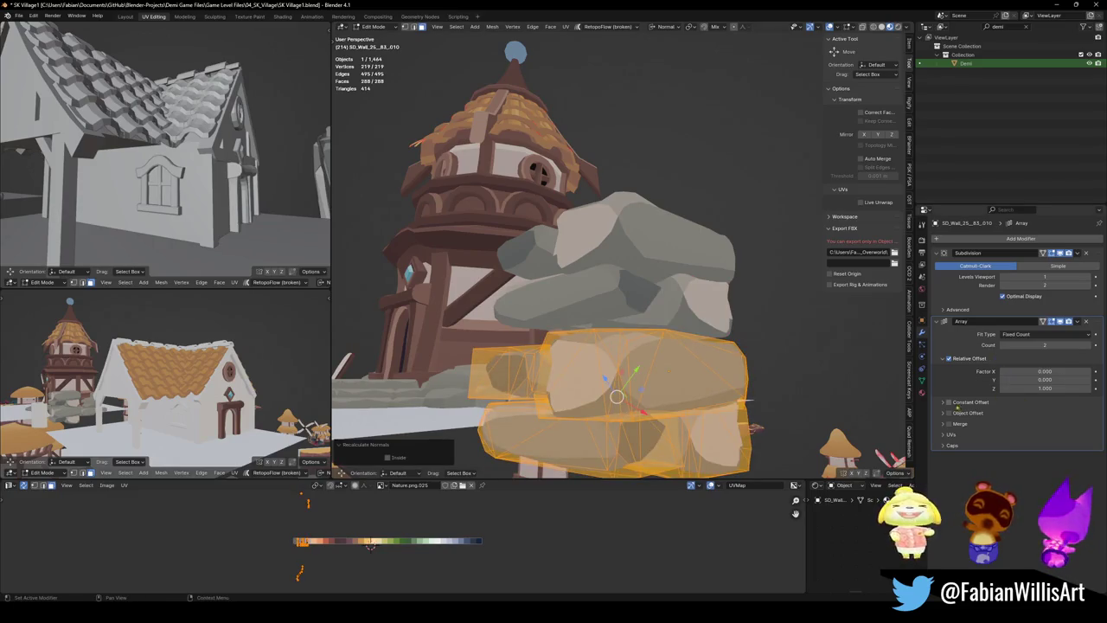
mouse_move(1045, 380)
left_mouse_down()
mouse_move(1030, 380)
mouse_move(1038, 388)
left_mouse_up()
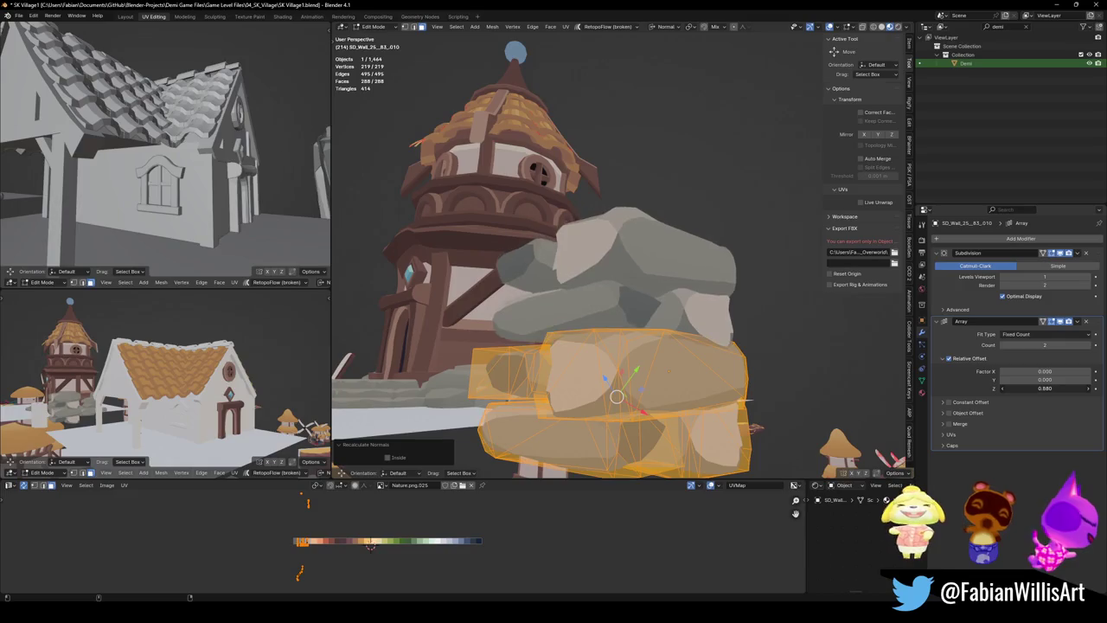
key("Tab")
Select all of the rock's flat faces with the same normal and crease their edges
mouse_move(657, 363)
middle_mouse_down()
mouse_move(767, 359)
mouse_move(657, 329)
mouse_move(658, 309)
middle_mouse_up()
scroll(657, 328, "up", 3)
left_click(632, 314)
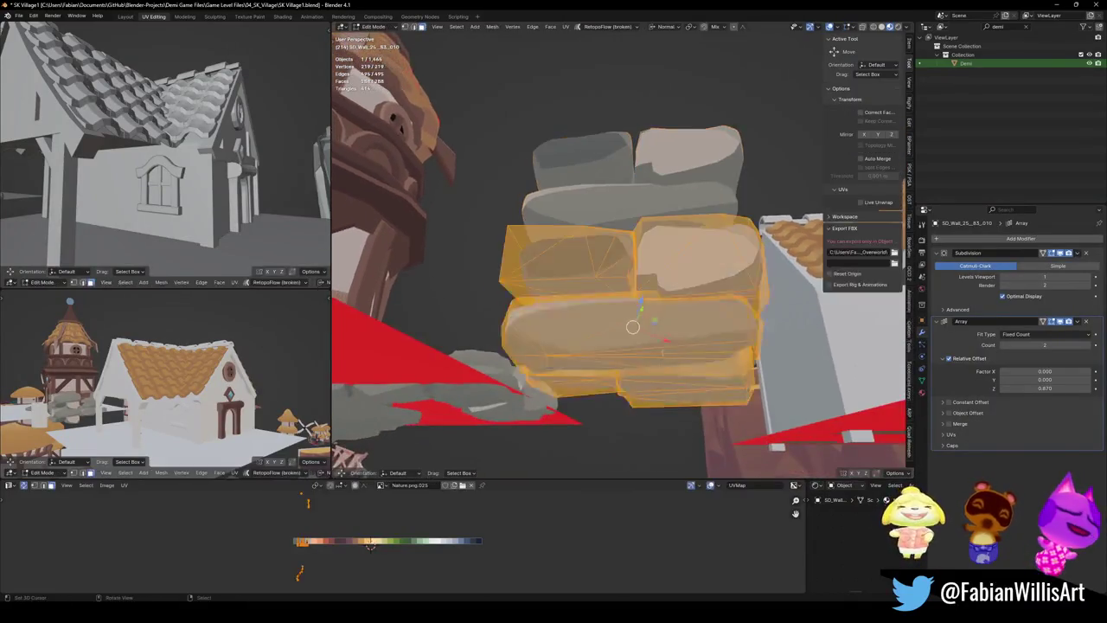
key("Tab")
left_click(684, 303)
key("q")
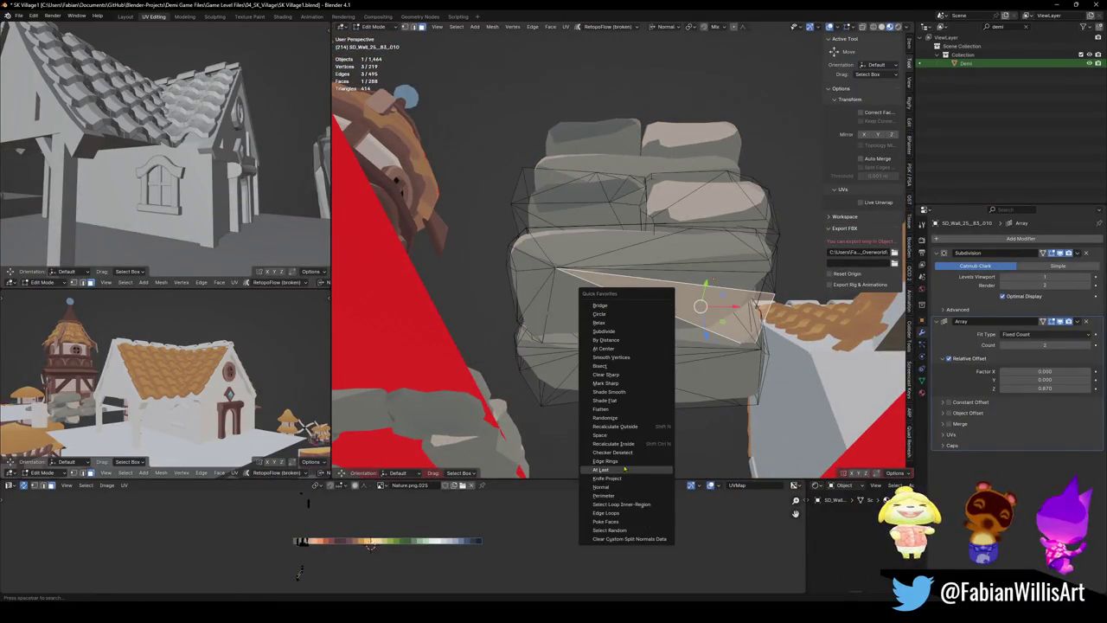
left_click(606, 487)
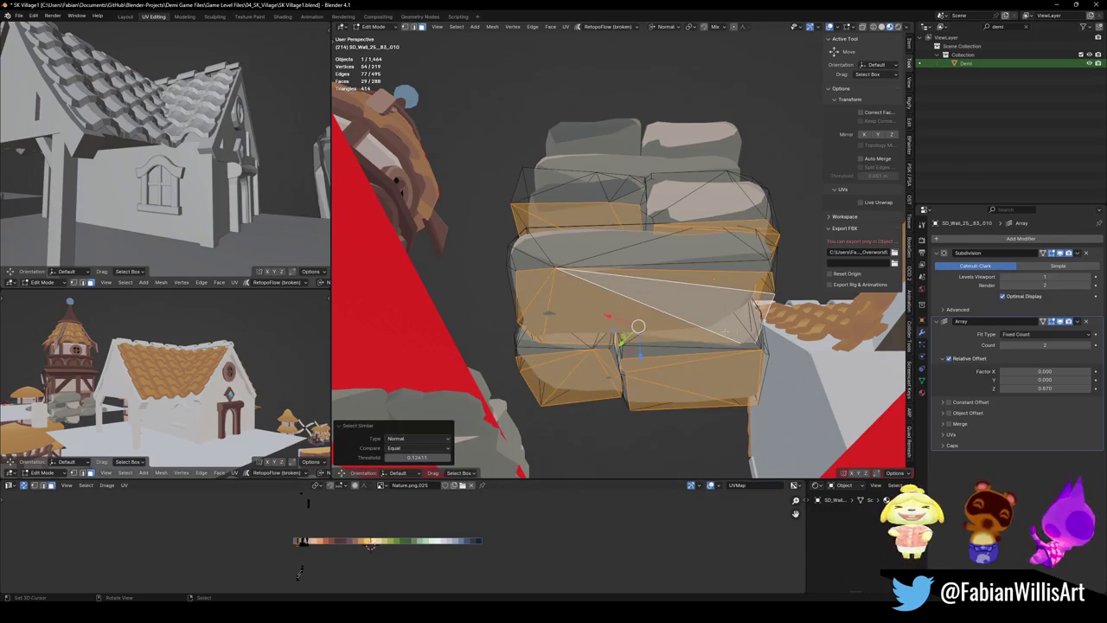
left_click(783, 310)
Flatten the selected faces vertically to 0.875
middle_click_drag(635, 321, 626, 366)
key("s")
key("z")
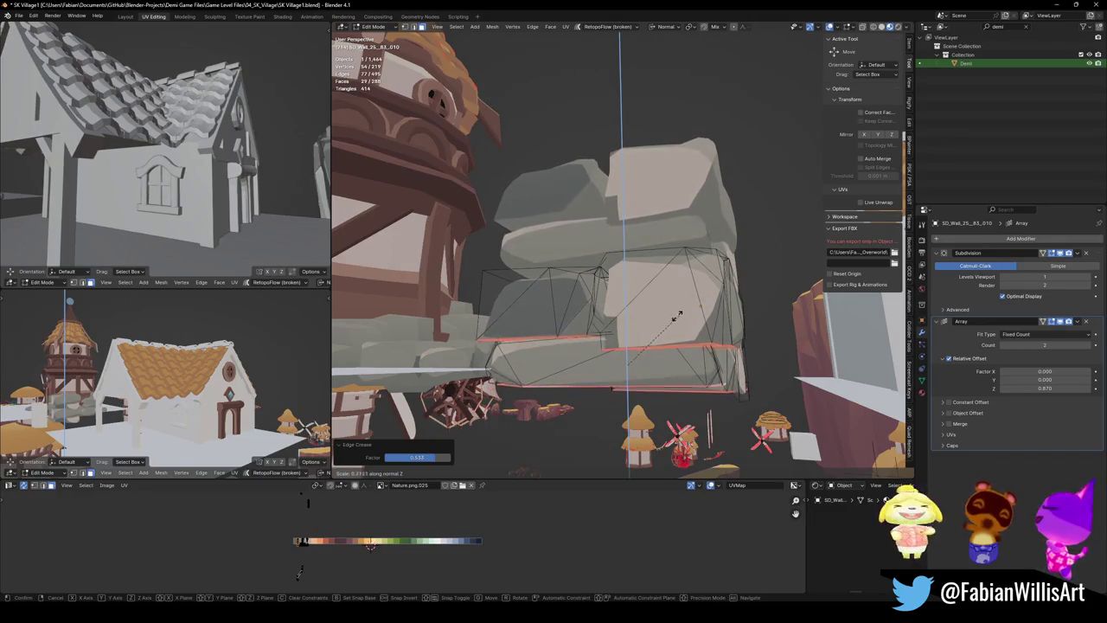
left_click(625, 366)
mouse_move(626, 366)
middle_mouse_down()
mouse_move(636, 369)
mouse_move(672, 288)
middle_mouse_up()
key("Tab")
scroll(657, 313, "up", 2)
Scale the whole block up to 1.135, then scale it vertically to 0.983
key("Tab")
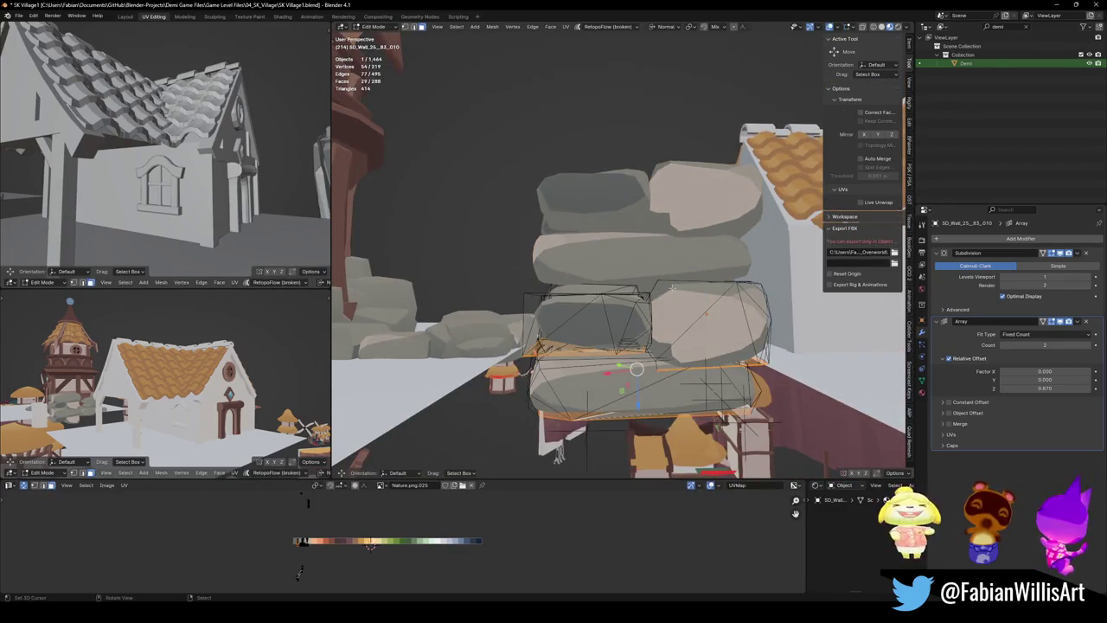
key("a")
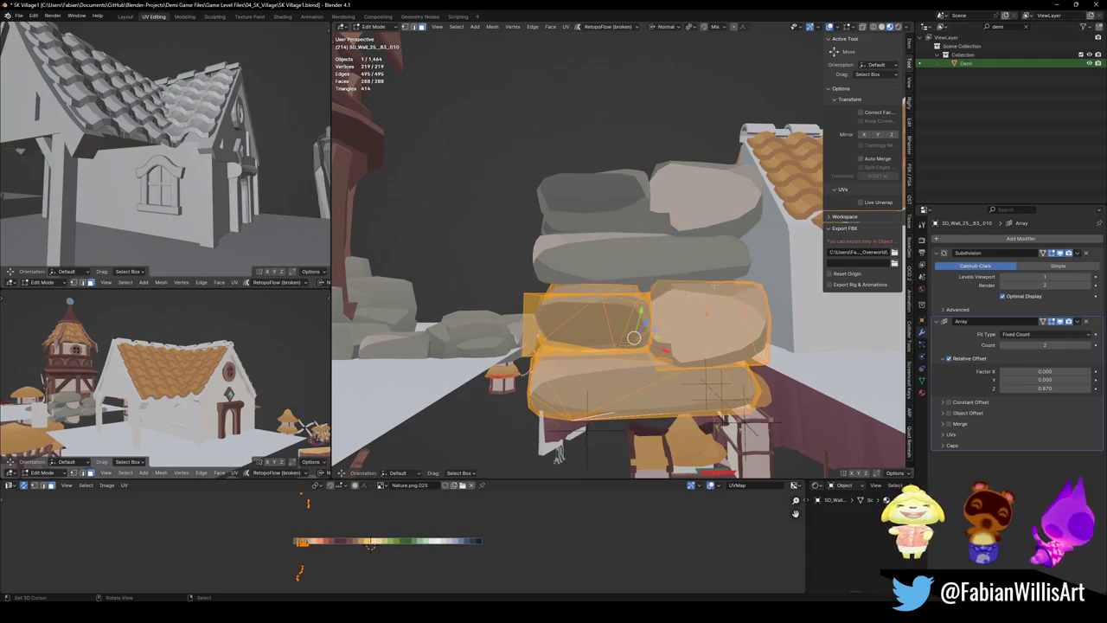
key("s")
left_click(733, 275)
middle_click_drag(732, 275, 699, 278)
key("s")
key("Escape")
key("s")
key("z")
left_click(671, 271)
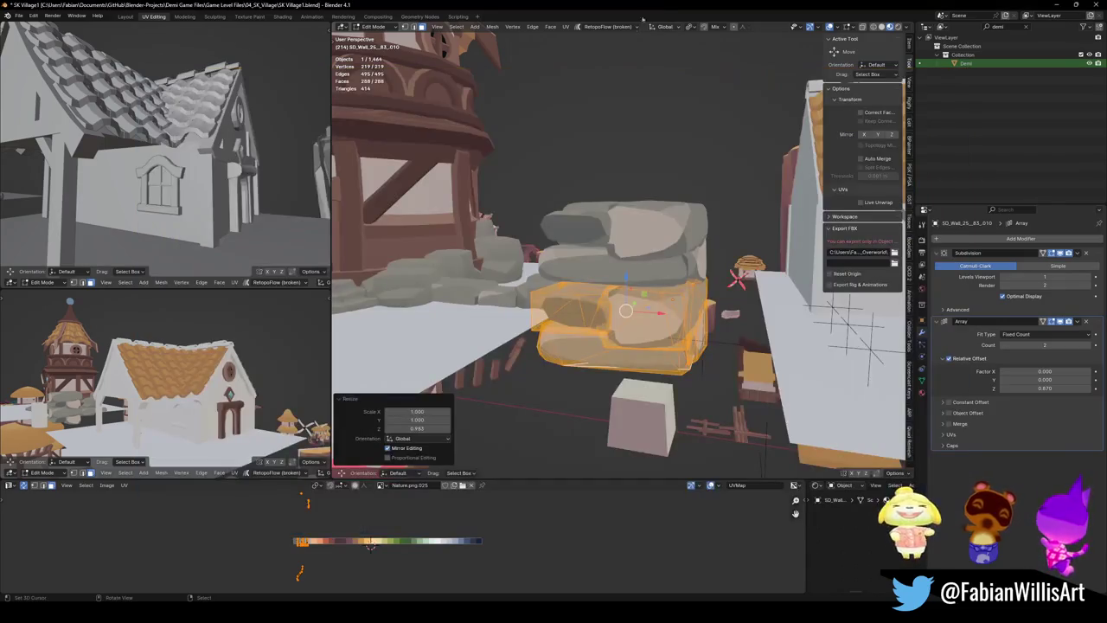
mouse_move(736, 277)
middle_mouse_down()
mouse_move(736, 296)
mouse_move(647, 304)
mouse_move(473, 443)
middle_mouse_up()
key("Tab")
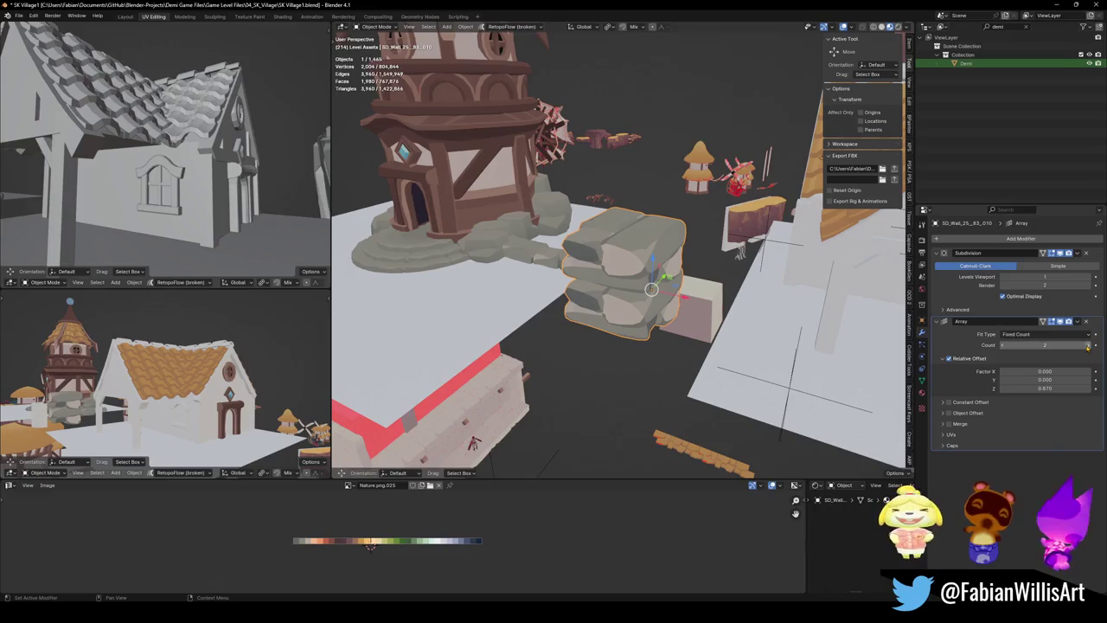
Raise the Array count to 3 with a Z spacing of 0.800
left_click(1089, 345)
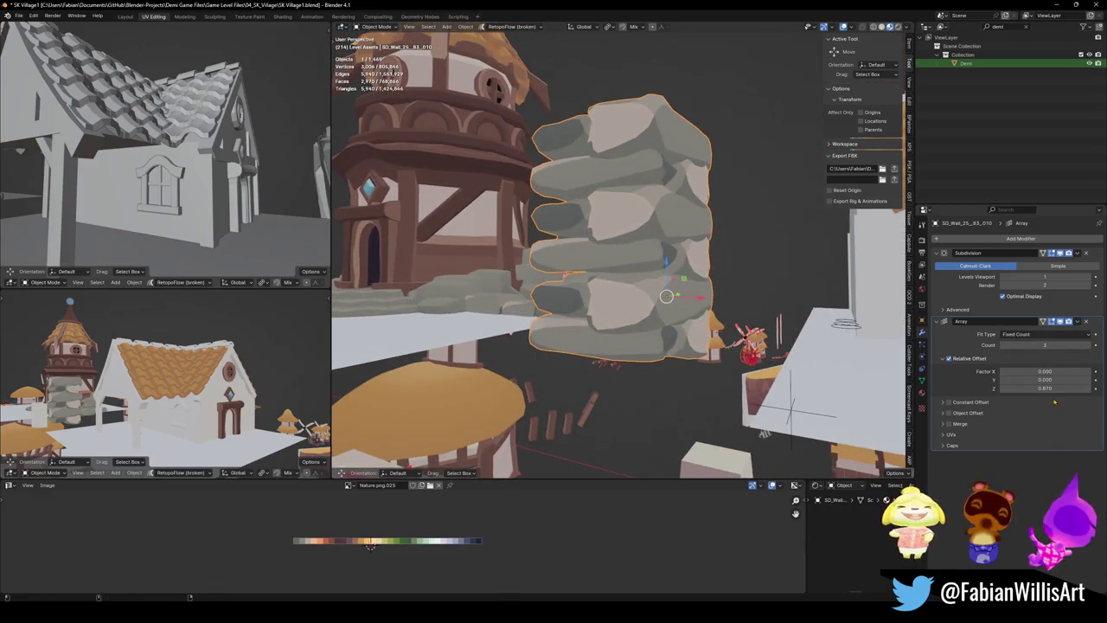
left_click_drag(1027, 388, 1063, 387)
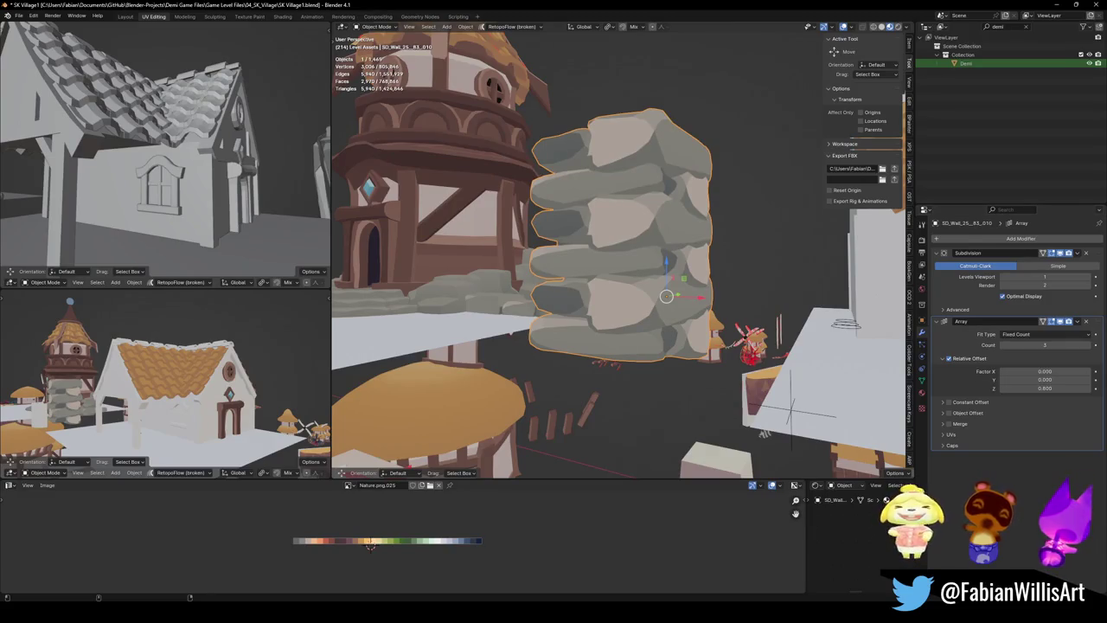
mouse_move(557, 274)
middle_mouse_down()
mouse_move(709, 329)
mouse_move(729, 292)
mouse_move(747, 430)
mouse_move(692, 363)
mouse_move(661, 288)
middle_mouse_up()
Scale the rock pillar down to 0.636 and return to Edit Mode
key("s")
left_click(711, 297)
scroll(692, 364, "down", 4)
key("Tab")
scroll(661, 288, "up", 3)
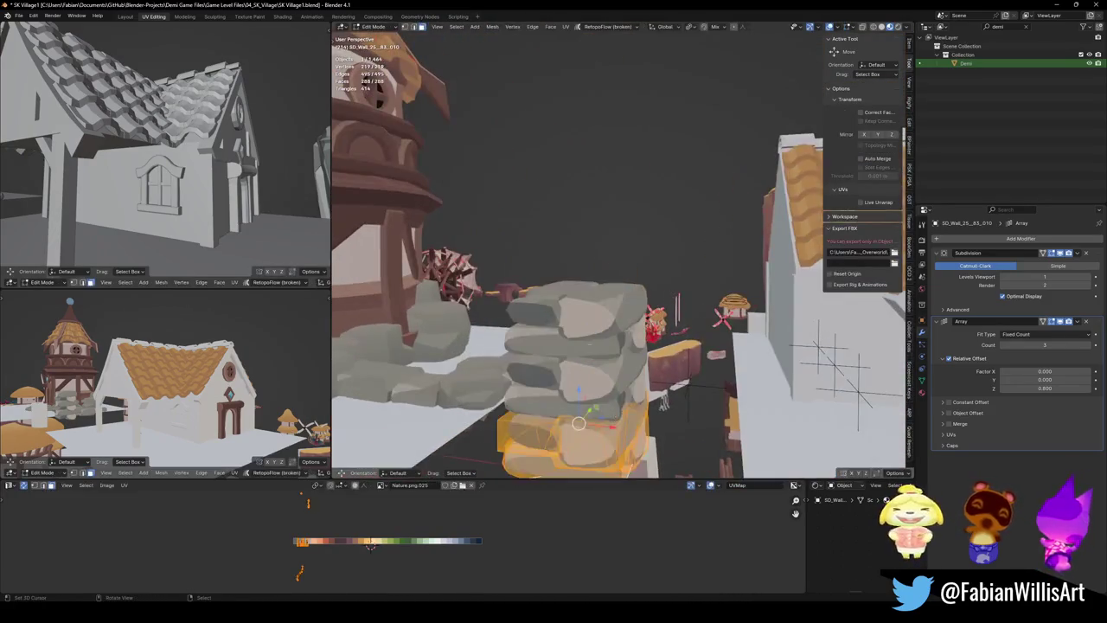
Try mirroring the rock's UVs along X, then undo the mirror
middle_click_drag(476, 562, 480, 554)
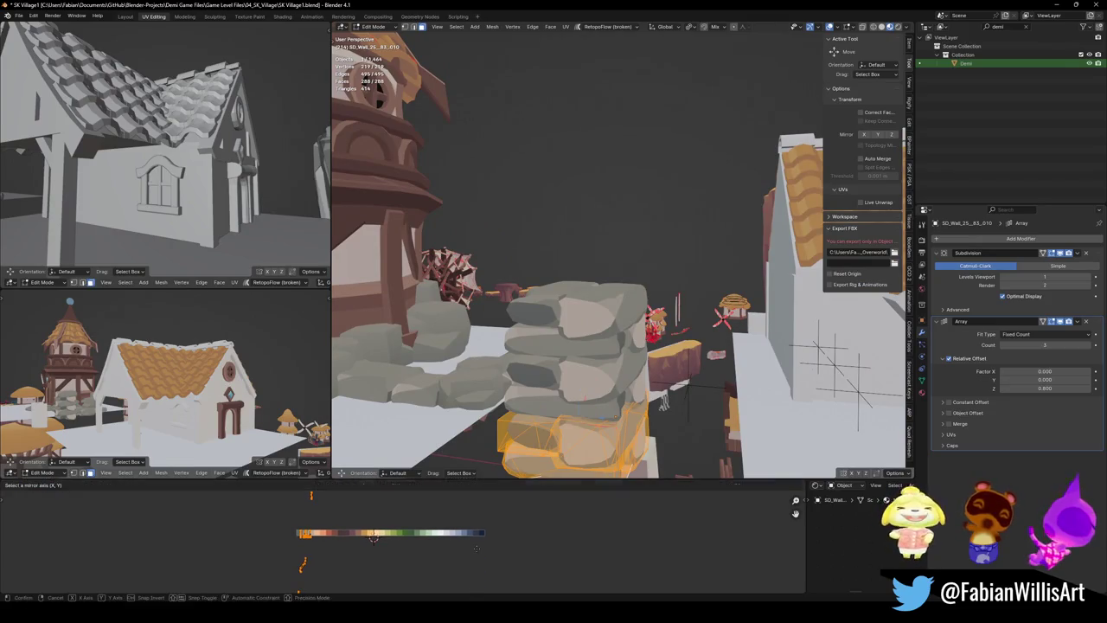
key("ctrl+m")
key("x")
key("Return")
key("ctrl+z")
Shrink the rock's UVs to 0.774 and shift them horizontally along the palette strip
key("s")
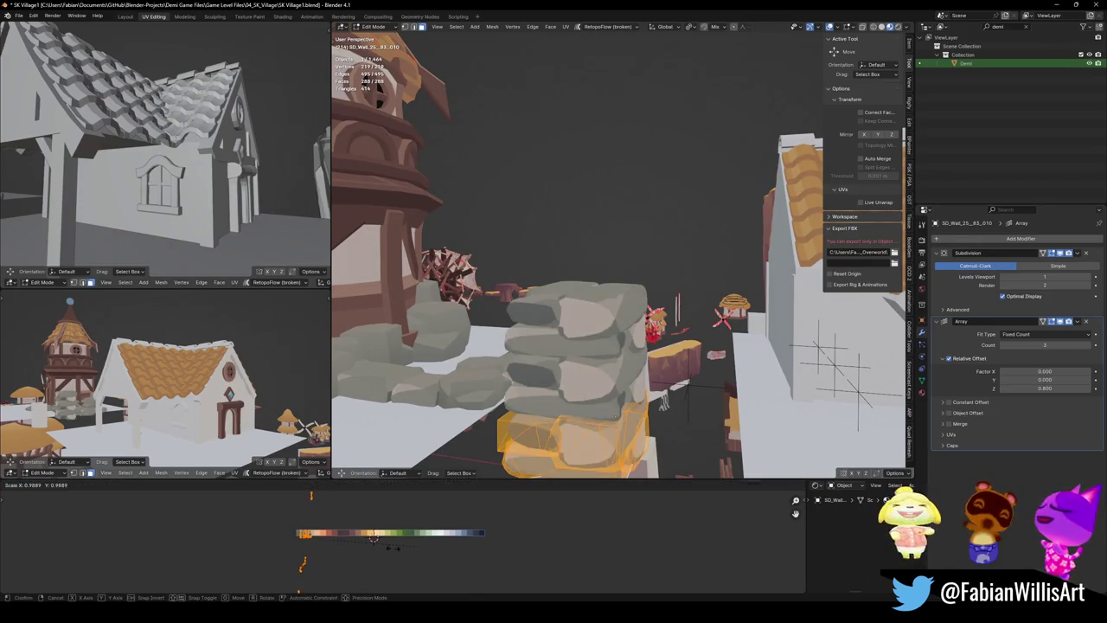
left_click(373, 537)
key("g")
key("x")
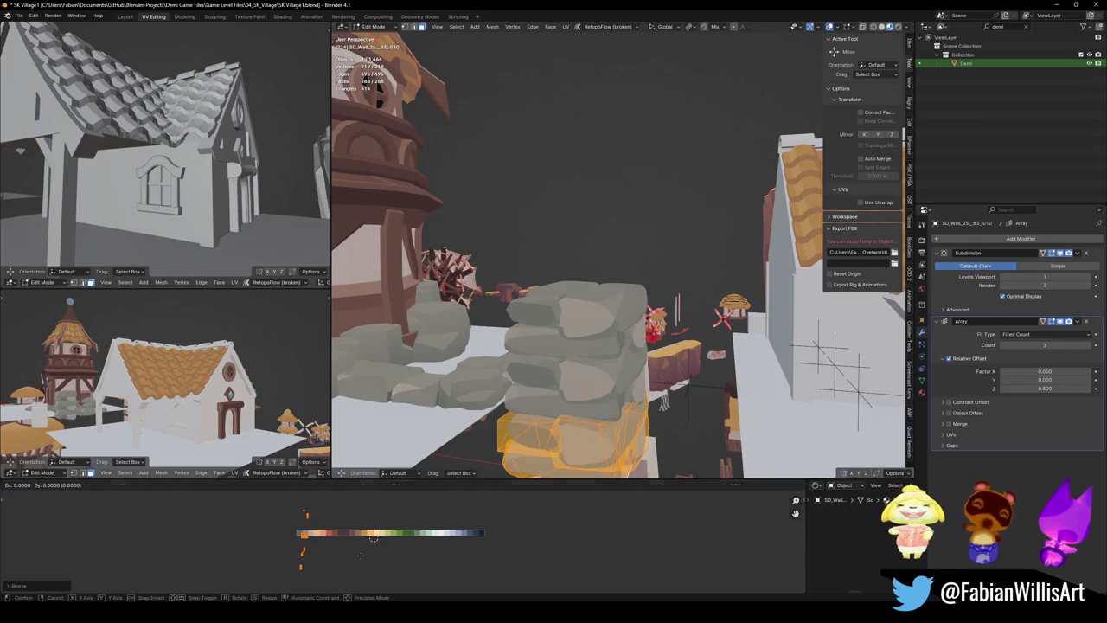
left_click(373, 539)
key("s")
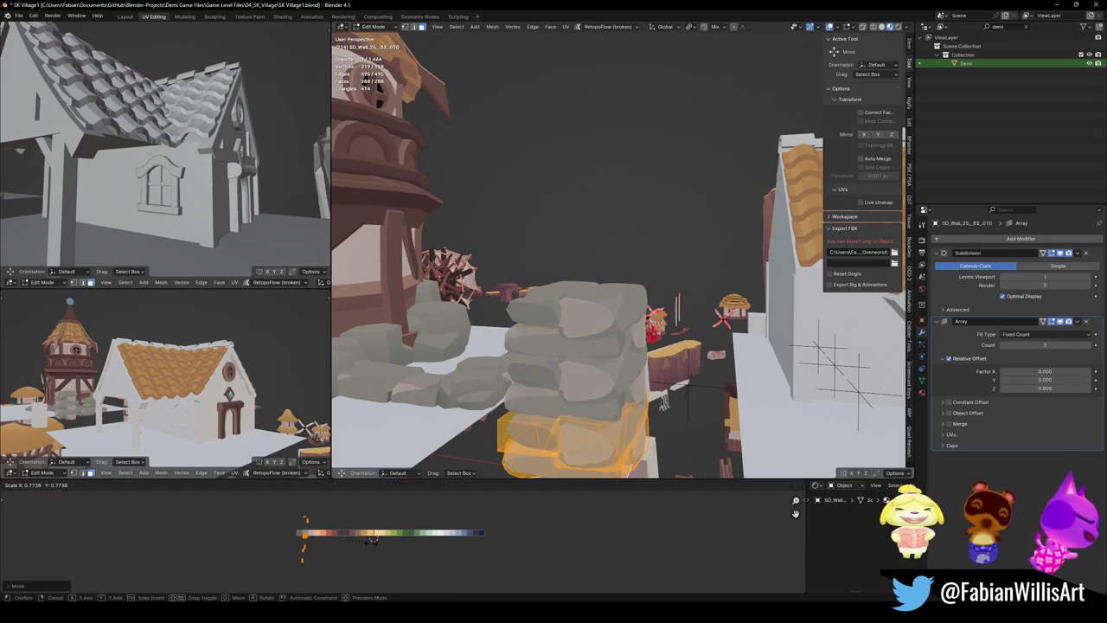
left_click(372, 542)
key("Tab")
Select the rock wall, rescale its block in Edit Mode, then accept the match popup
middle_click_drag(553, 285, 576, 327)
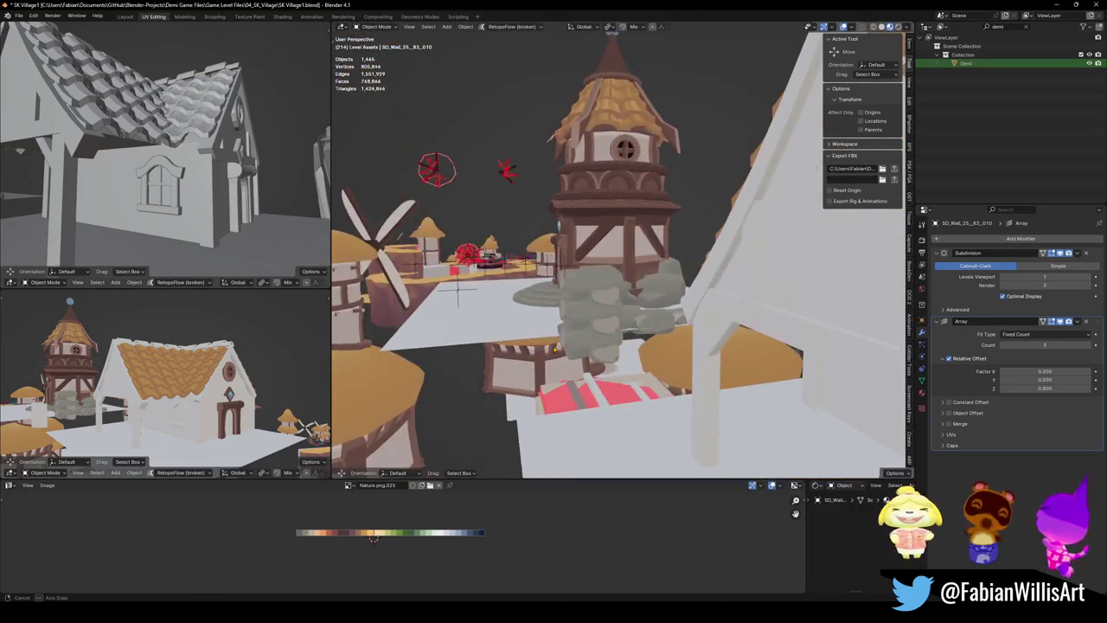
middle_click_drag(576, 327, 665, 298)
left_click(631, 314)
key("Tab")
key("s")
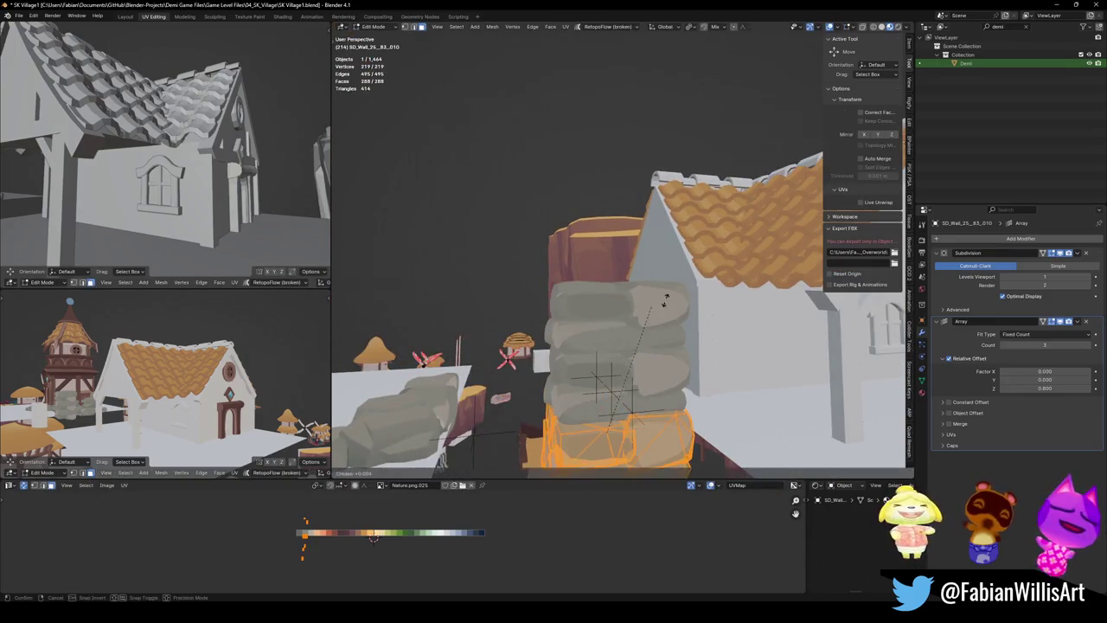
left_click(723, 281)
key("Tab")
mouse_move(723, 281)
middle_mouse_down()
mouse_move(697, 355)
mouse_move(658, 372)
middle_mouse_up()
key("Tab")
left_click(553, 428)
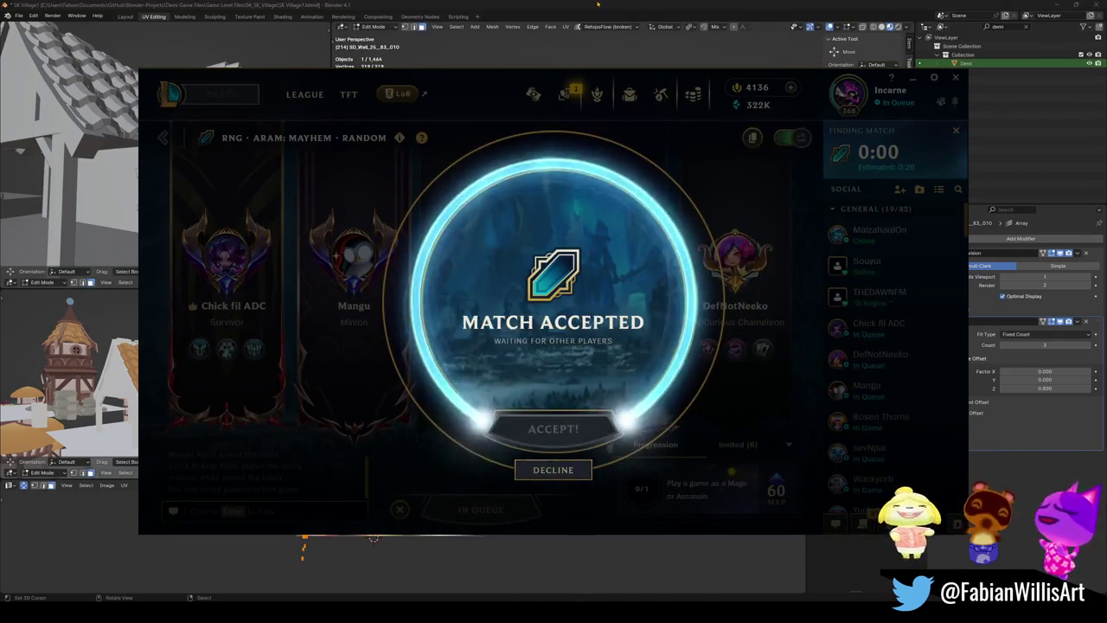
Accept the ARAM match and pick Karthus from the offered champions
left_click(623, 433)
key("s")
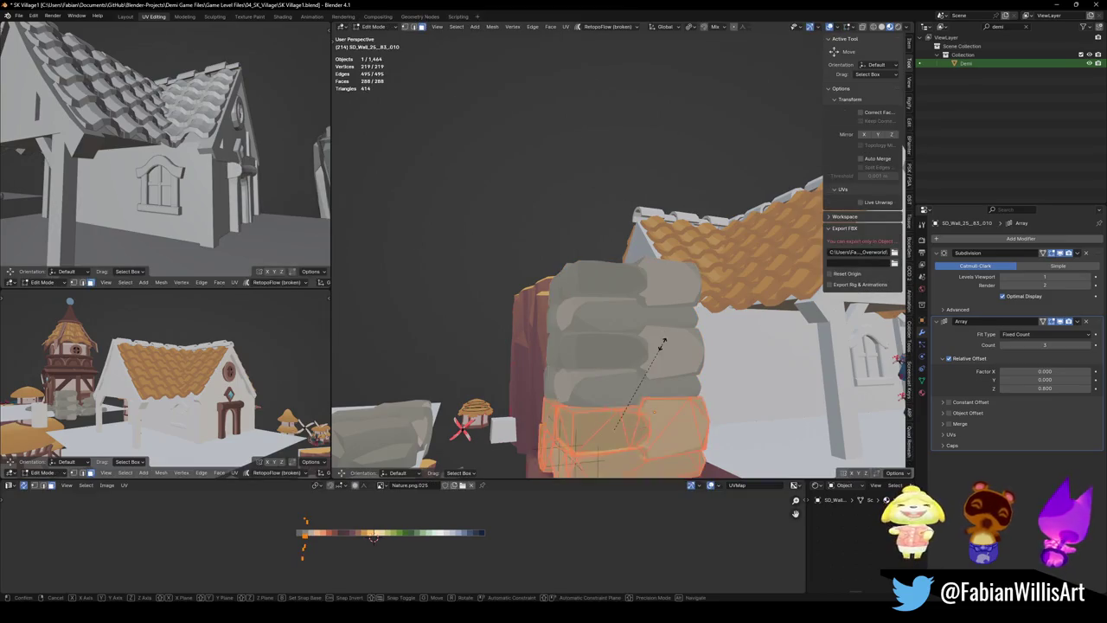
left_click(665, 344)
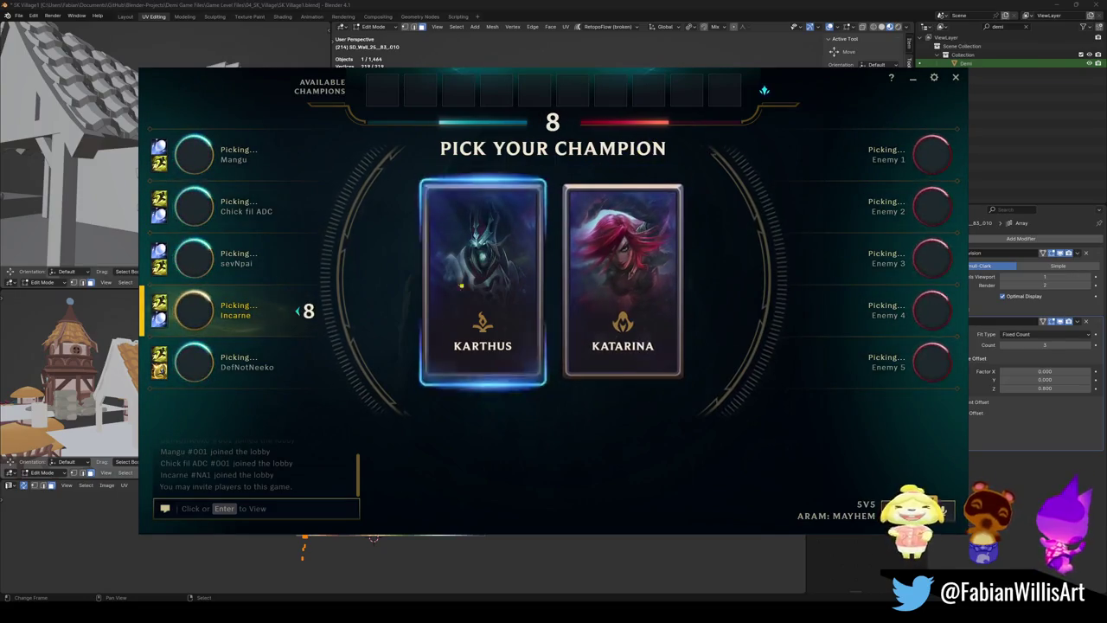
left_click(485, 333)
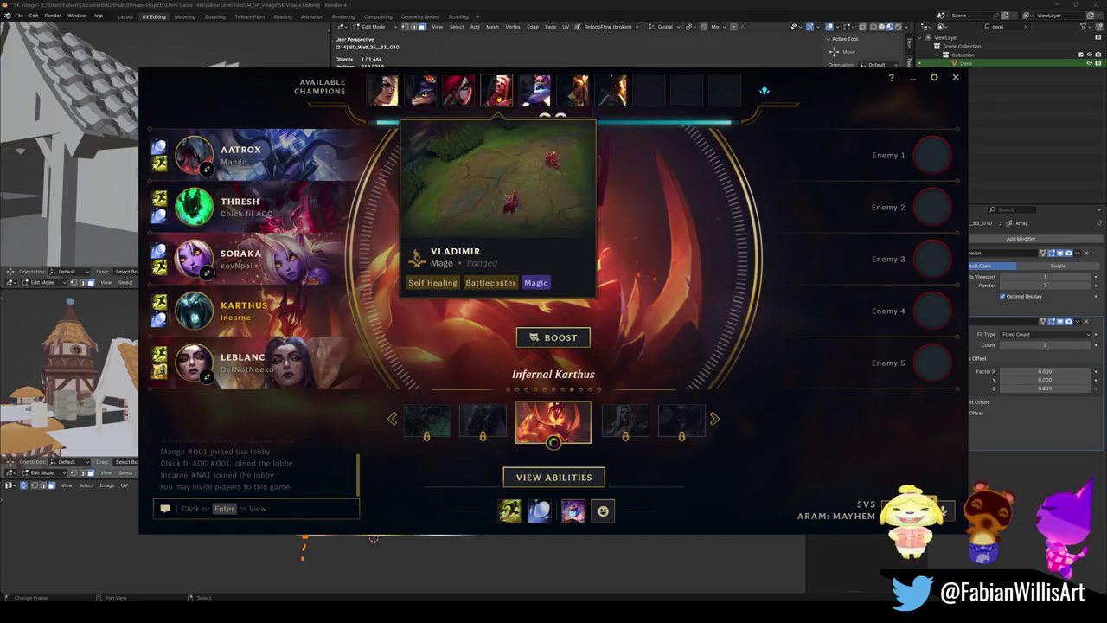
Swap champions from the bench, ending on LeBlanc
left_click(497, 90)
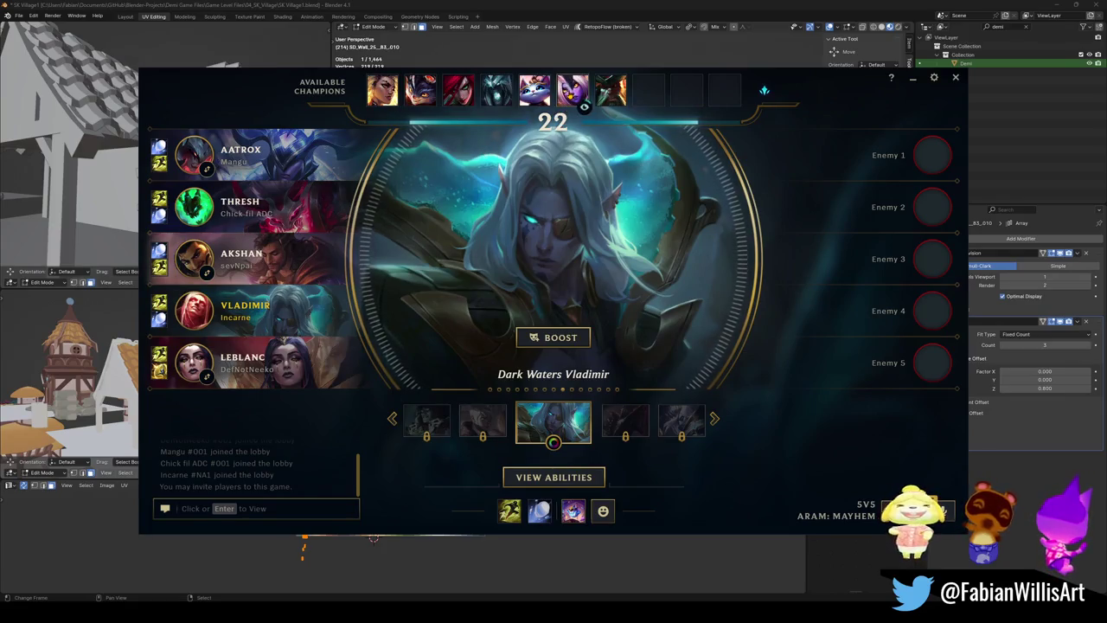
left_click(571, 93)
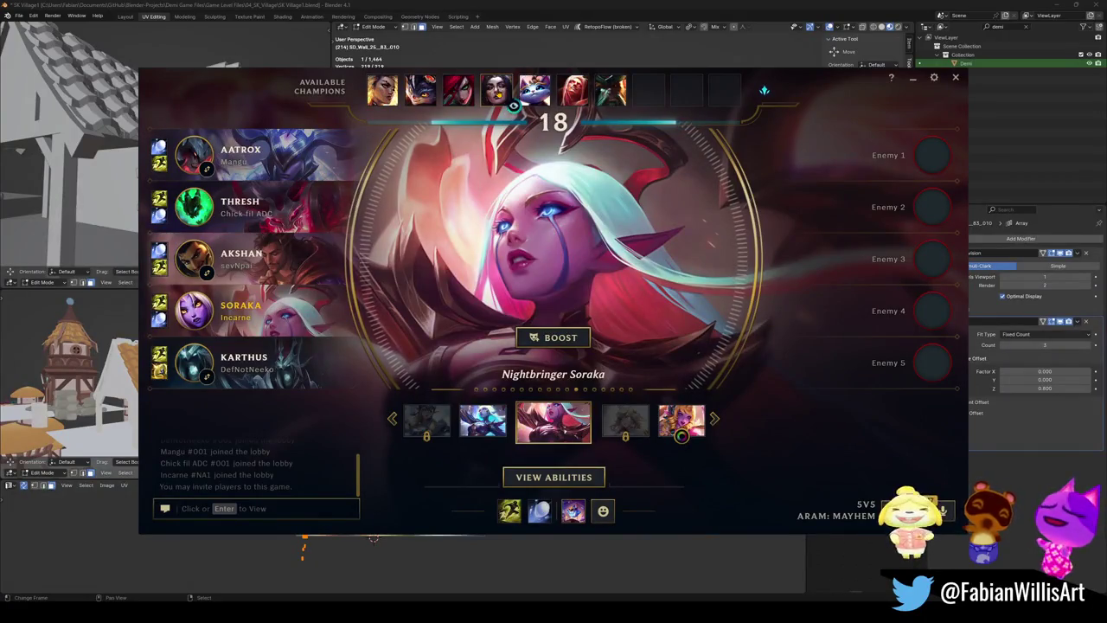
left_click(496, 90)
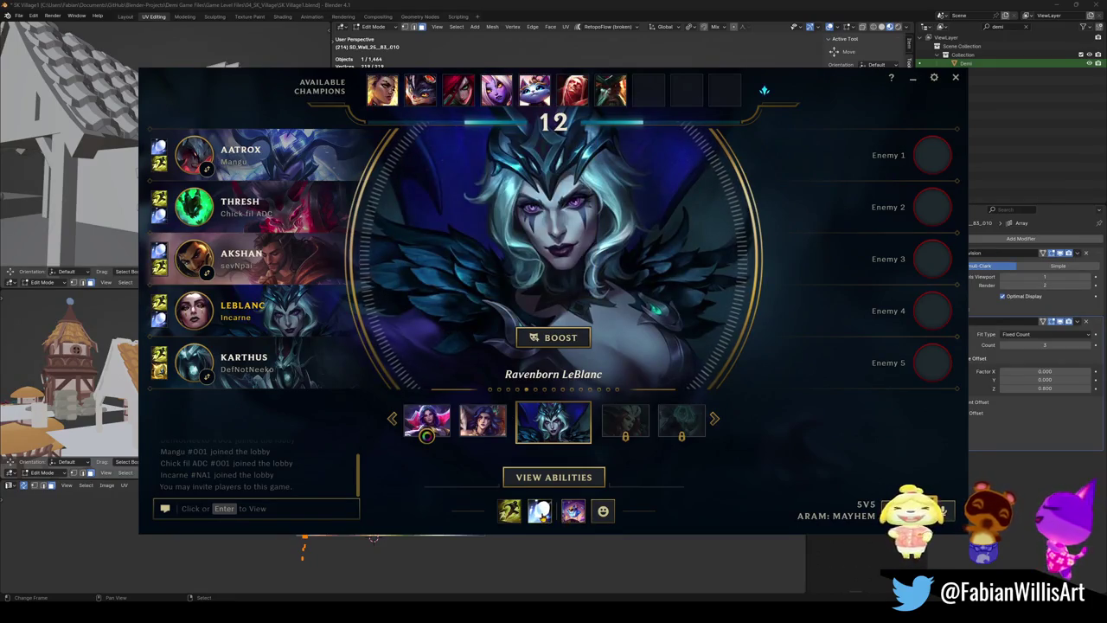
Check the summoner spells, choose LeBlanc's Ravenborn skin, and wait for loading
left_click(540, 511)
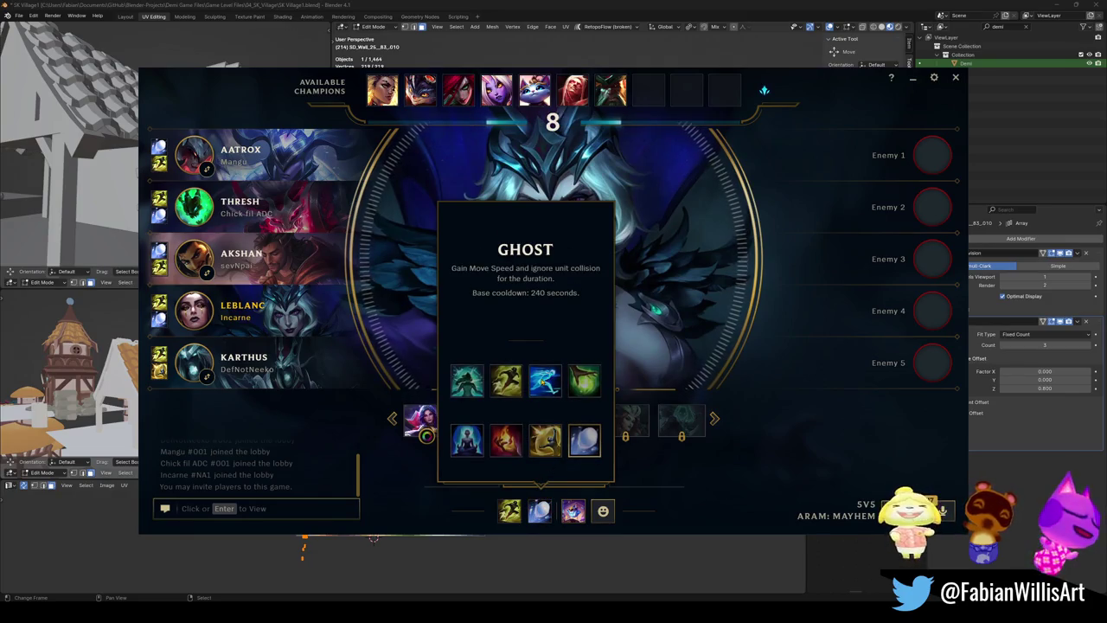
left_click(679, 332)
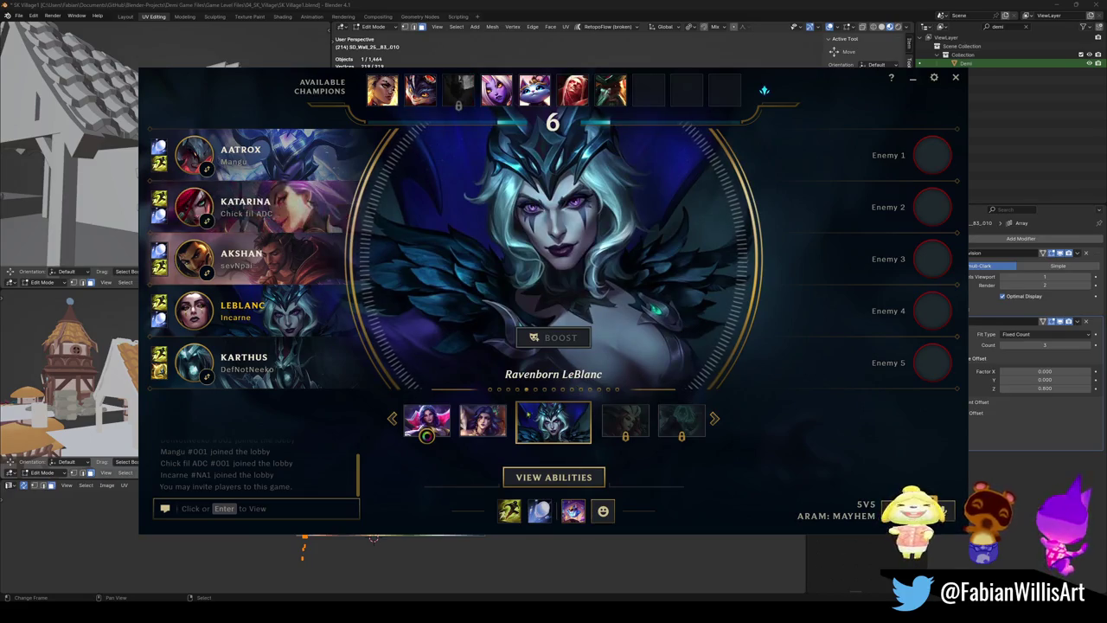
left_click(483, 419)
left_click(617, 419)
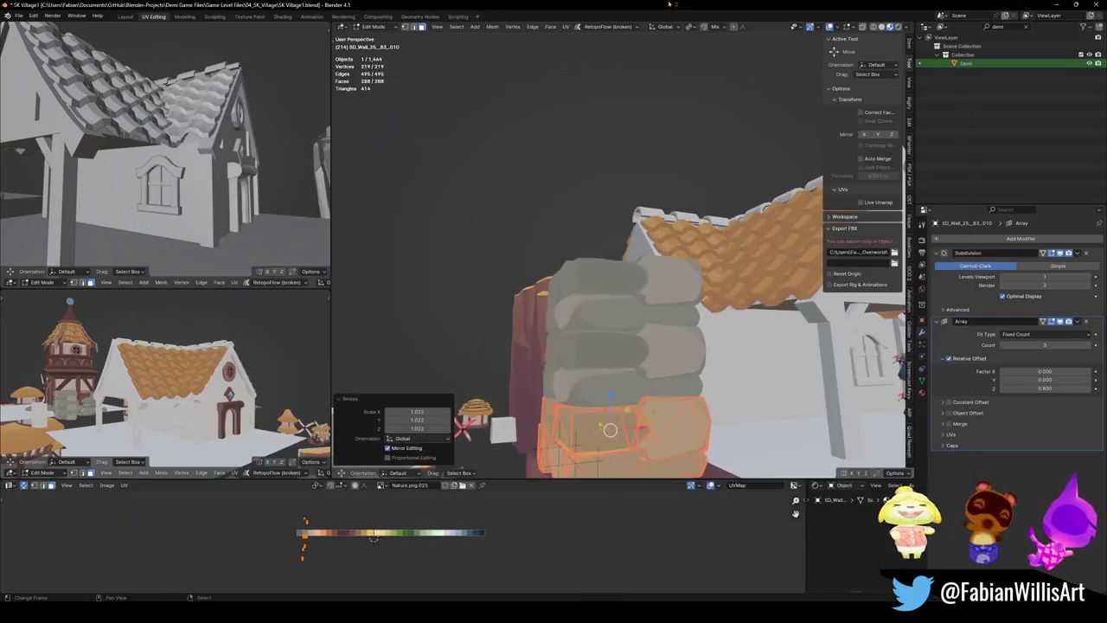
mouse_move(610, 364)
middle_mouse_down()
mouse_move(597, 285)
mouse_move(579, 277)
middle_mouse_up()
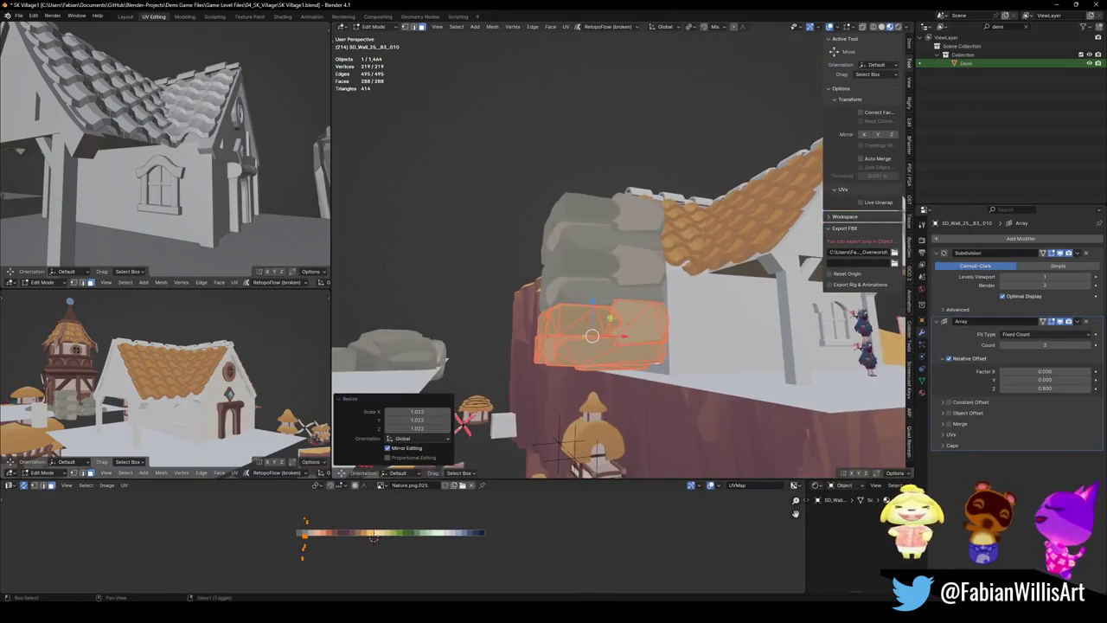
middle_click_drag(561, 440, 729, 395)
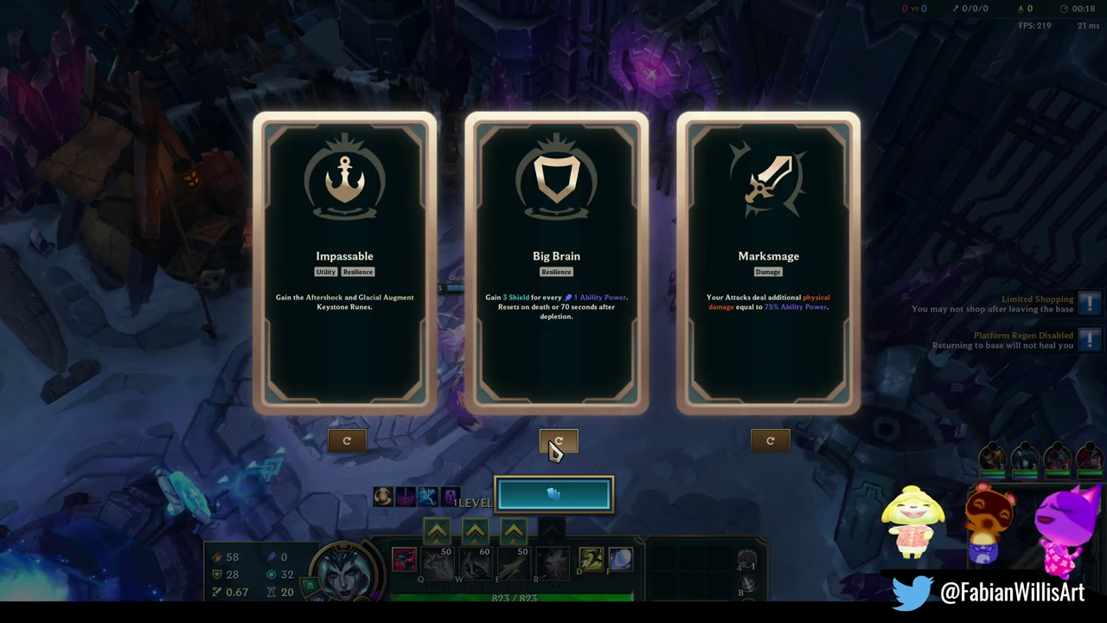
Reroll the Big Brain and Marksmage augments, then choose Impassable
left_click(561, 443)
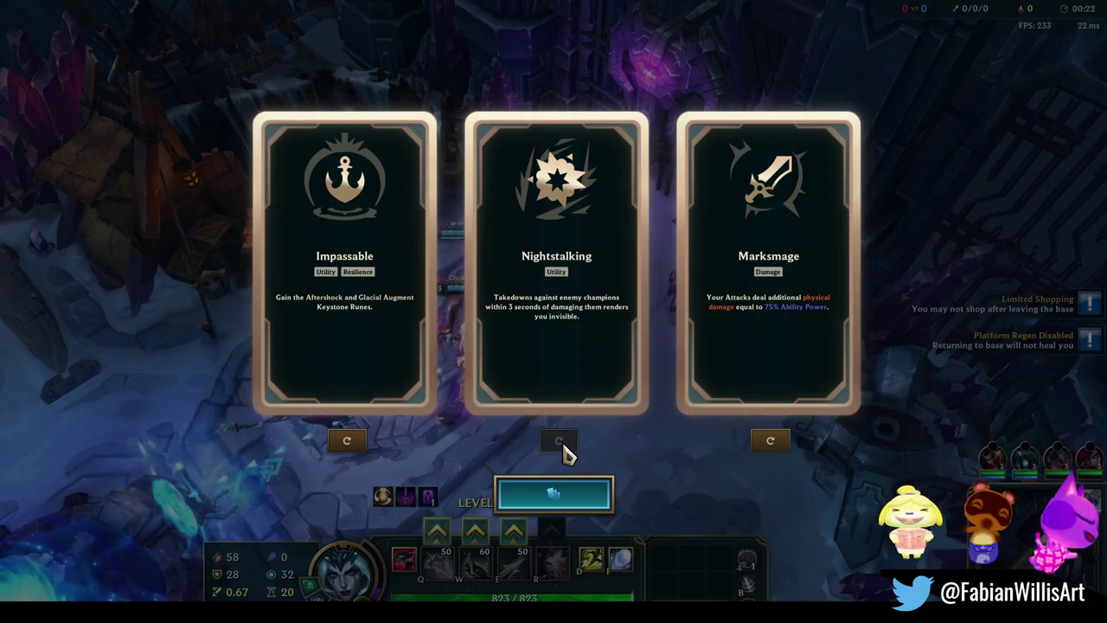
left_click(771, 445)
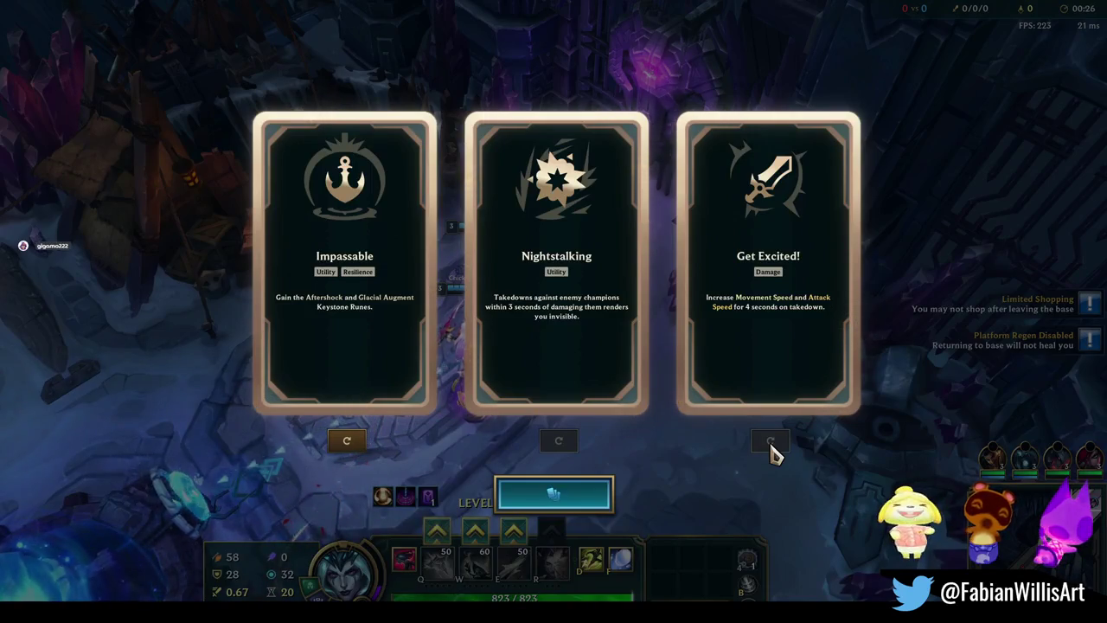
left_click(420, 403)
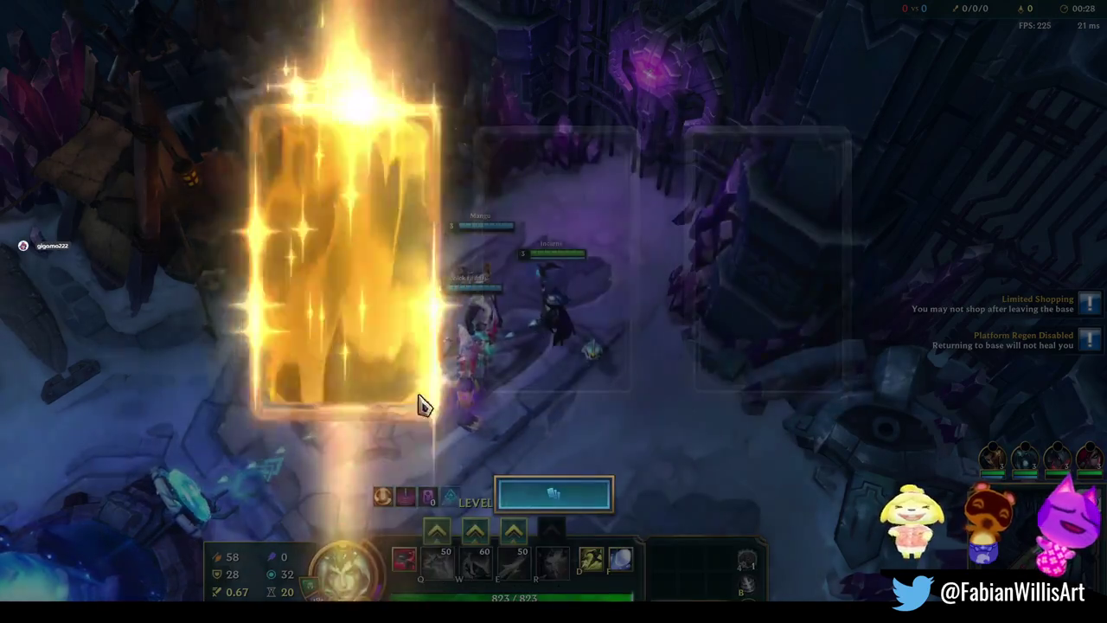
left_click(347, 190)
mouse_move(340, 325)
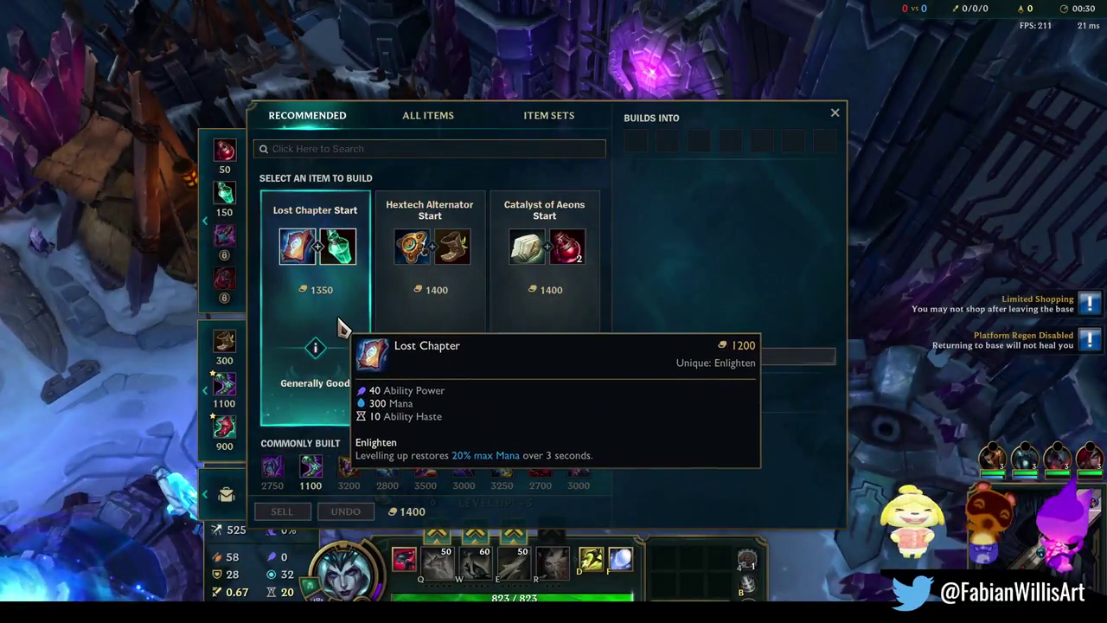
Buy the Lost Chapter starting items, then warp out through the Frostgate portal
right_click(340, 329)
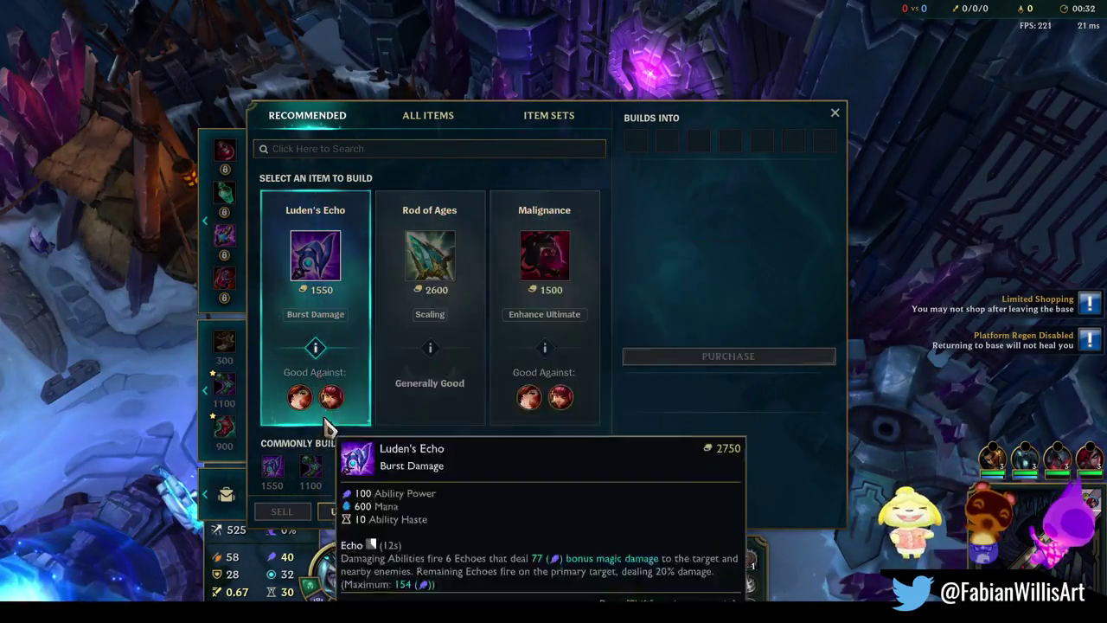
key("Escape")
right_click(486, 294)
right_click(501, 325)
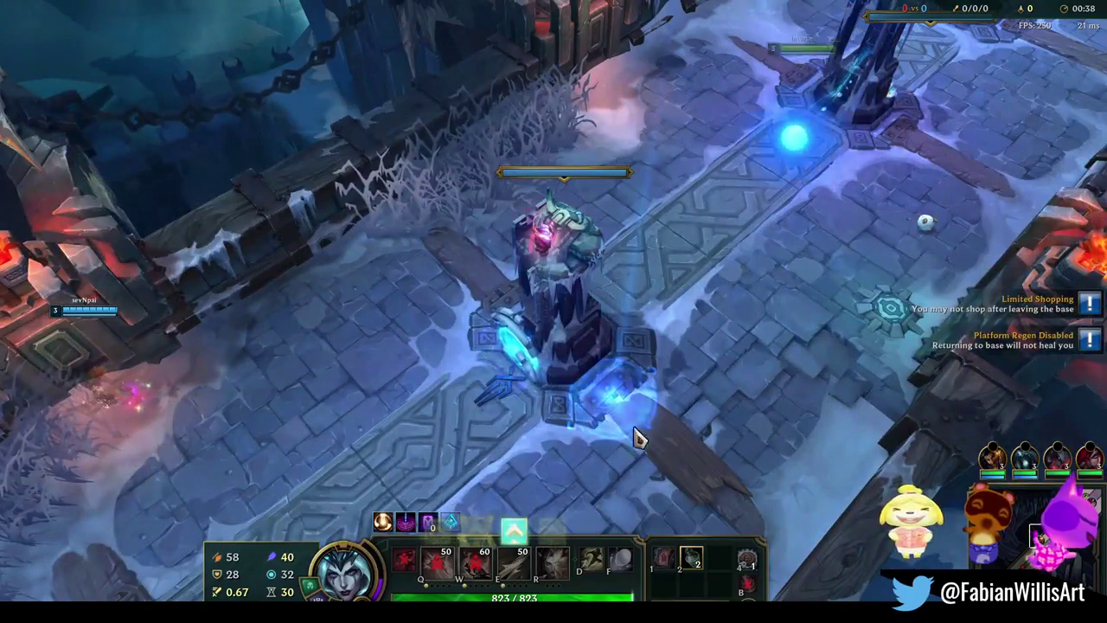
Walk LeBlanc up the snowy lane toward the enemies
right_click(626, 338)
right_click(517, 398)
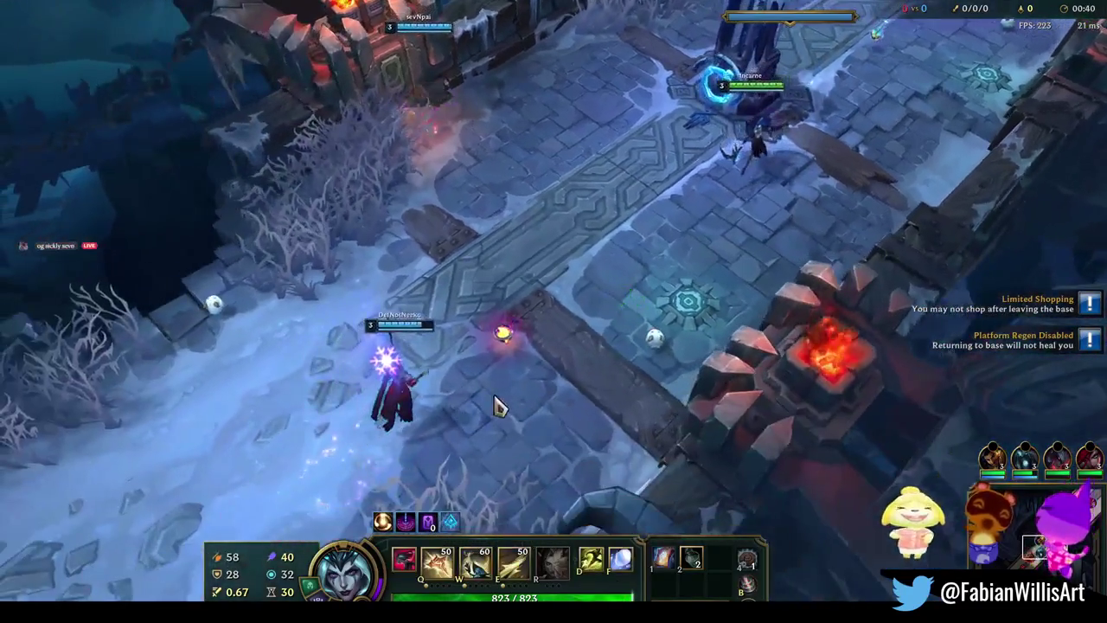
right_click(500, 402)
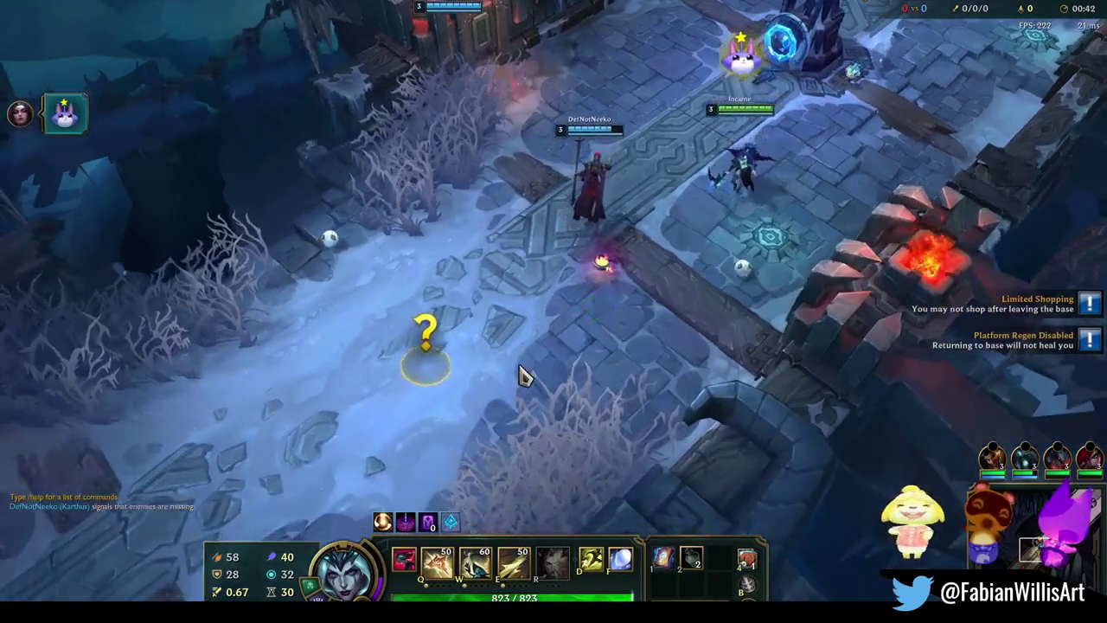
right_click(523, 371)
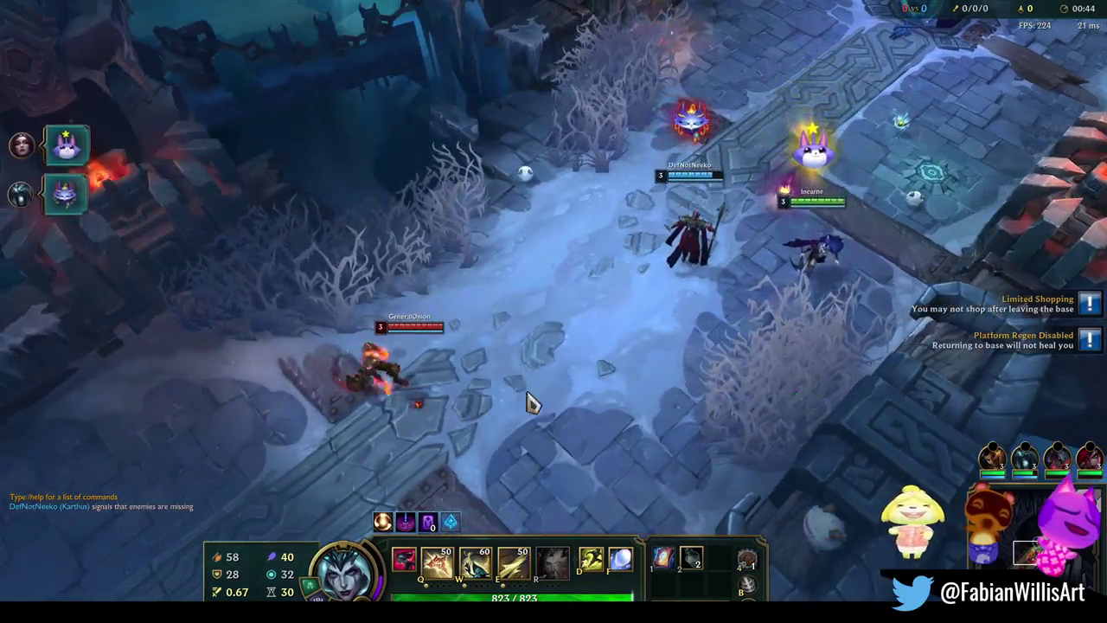
right_click(659, 460)
Engage the enemies with W, F, Q and E casts while repositioning
key("w")
key("f")
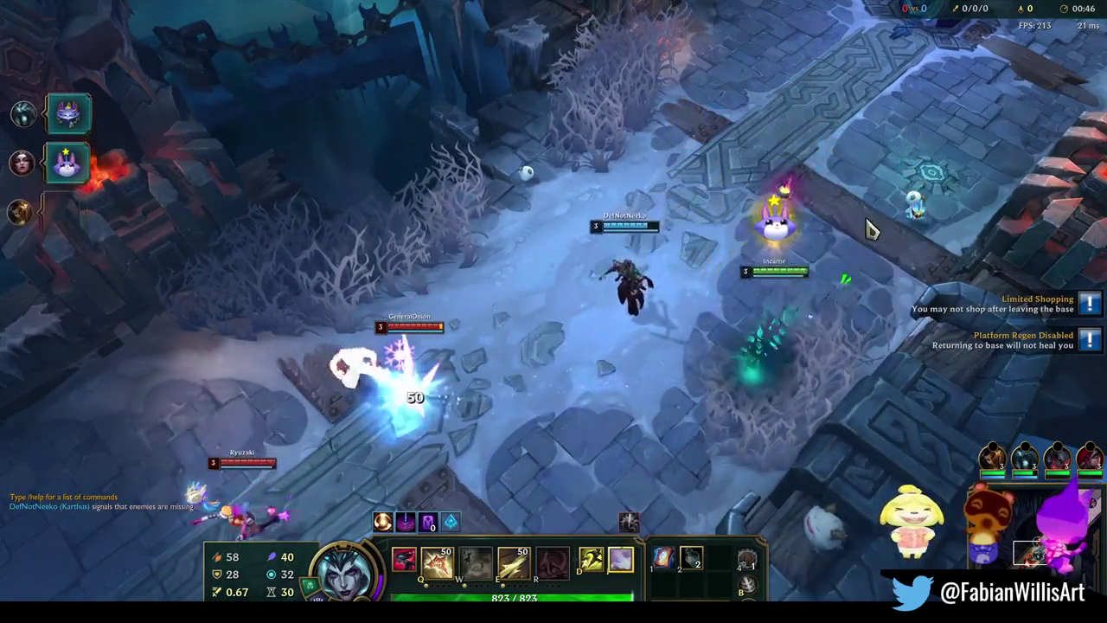
right_click(393, 452)
key("w")
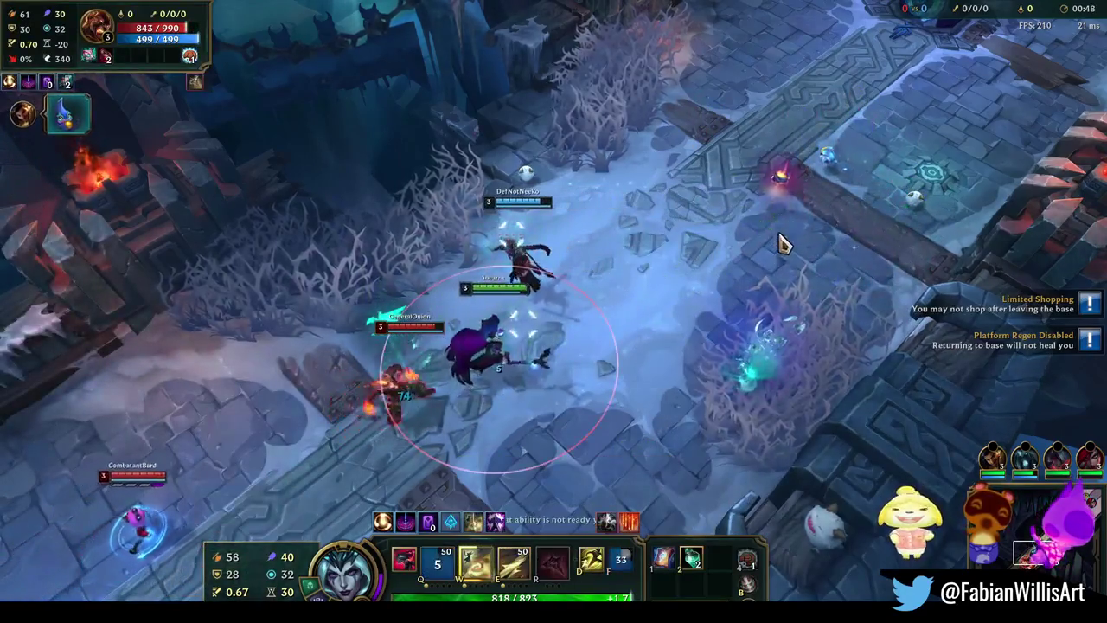
key("q")
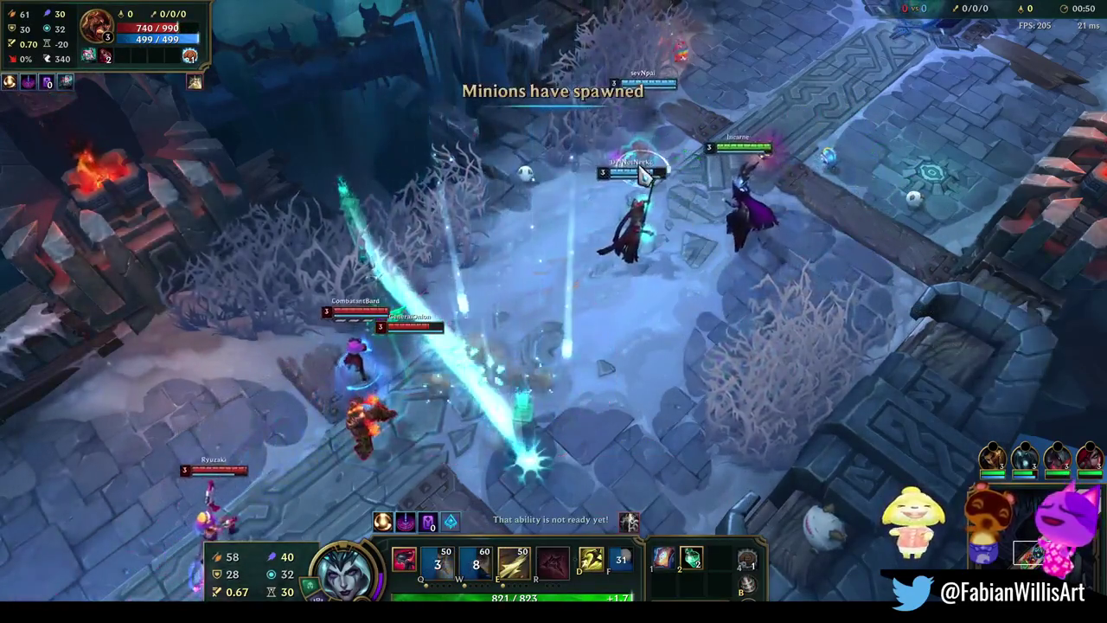
right_click(684, 318)
right_click(529, 370)
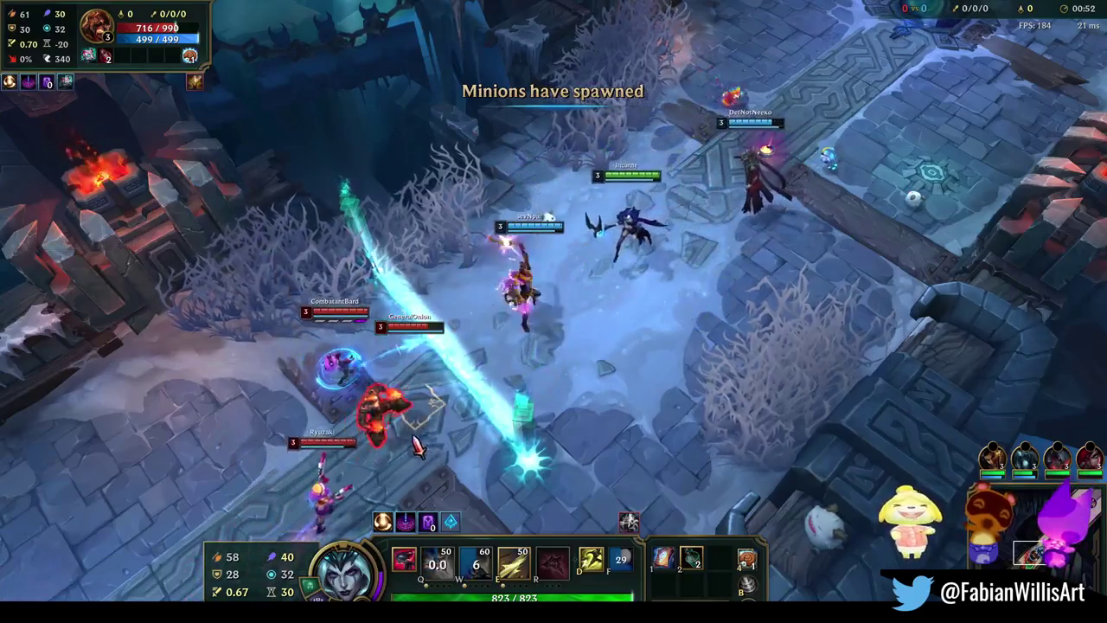
key("e")
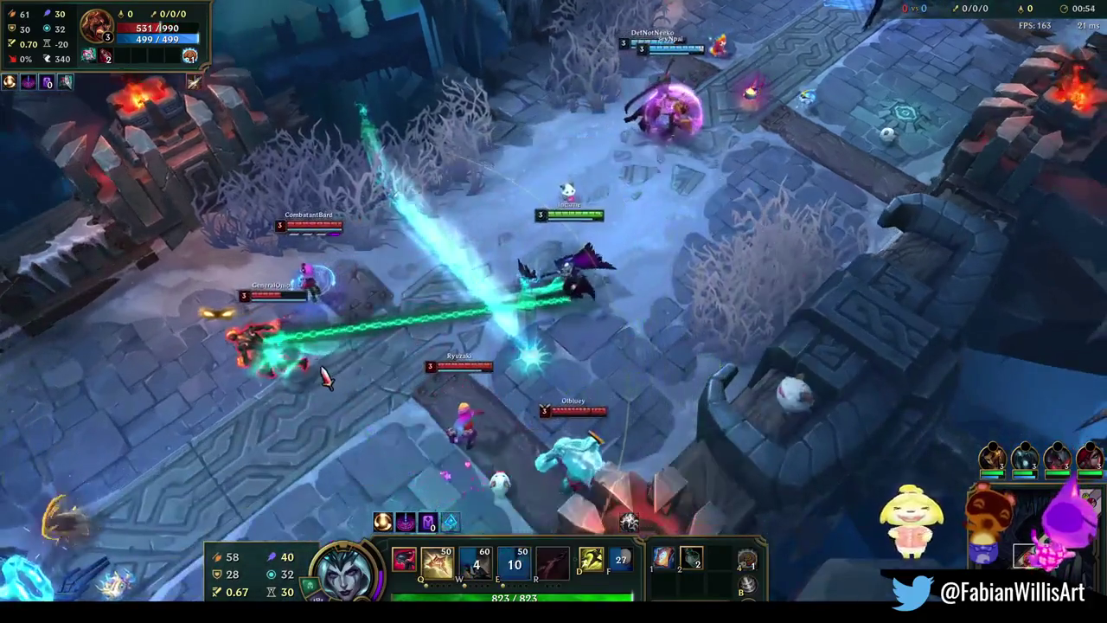
right_click(457, 168)
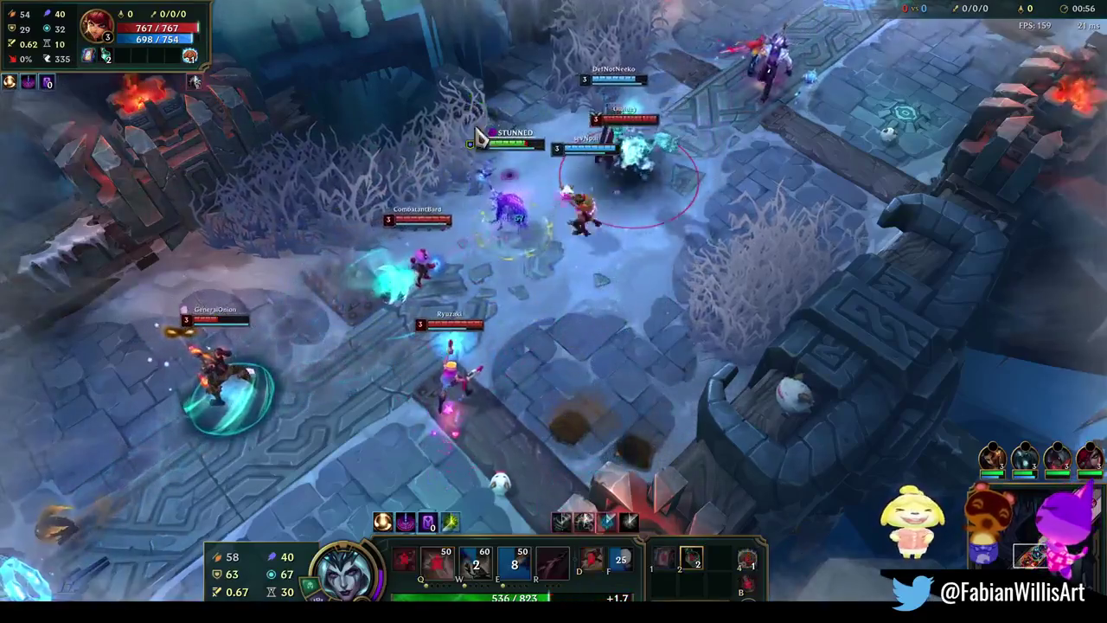
key("w")
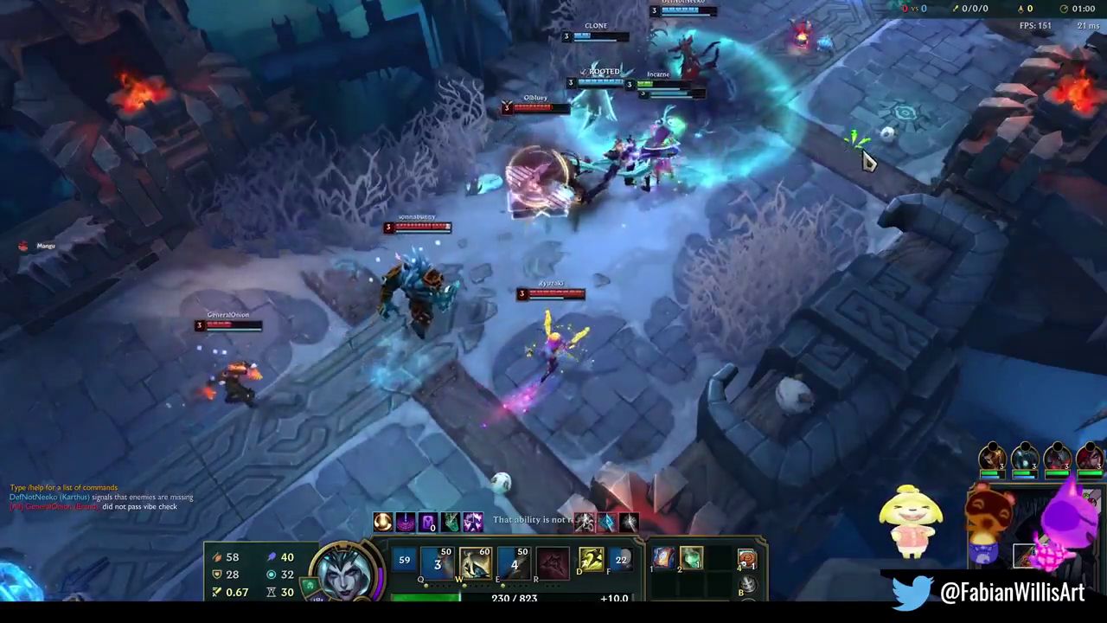
Retreat up-right, then reposition LeBlanc around the enemy turret fight
right_click(866, 156)
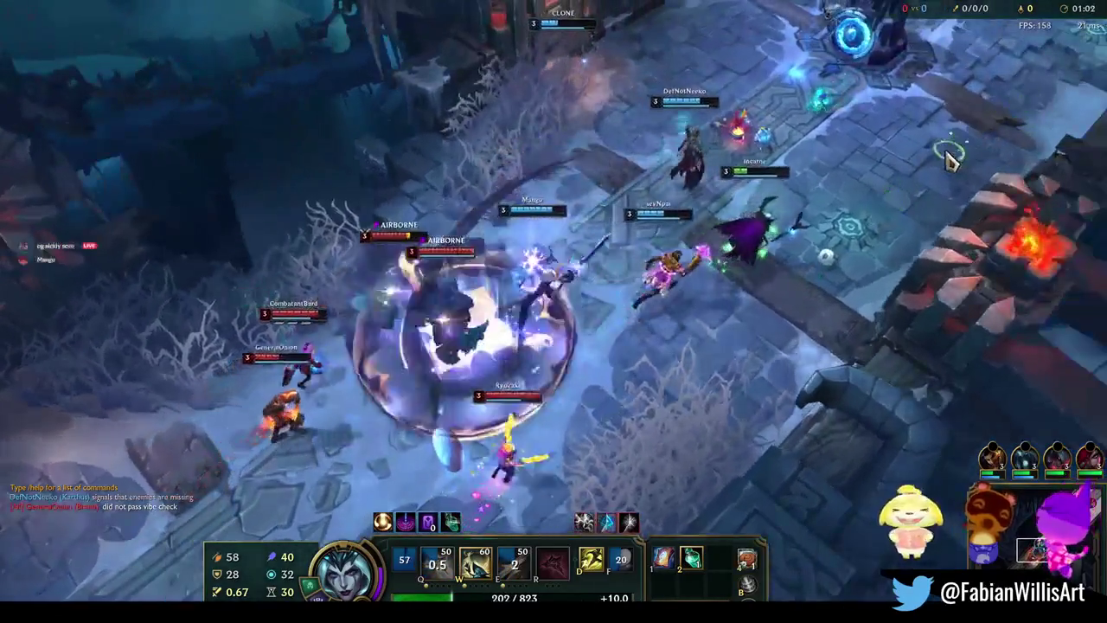
right_click(947, 154)
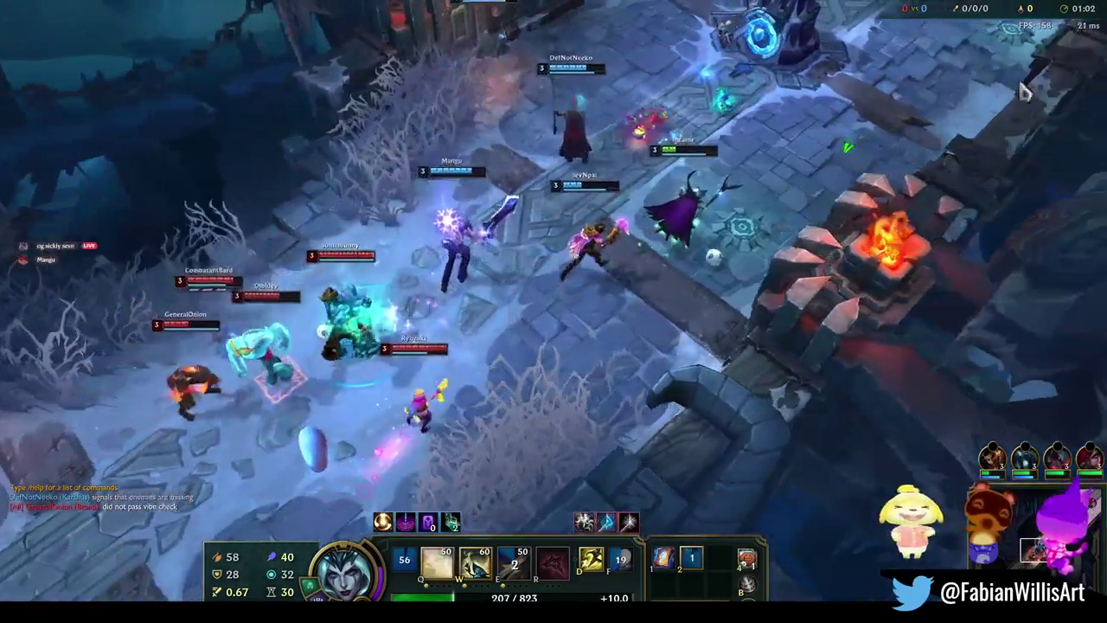
right_click(961, 104)
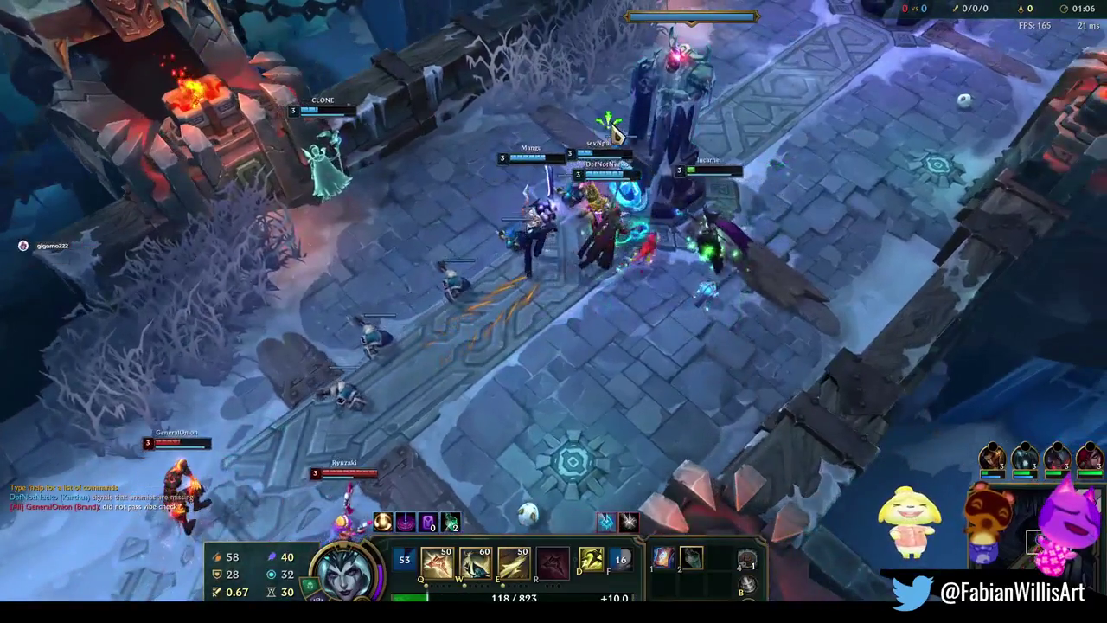
right_click(753, 251)
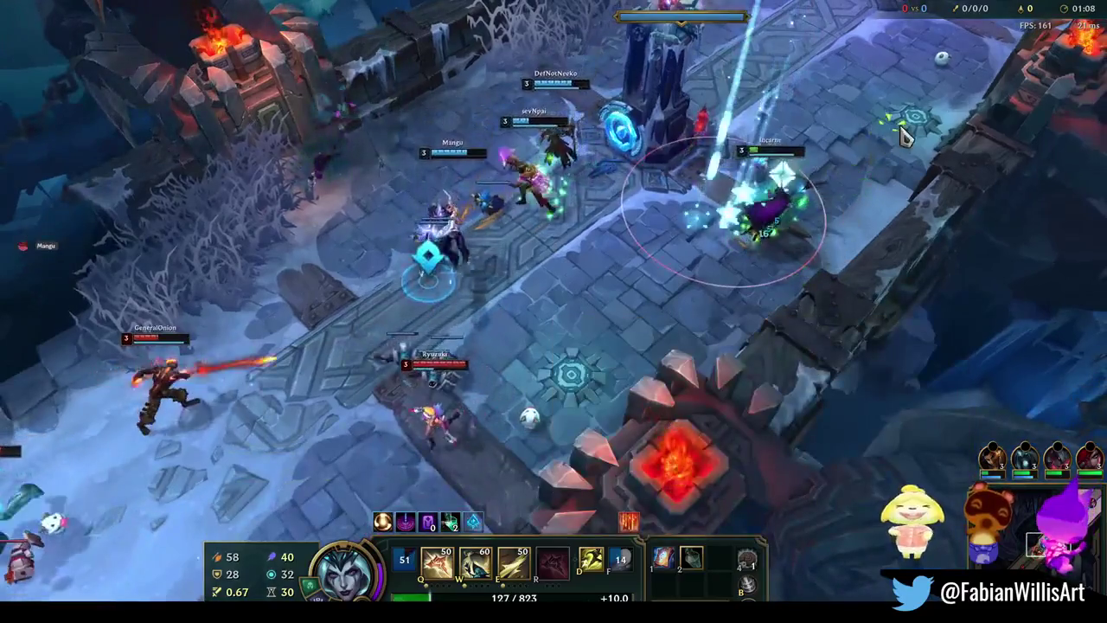
right_click(926, 102)
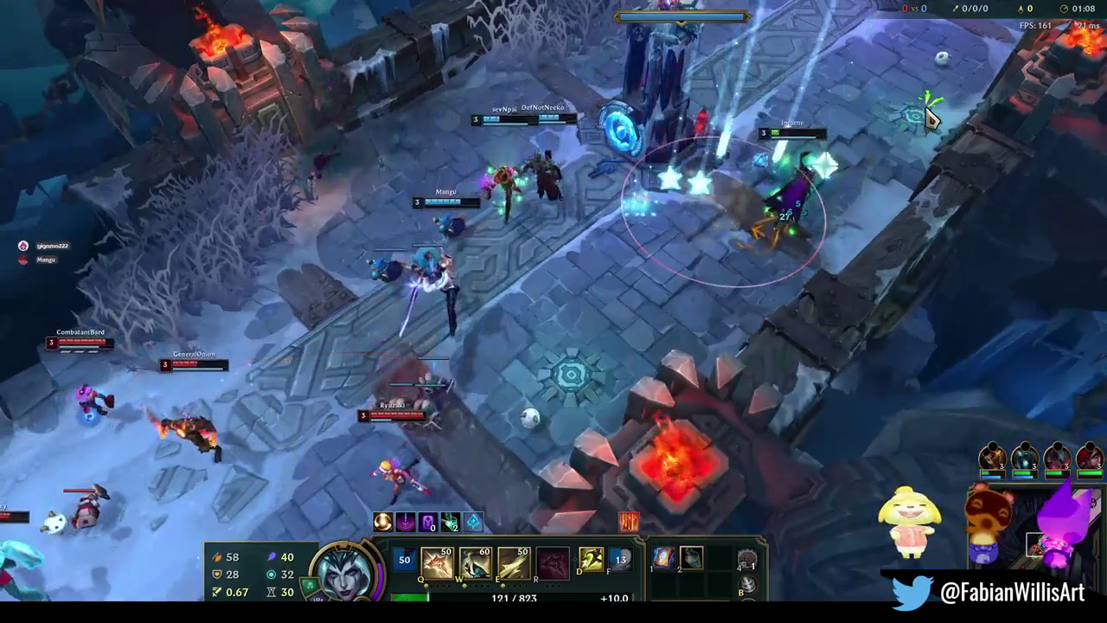
right_click(654, 238)
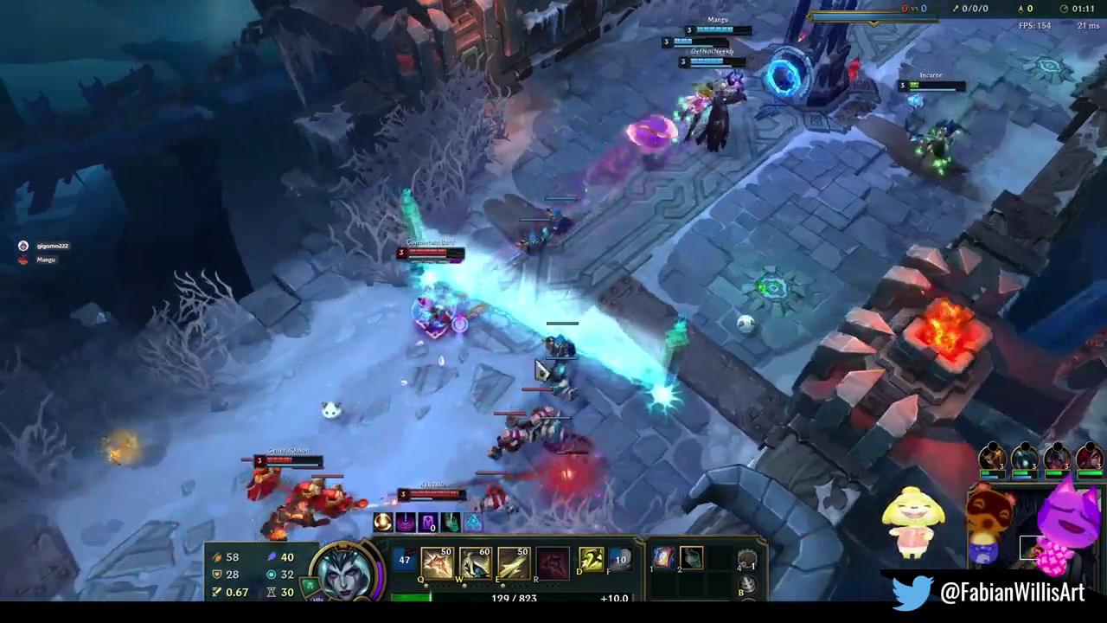
right_click(579, 181)
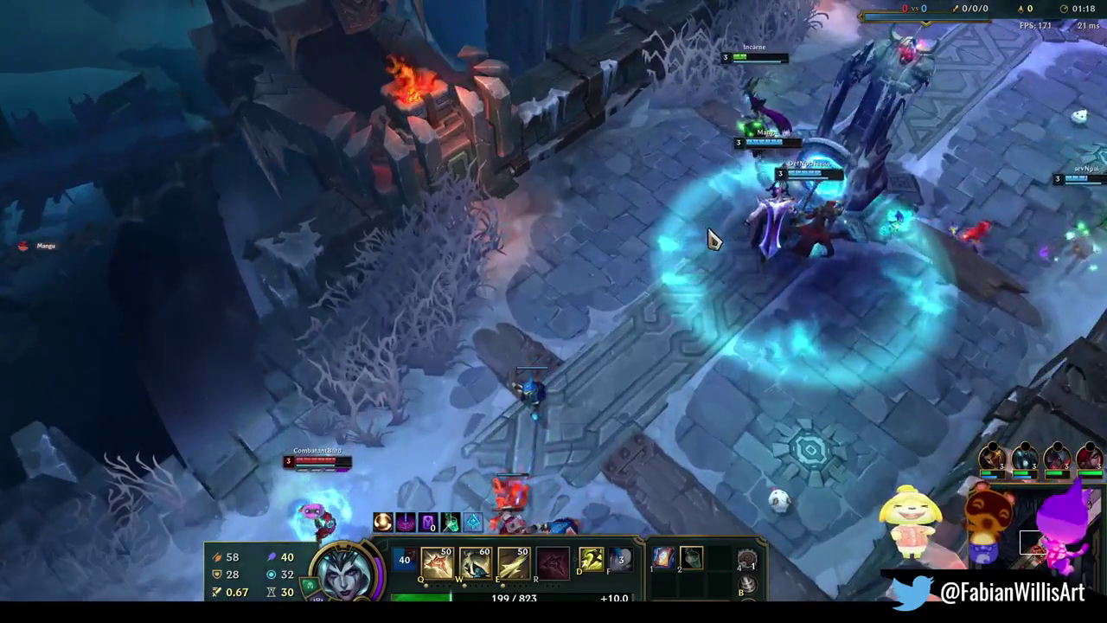
Move LeBlanc up to the turret and cast W at the enemies
right_click(776, 472)
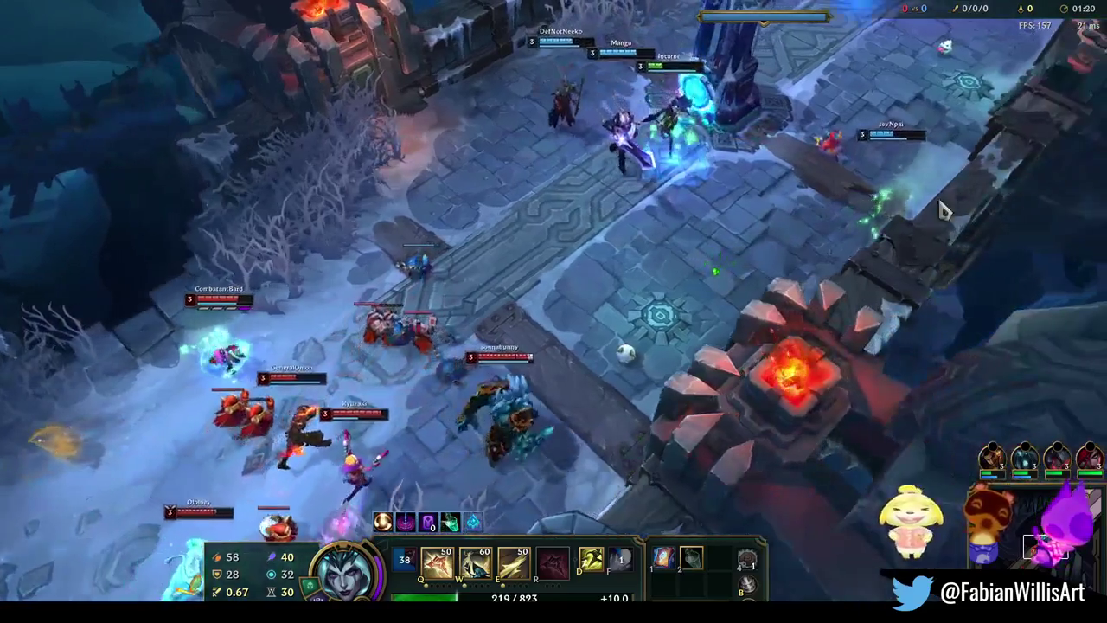
right_click(856, 173)
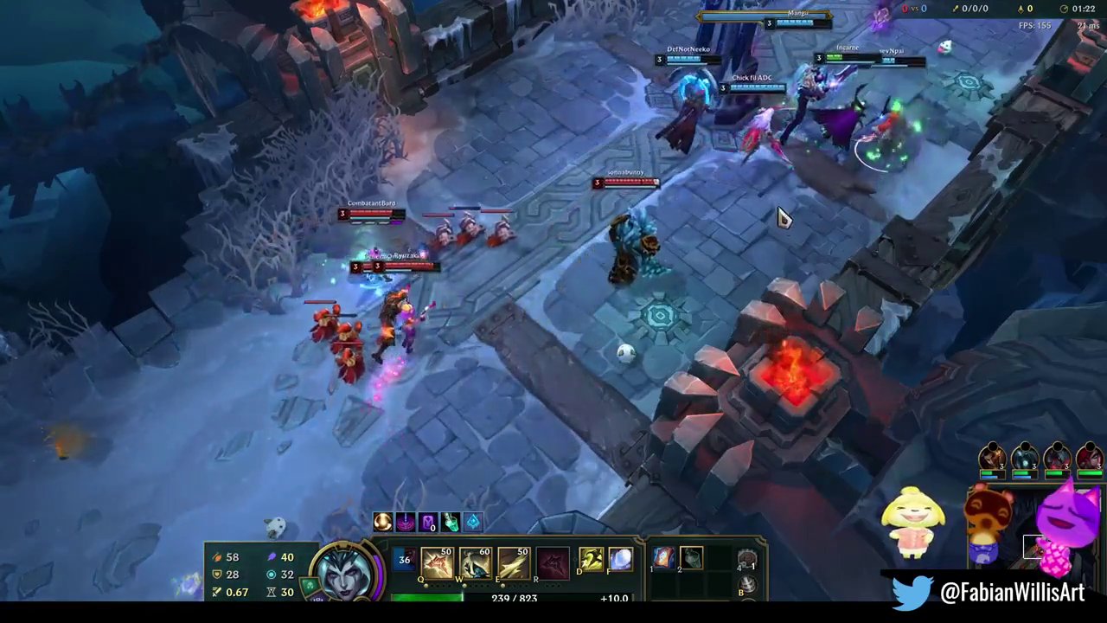
right_click(809, 261)
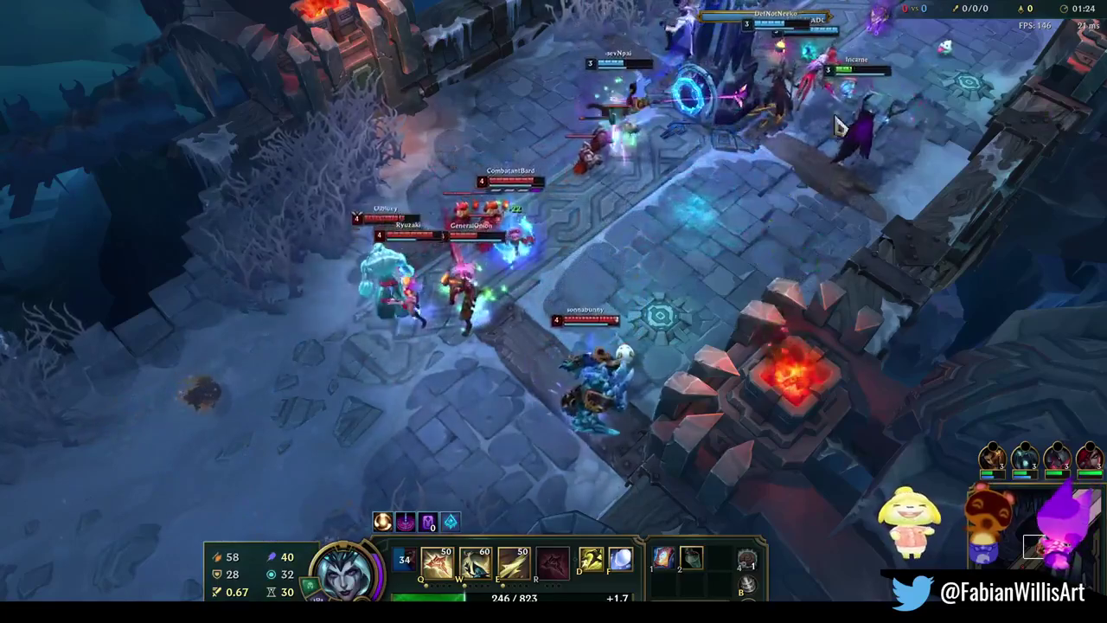
right_click(601, 161)
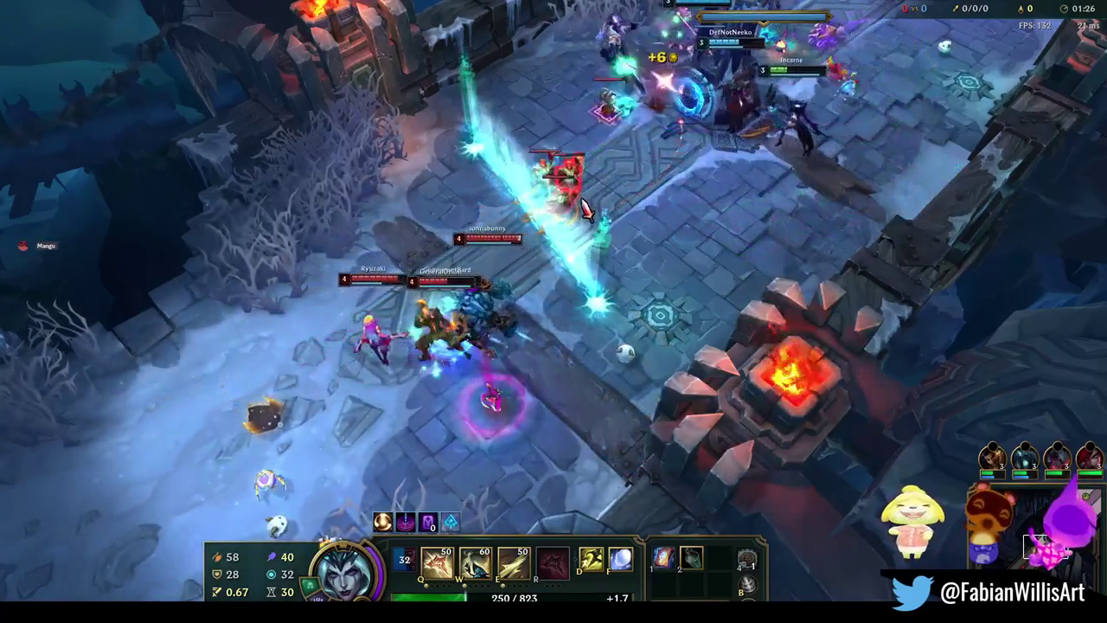
key("w")
right_click(800, 210)
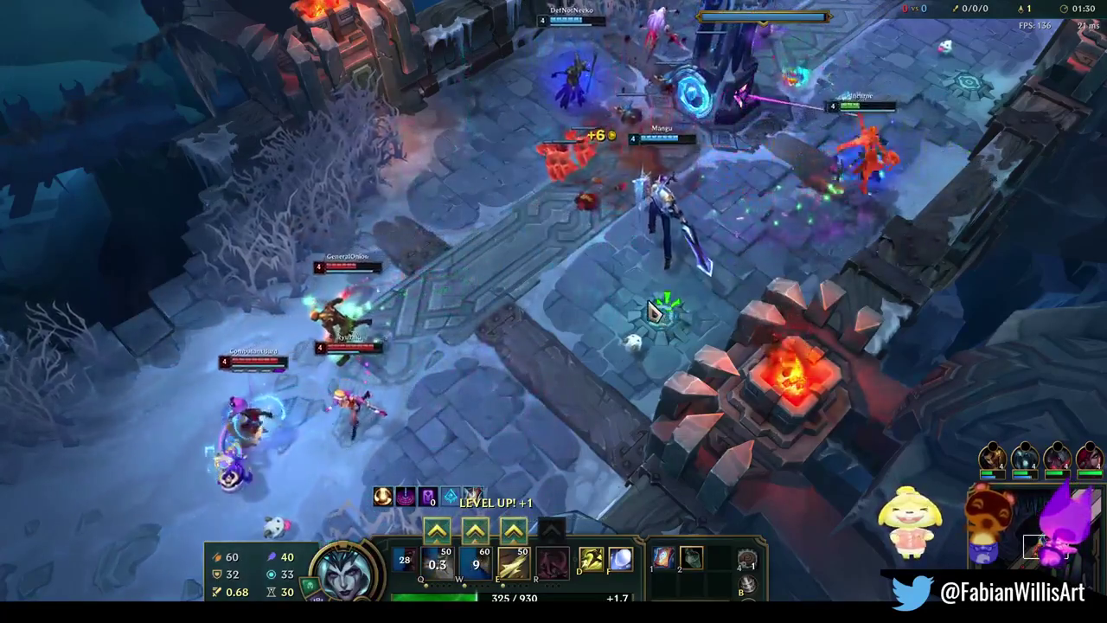
Attack the enemy champion near the turret and keep repositioning in the fight
right_click(597, 99)
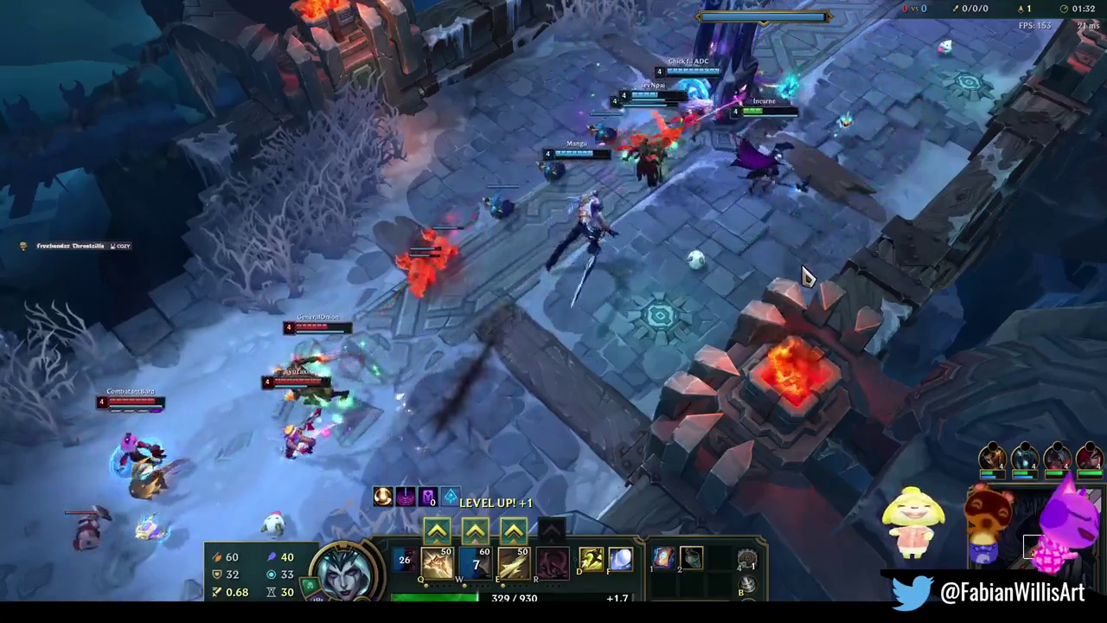
right_click(645, 112)
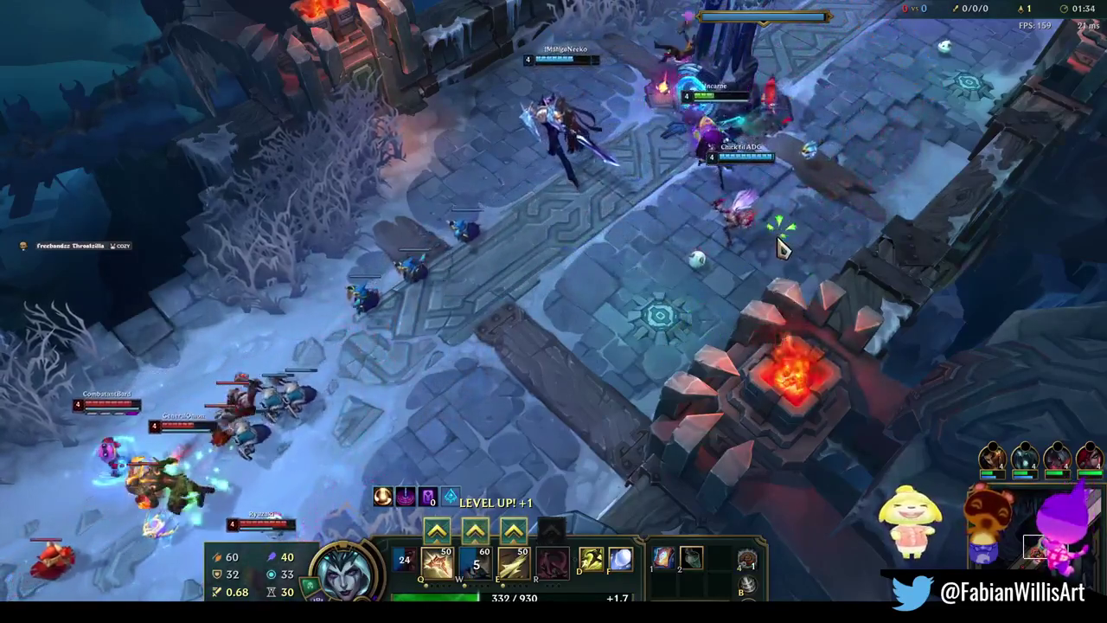
right_click(559, 193)
right_click(732, 271)
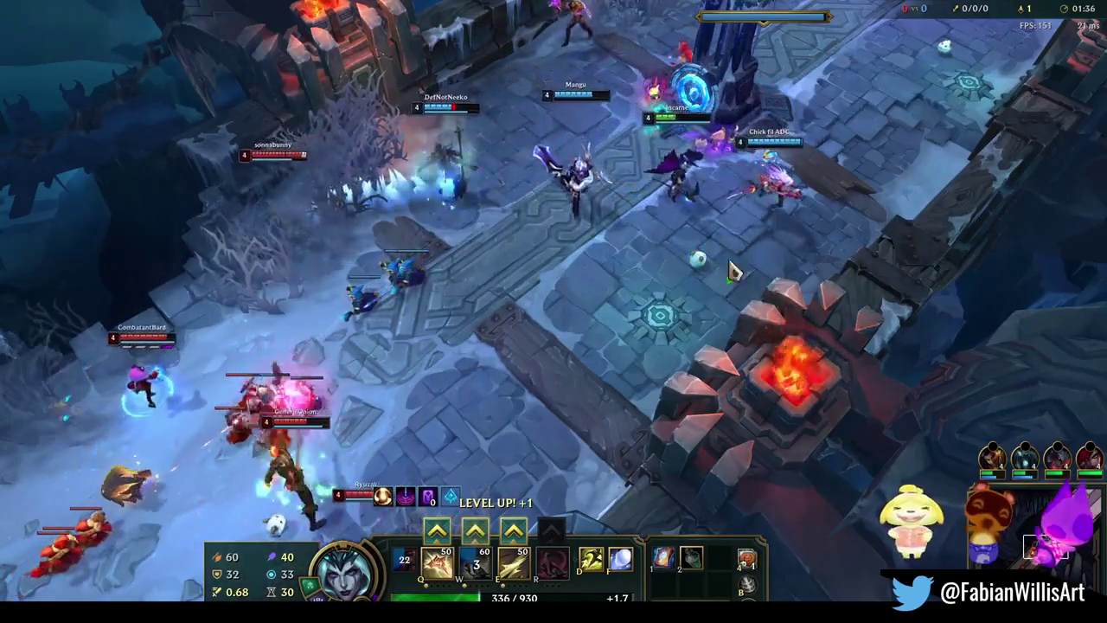
right_click(809, 173)
right_click(557, 171)
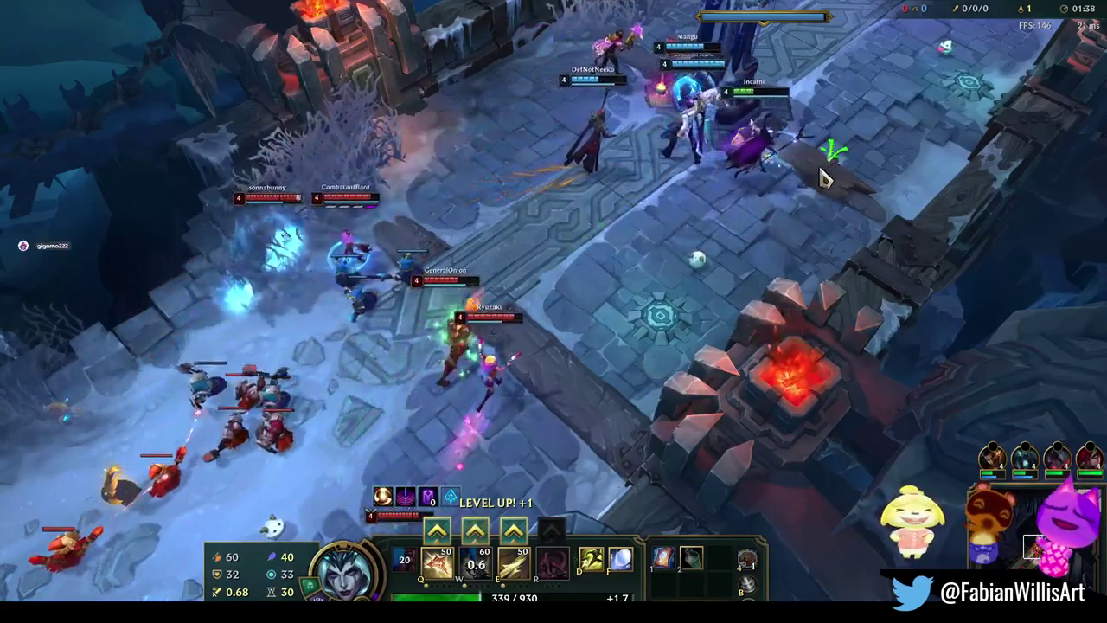
right_click(766, 234)
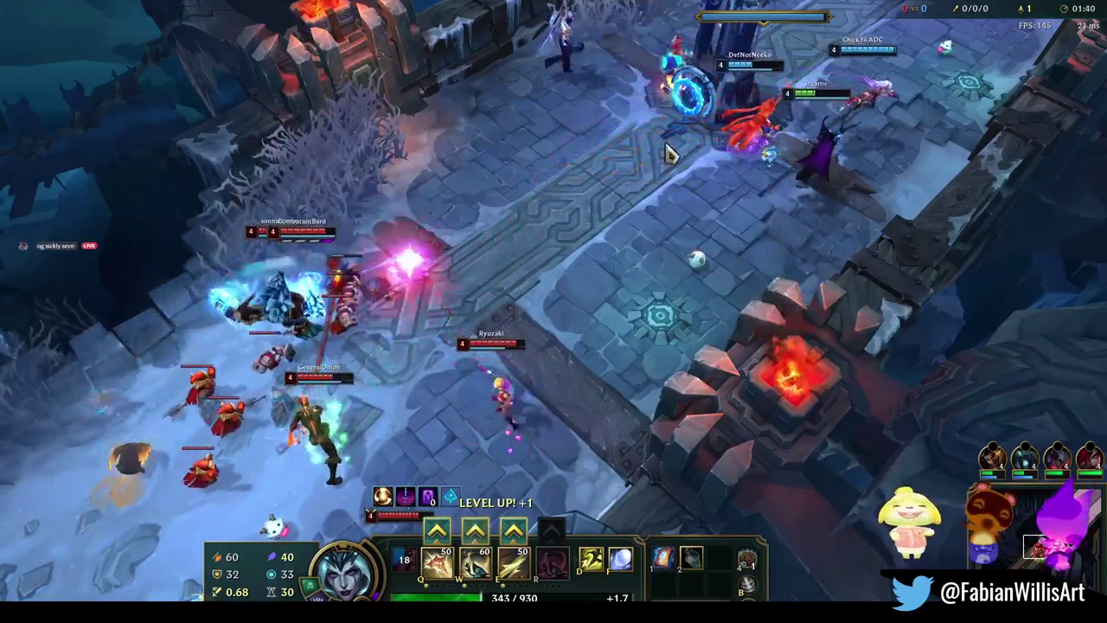
right_click(801, 224)
right_click(749, 245)
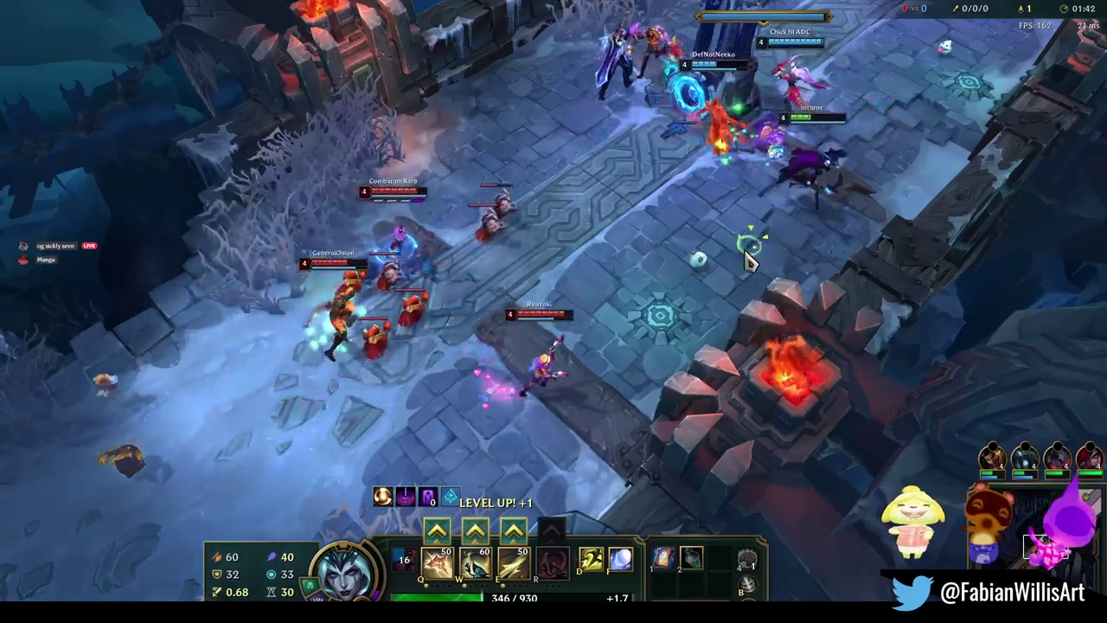
Chain an enemy with Ethereal Chains, then cast E and Flash until LeBlanc dies
key("w")
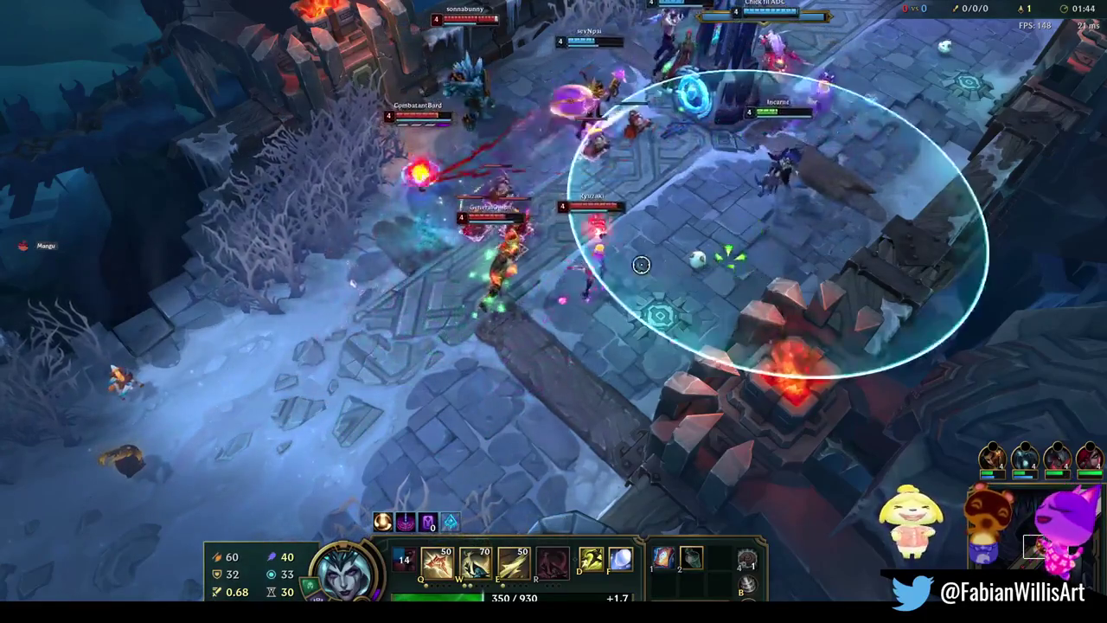
left_click(551, 256)
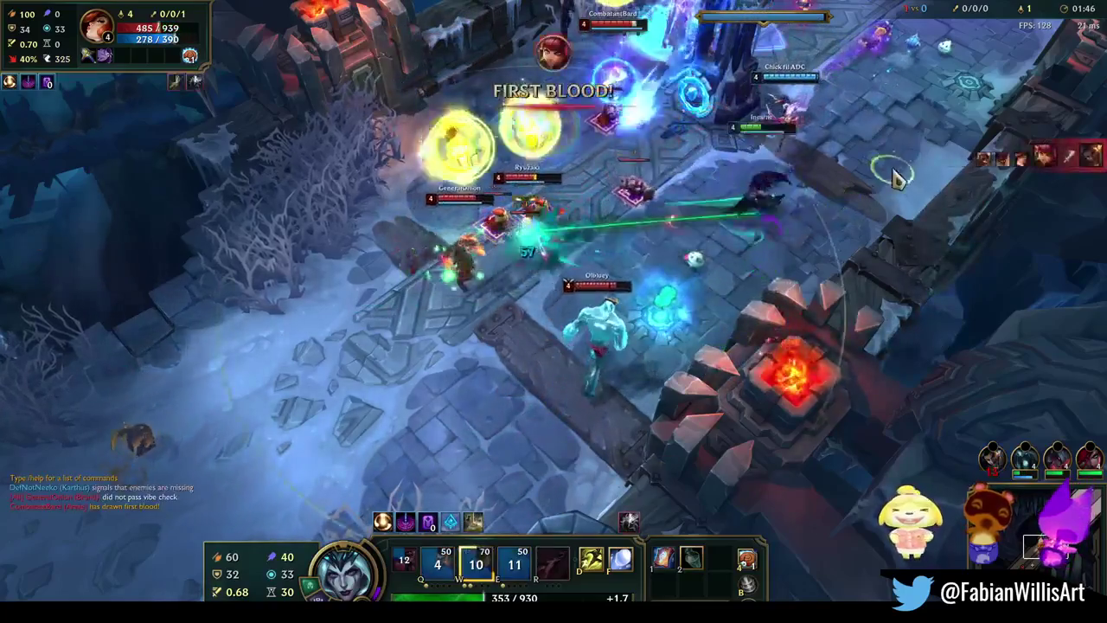
key("e")
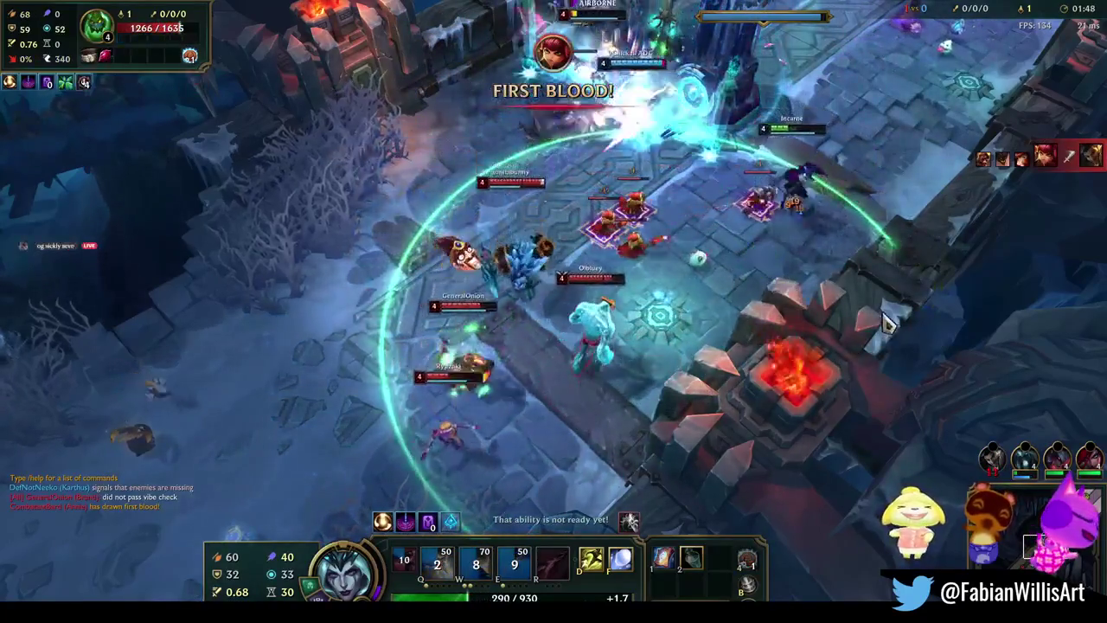
key("f")
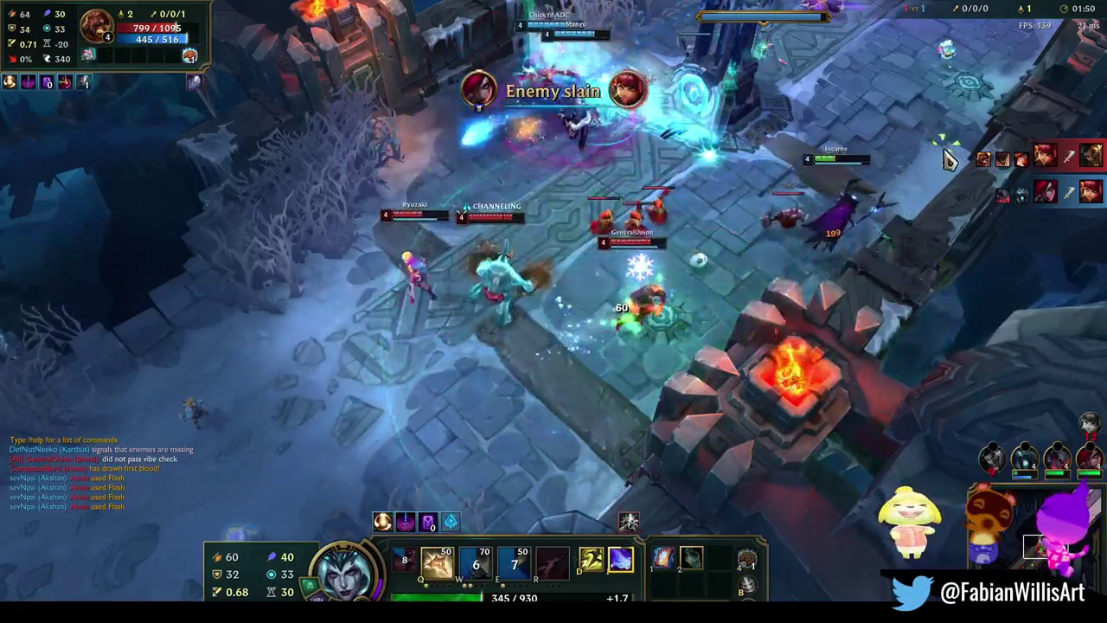
right_click(573, 304)
key("f")
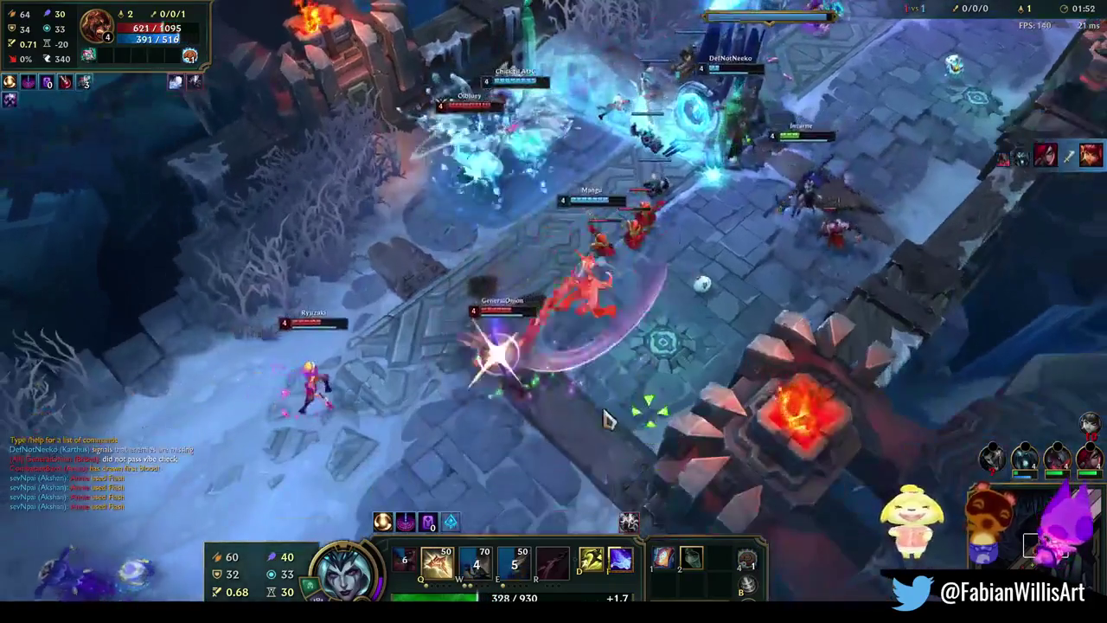
right_click(412, 474)
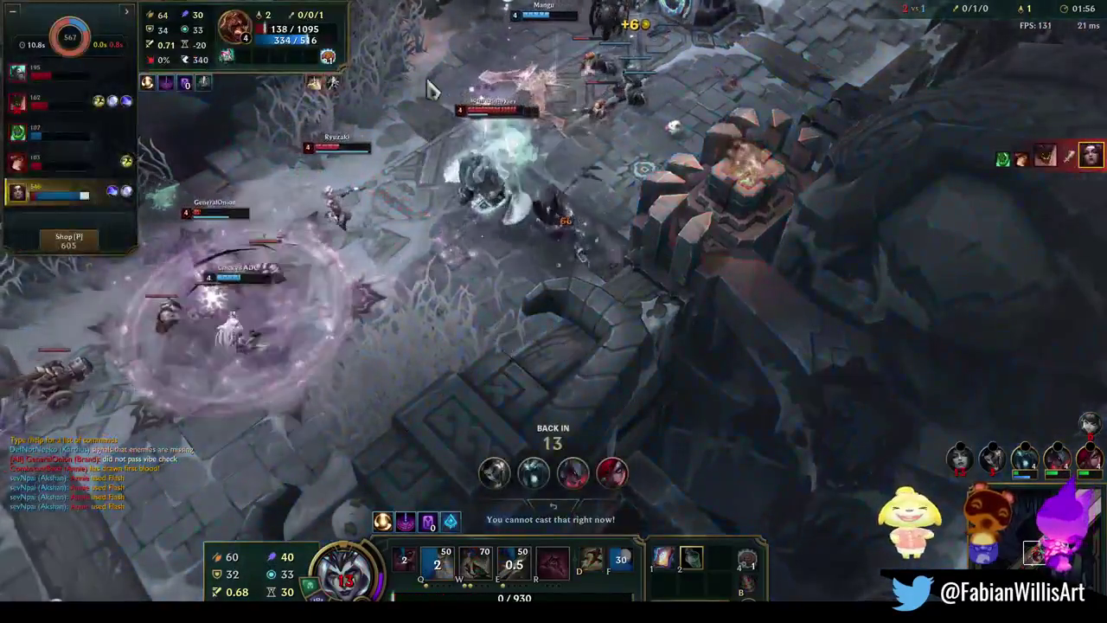
Buy an Amplifying Tome from Luden's Echo's build path in the shop
key("p")
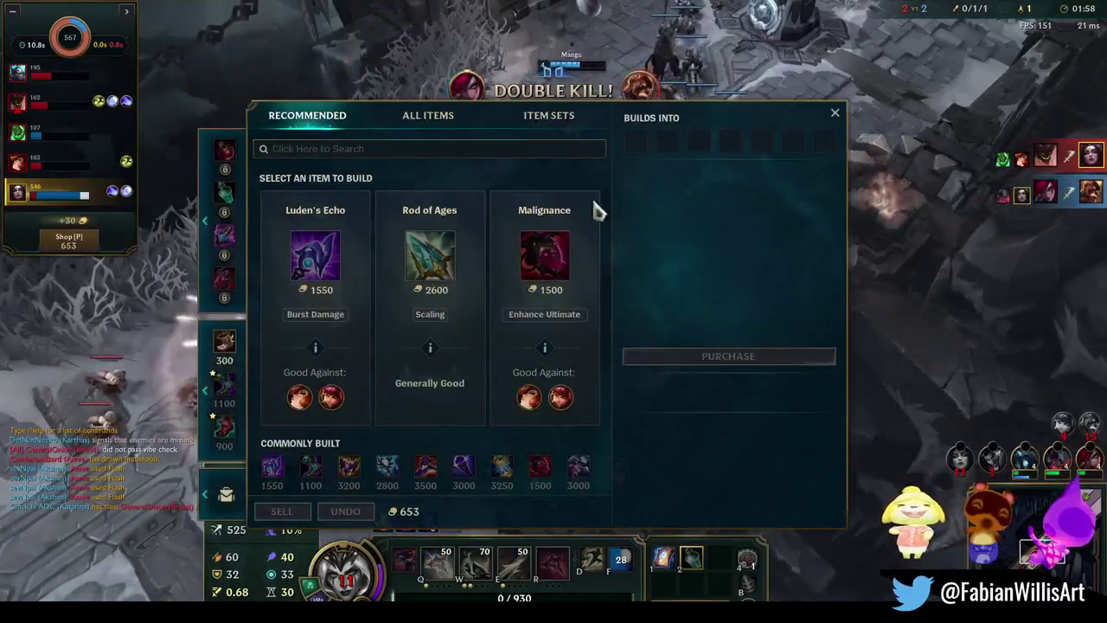
left_click(315, 255)
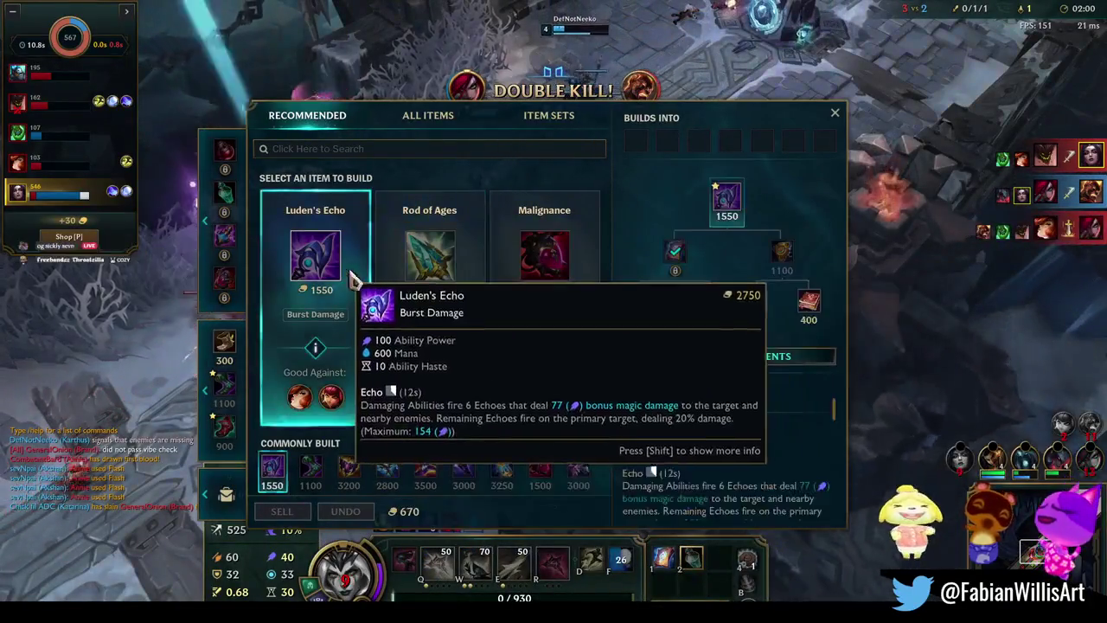
right_click(755, 300)
key("p")
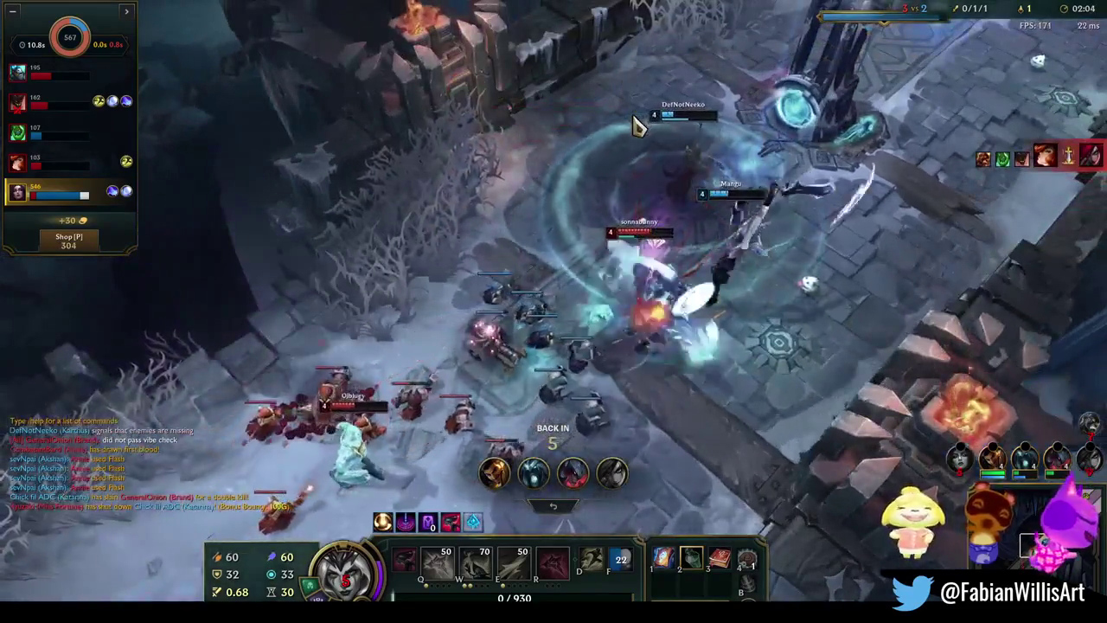
key("p")
key("p")
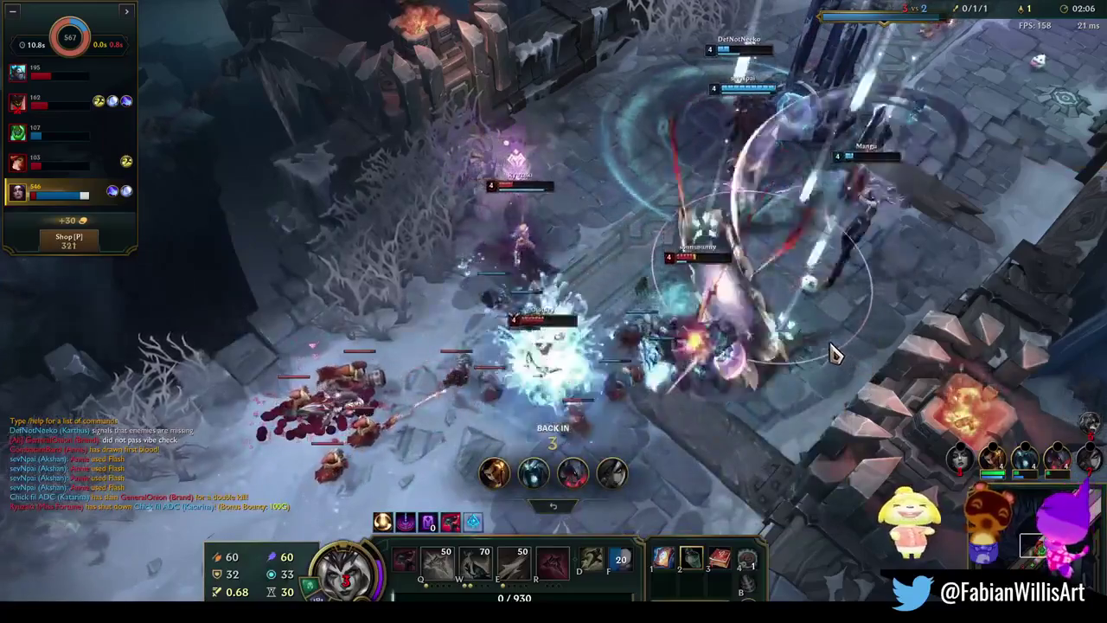
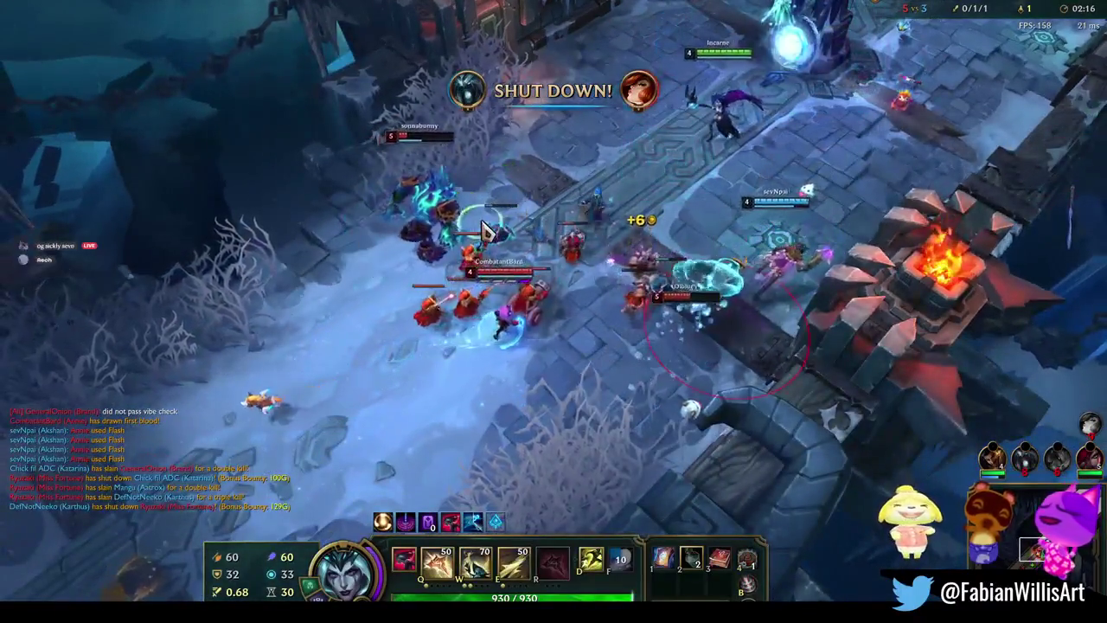
Engage the bridge teamfight with E and Q, then chase the retreating enemies up the lane
left_click(446, 263)
right_click(396, 341)
key("e")
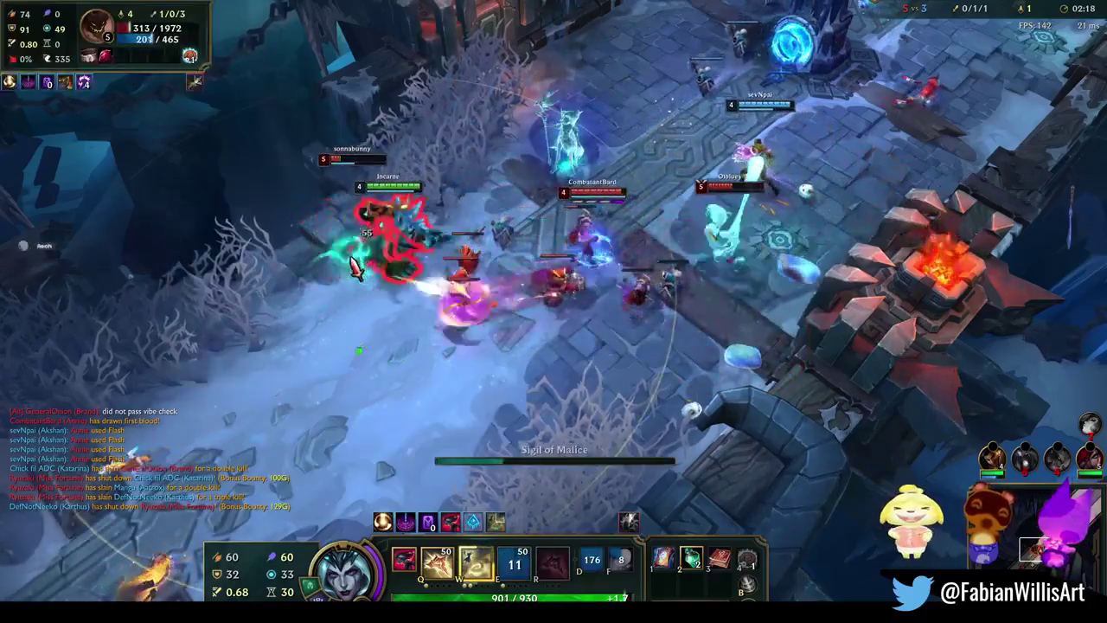
key("q")
right_click(292, 421)
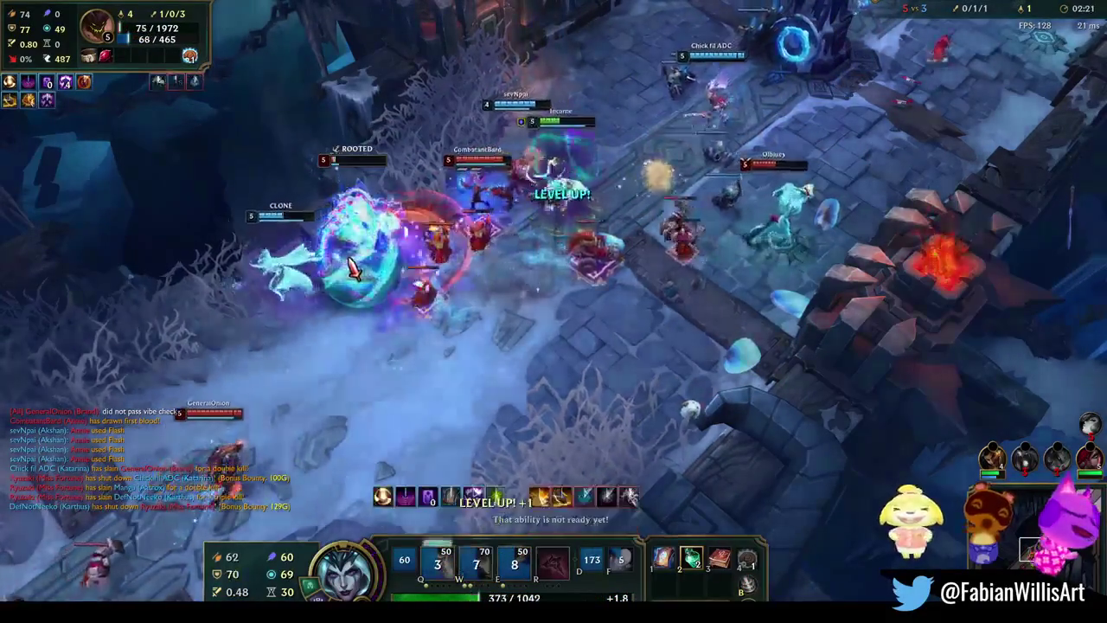
right_click(413, 150)
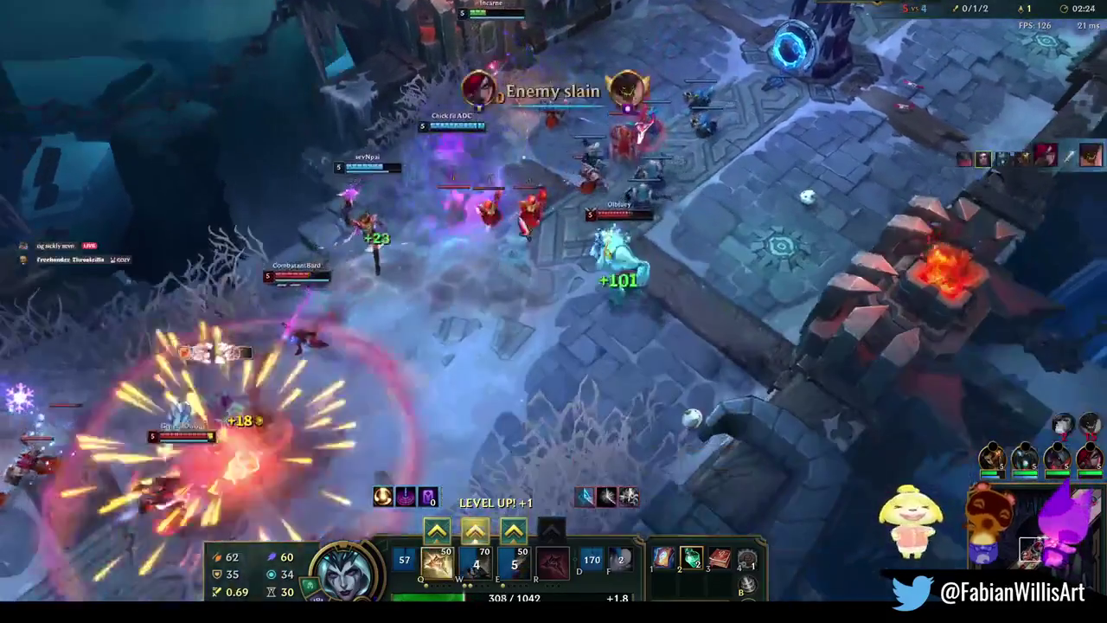
right_click(359, 305)
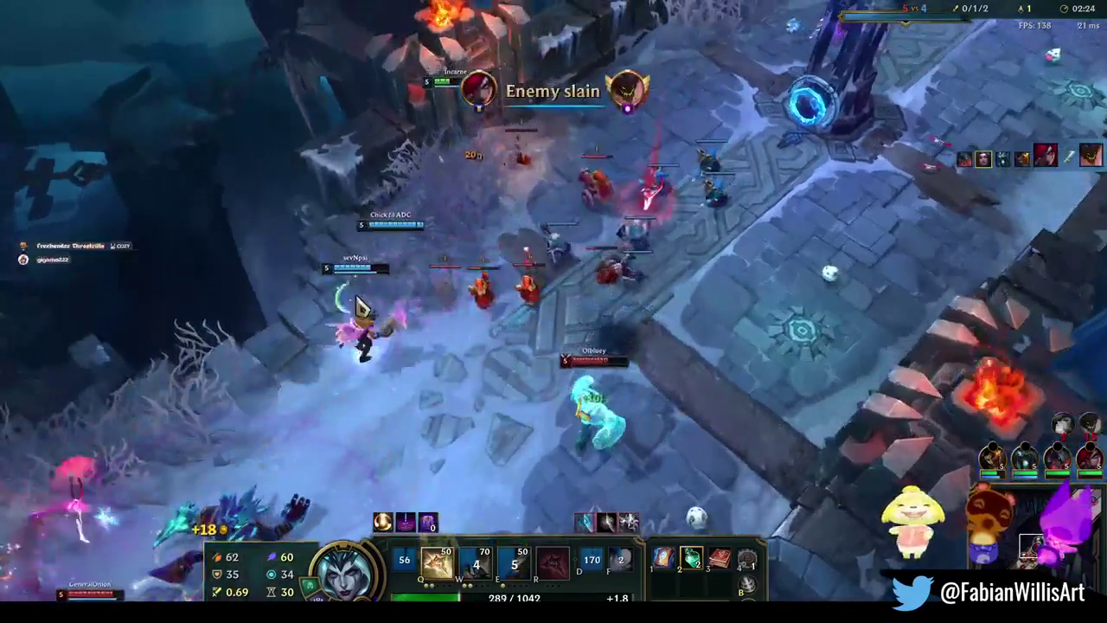
right_click(611, 384)
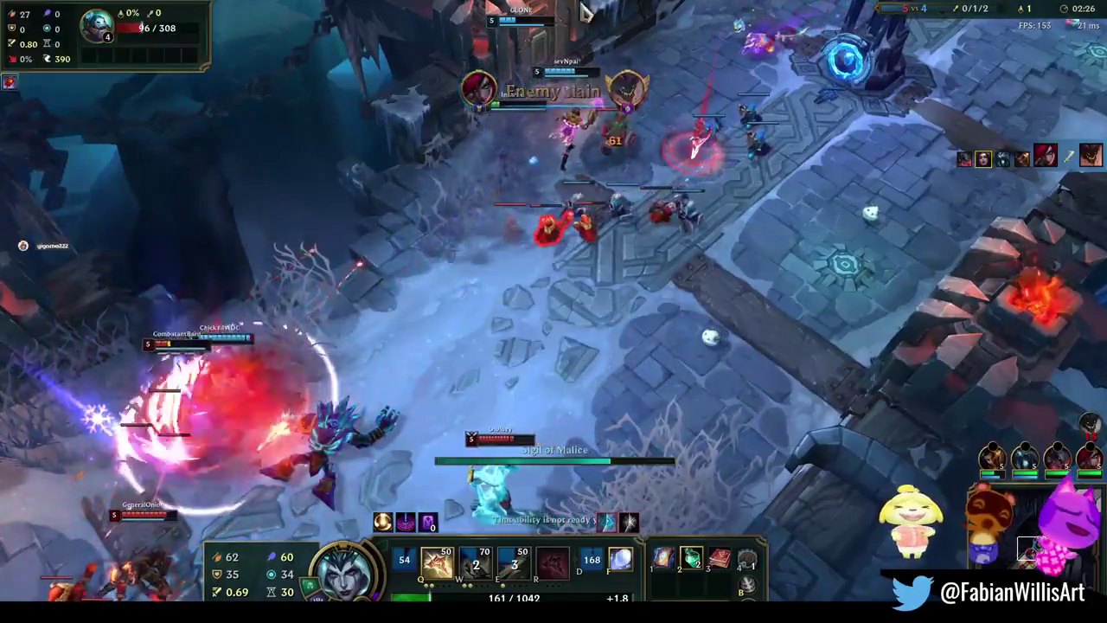
right_click(655, 87)
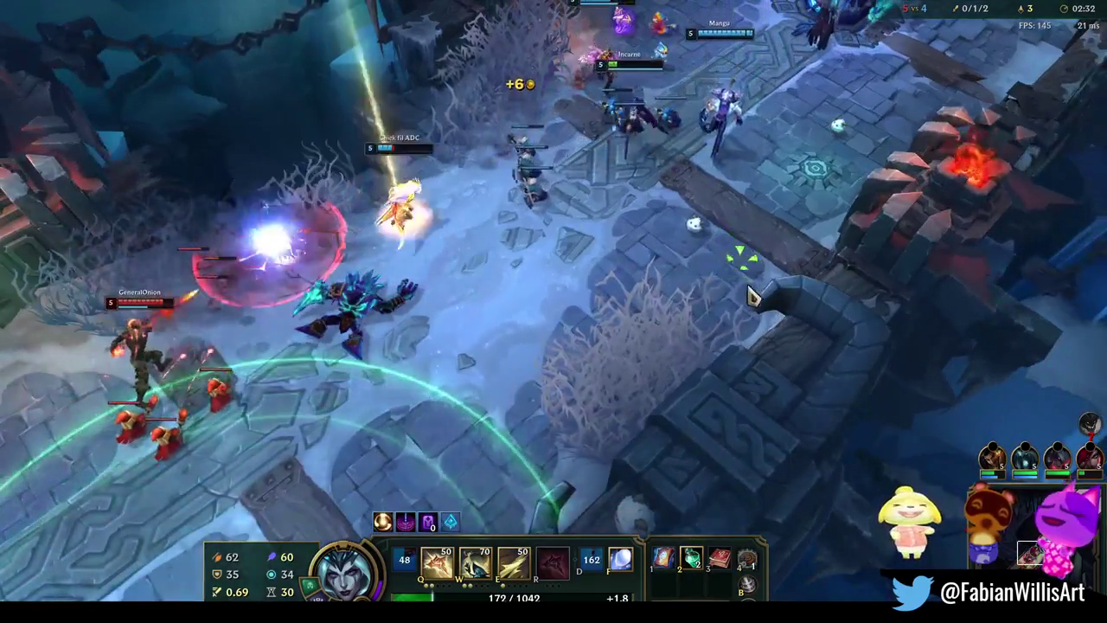
Keep fighting on the right side of the lane with Q, W, Q and the R ultimate
right_click(702, 313)
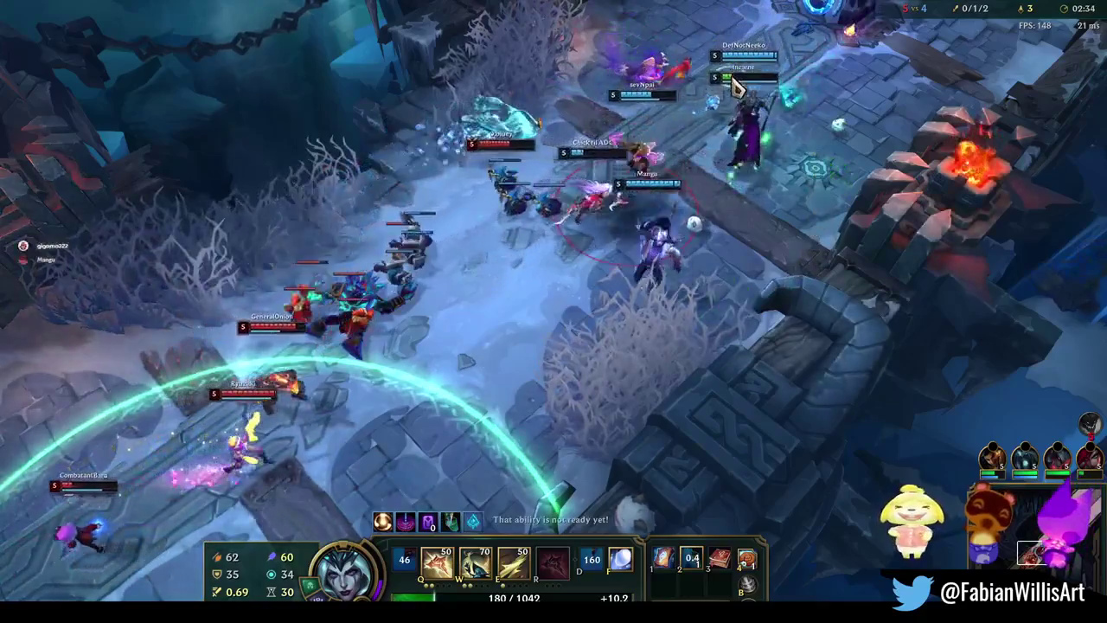
left_click(624, 220)
key("q")
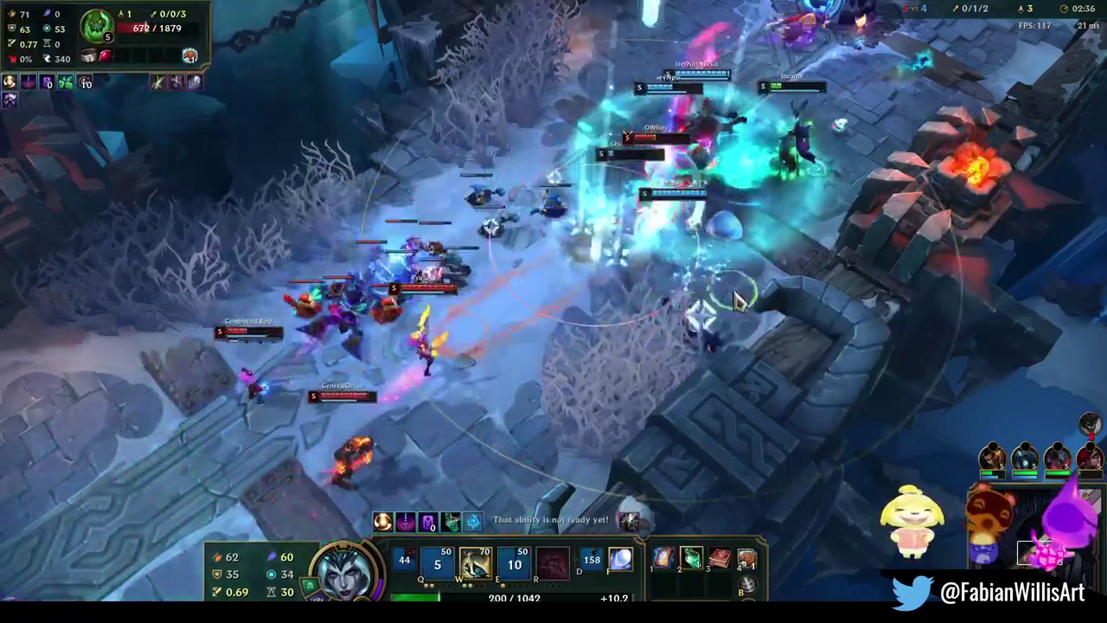
key("w")
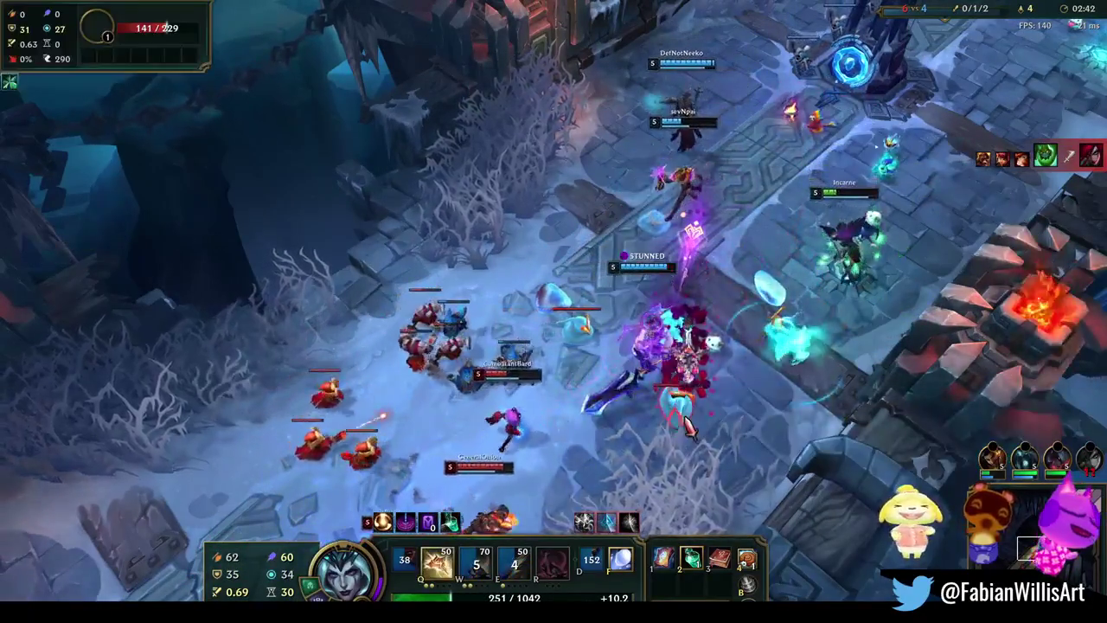
key("q")
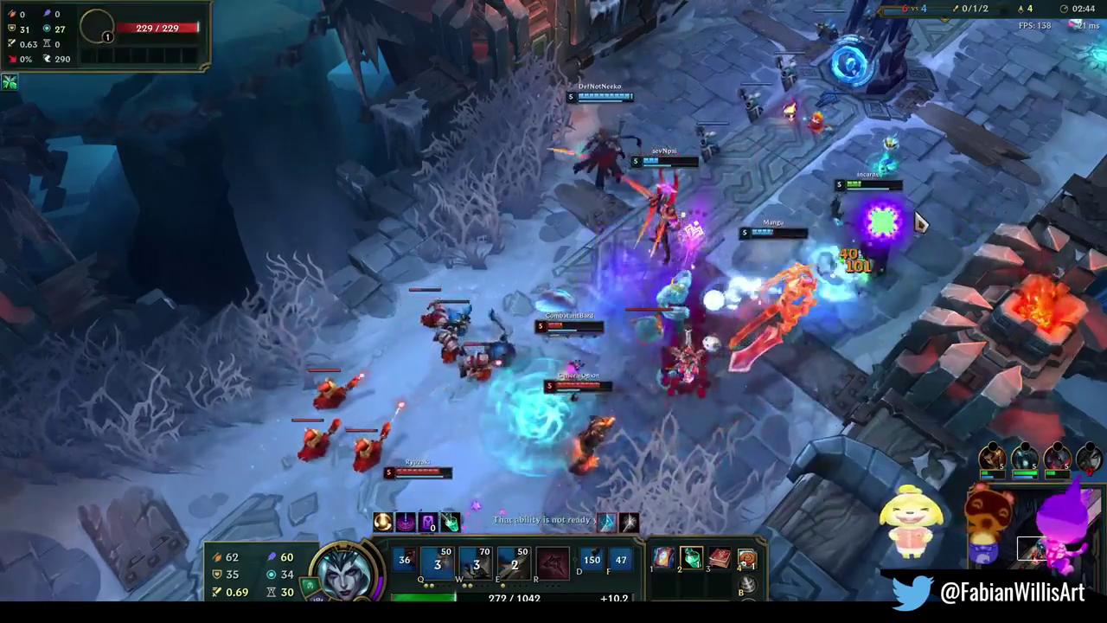
right_click(647, 356)
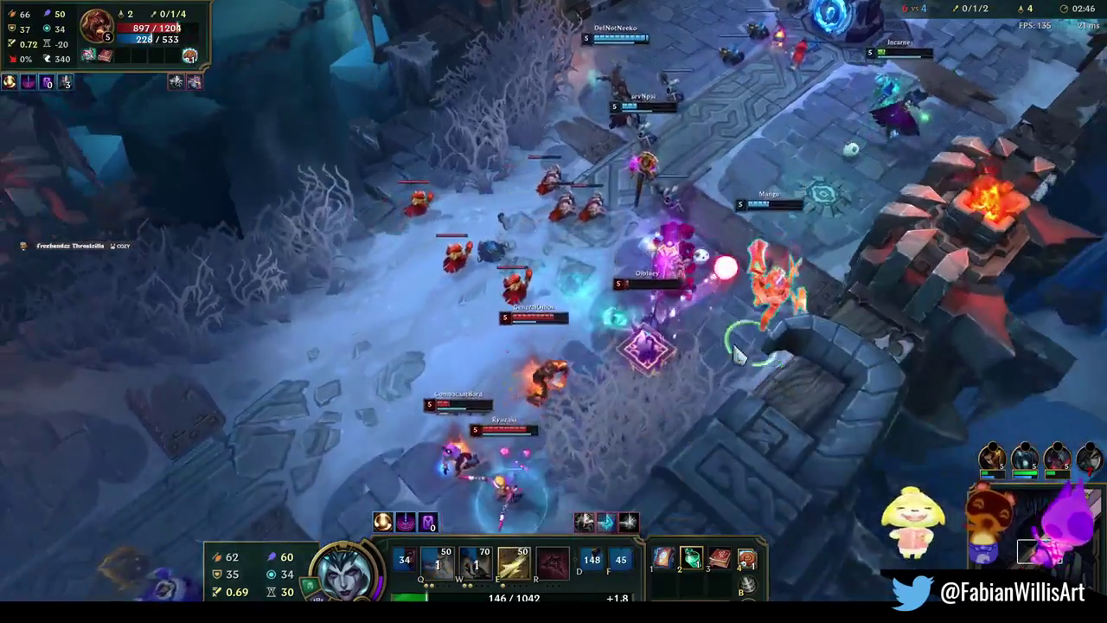
key("r")
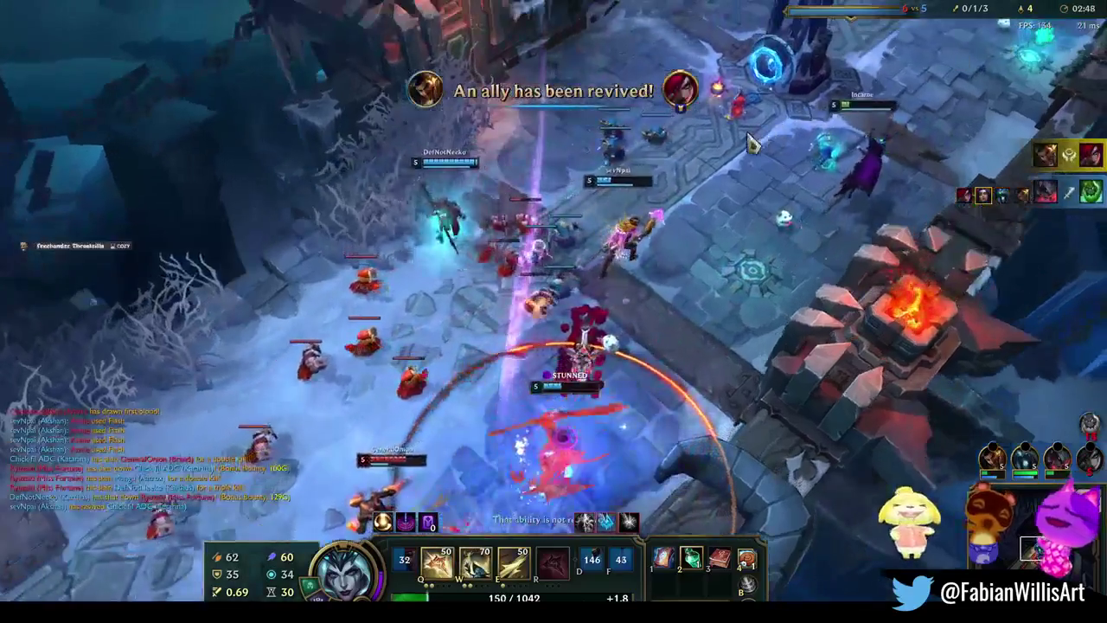
Push up the lane and attack the enemy turret
right_click(757, 282)
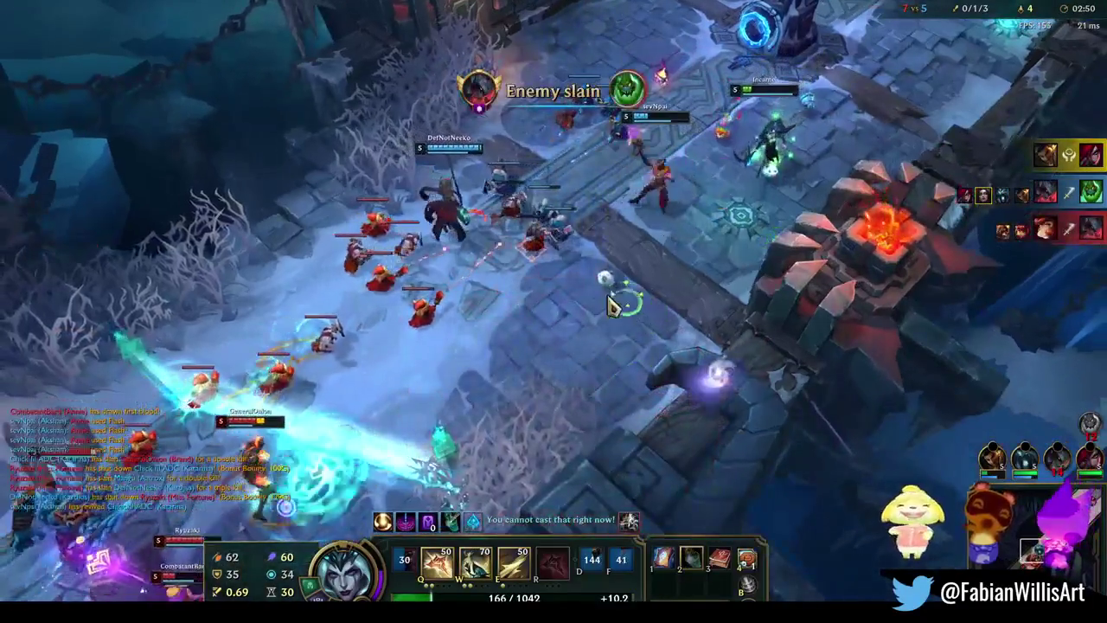
right_click(468, 275)
right_click(706, 245)
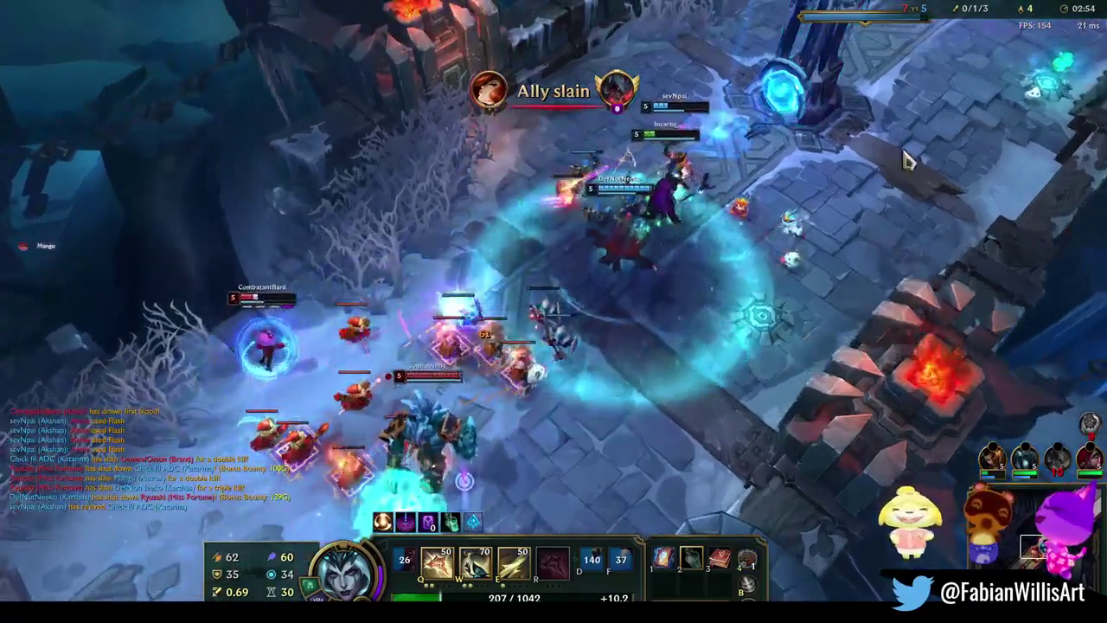
right_click(873, 137)
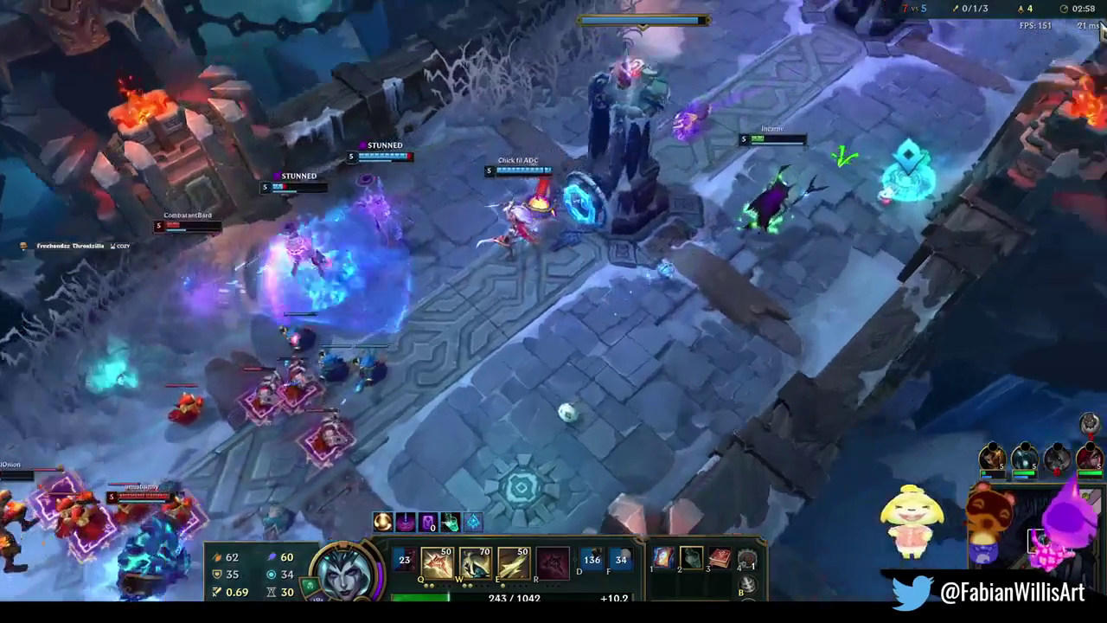
right_click(608, 226)
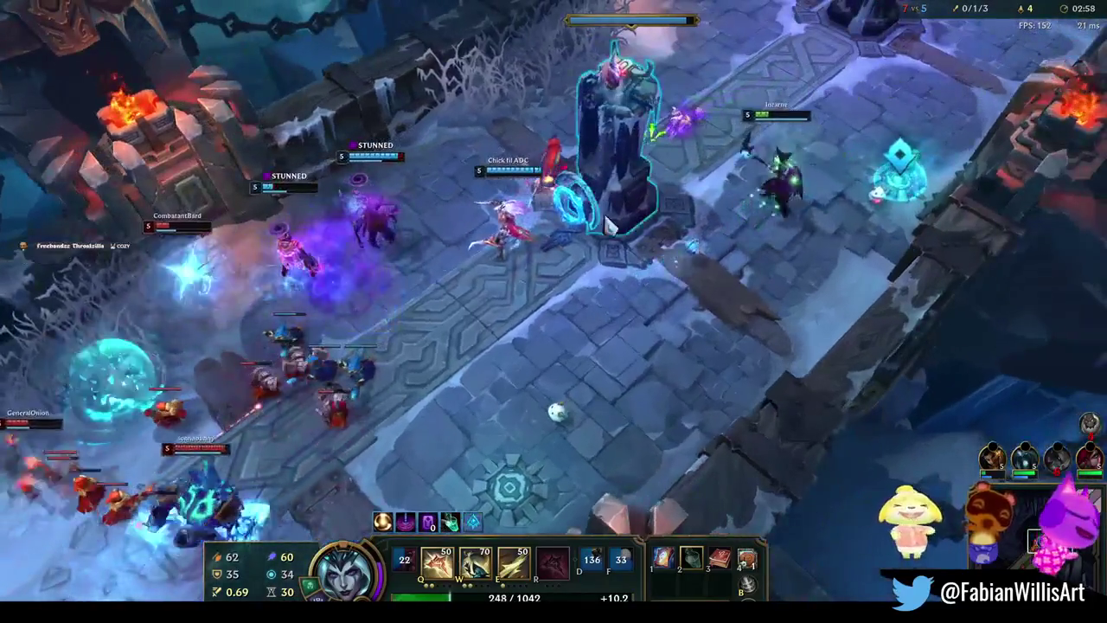
right_click(855, 161)
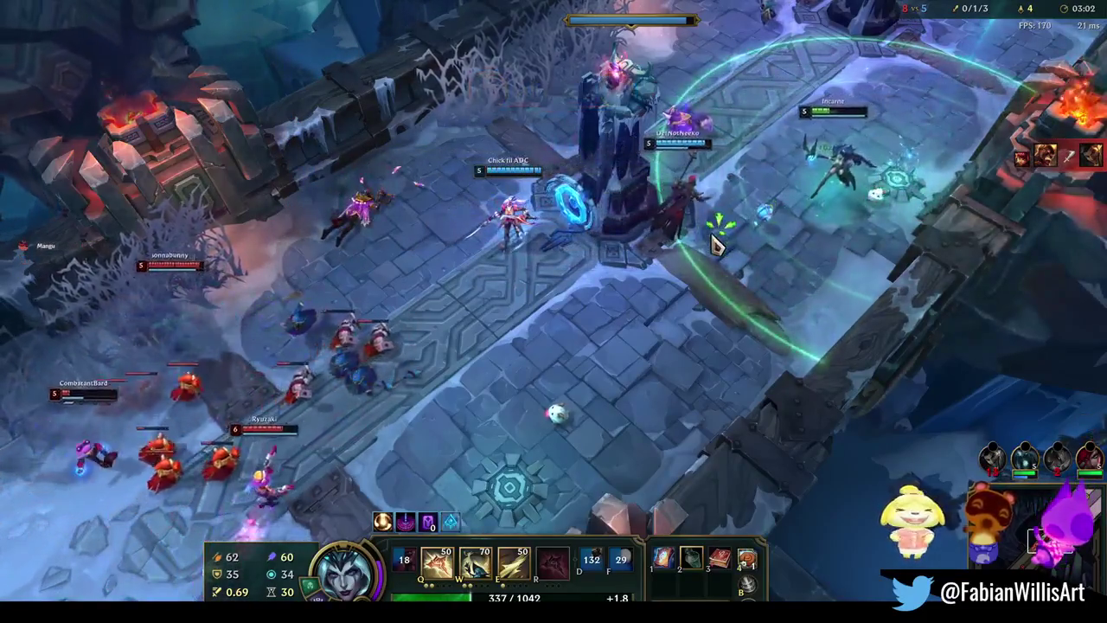
right_click(760, 299)
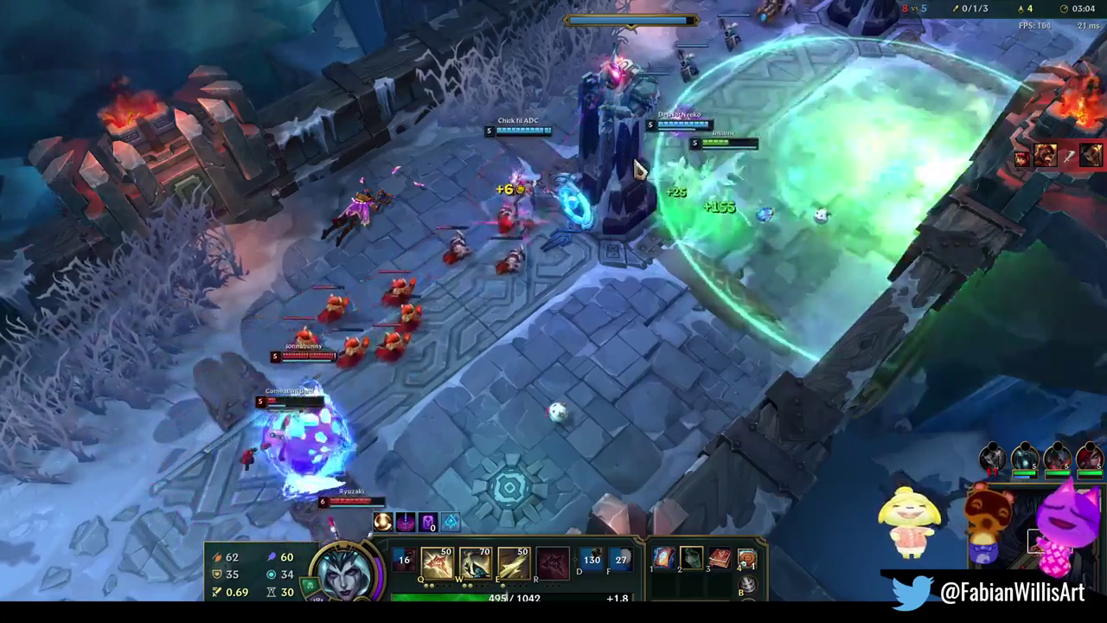
Dive the enemy group with E, Q and W until the champion falls
right_click(681, 319)
key("e")
key("q")
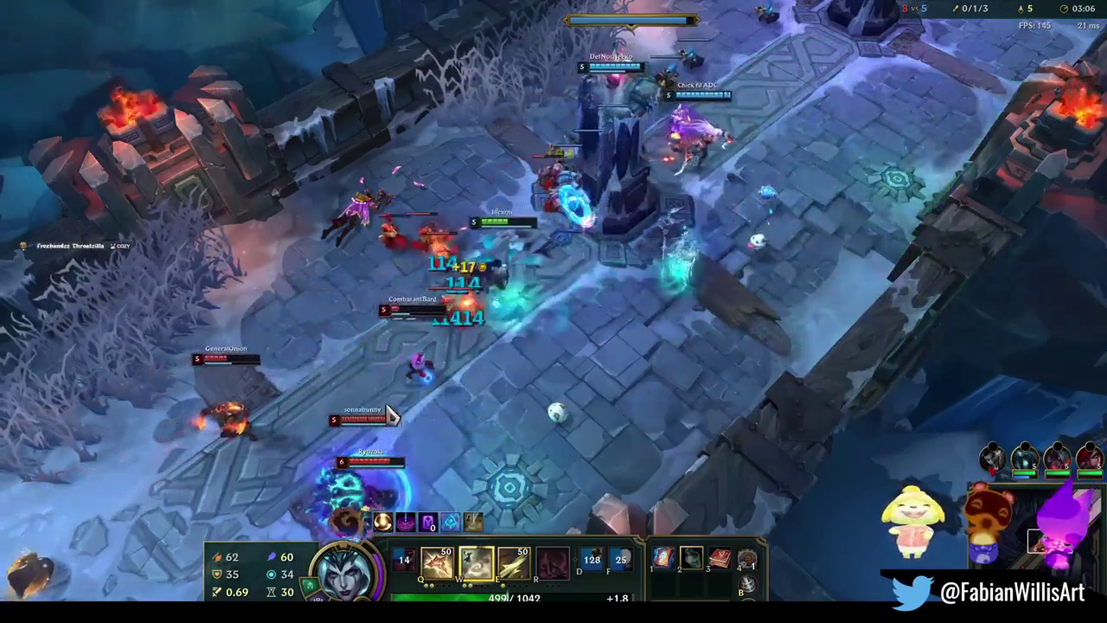
right_click(485, 366)
key("w")
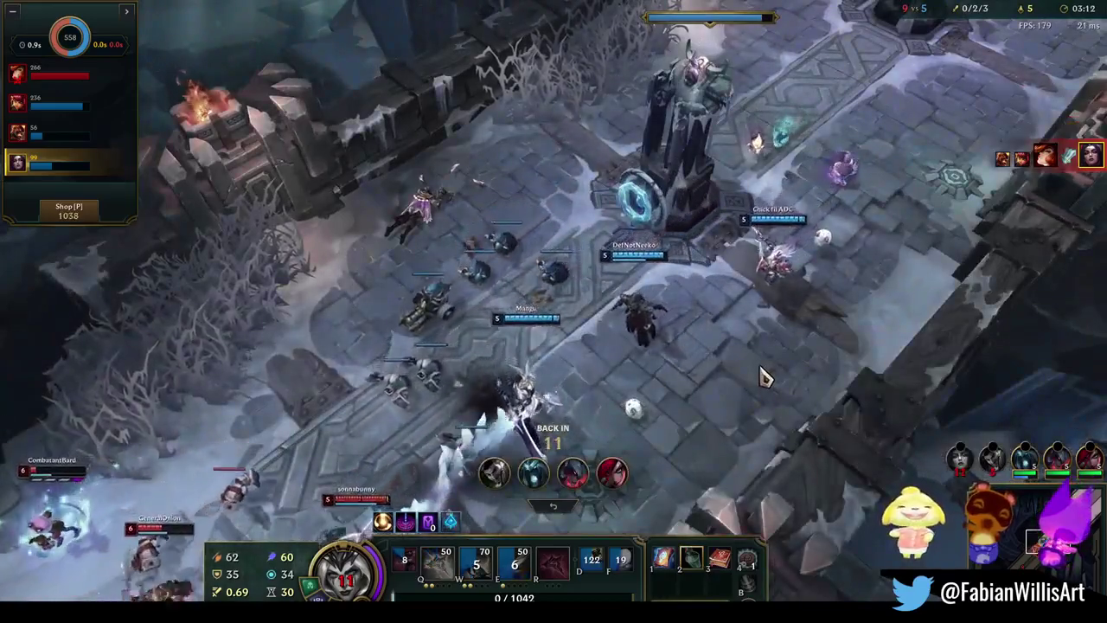
Buy a Luden's Echo component from the shop and rank up the ultimate
key("p")
right_click(782, 251)
key("p")
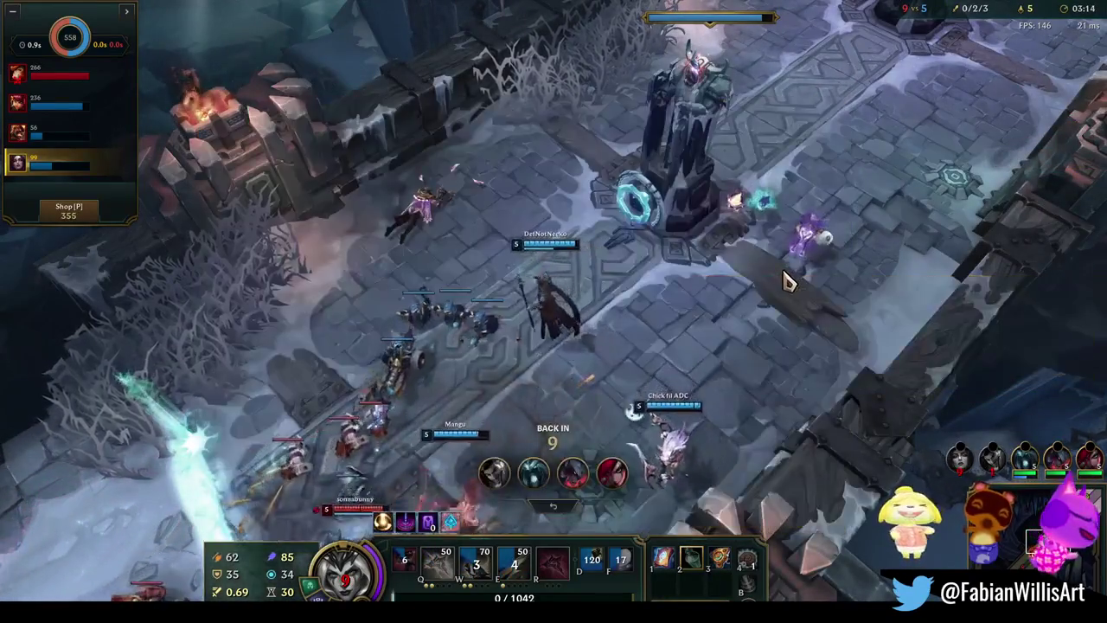
key("p")
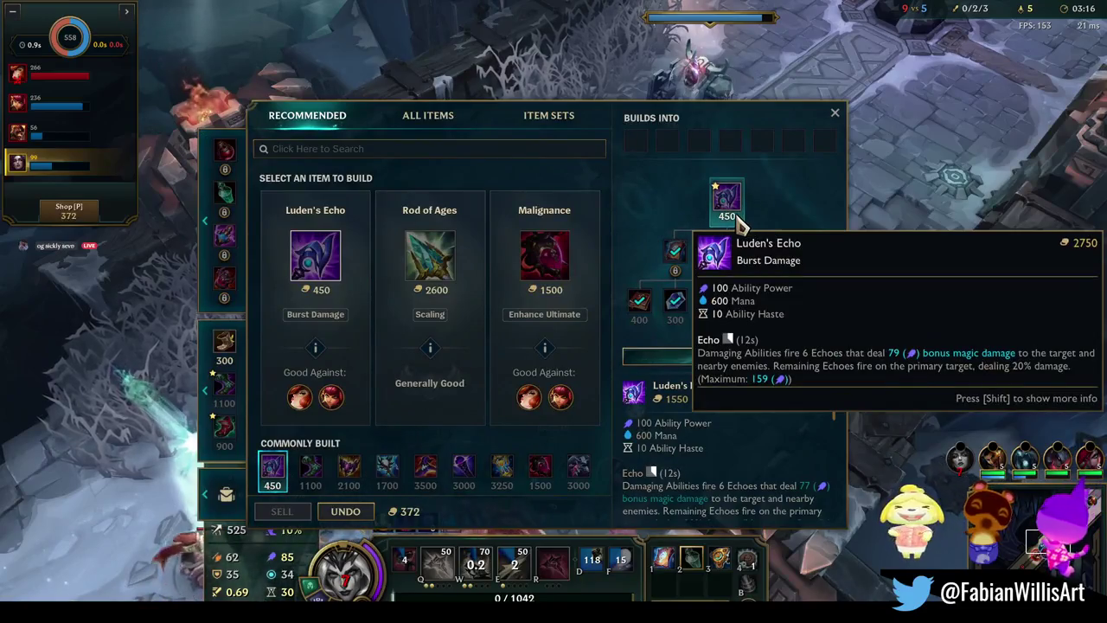
key("p")
key("ctrl+r")
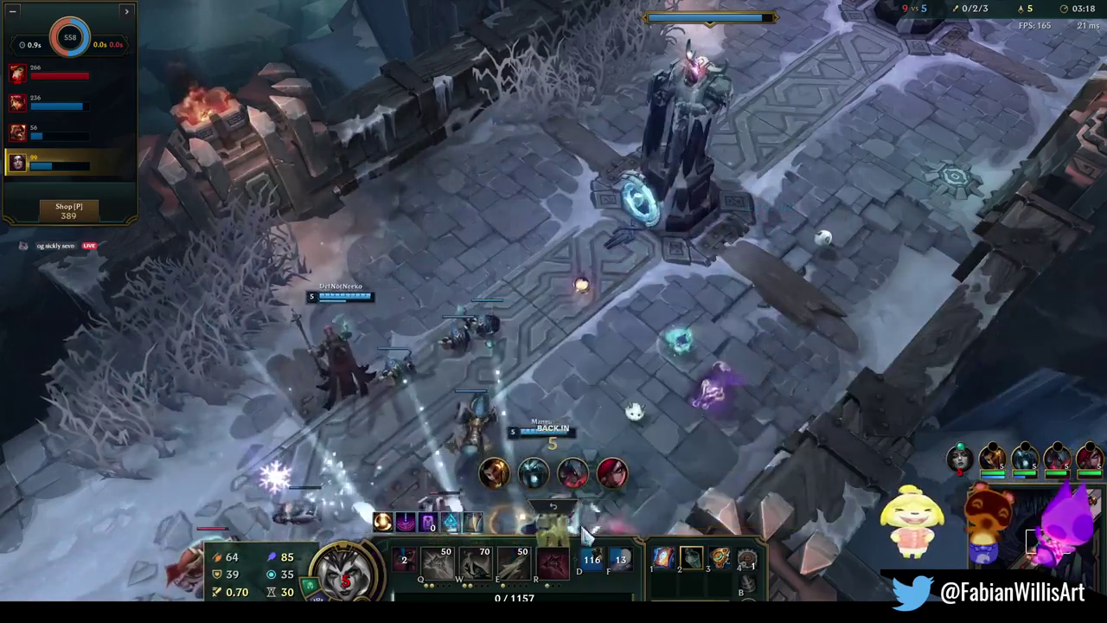
Watch the teamfight up the lane and check the shop again before respawning
key("F2")
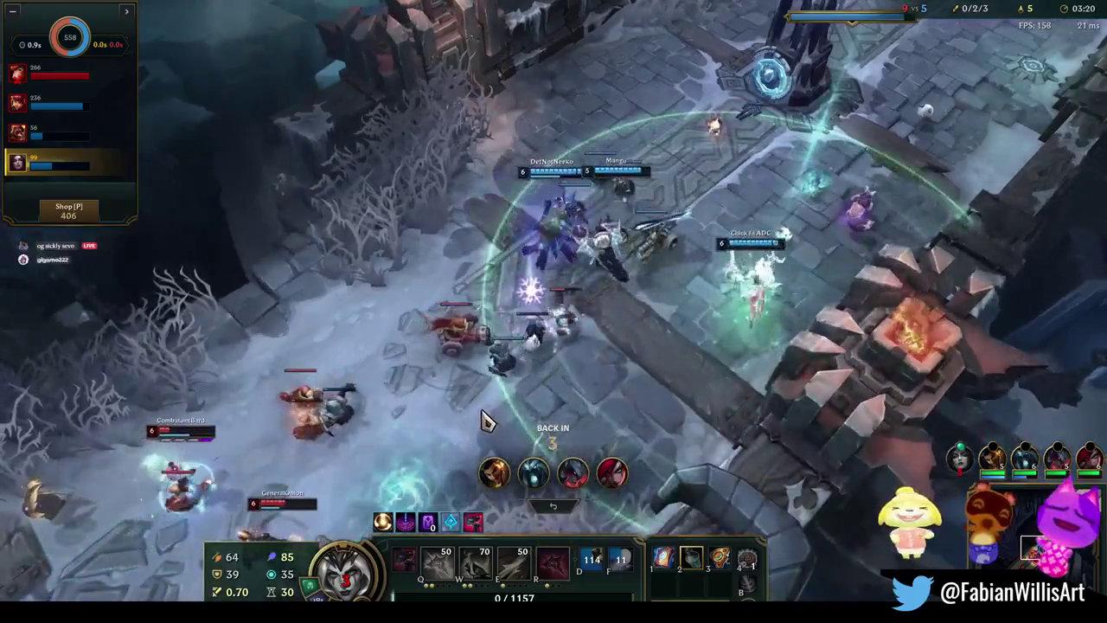
key("p")
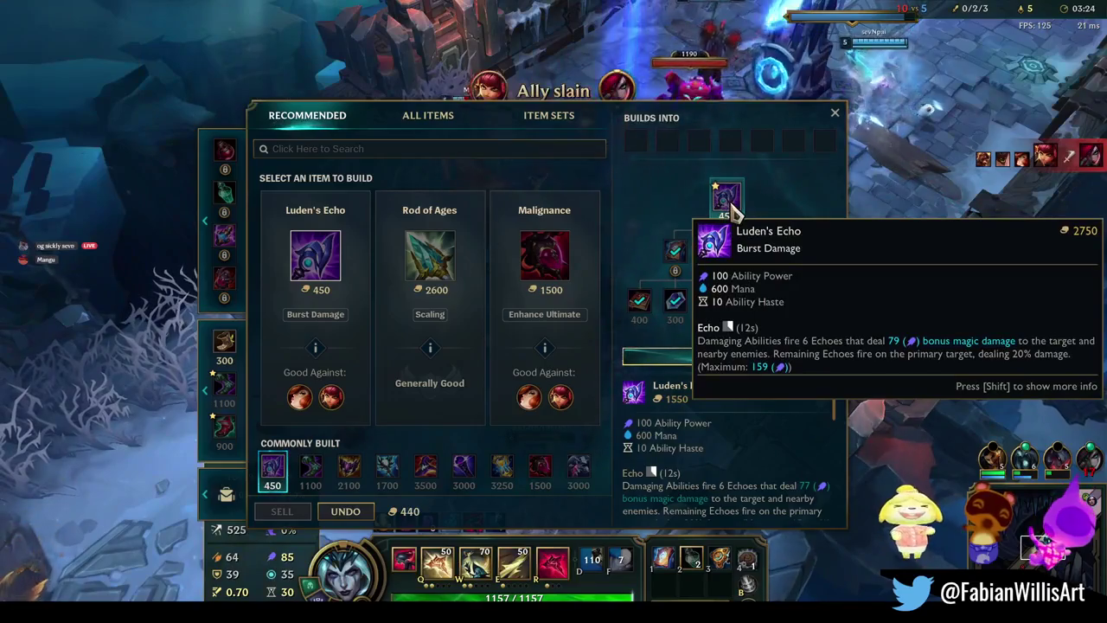
key("p")
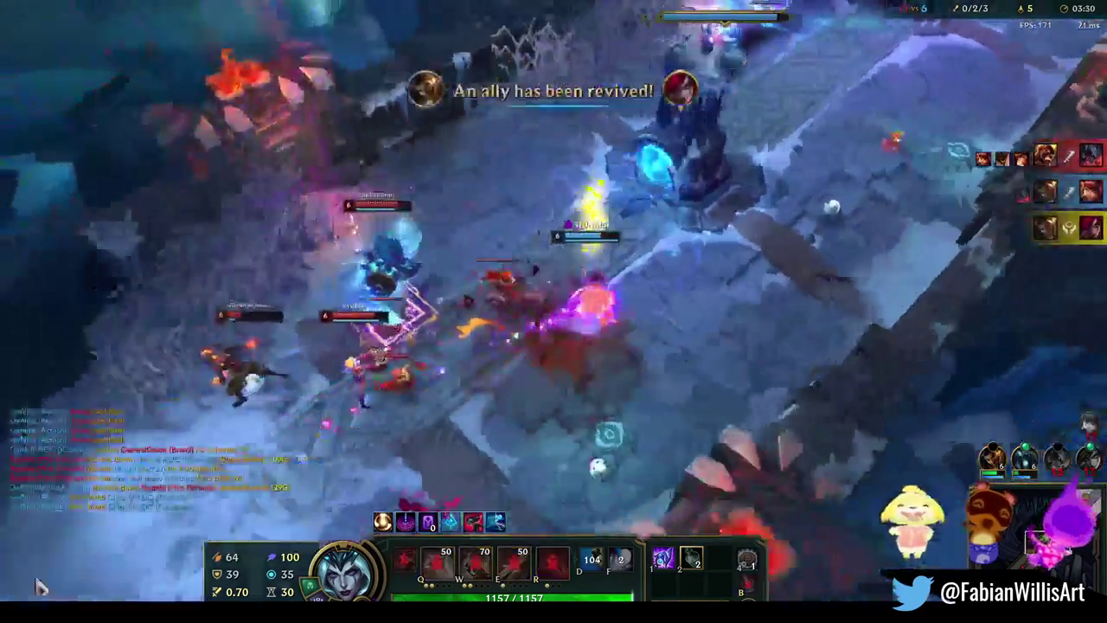
Engage the lane teamfight with R, W, Q and a second ultimate cast
right_click(732, 363)
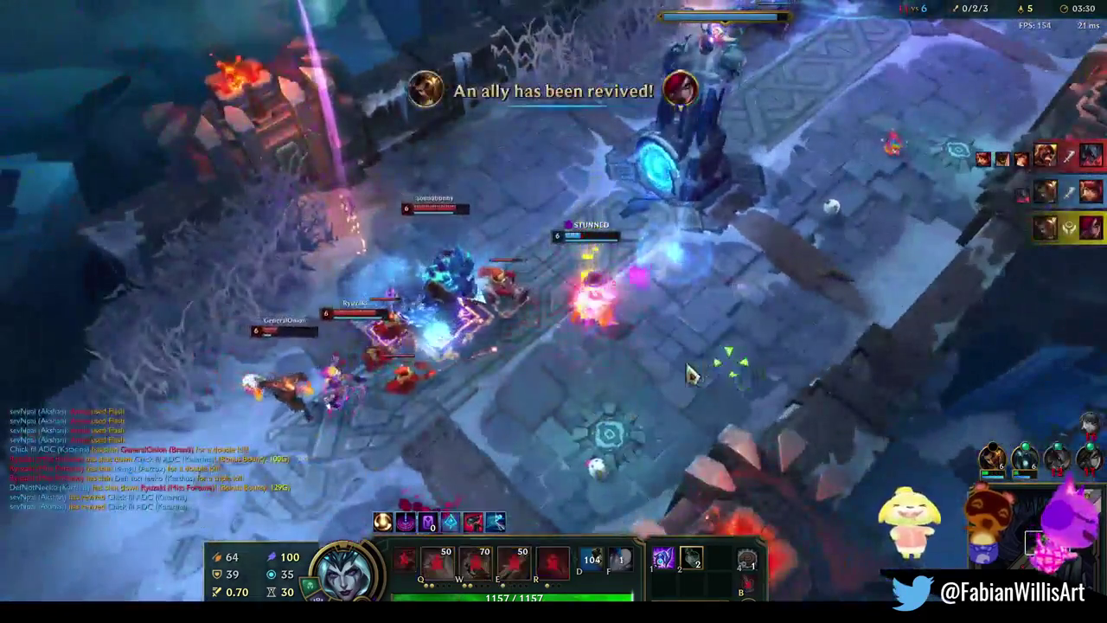
right_click(582, 365)
right_click(487, 441)
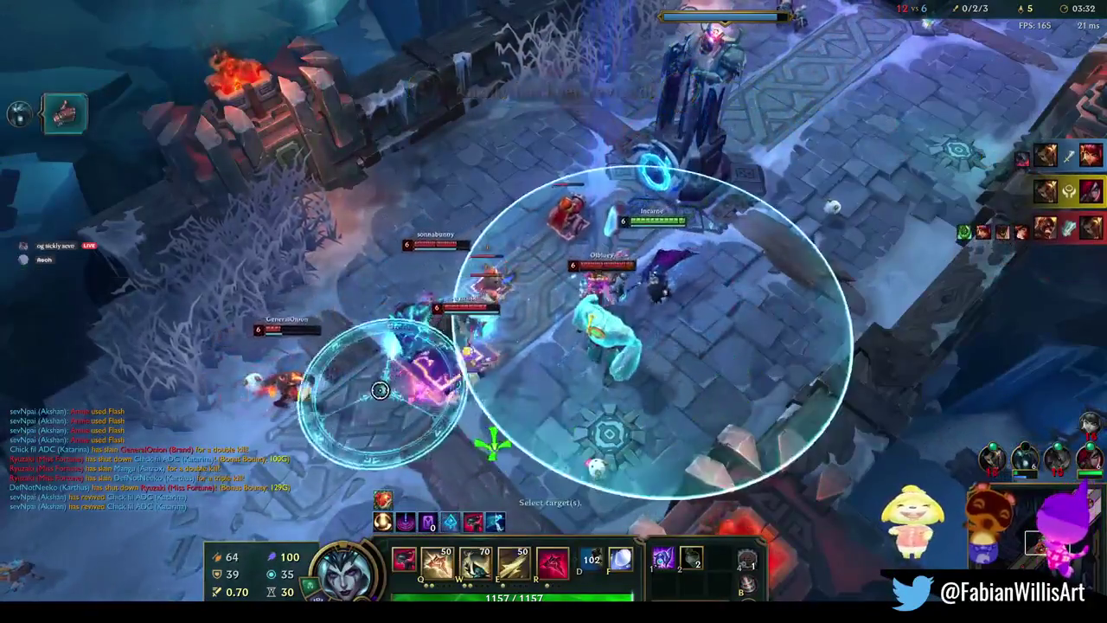
key("r")
right_click(327, 408)
right_click(746, 314)
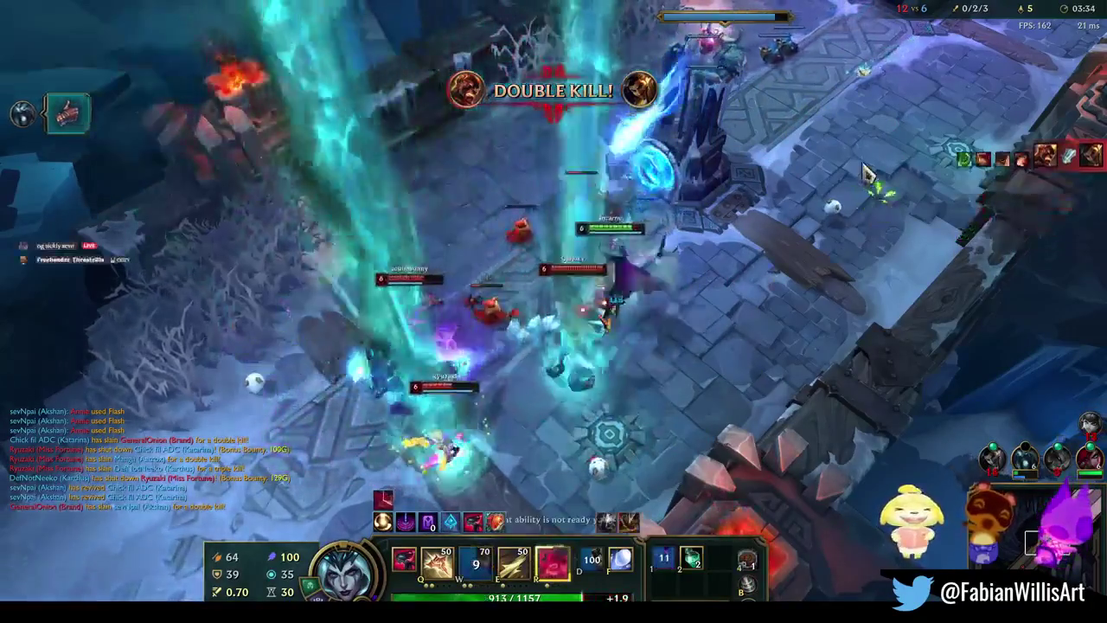
key("w")
key("q")
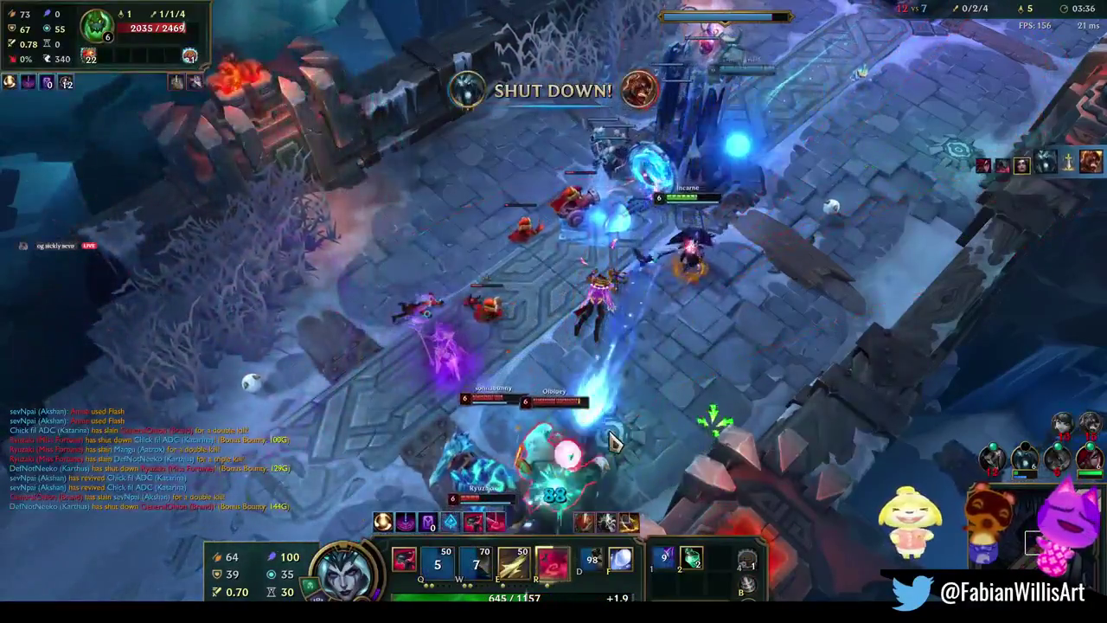
key("r")
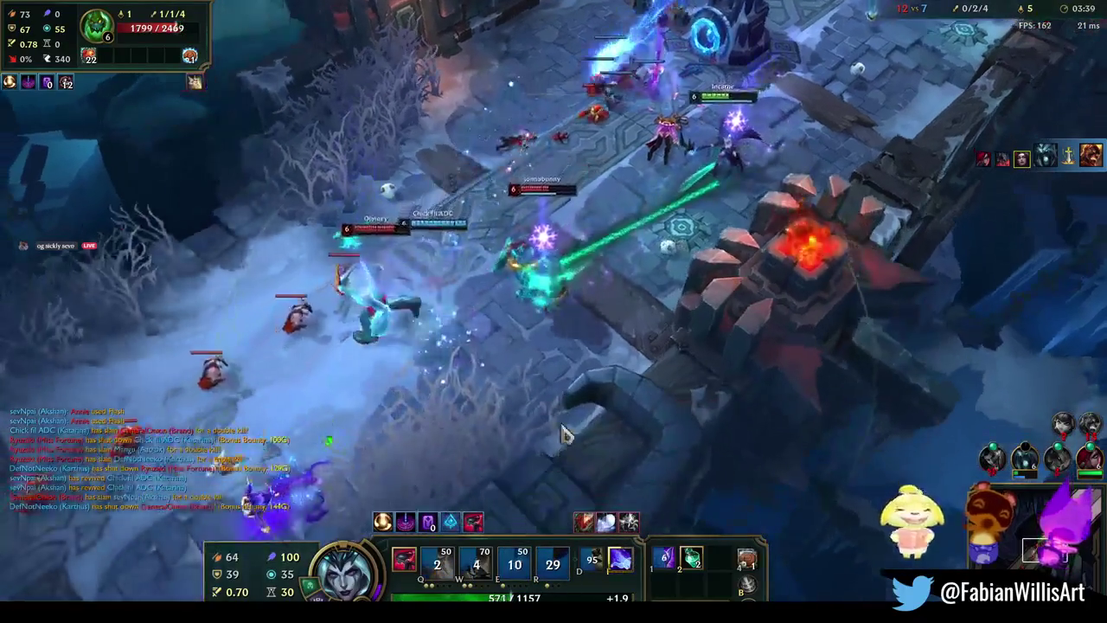
Chase an enemy with Q and W and secure the shutdown kill, using item 2
right_click(660, 362)
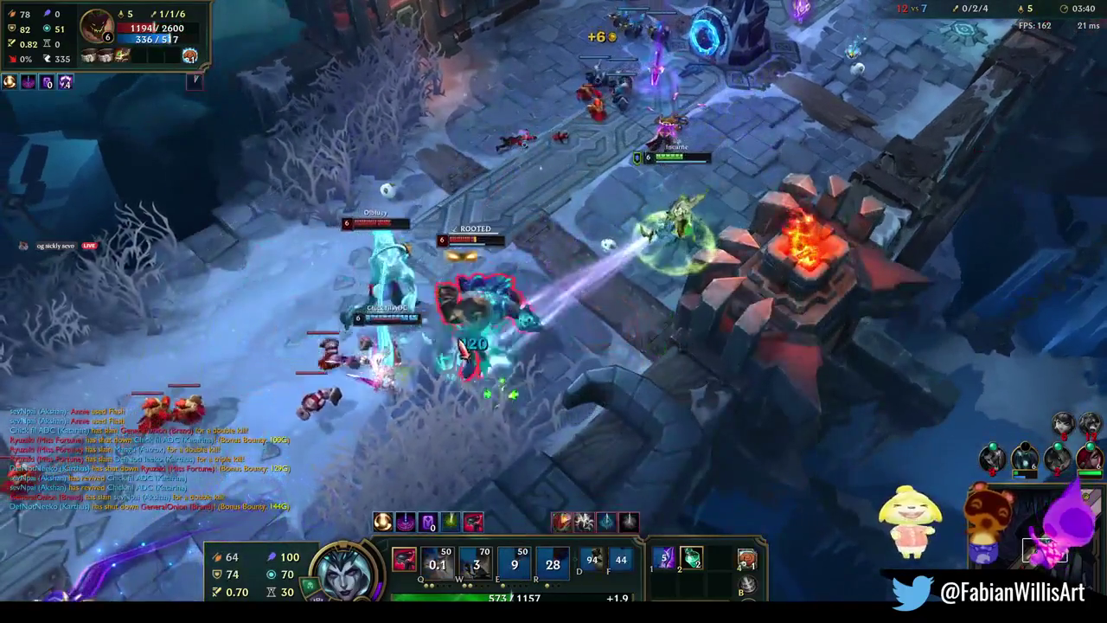
key("q")
right_click(800, 125)
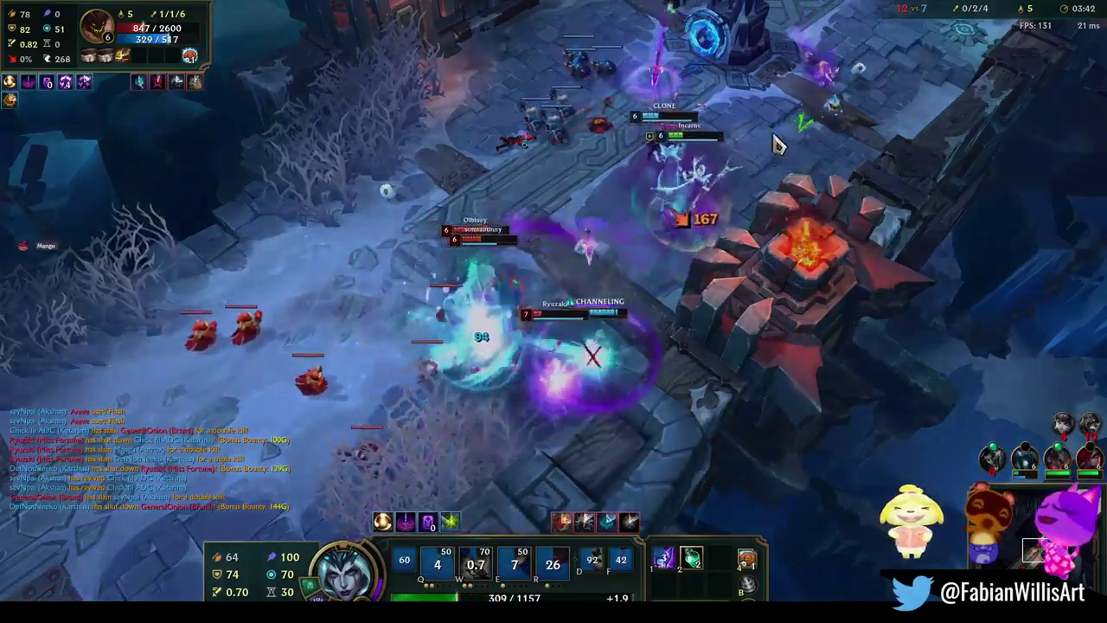
key("w")
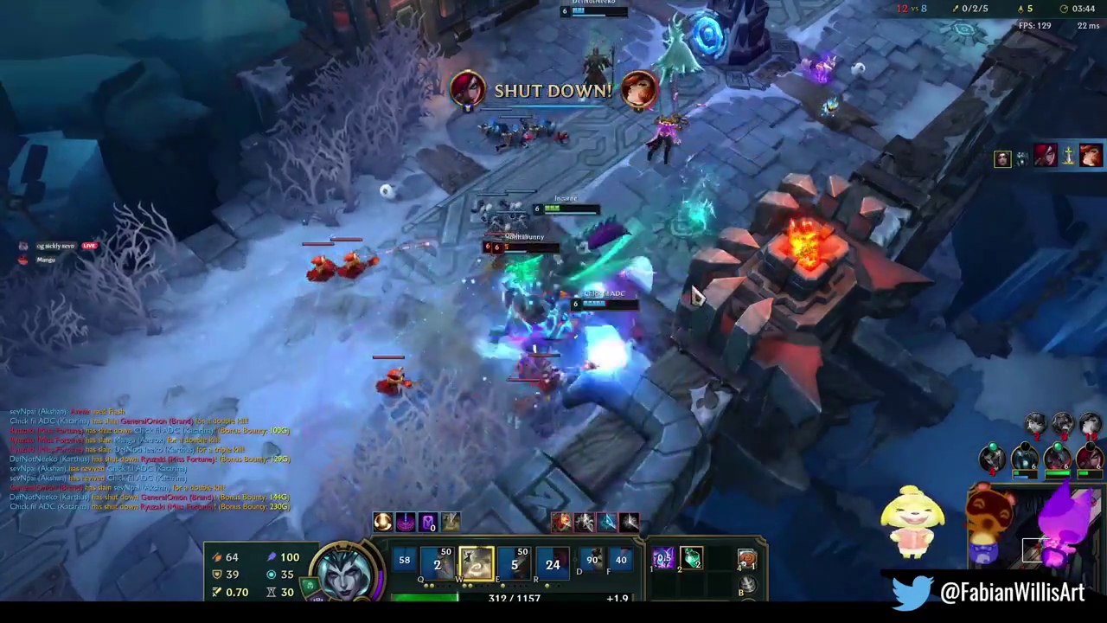
key("q")
key("q")
key("2")
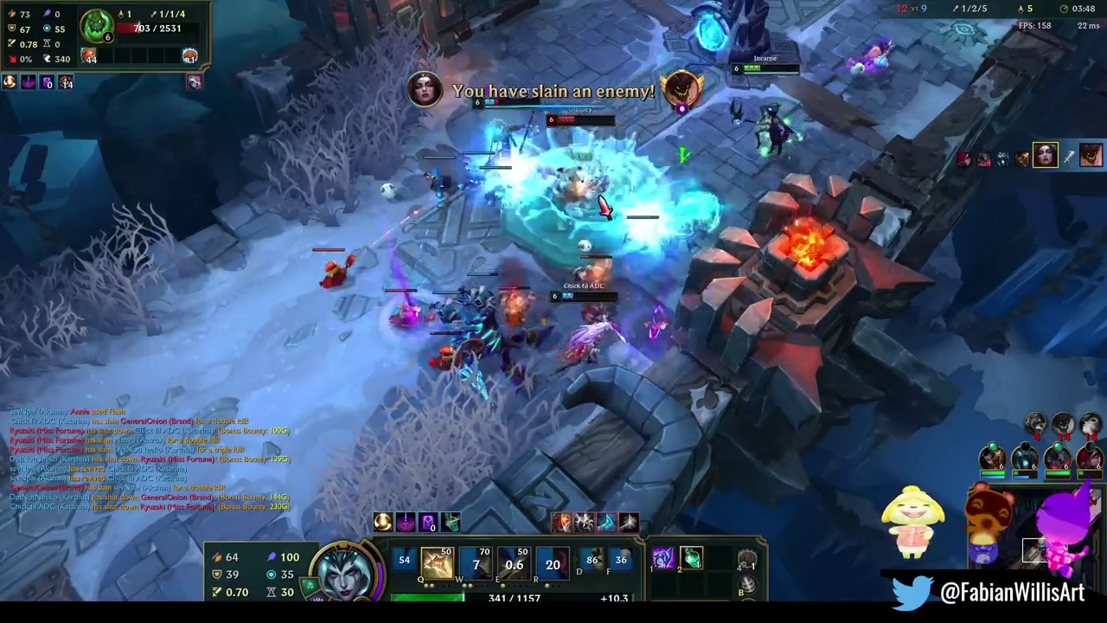
Keep casting Q, W and E into the next fight
key("q")
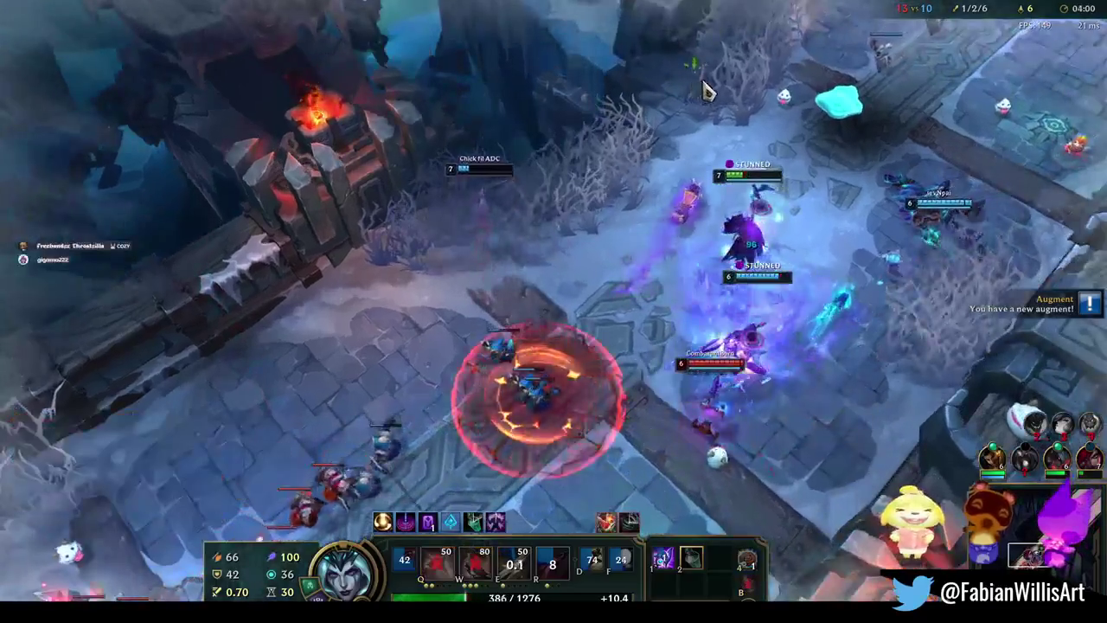
key("q")
key("w")
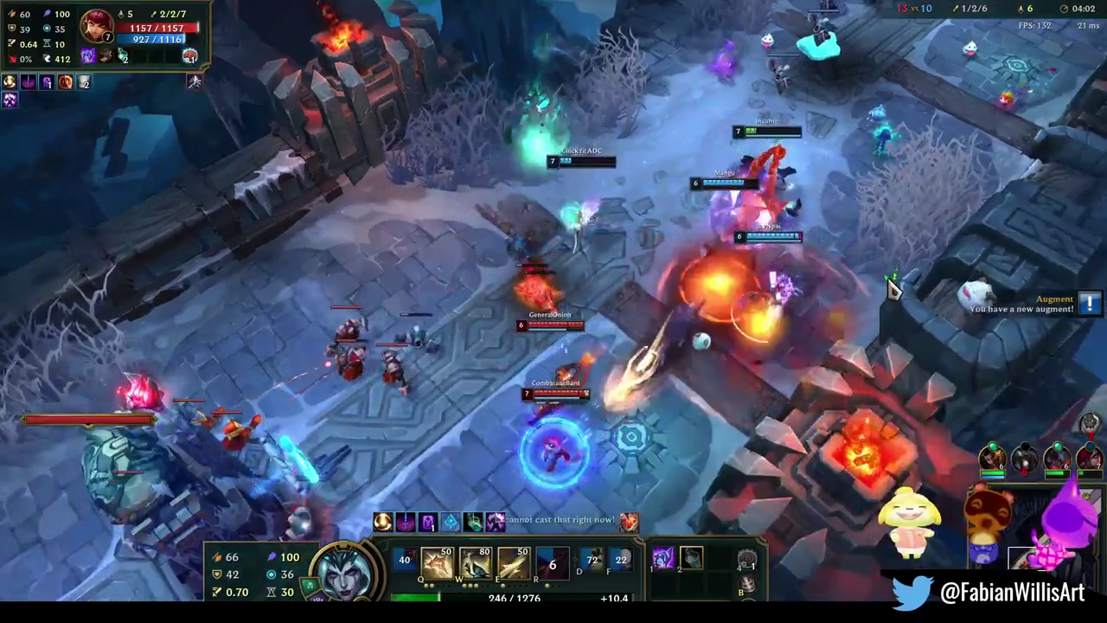
right_click(703, 301)
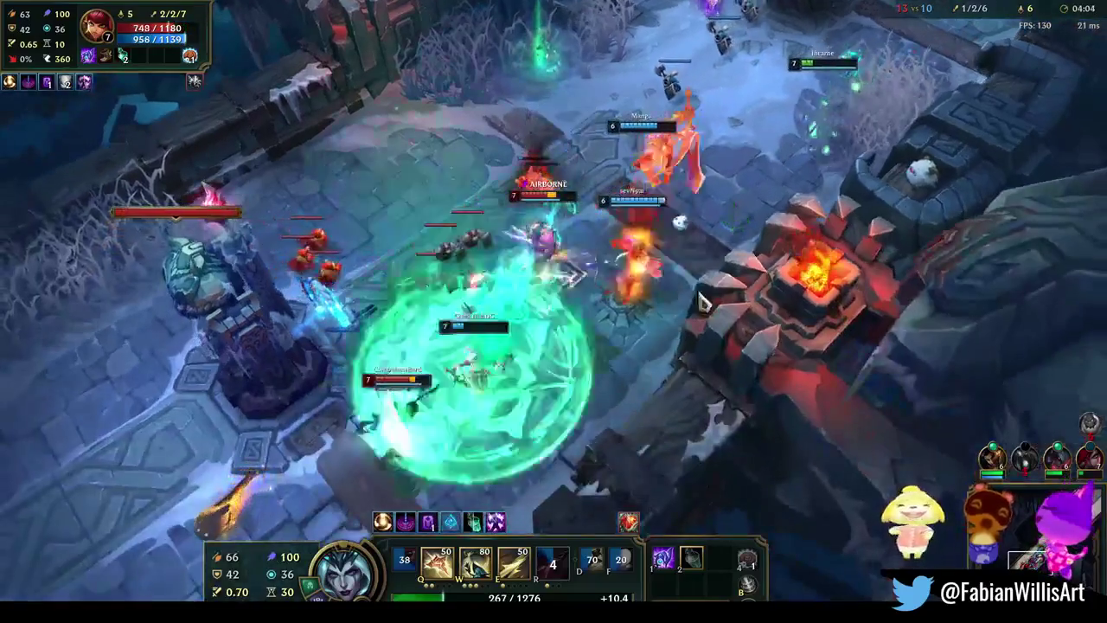
right_click(623, 298)
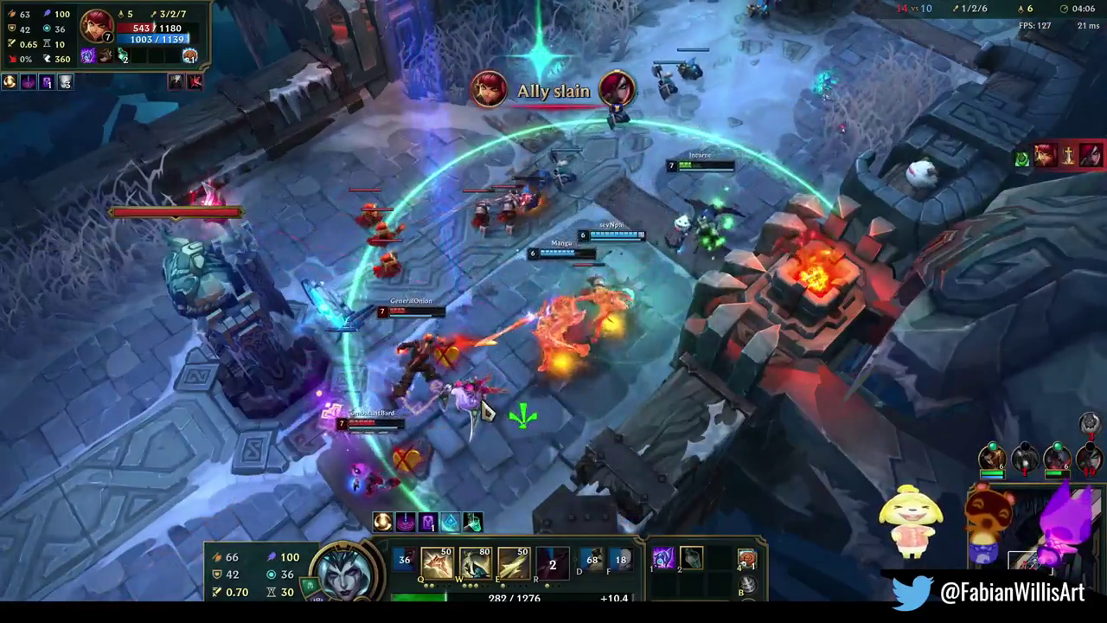
key("w")
key("e")
Follow the fight up toward the tower, channeling W and casting E
right_click(779, 114)
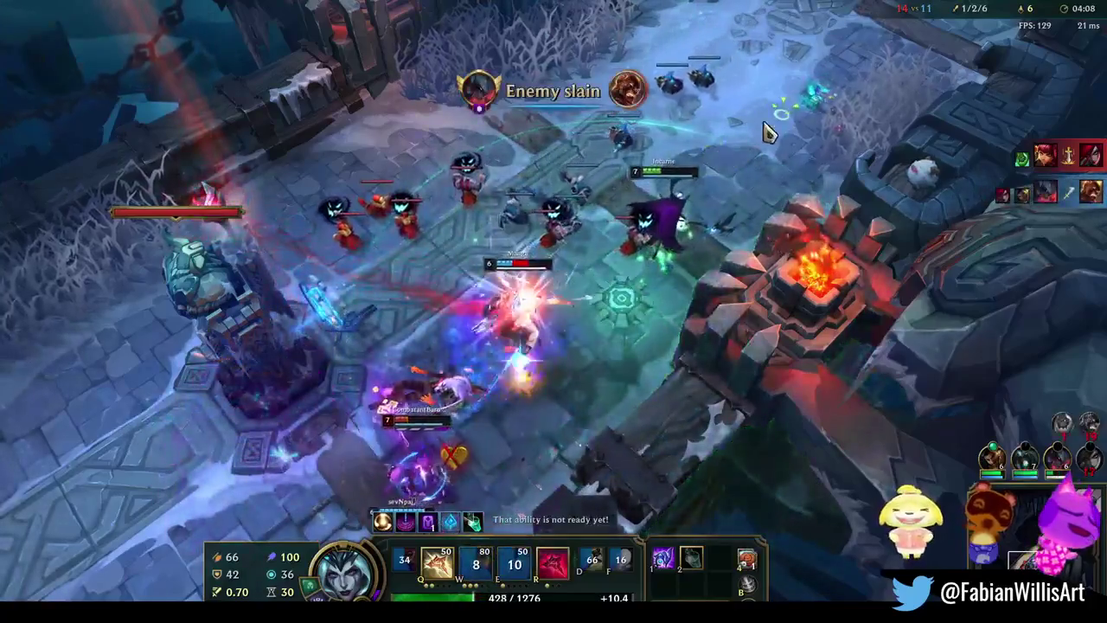
right_click(683, 364)
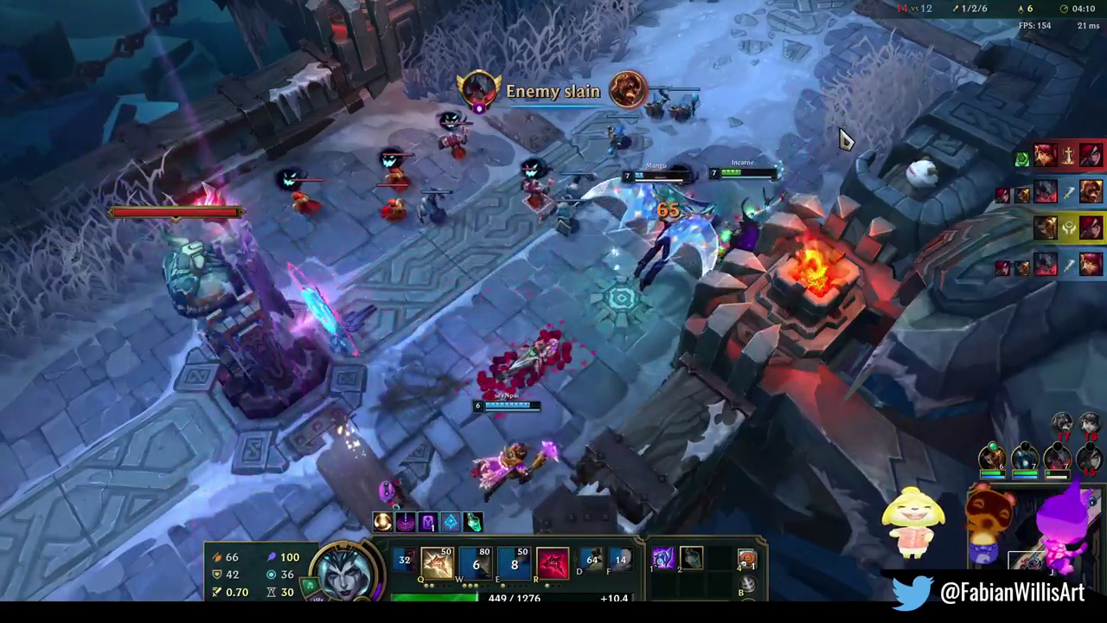
right_click(535, 157)
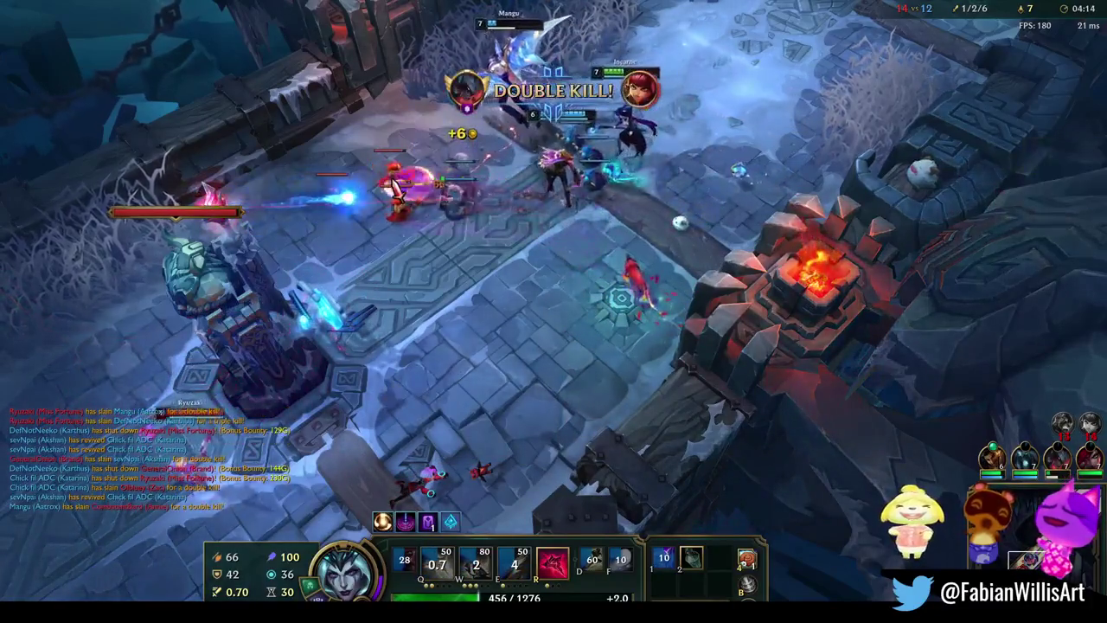
right_click(653, 73)
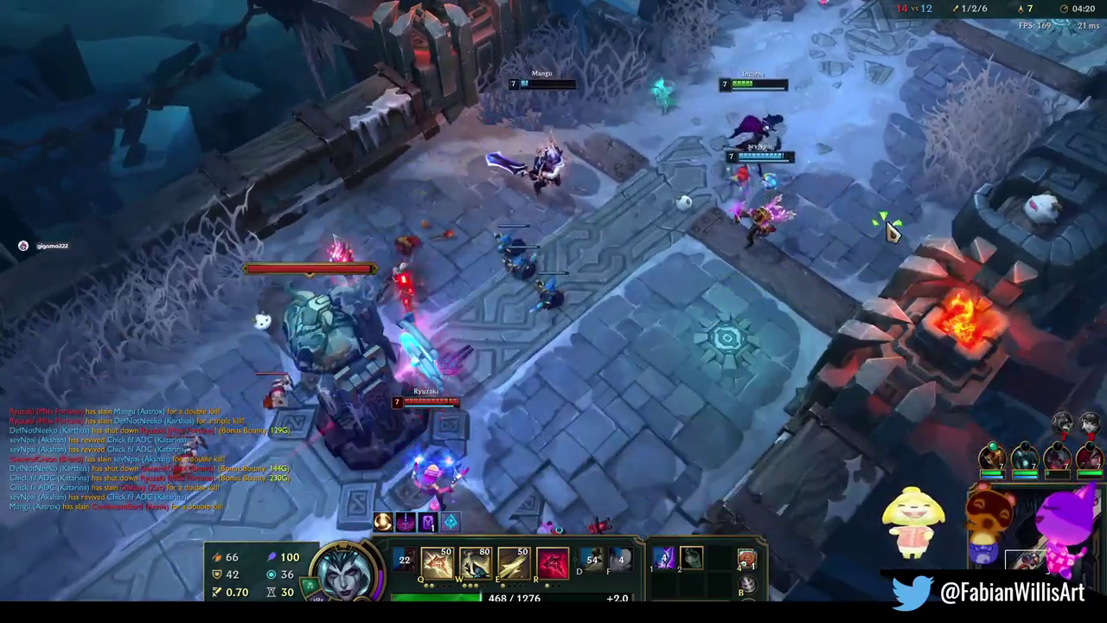
key("w")
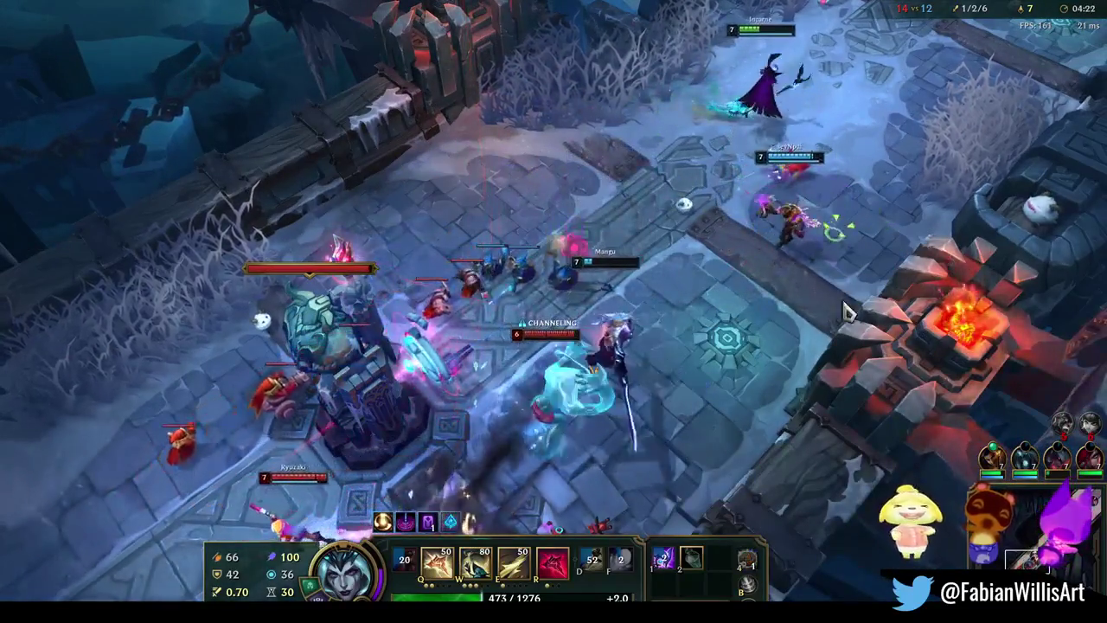
key("e")
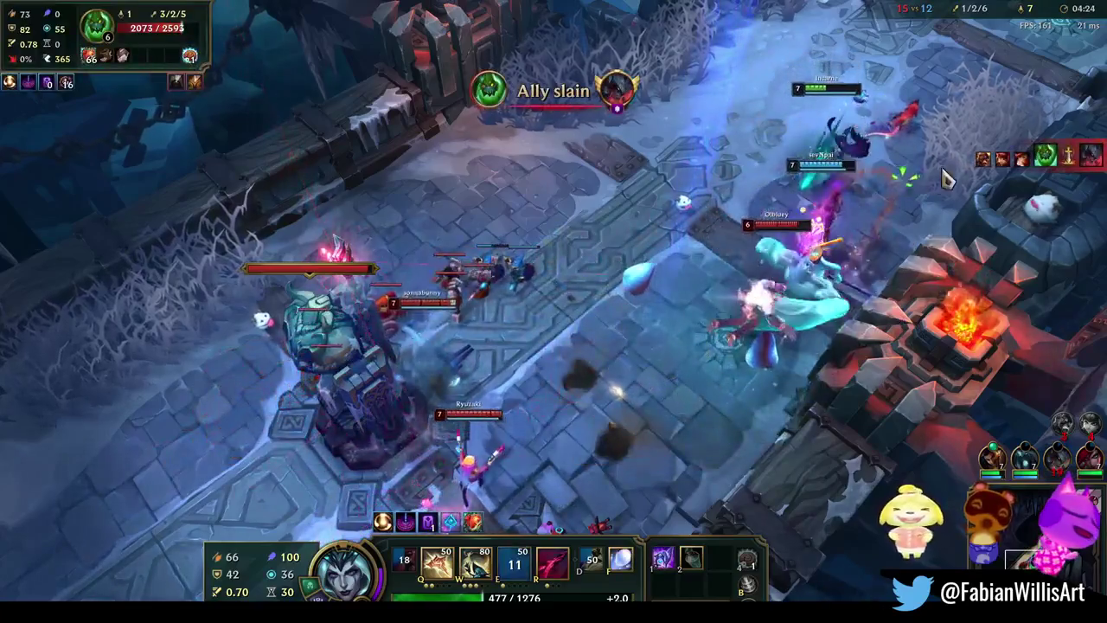
Ult into the fight, Flash in, cast W and freeze an enemy with item 1
right_click(773, 286)
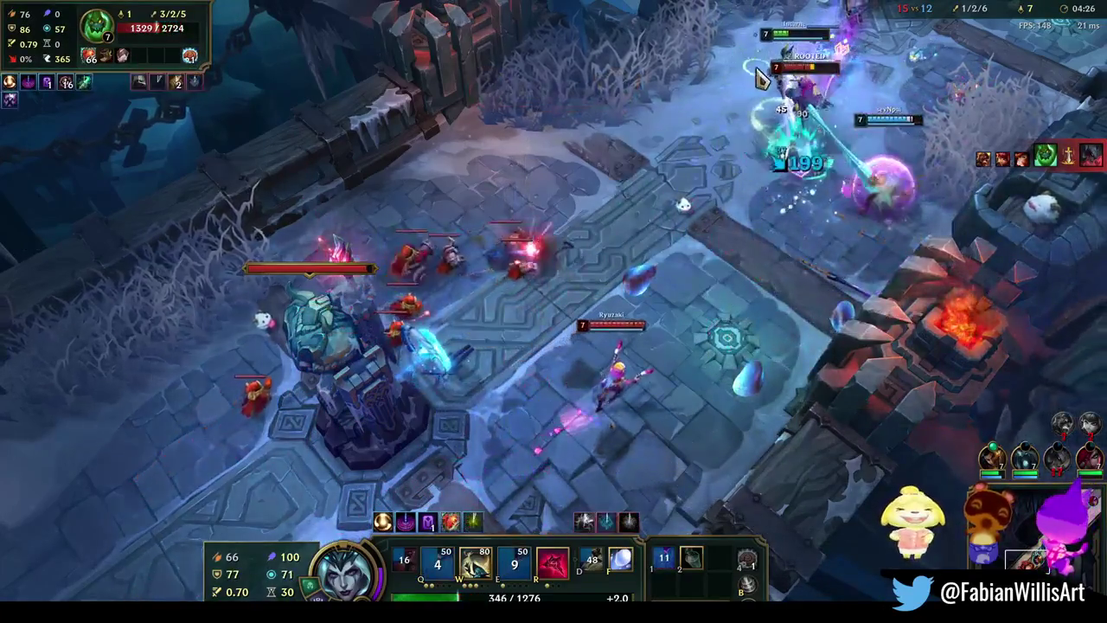
key("r")
right_click(976, 95)
key("f")
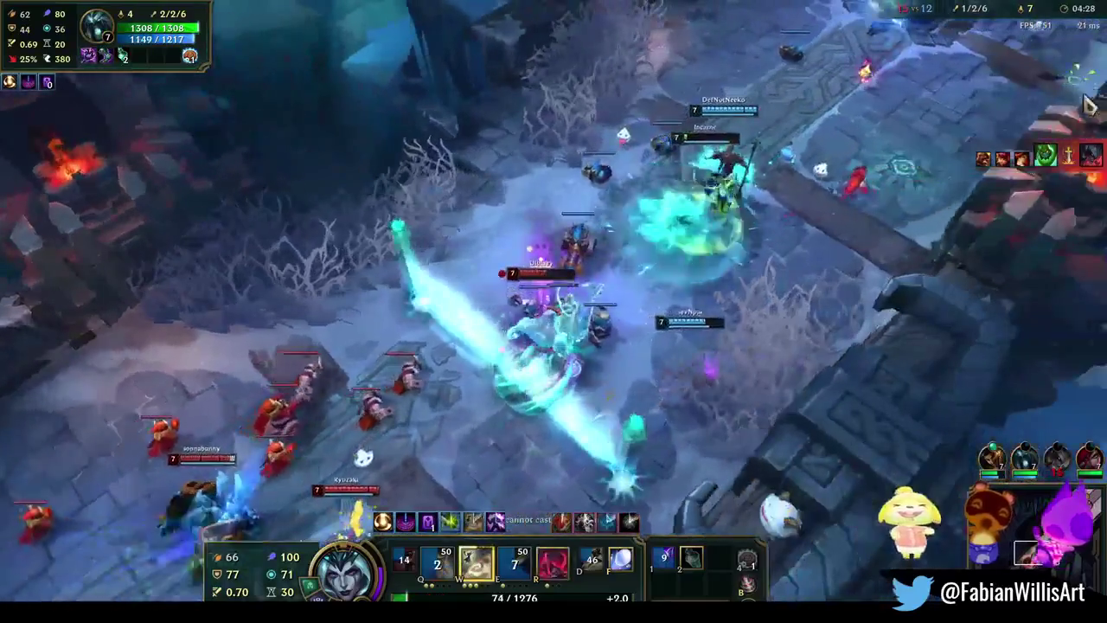
key("w")
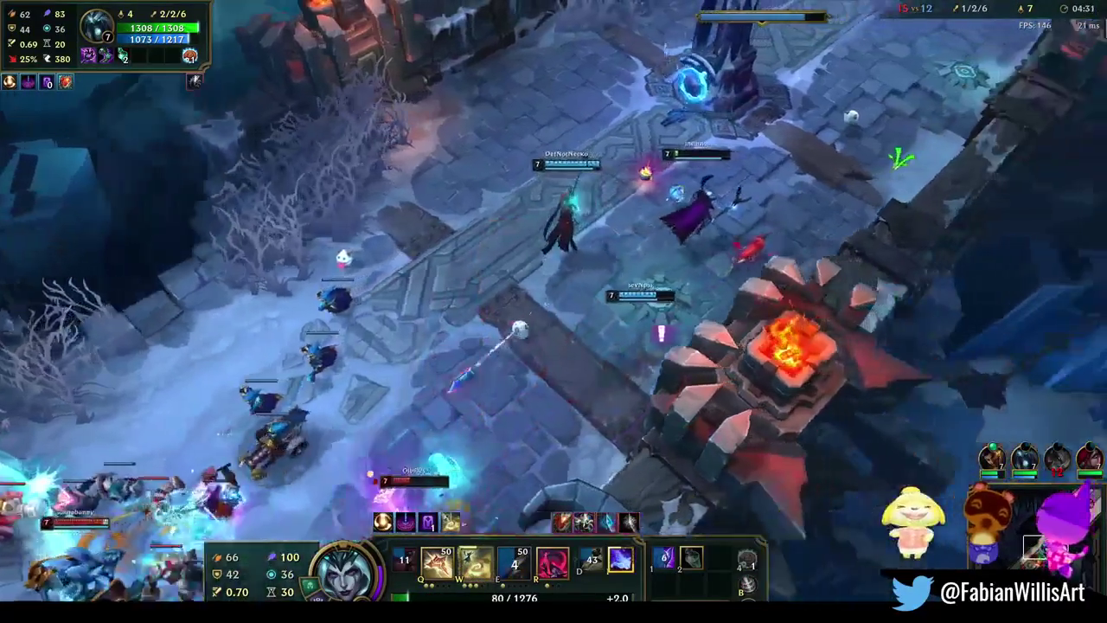
right_click(907, 128)
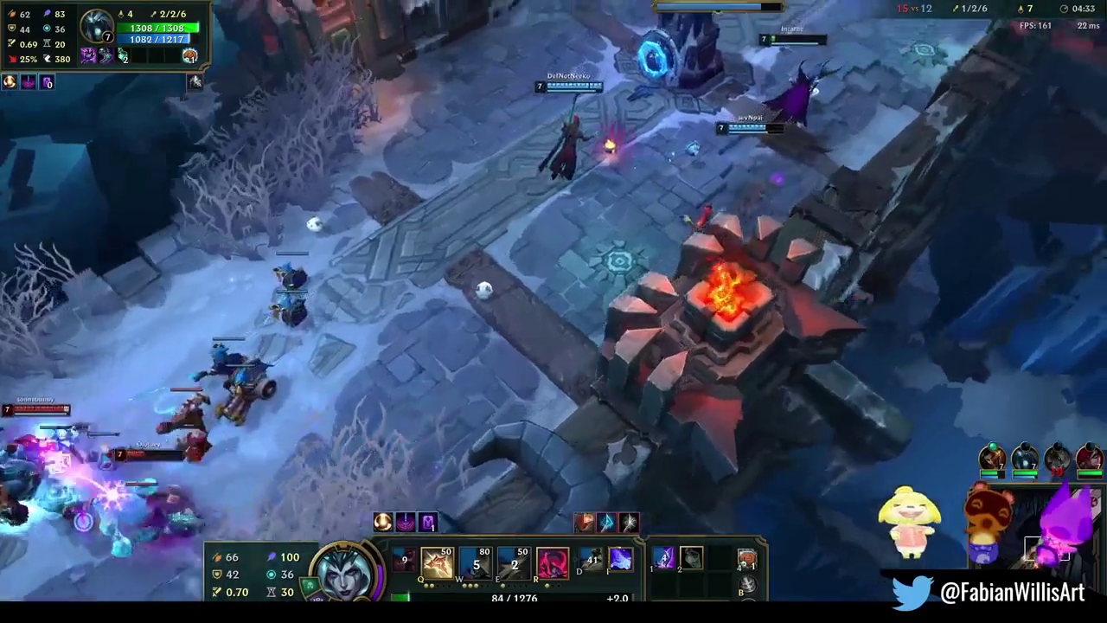
right_click(682, 96)
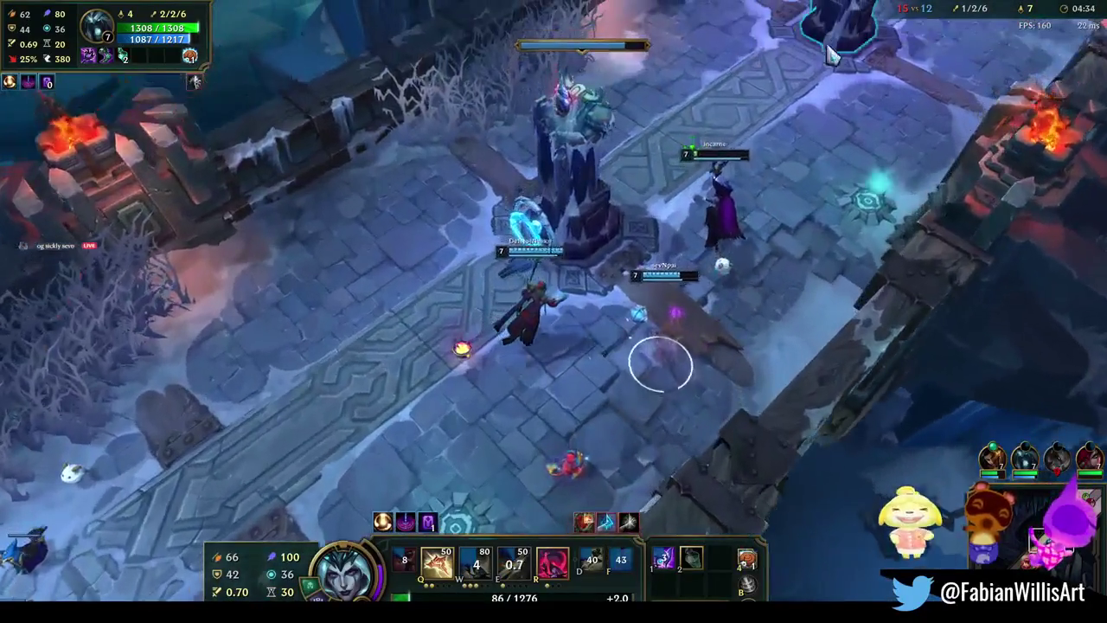
key("1")
Chase the frozen enemy, Q the minion wave, target the ultimate, then join the tower fight
right_click(740, 140)
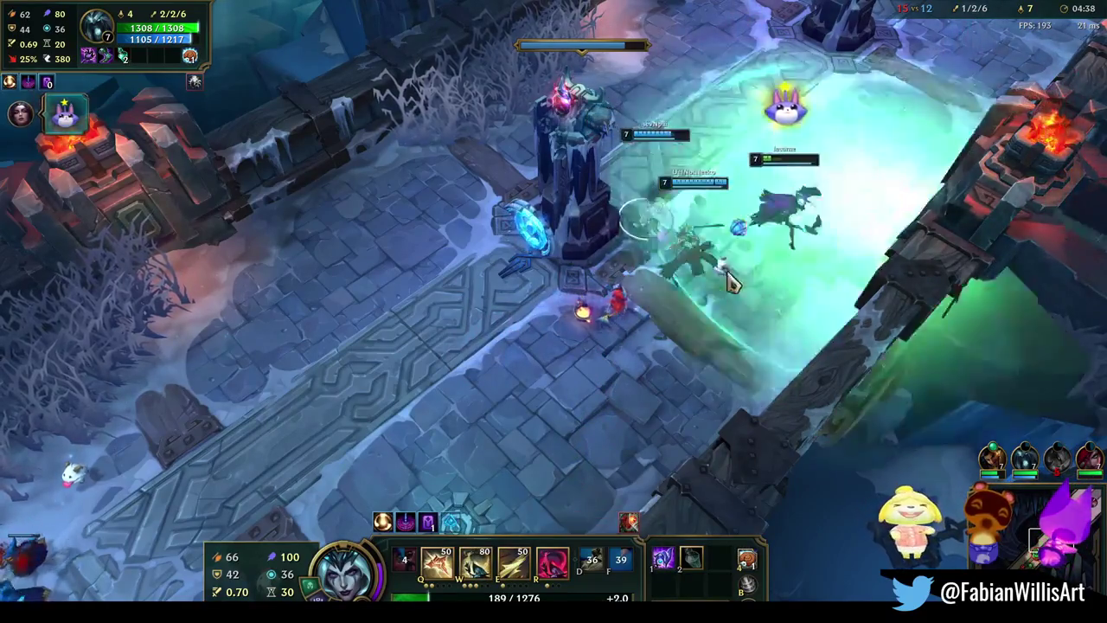
right_click(725, 282)
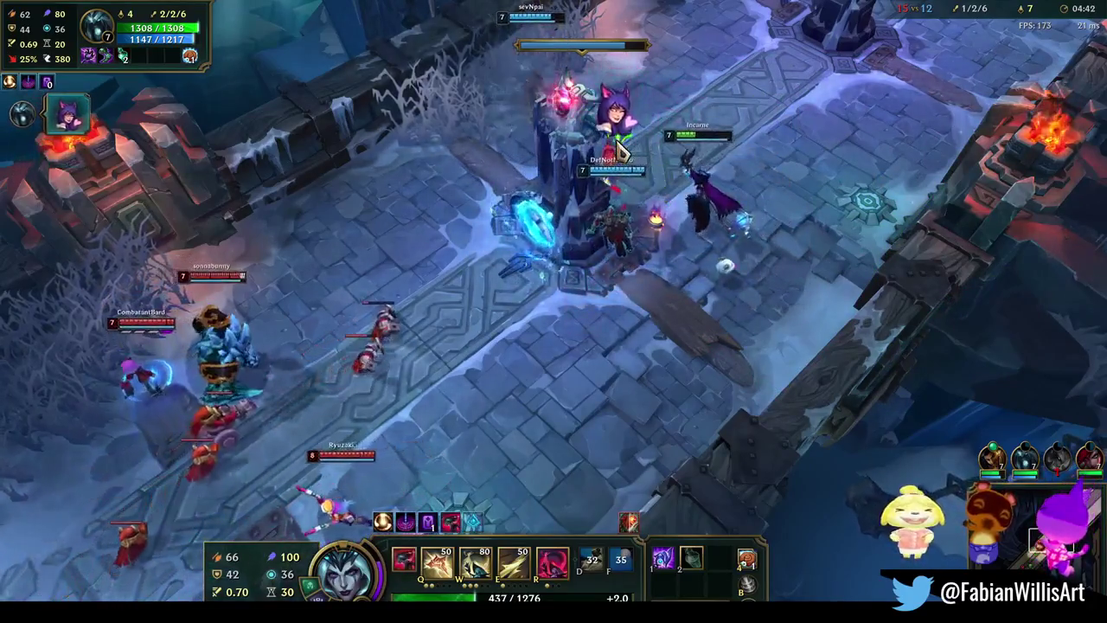
key("q")
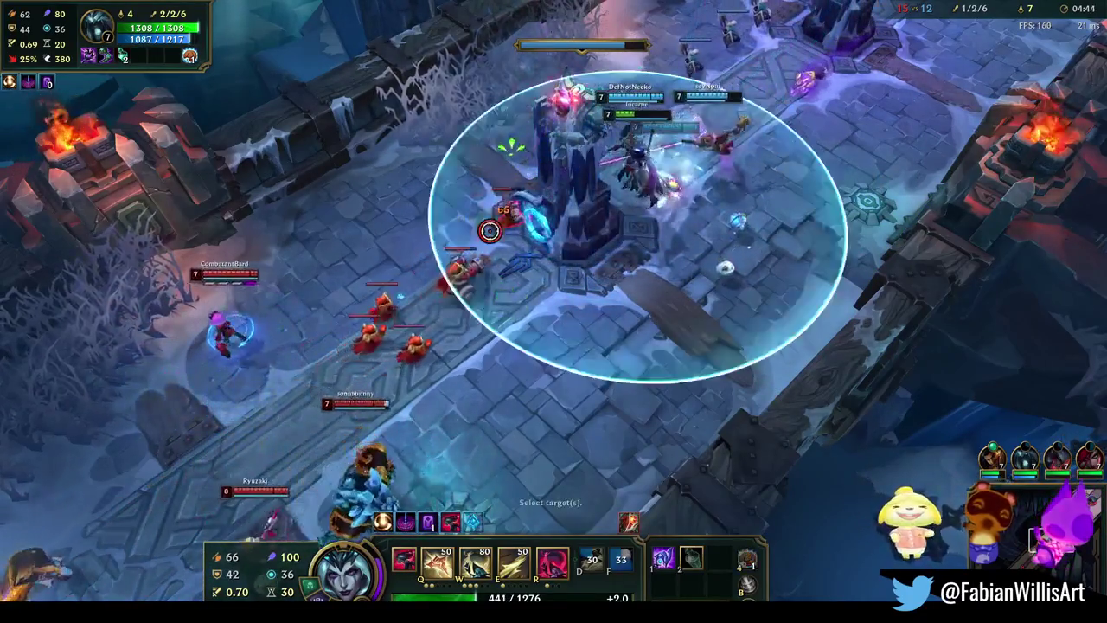
right_click(510, 216)
left_click(441, 271)
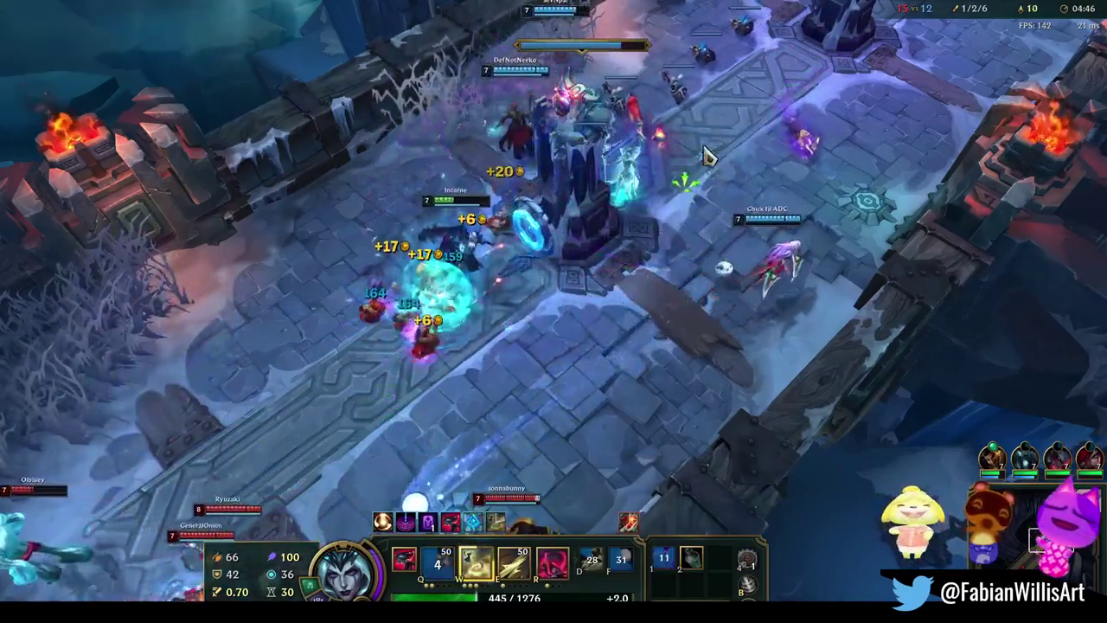
right_click(718, 333)
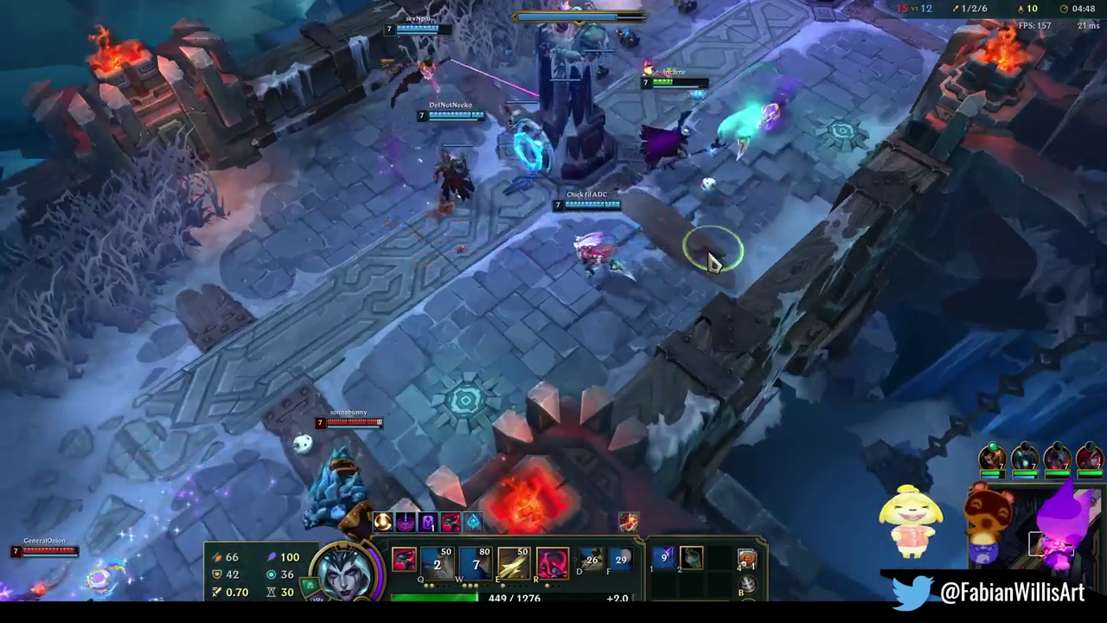
right_click(697, 302)
right_click(645, 297)
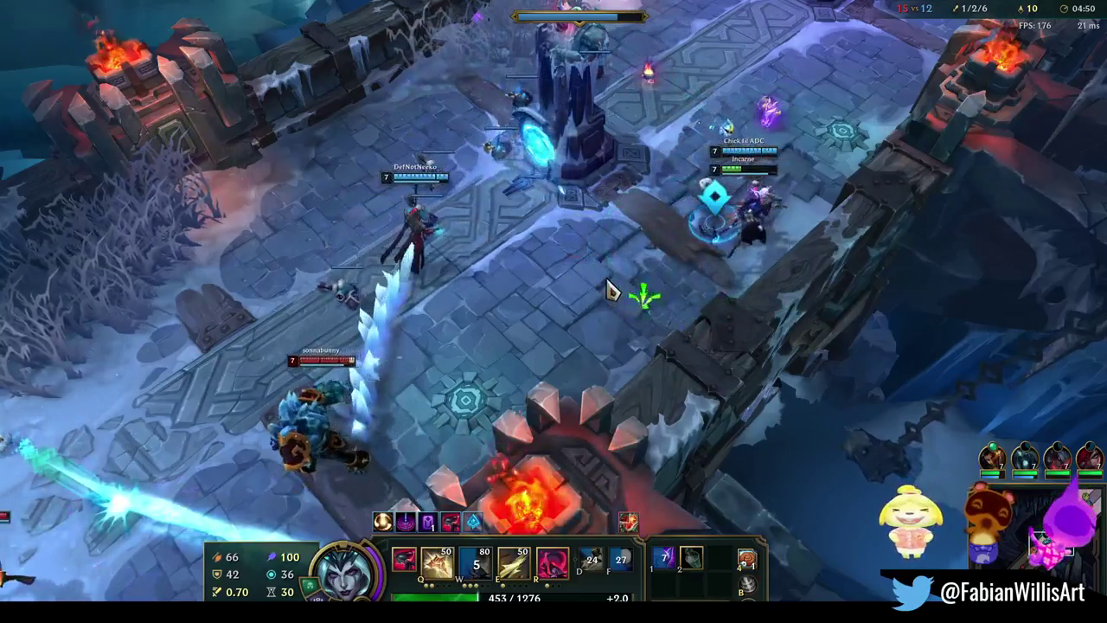
right_click(654, 321)
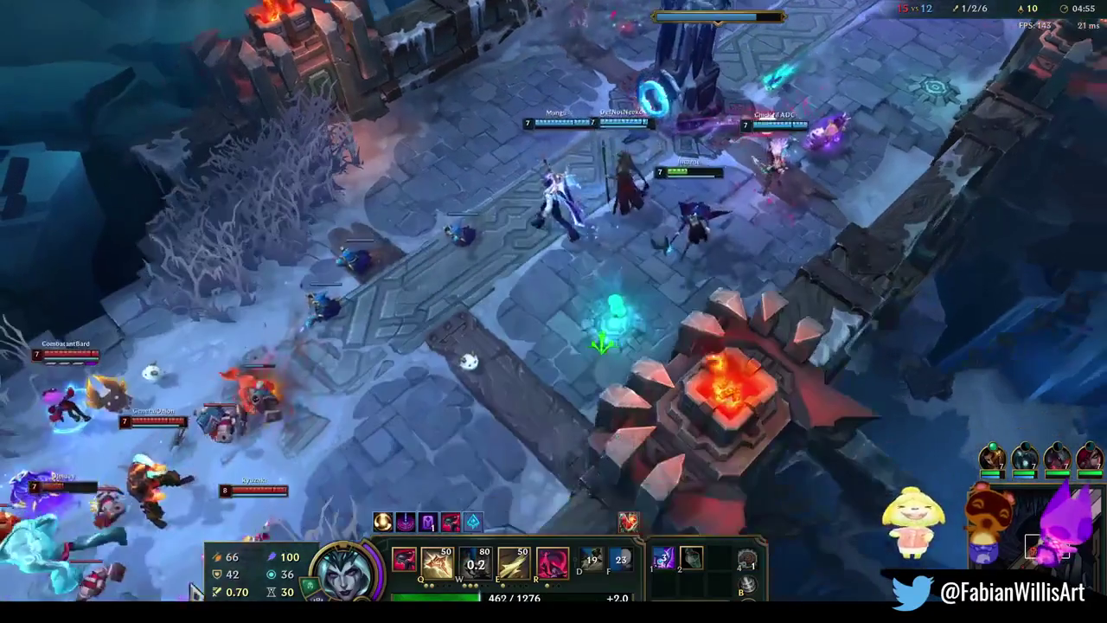
Level up W while moving with the team into the fight near the enemy turret
right_click(509, 363)
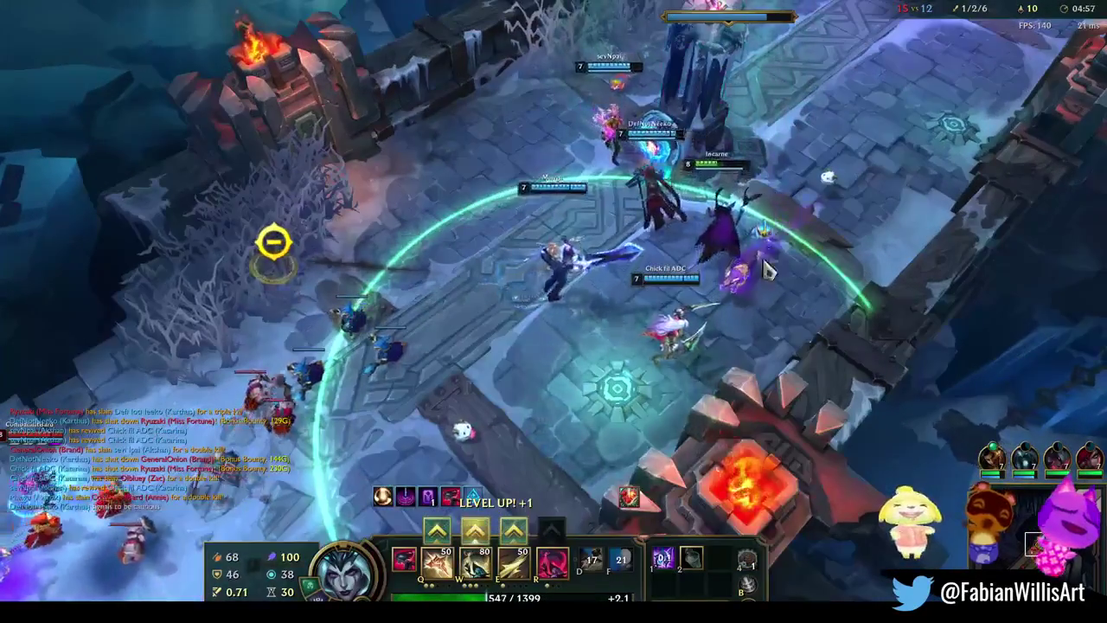
right_click(814, 343)
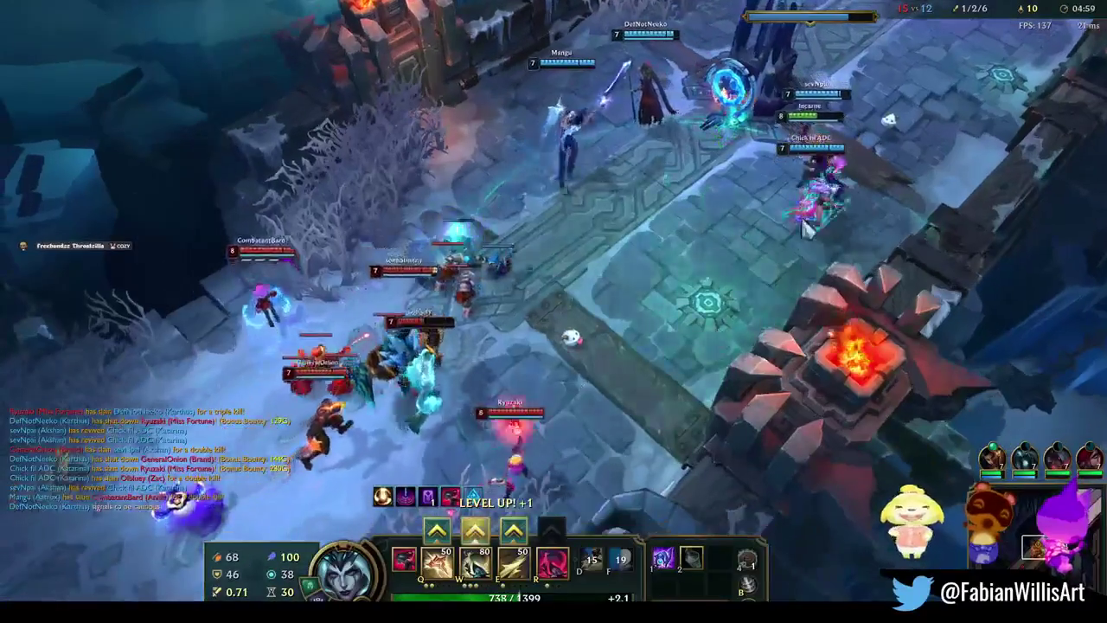
right_click(749, 150)
key("ctrl+w")
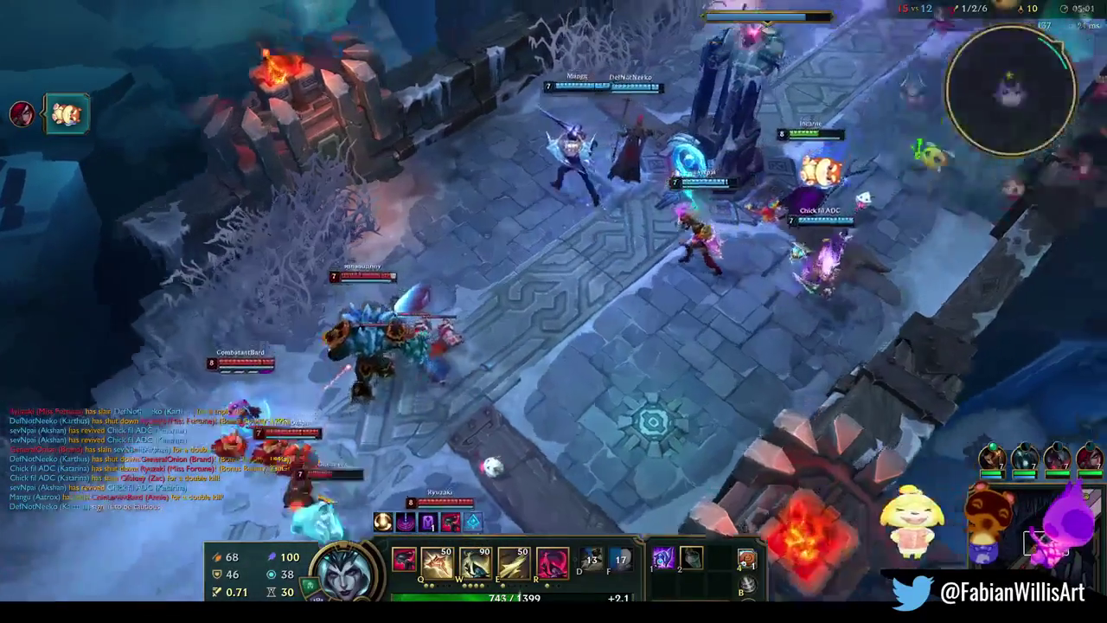
right_click(681, 339)
right_click(840, 346)
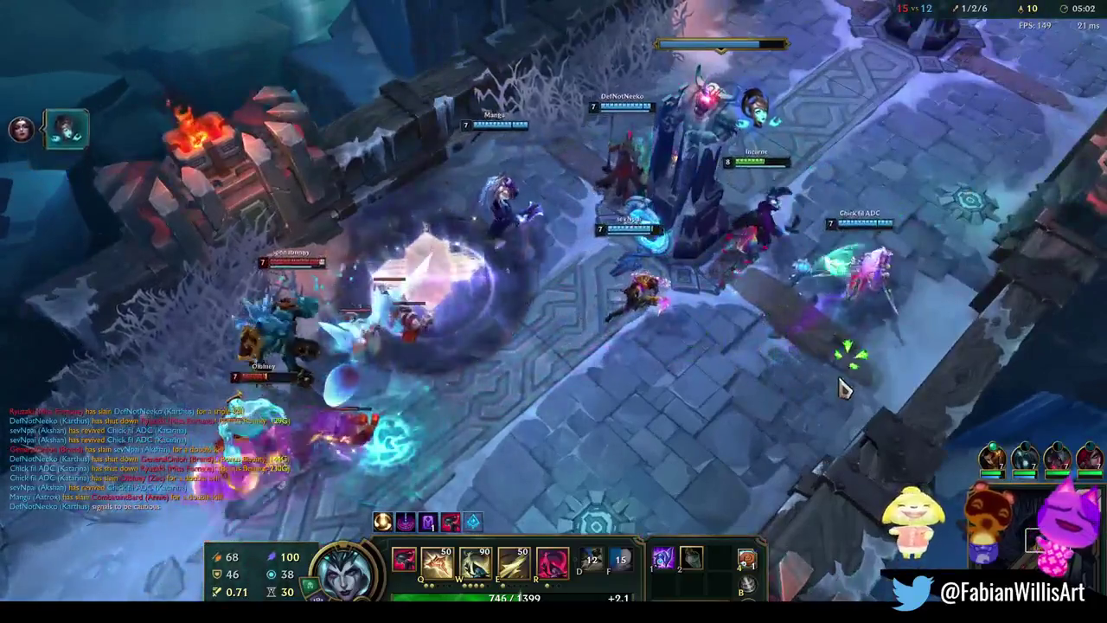
right_click(635, 148)
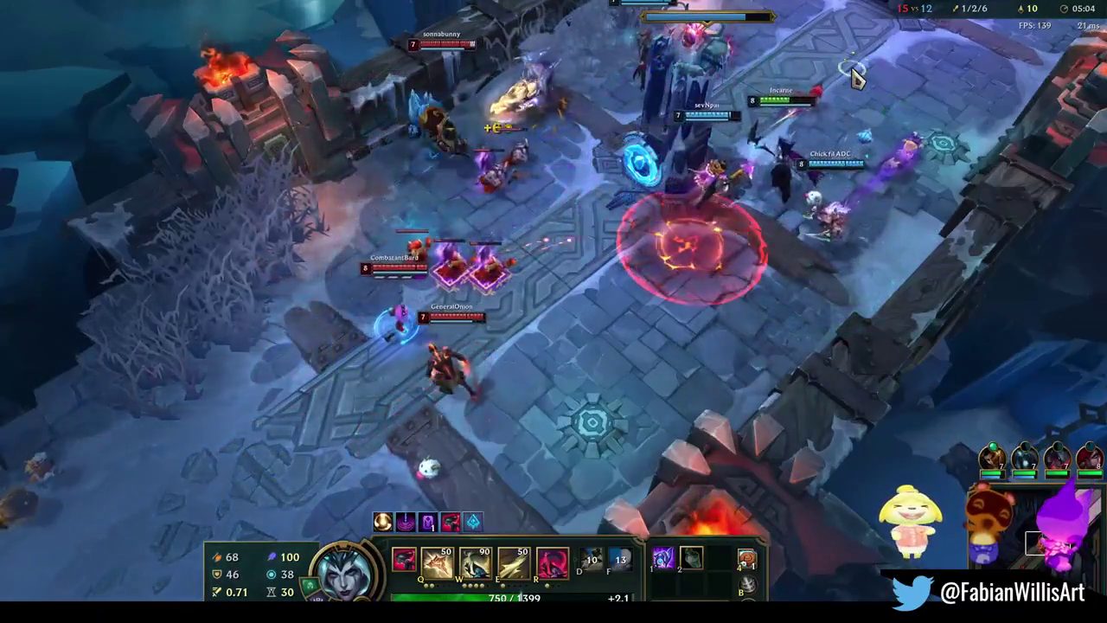
right_click(789, 39)
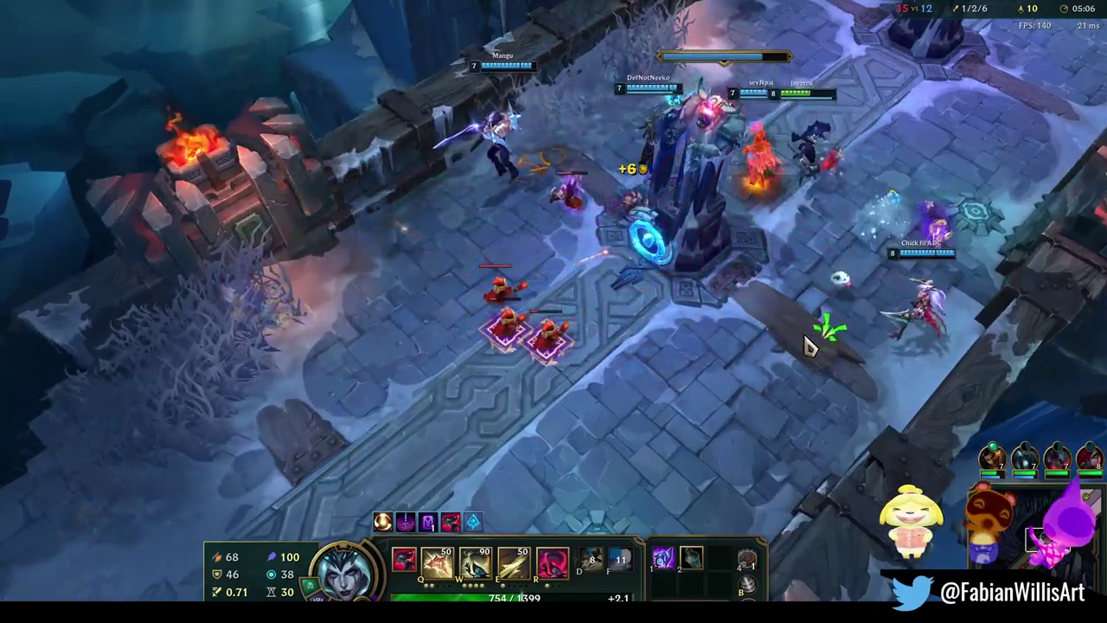
right_click(708, 333)
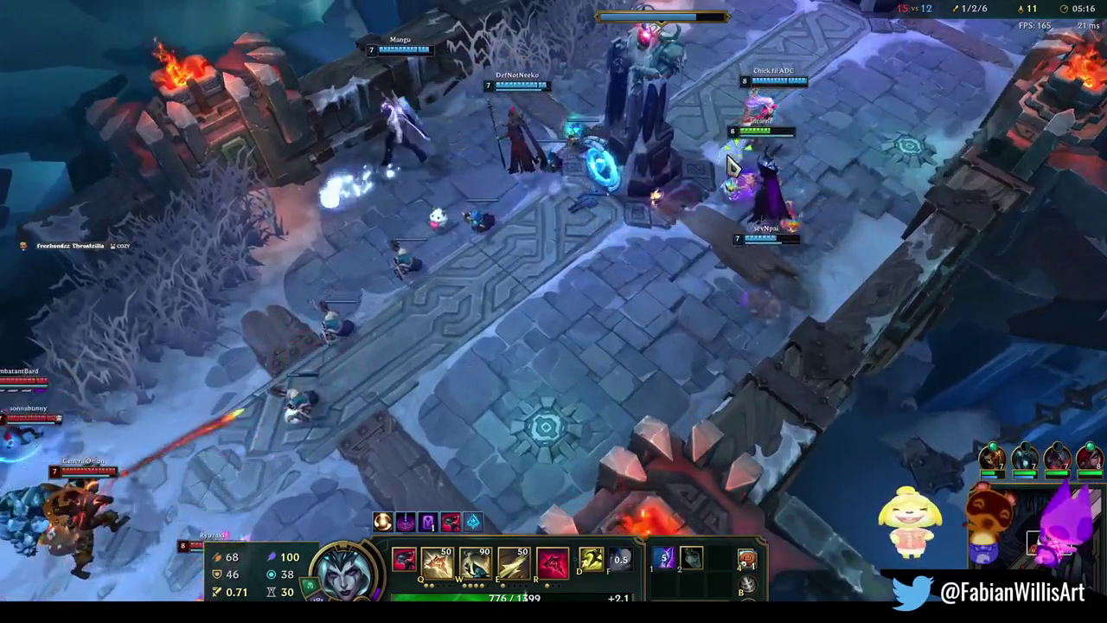
Walk up the lane, use the F summoner spell and Q, then select the enemy champion
right_click(694, 223)
right_click(574, 215)
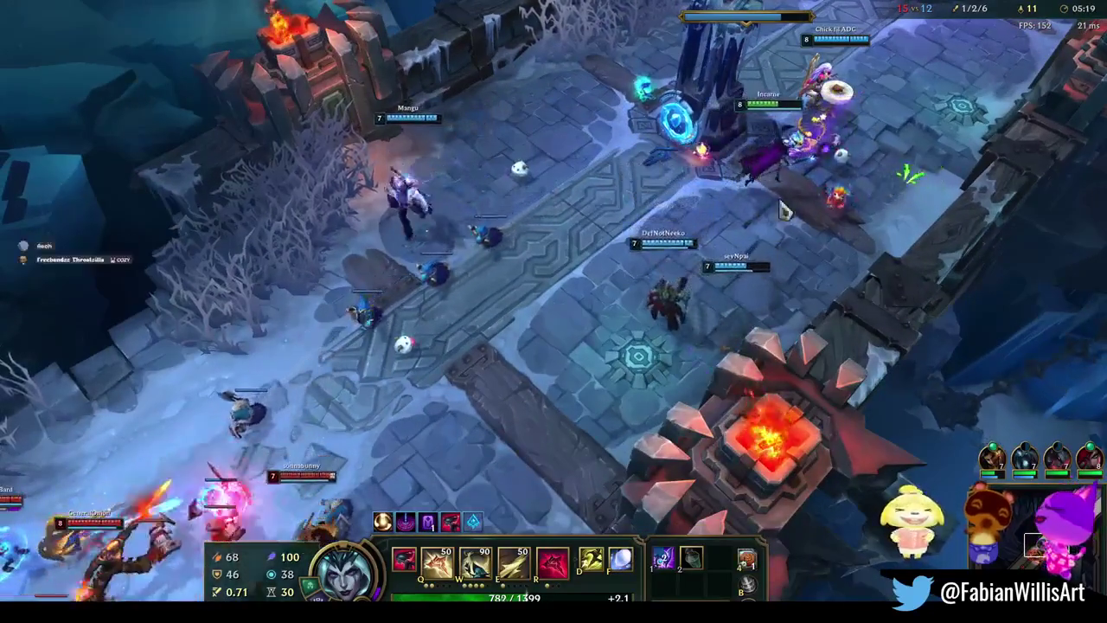
right_click(460, 111)
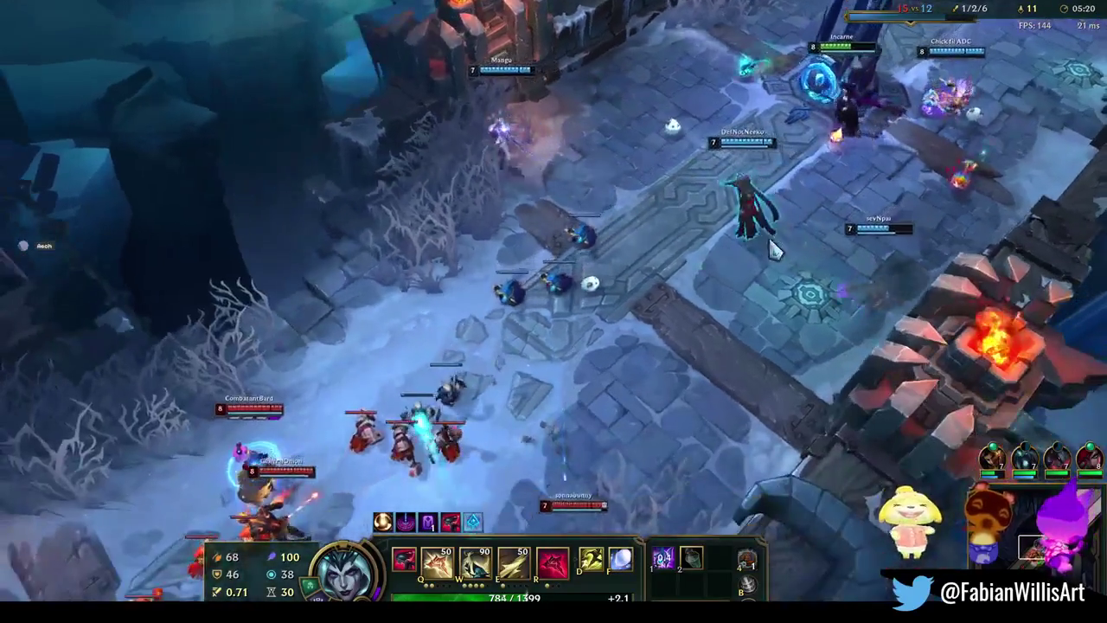
right_click(771, 333)
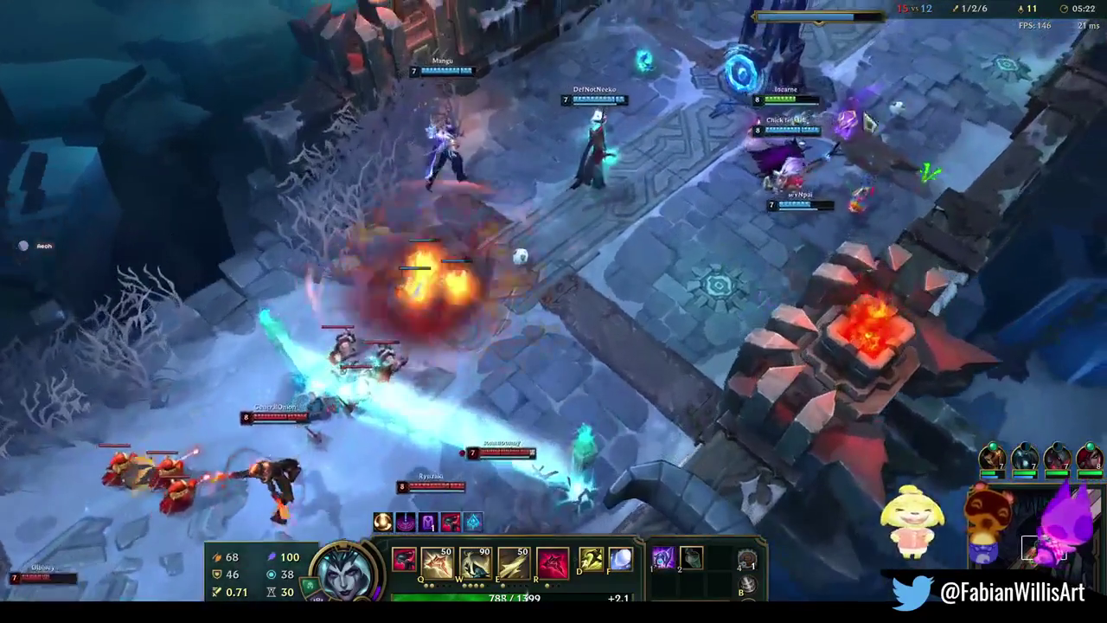
right_click(577, 395)
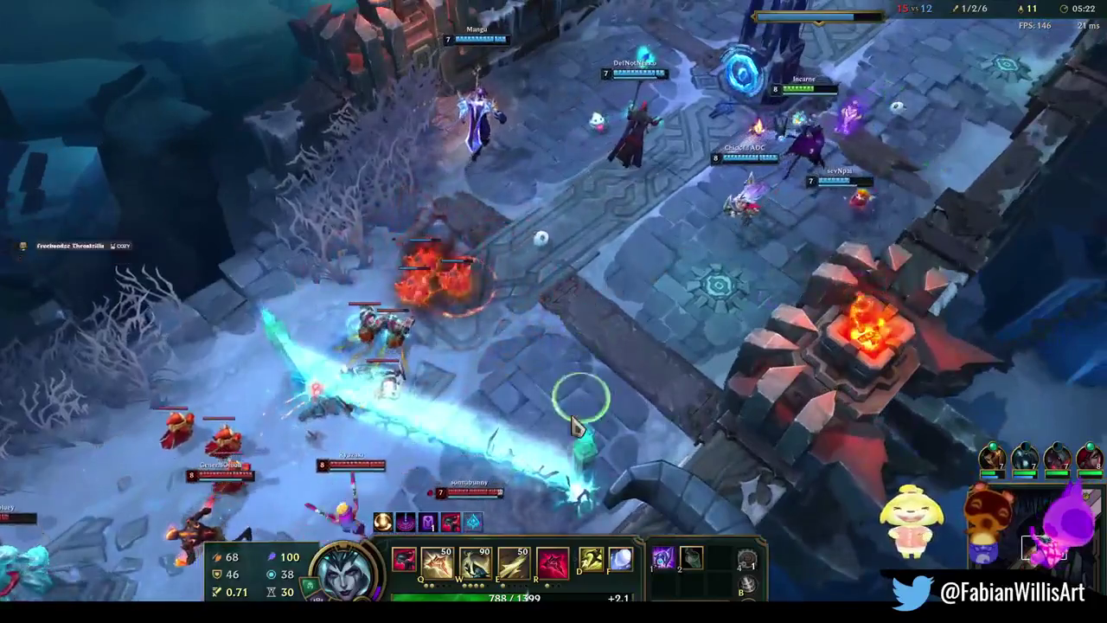
key("f")
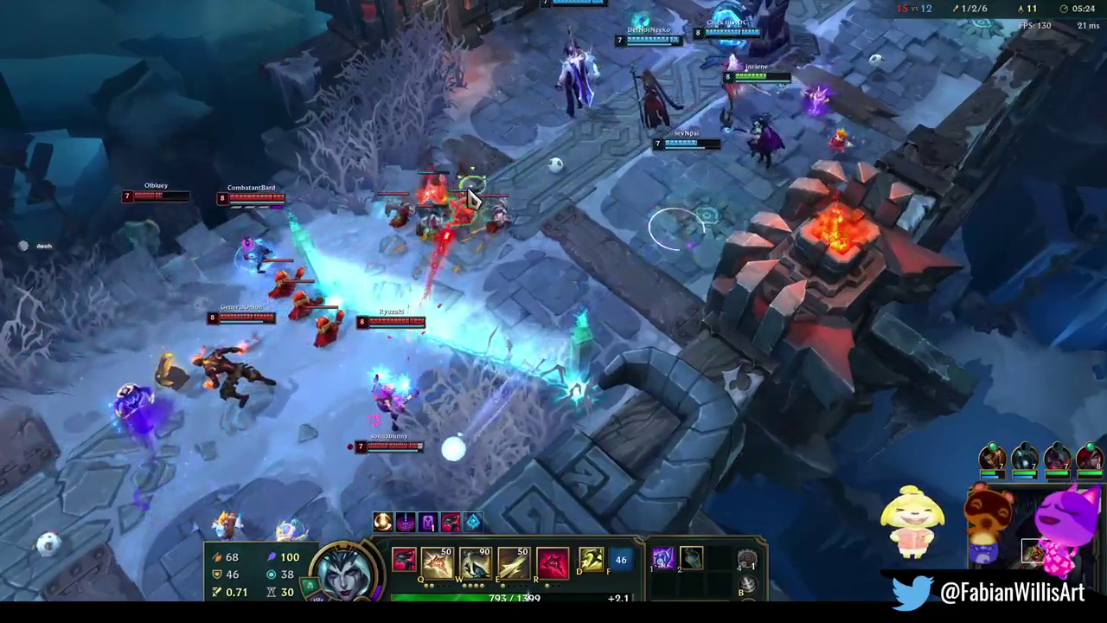
right_click(876, 140)
right_click(825, 99)
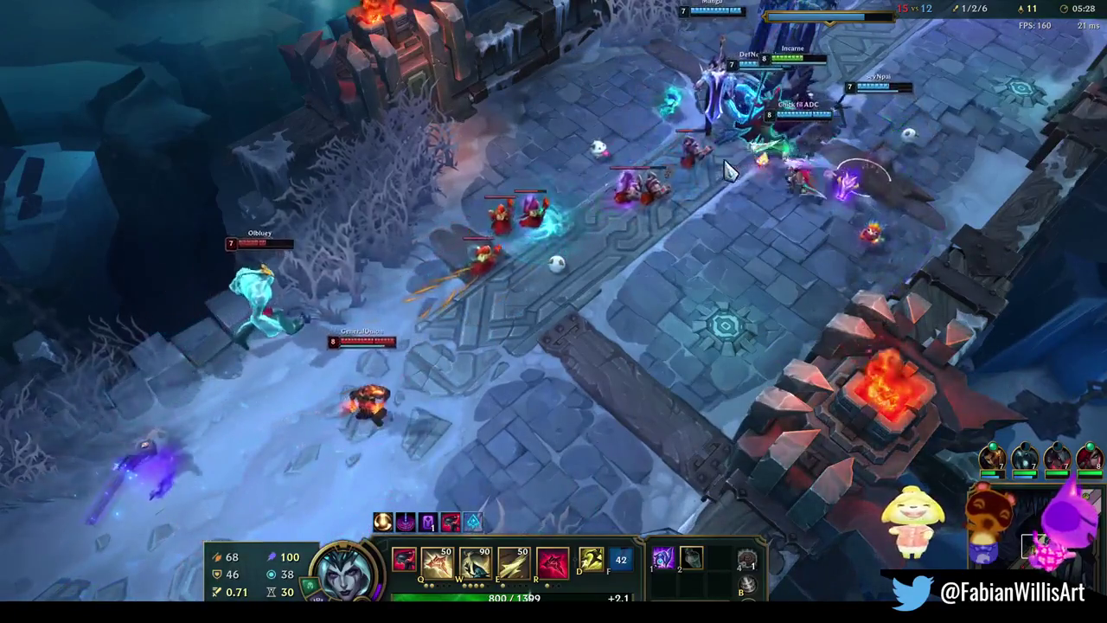
key("q")
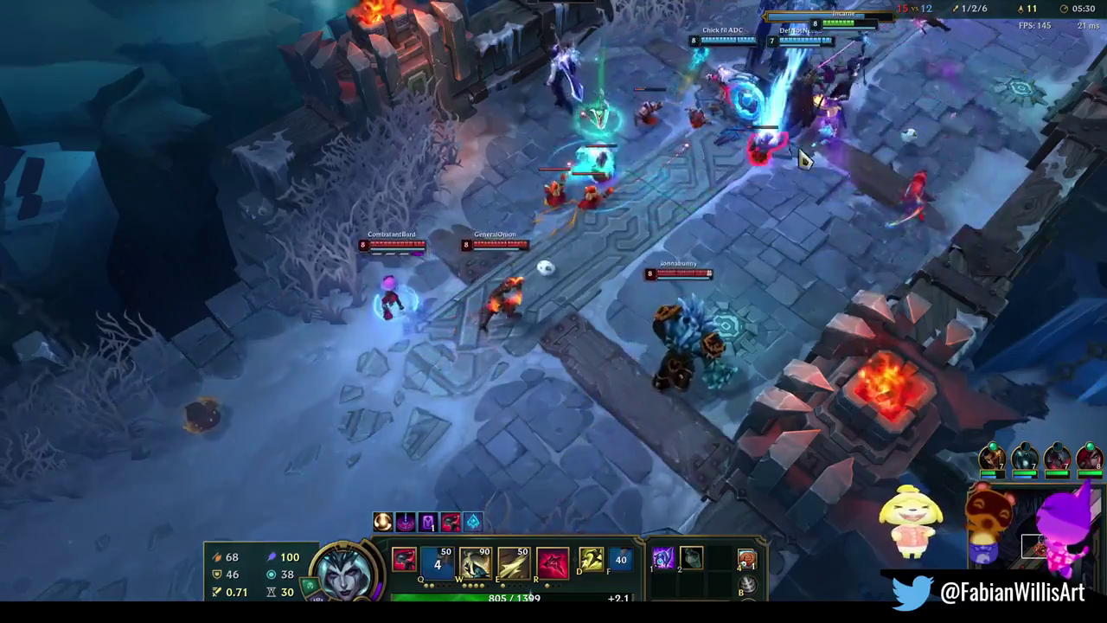
left_click(744, 314)
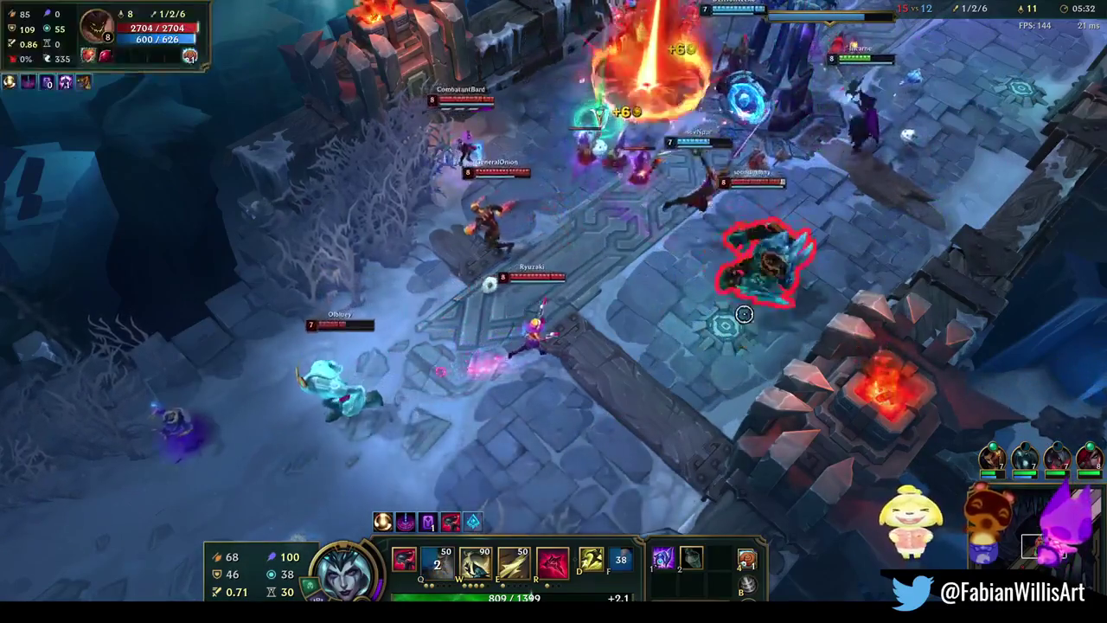
Tether the enemy brawler with Sigil of Malice, then hit it with W and Q
key("1")
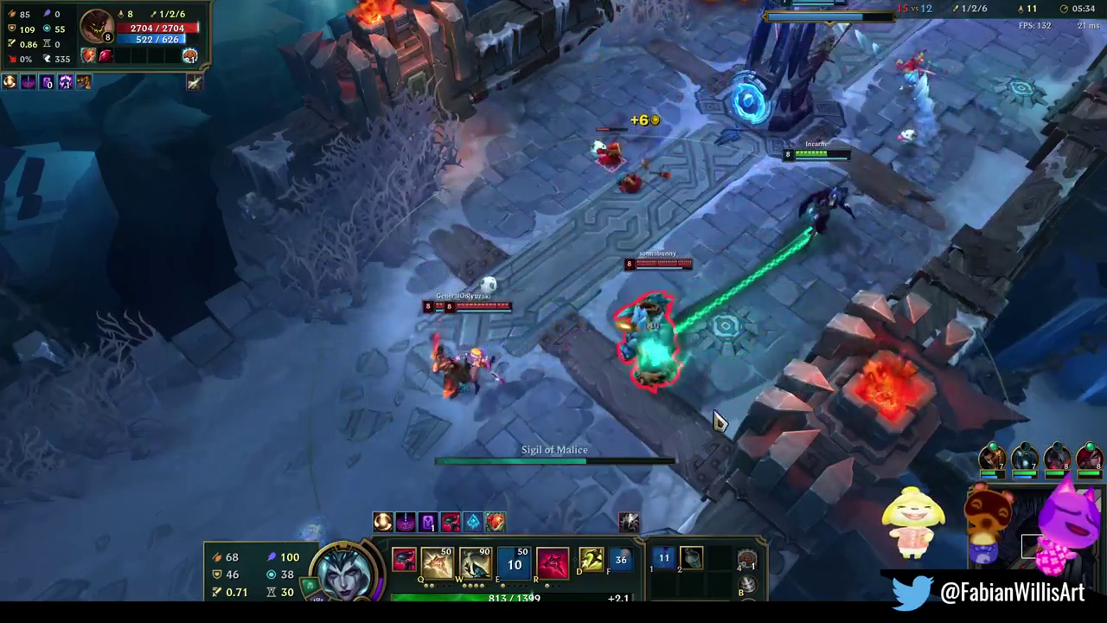
key("w")
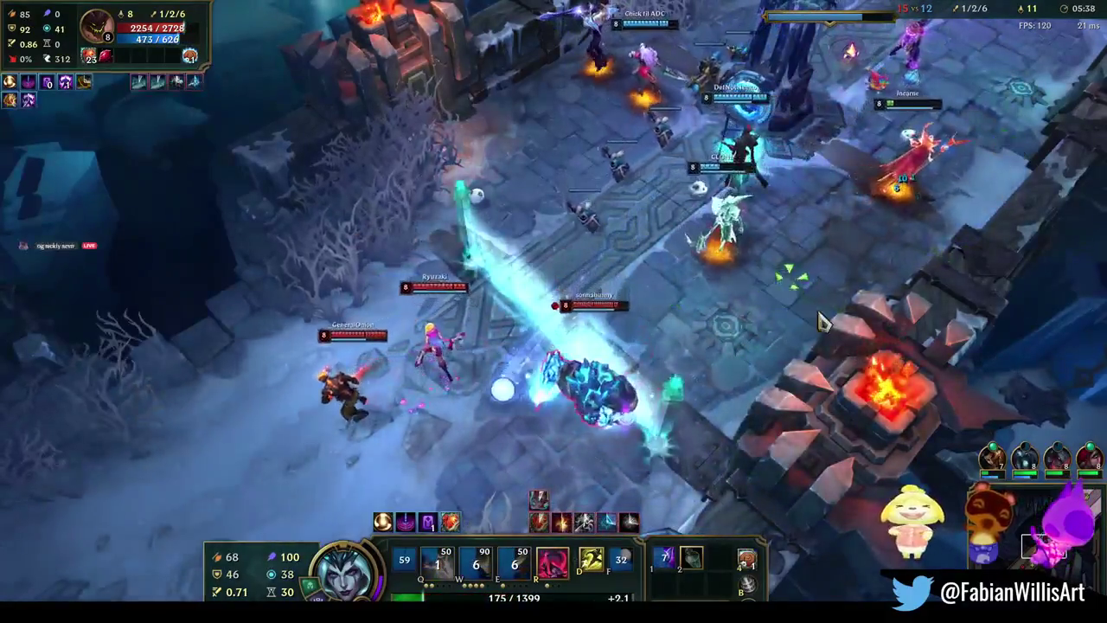
right_click(692, 275)
key("q")
right_click(722, 138)
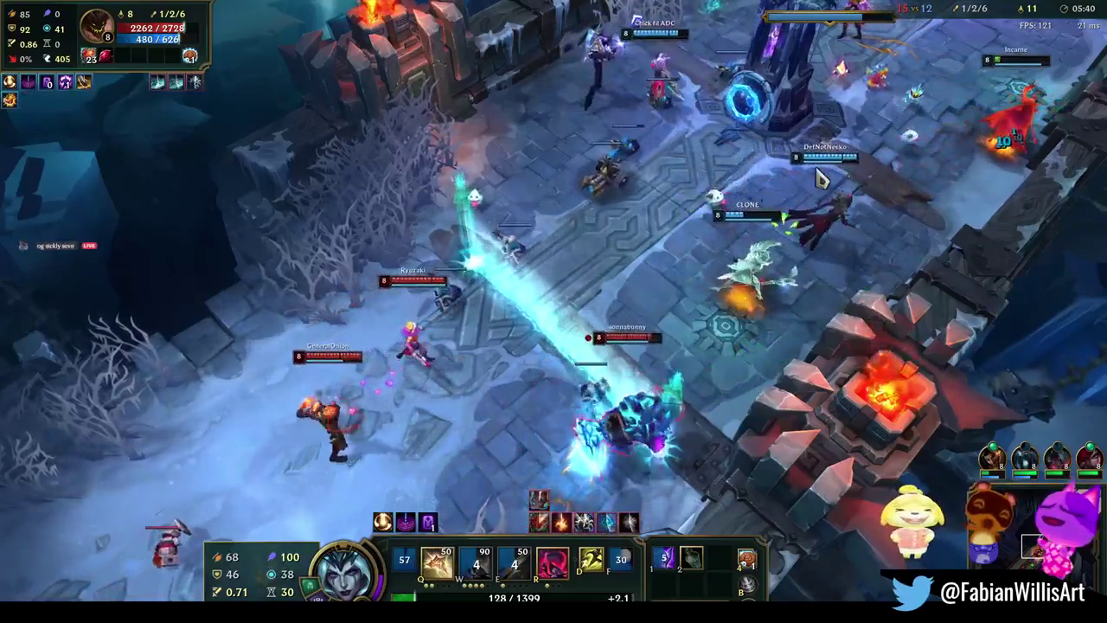
right_click(688, 142)
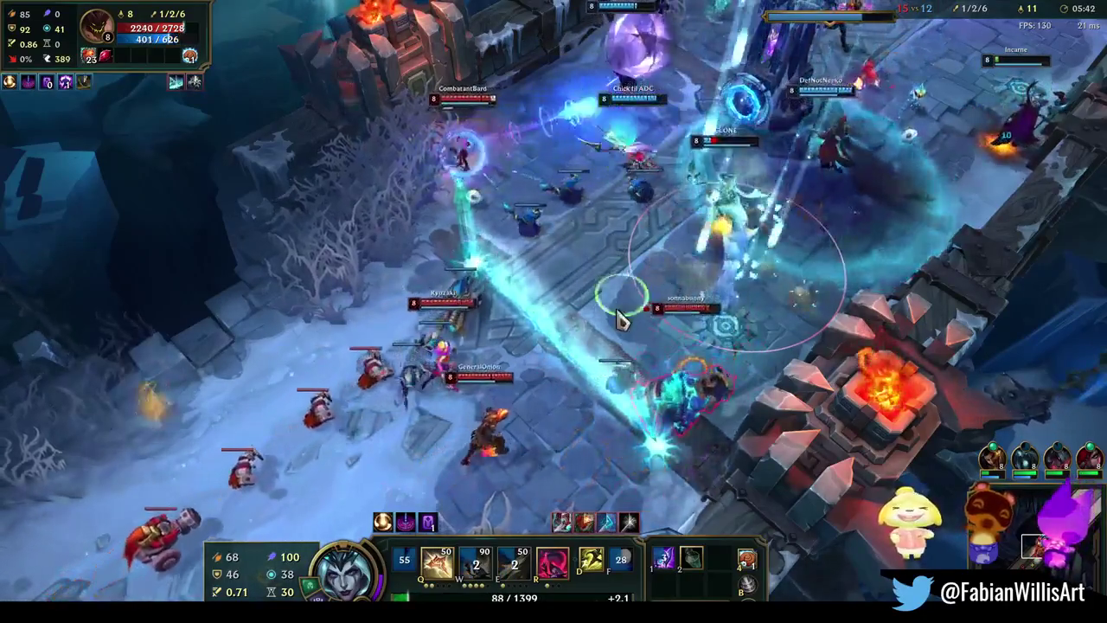
Fight through the enemy group toward the tower, casting Q until the champion is slain
right_click(746, 348)
right_click(889, 98)
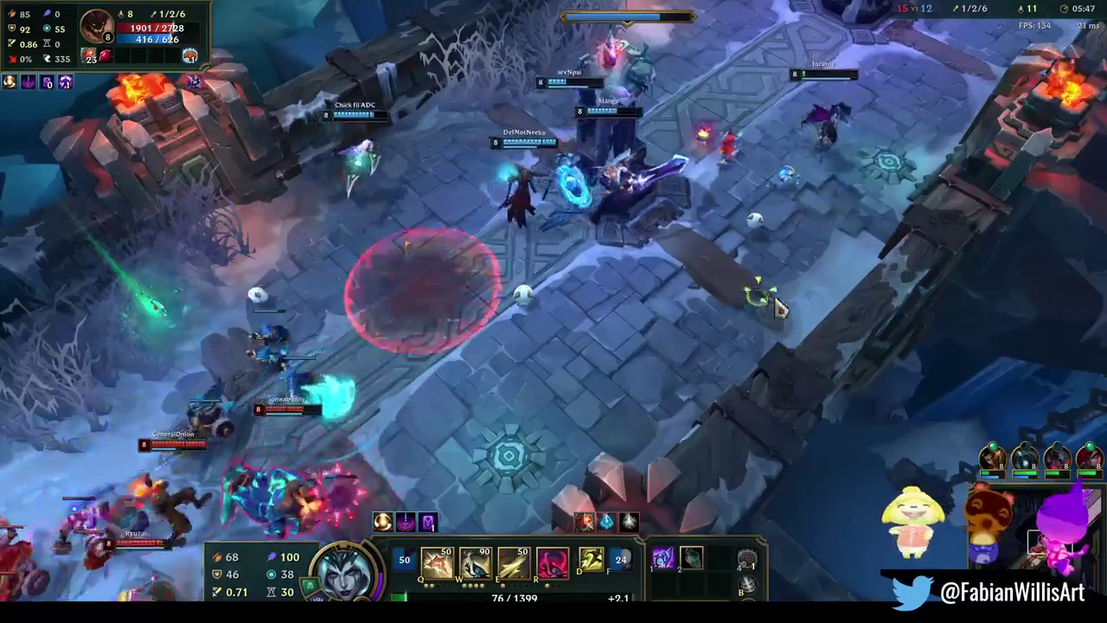
right_click(788, 294)
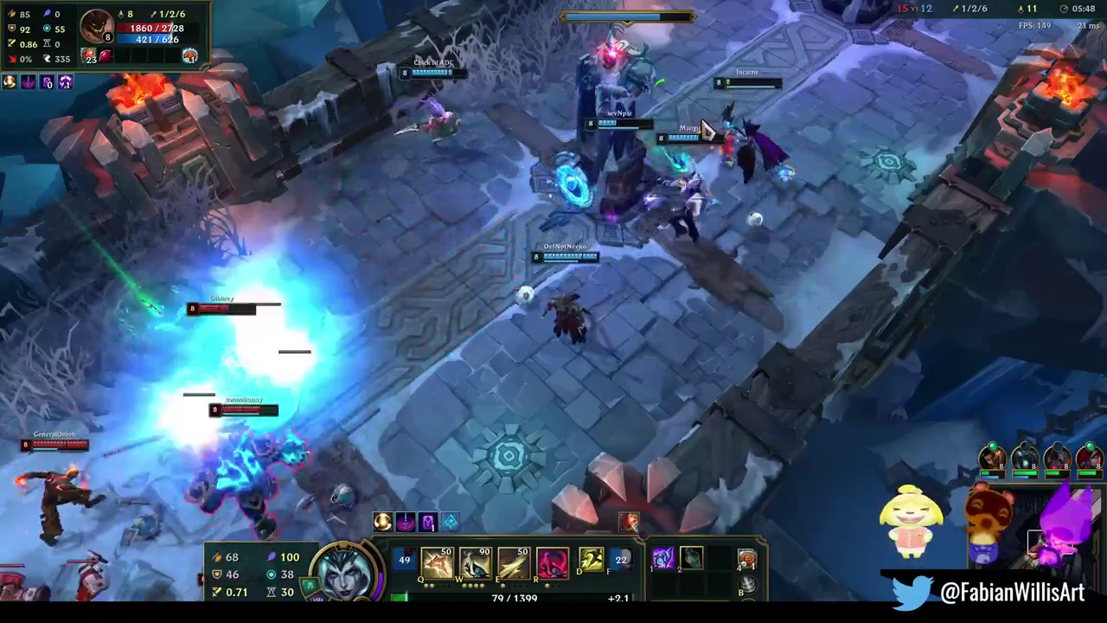
right_click(558, 47)
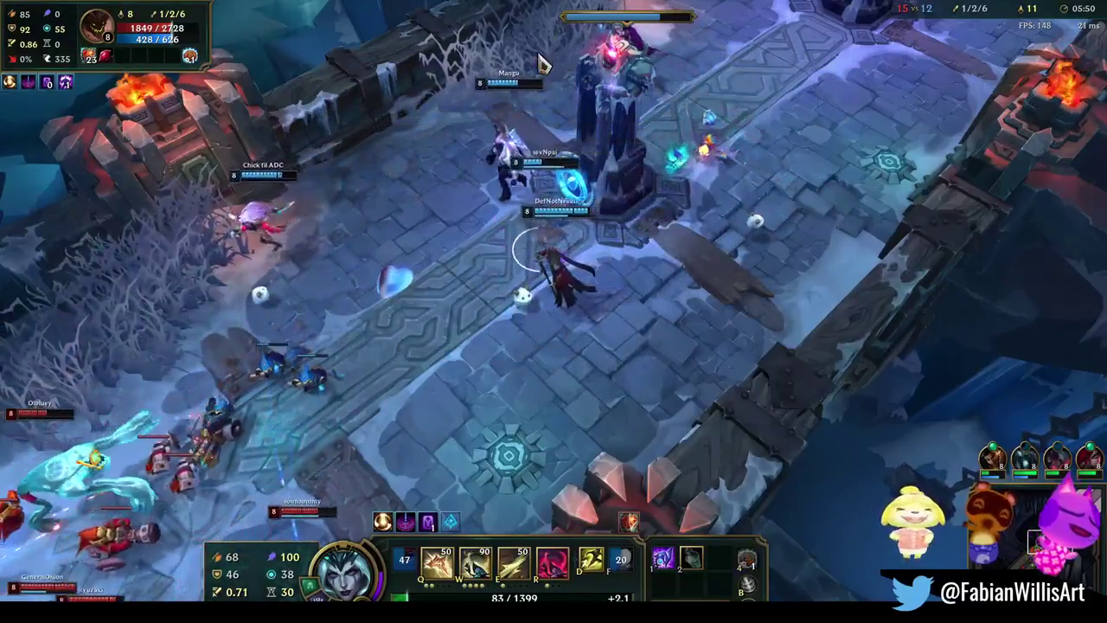
right_click(489, 54)
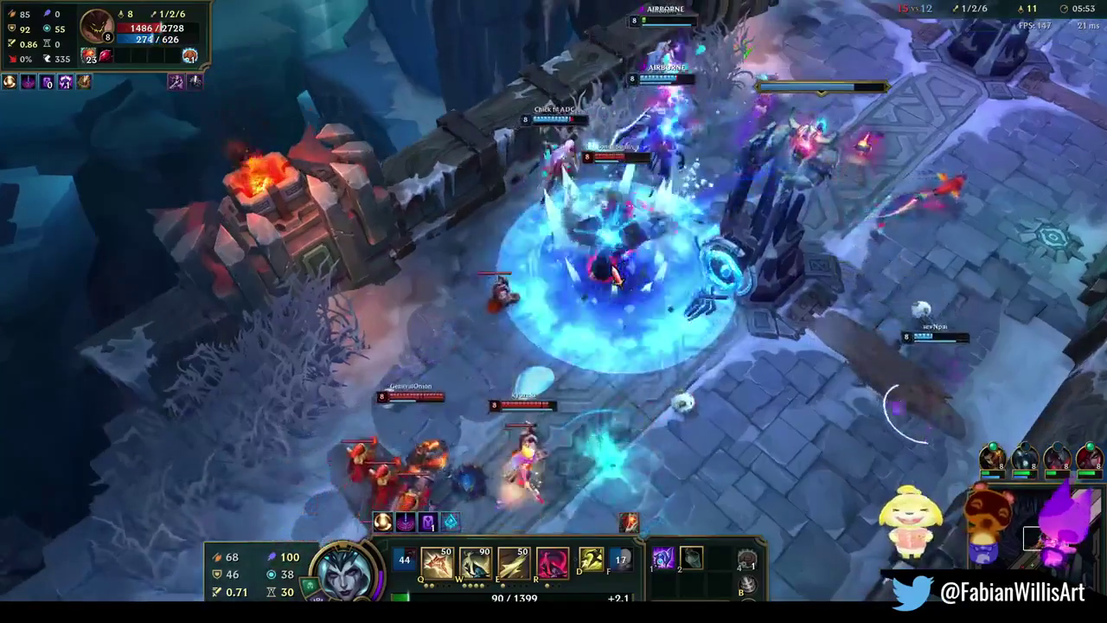
right_click(615, 249)
key("q")
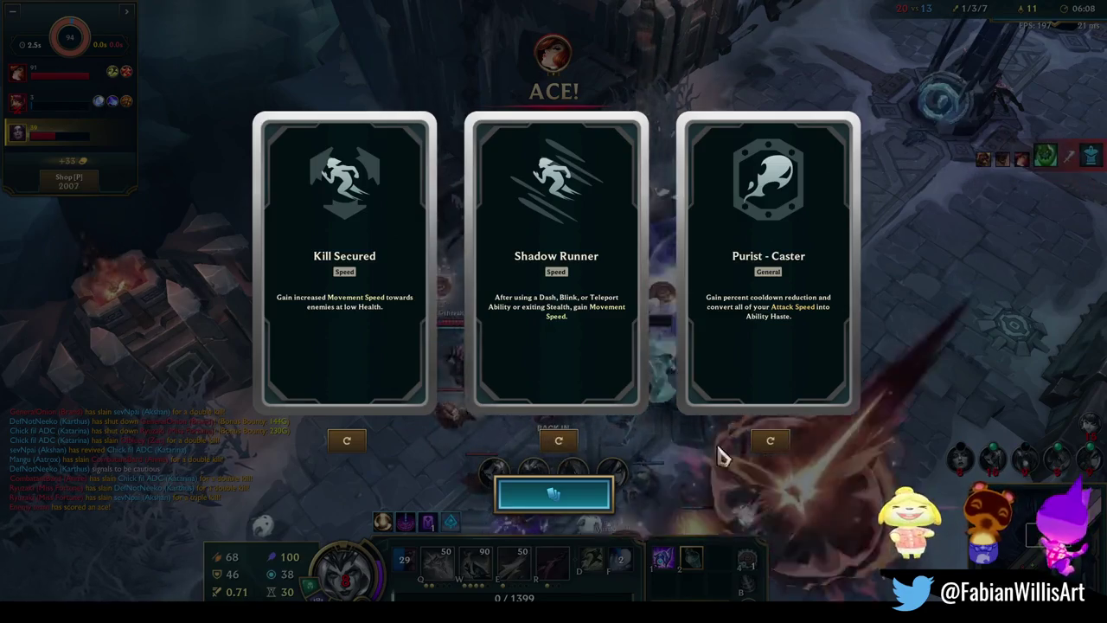
Reroll the Purist - Caster and Kill Secured augments, then take Erosion
left_click(773, 444)
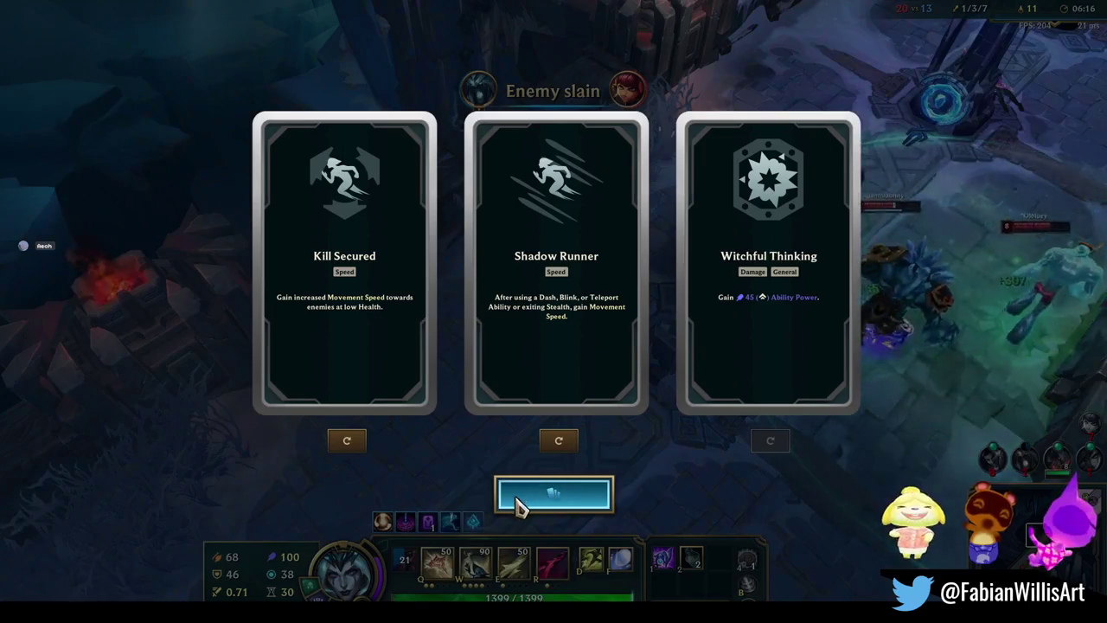
left_click(348, 442)
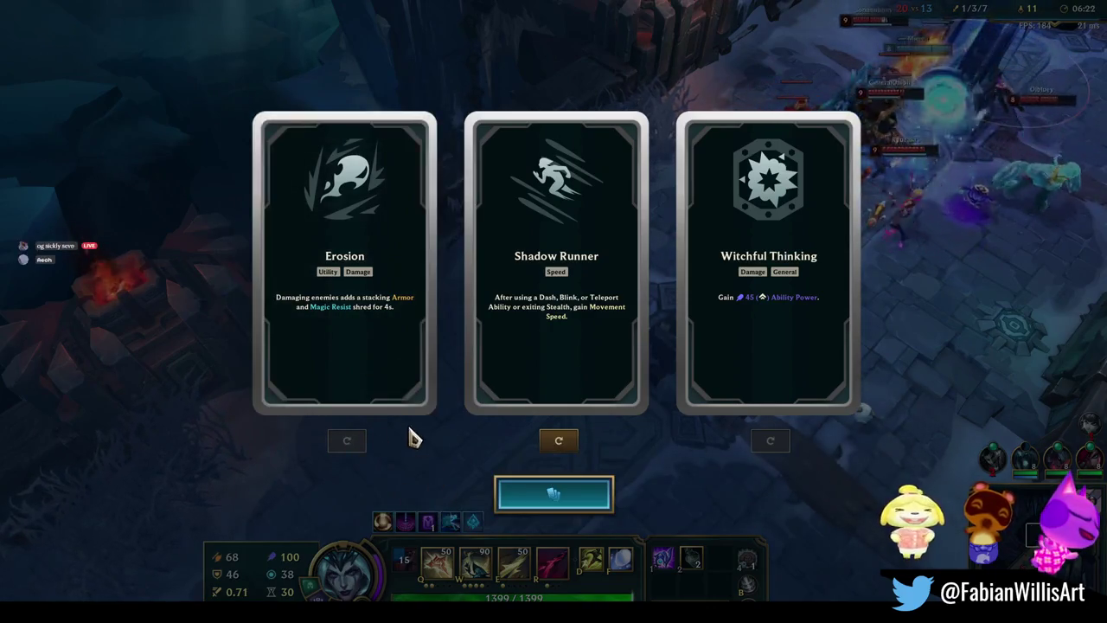
left_click(381, 391)
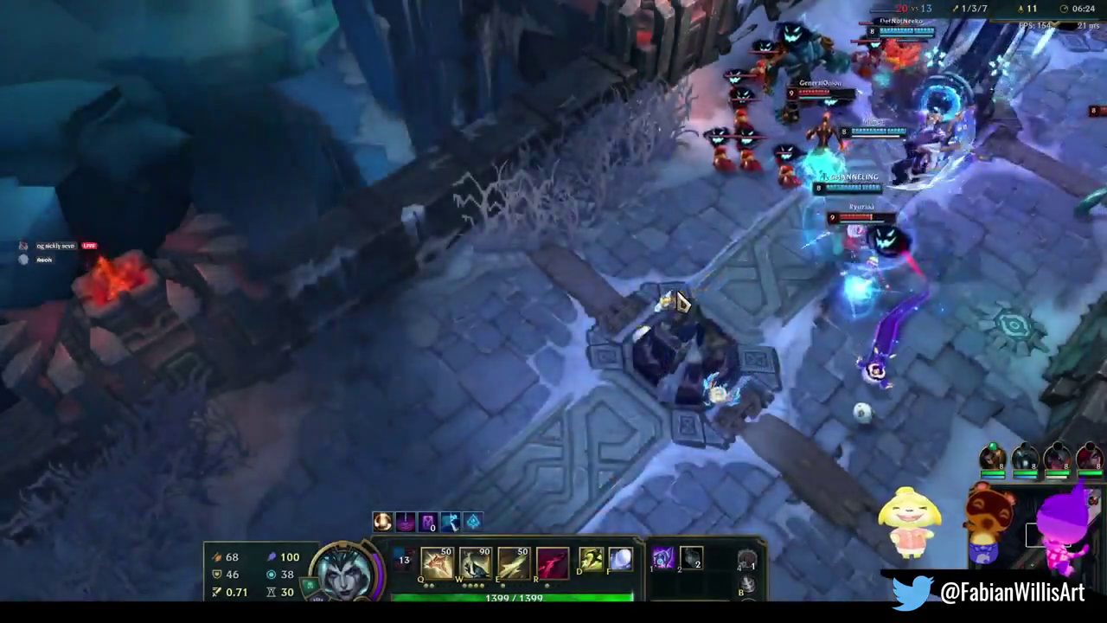
Buy Sorcerer's Shoes and an Amplifying Tome toward Shadowflame, then close the shop
key("p")
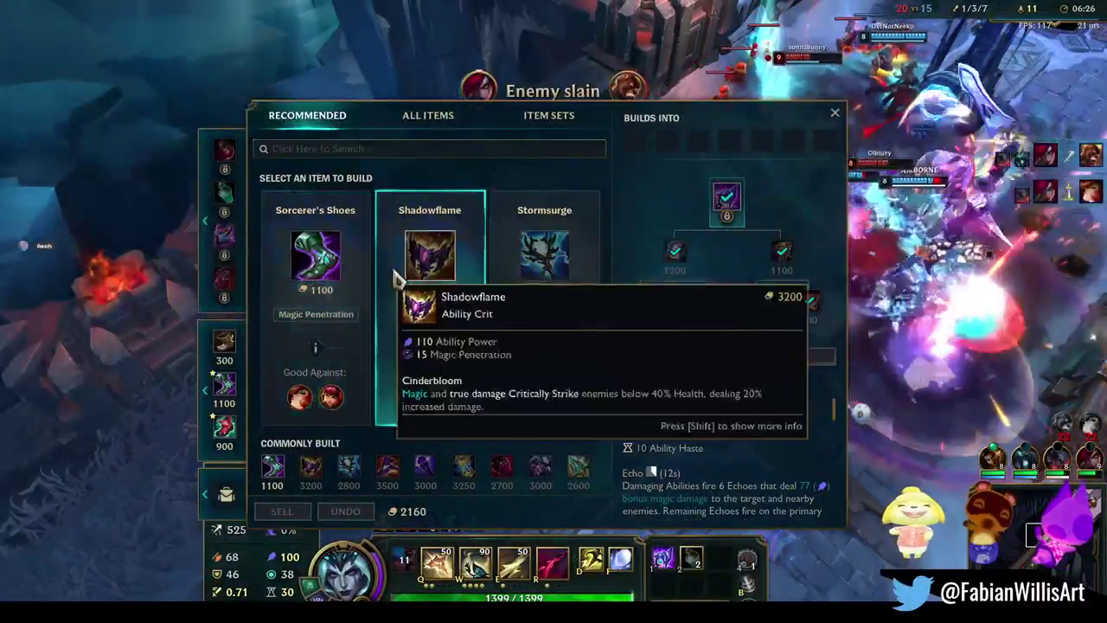
left_click(396, 278)
right_click(314, 255)
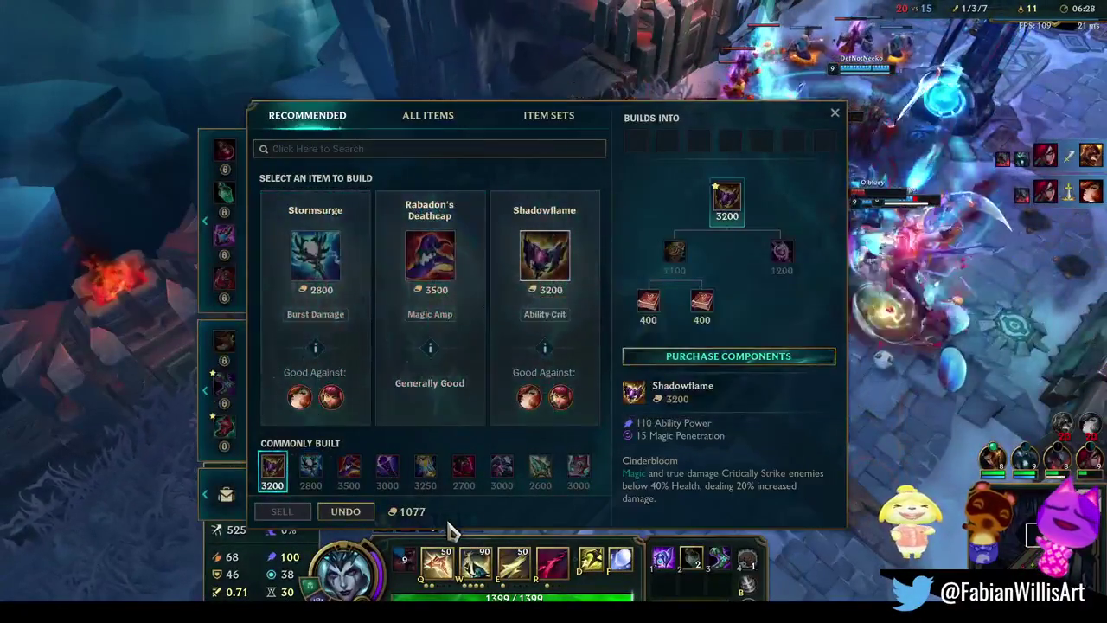
left_click(545, 260)
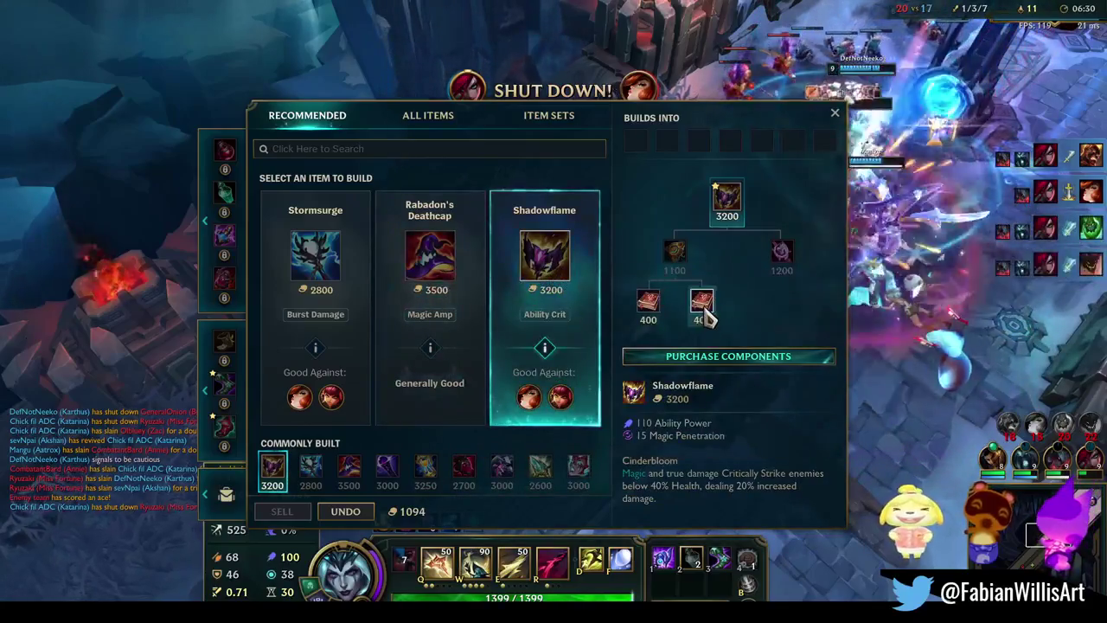
right_click(701, 300)
right_click(702, 301)
key("Escape")
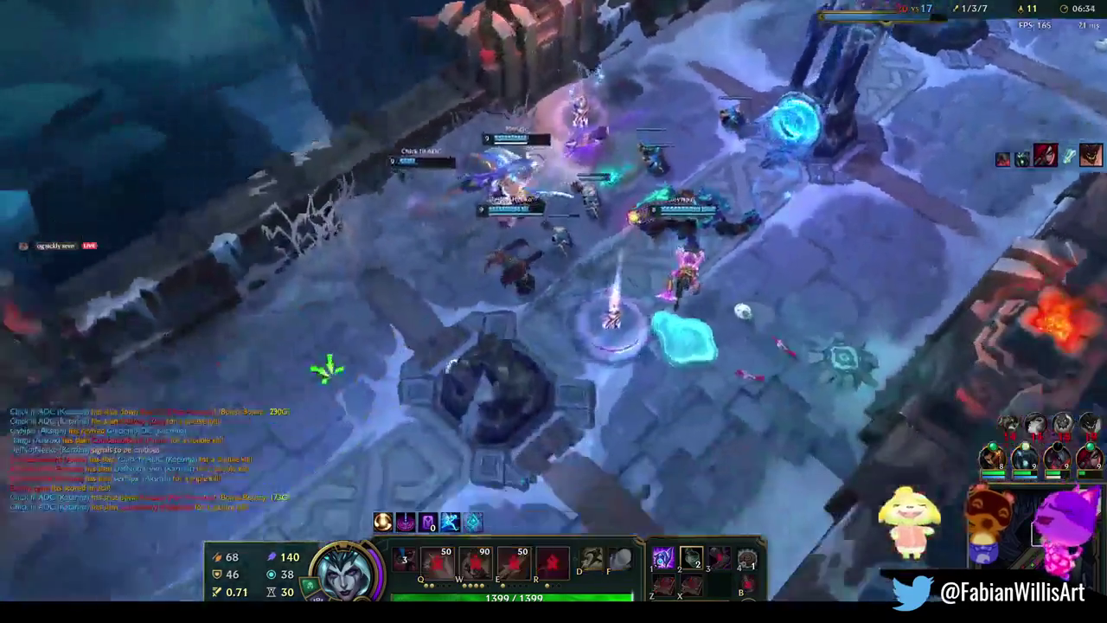
Move into the teamfight and drop the area ability on the enemy group
right_click(599, 381)
right_click(645, 379)
right_click(741, 467)
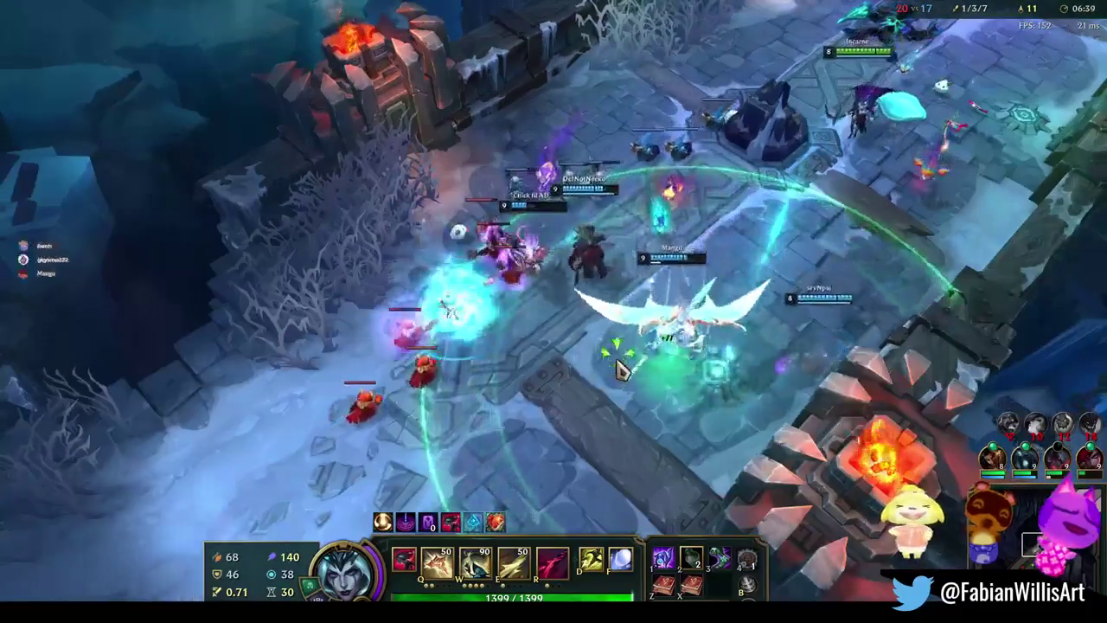
right_click(616, 356)
right_click(593, 383)
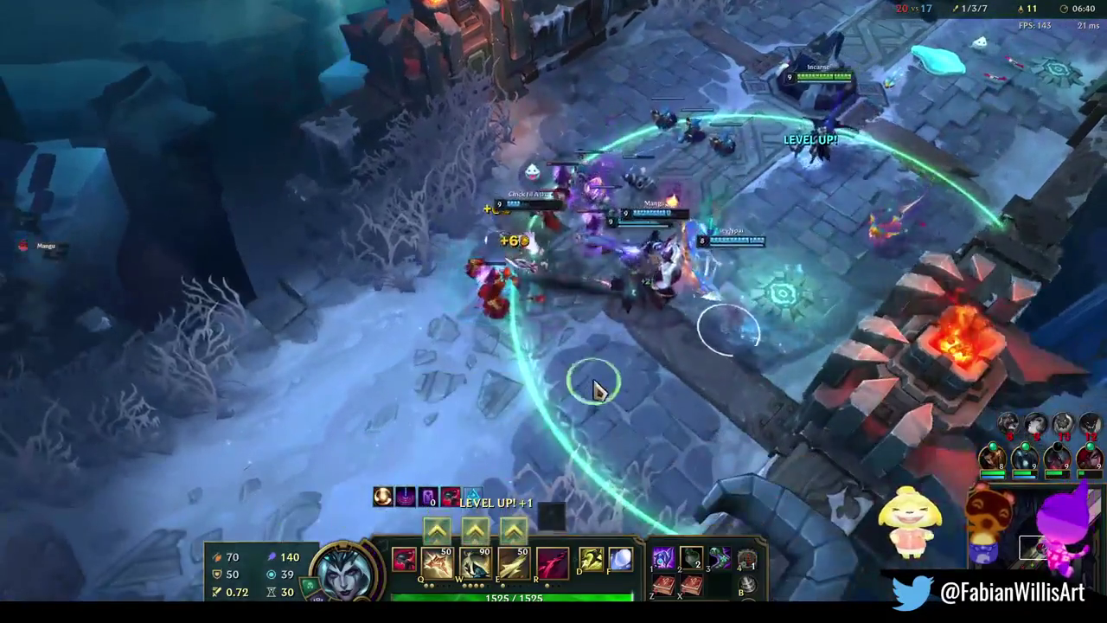
right_click(611, 389)
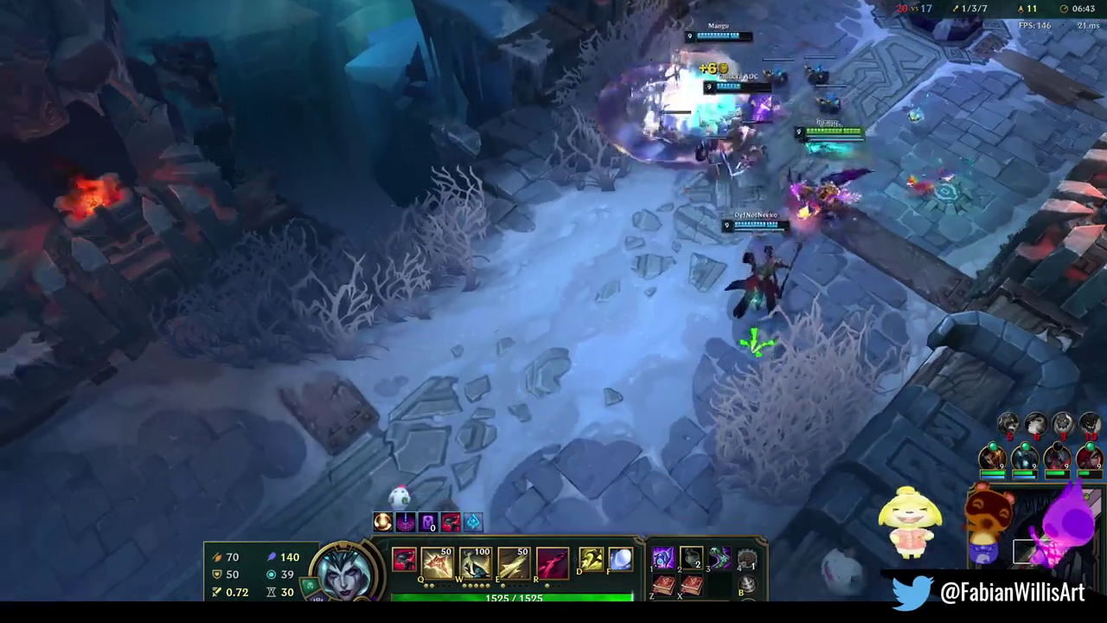
right_click(733, 366)
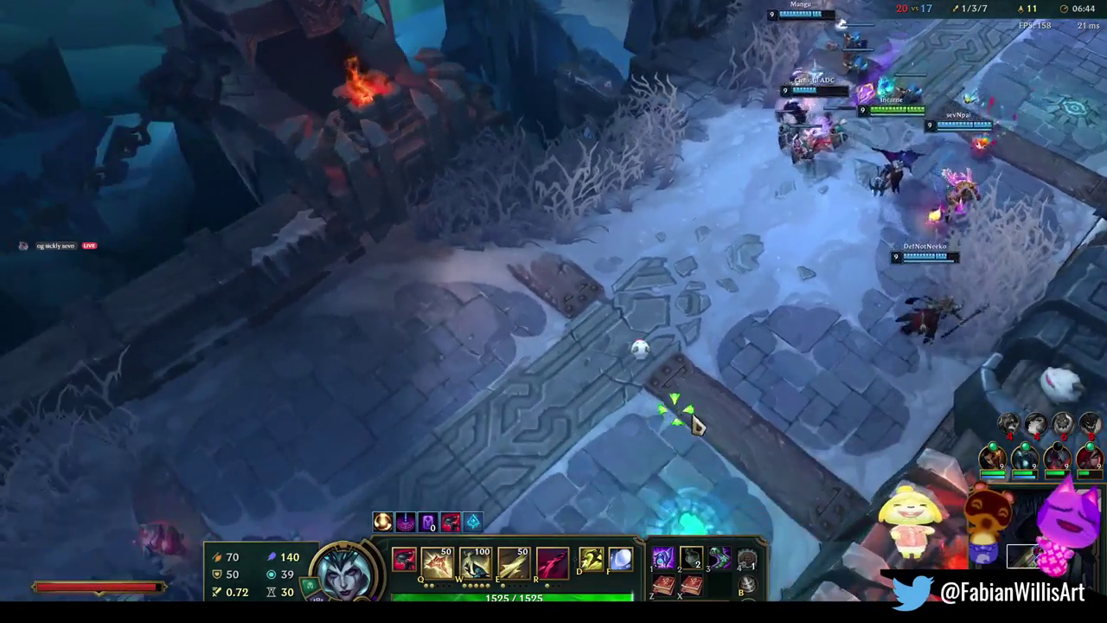
right_click(603, 426)
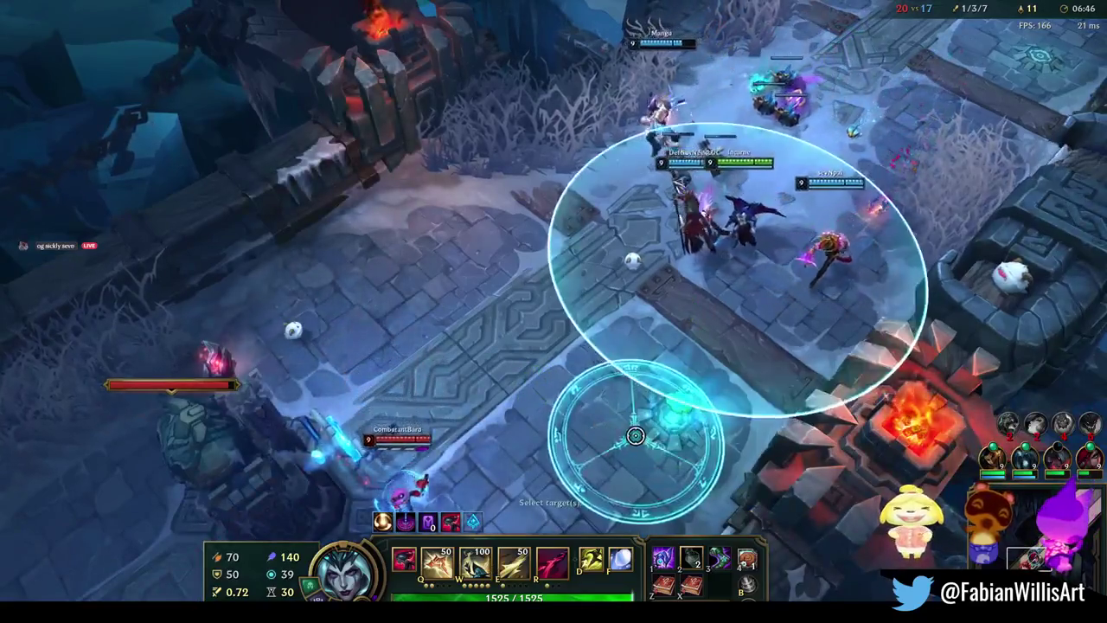
left_click(635, 435)
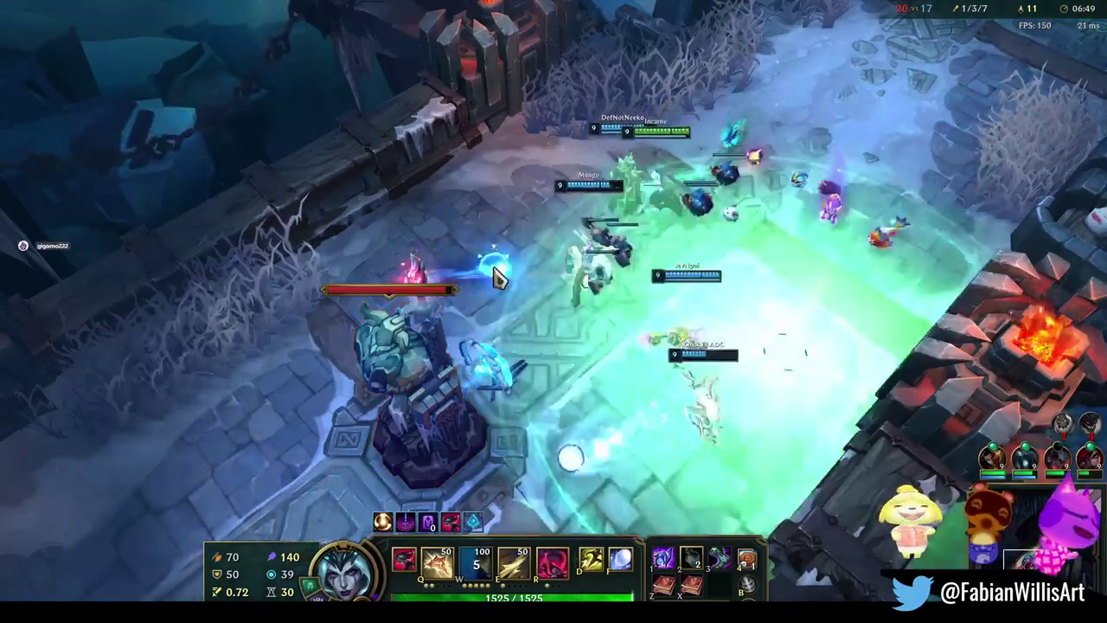
Push to the turret and burst enemies with W, R and the D summoner spell for kills
right_click(855, 291)
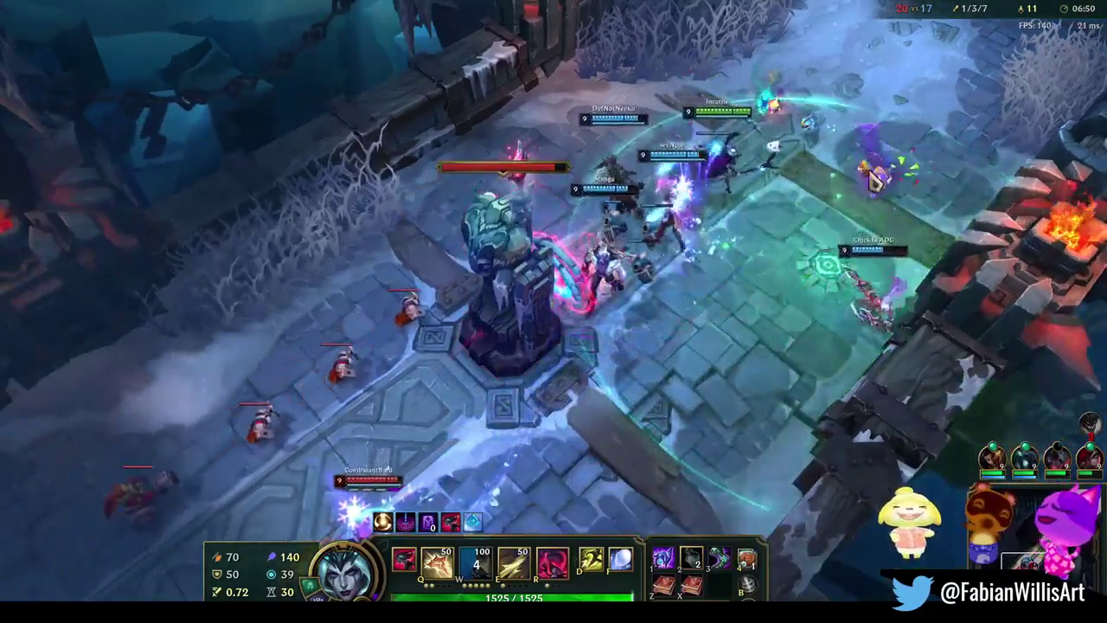
right_click(712, 395)
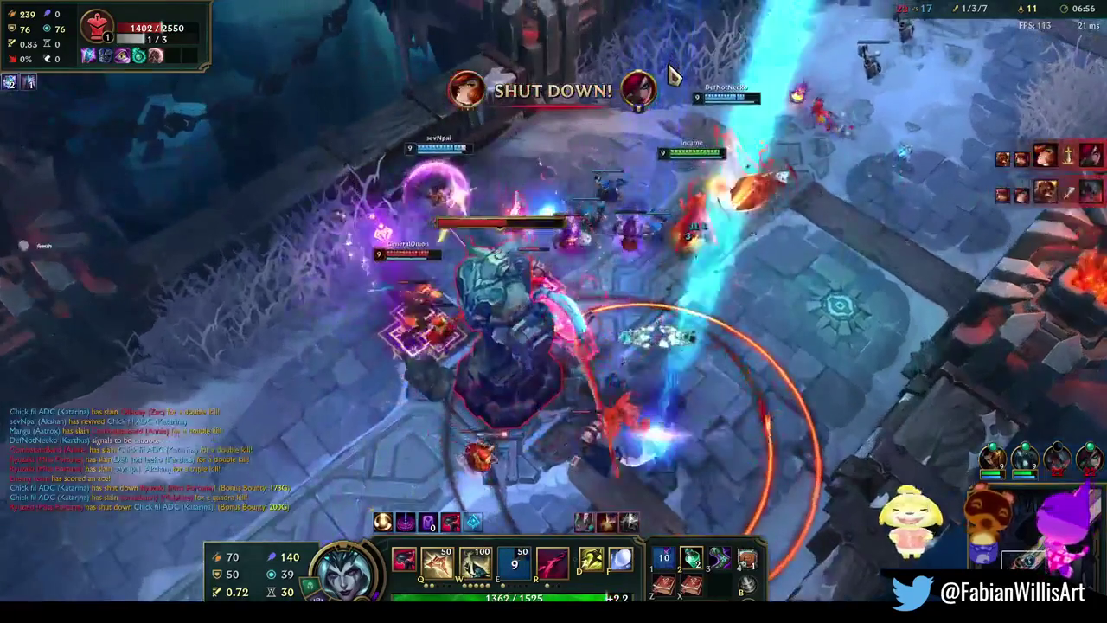
right_click(413, 293)
right_click(327, 275)
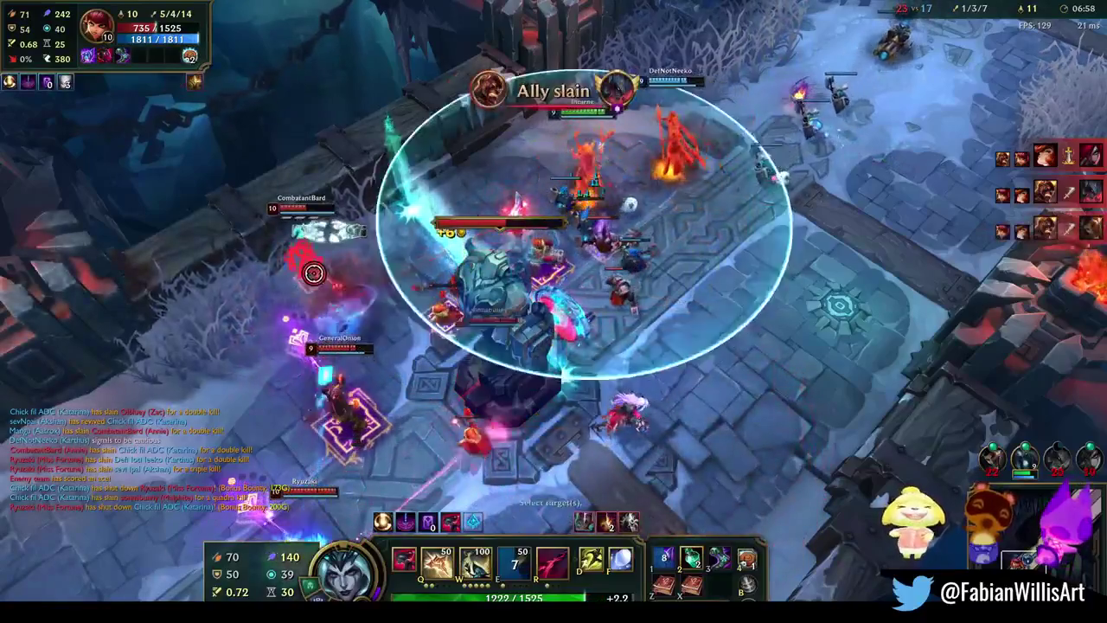
key("w")
key("r")
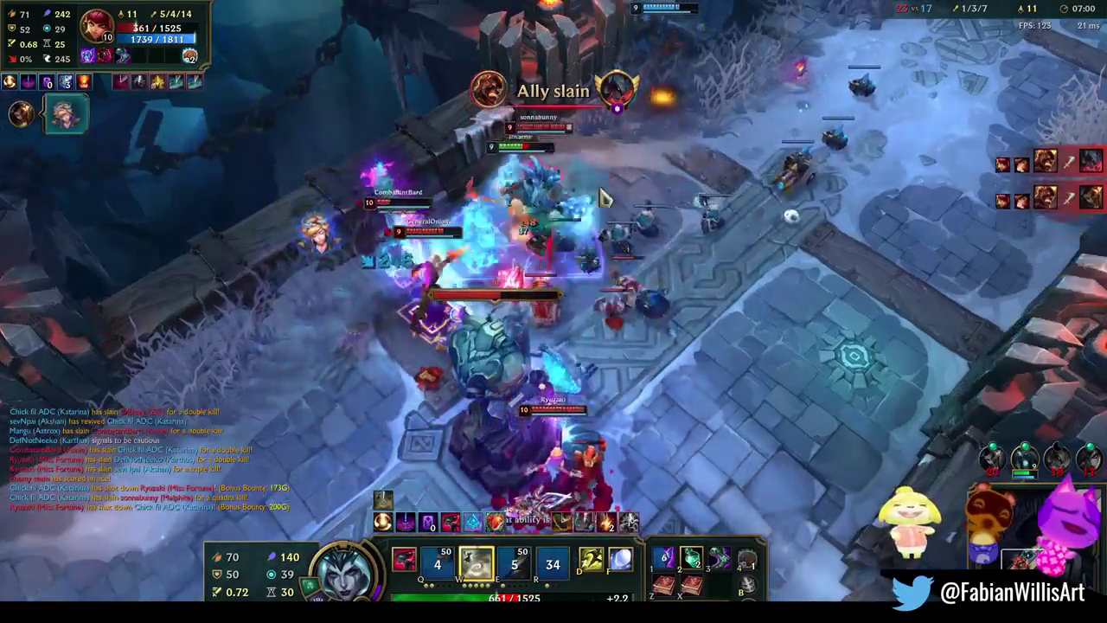
key("d")
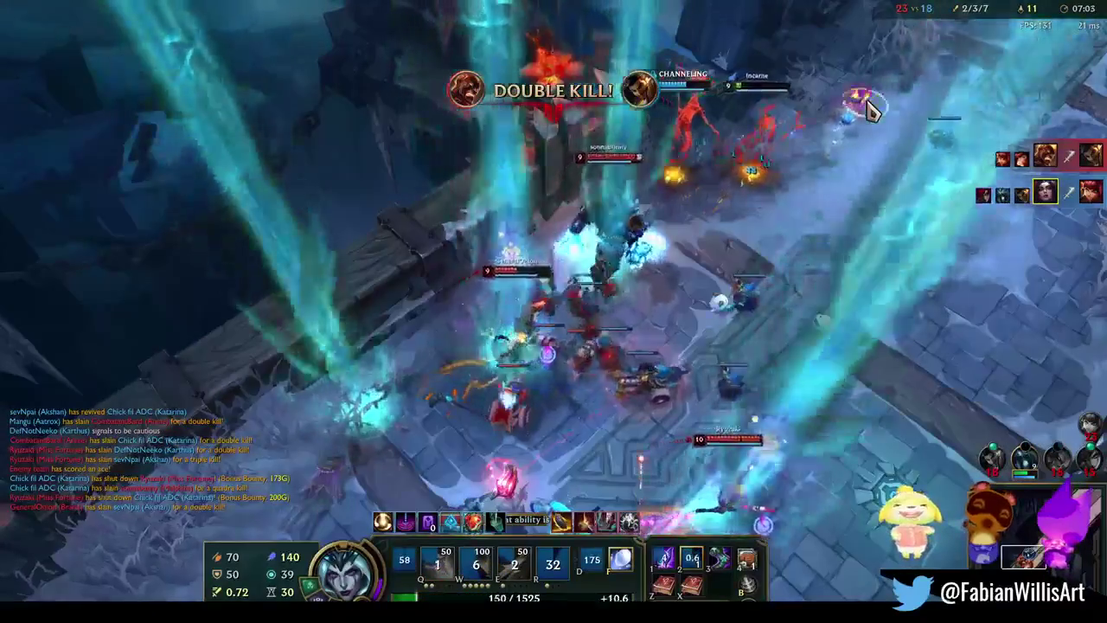
right_click(959, 169)
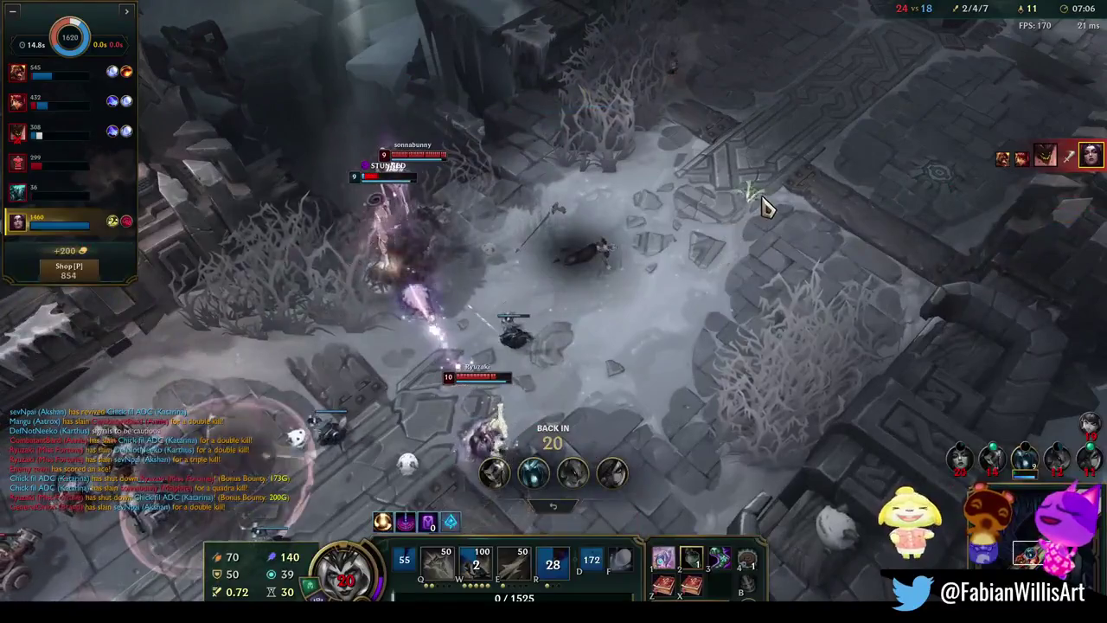
Review the Shadowflame build in the shop while dead, then re-centre on the champion at the fountain
key("p")
key("p")
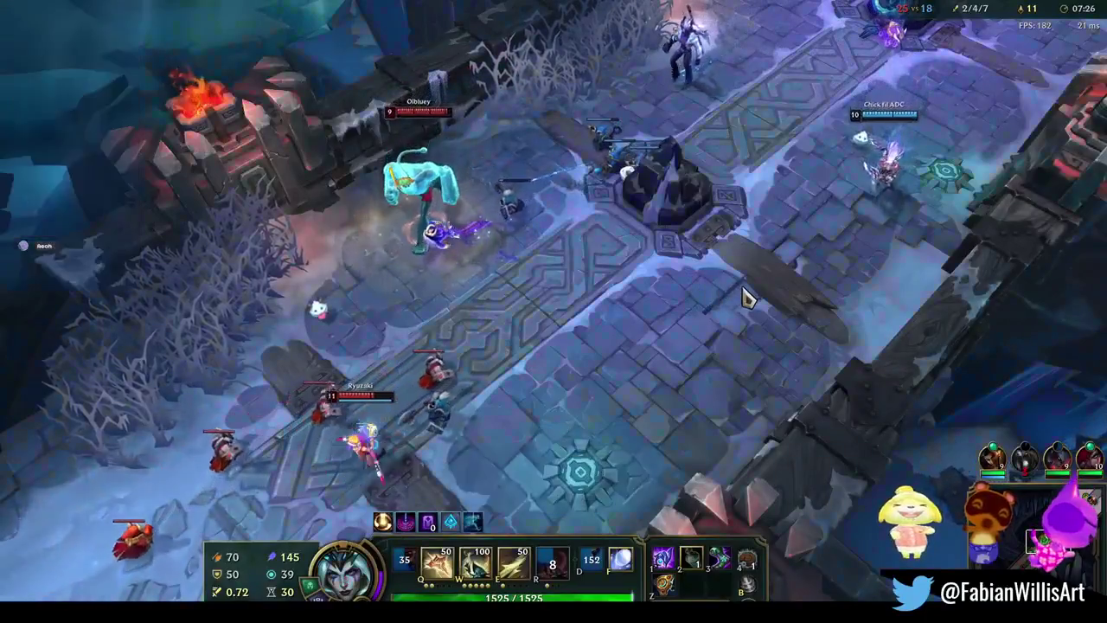
key("space")
key("p")
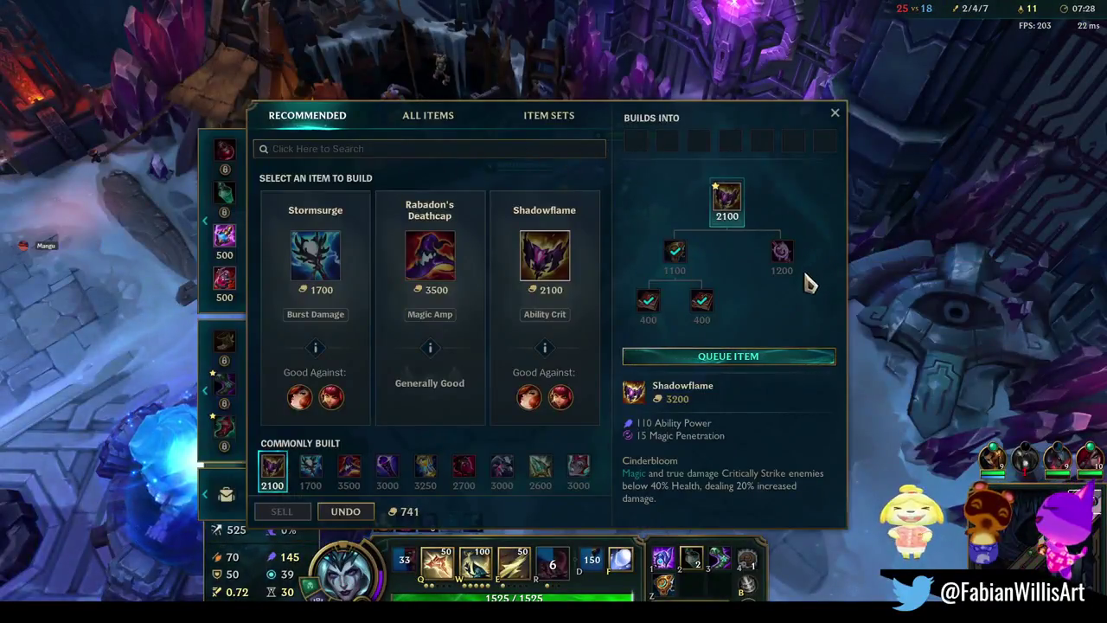
key("p")
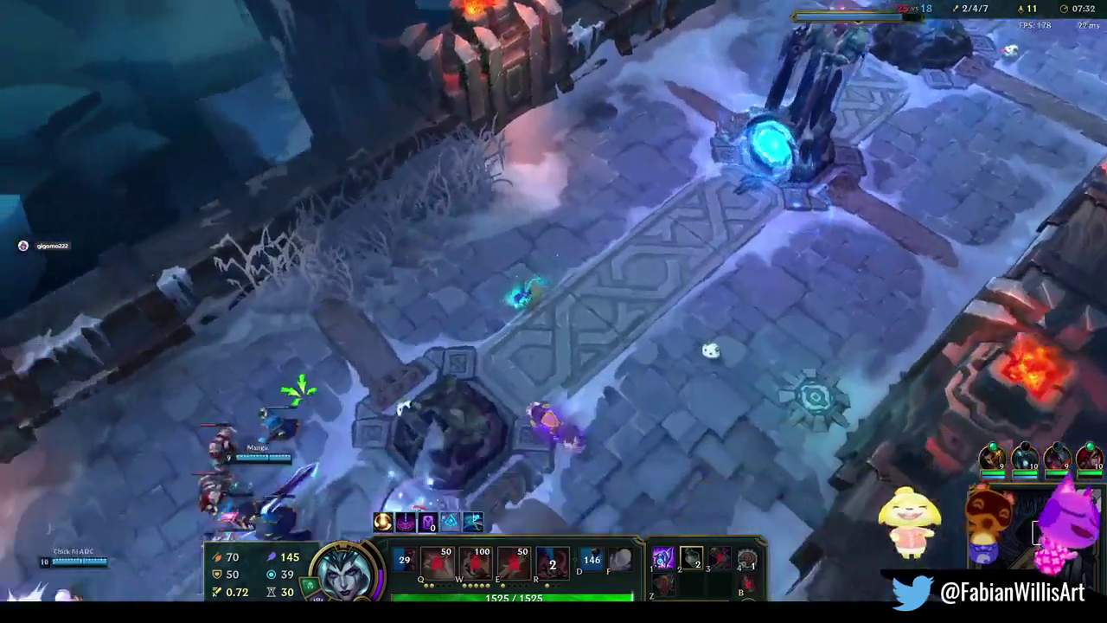
Move up the lane into the turret fight and secure kills with W and the R freeze
right_click(672, 397)
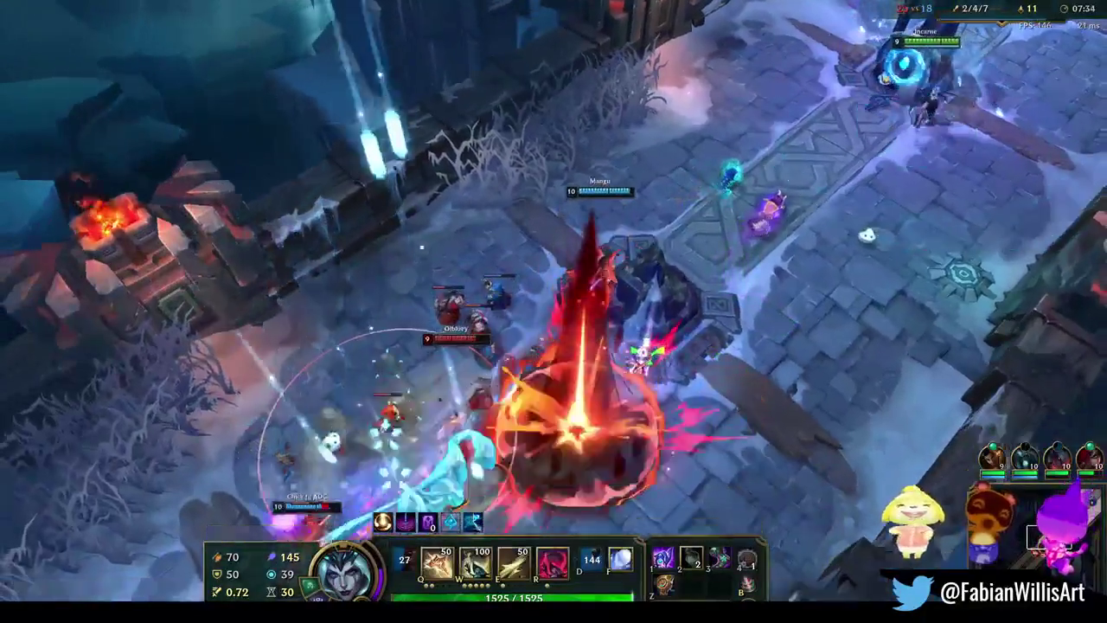
right_click(603, 268)
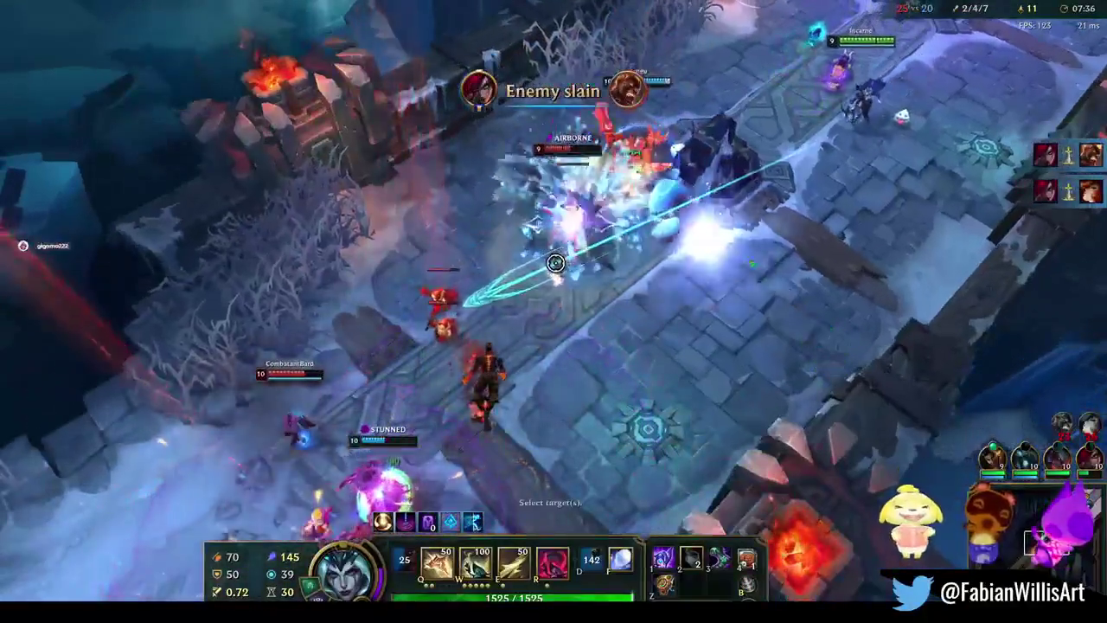
right_click(686, 367)
key("w")
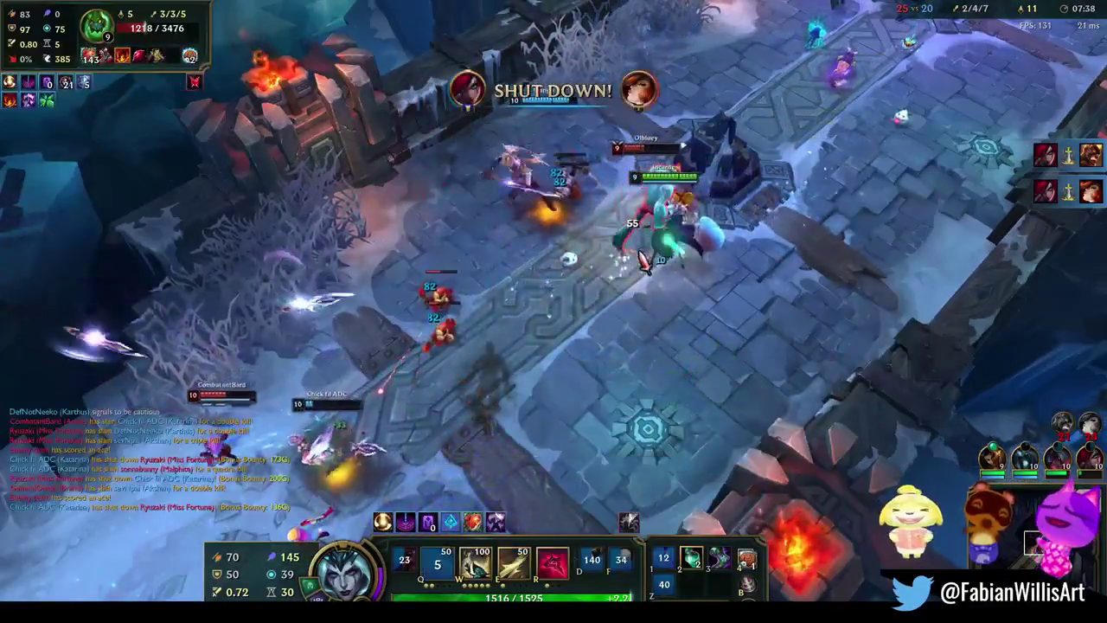
key("r")
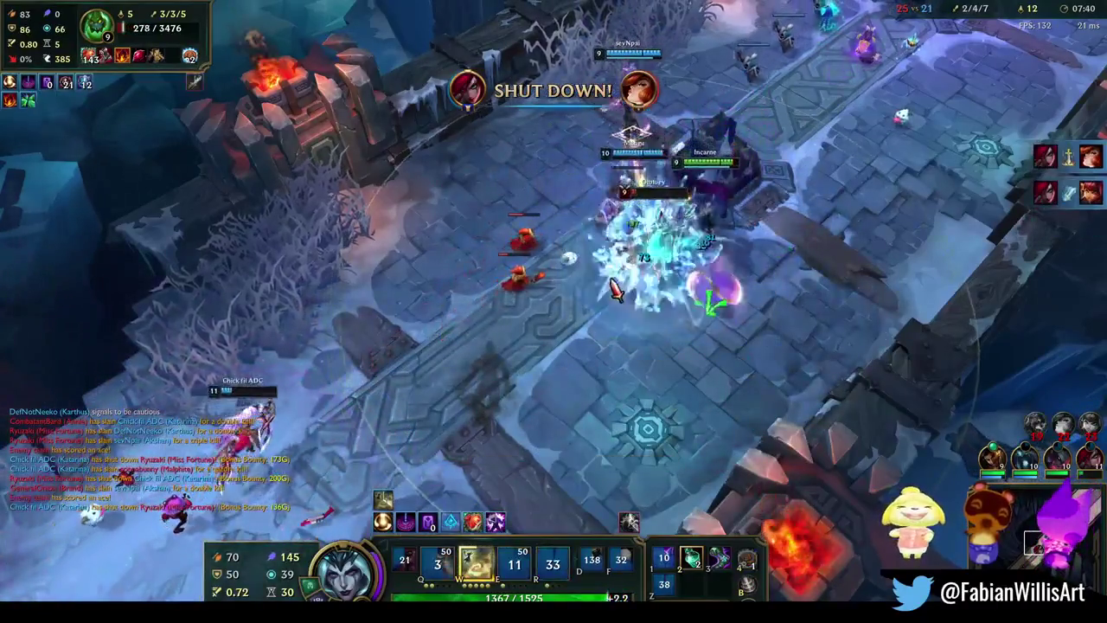
right_click(770, 242)
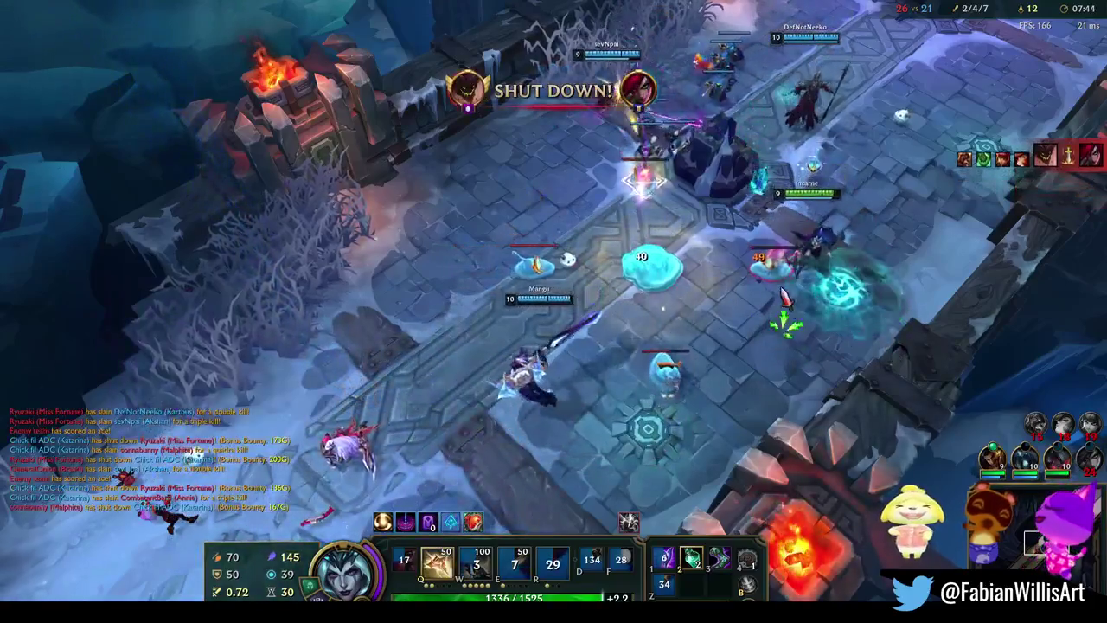
Keep casting Q and W through the fight, fall back toward the tower, then hit the approaching enemy with E and Q
key("q")
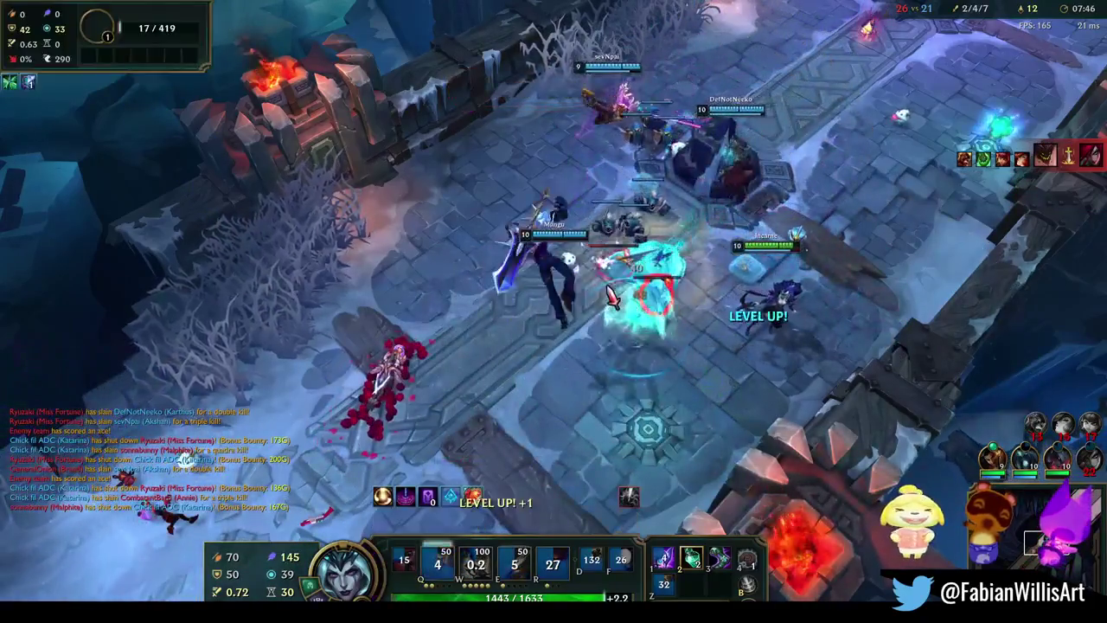
right_click(588, 439)
key("w")
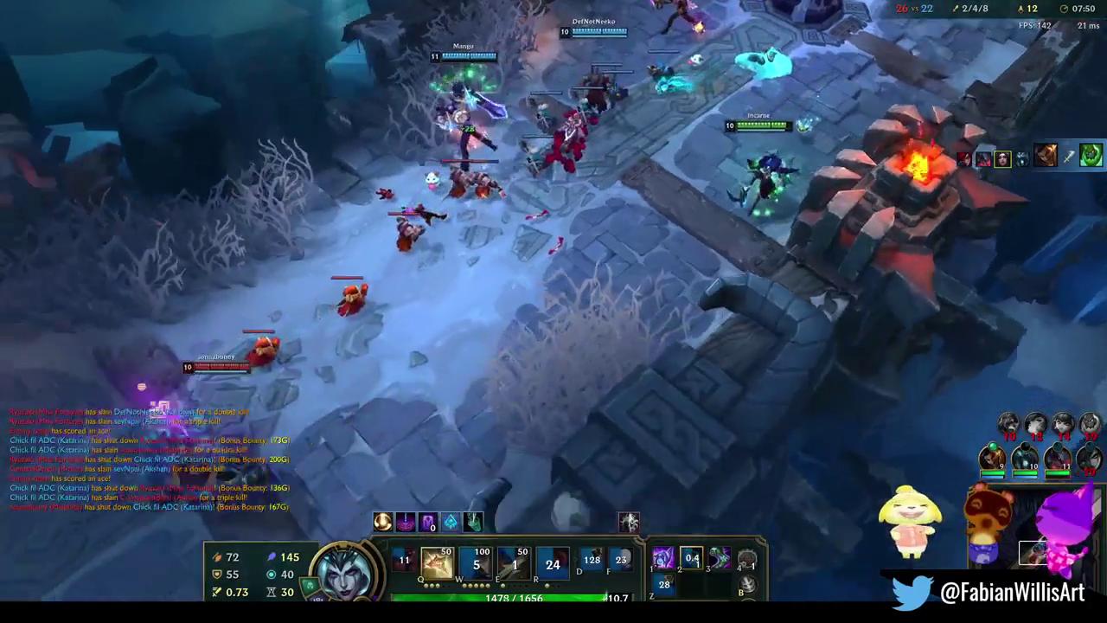
right_click(586, 314)
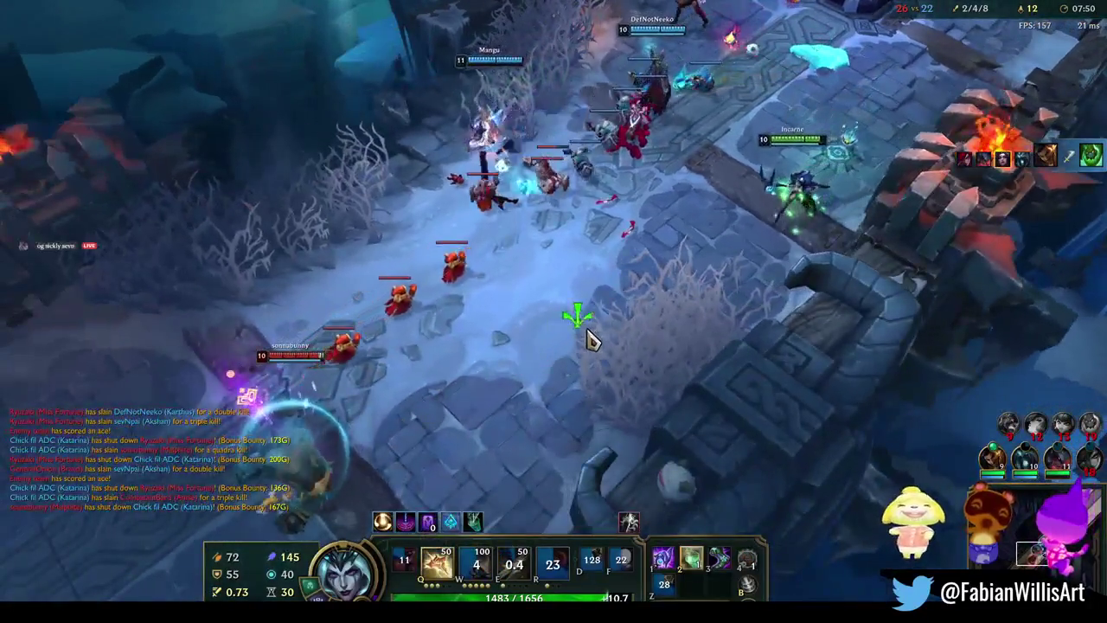
right_click(734, 410)
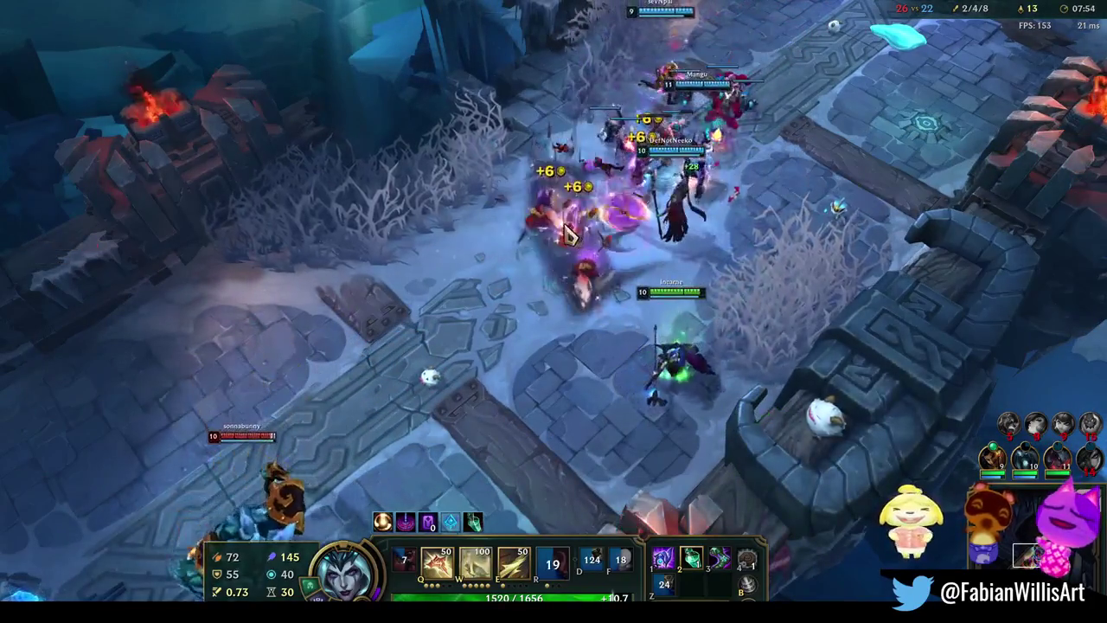
right_click(242, 439)
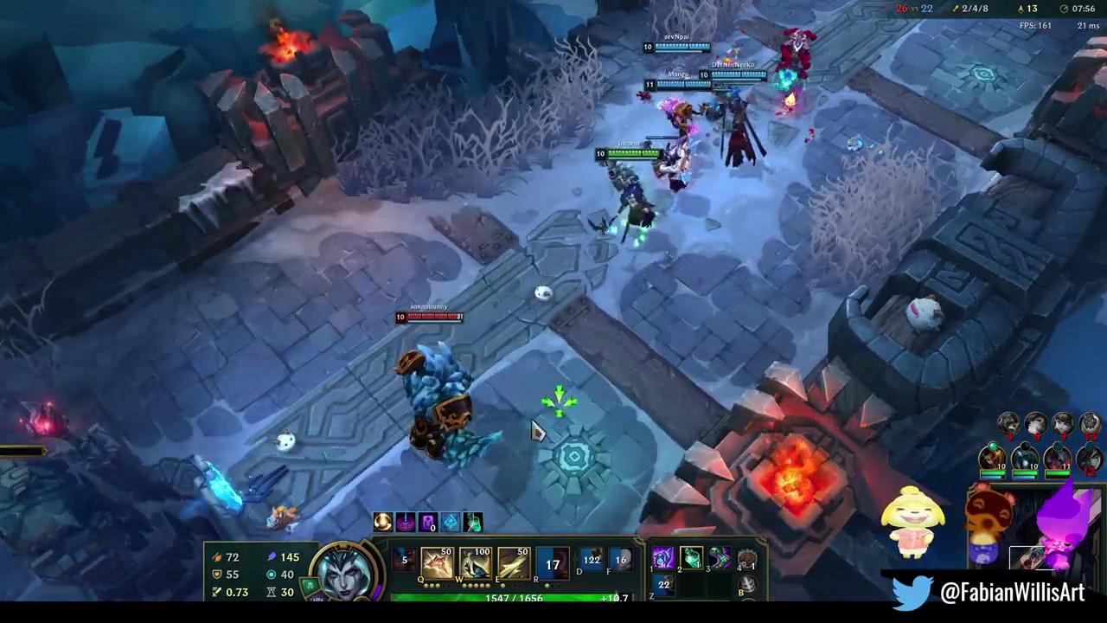
key("e")
key("q")
right_click(445, 366)
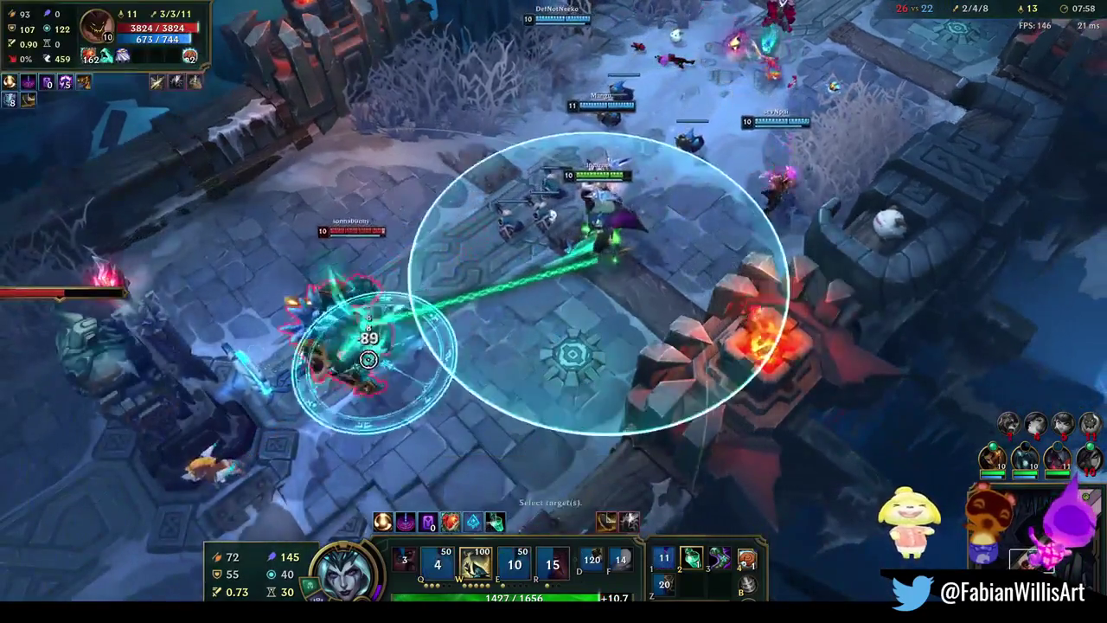
Root an enemy, then move into the fight casting Q, W and E toward the enemy tower
left_click(368, 359)
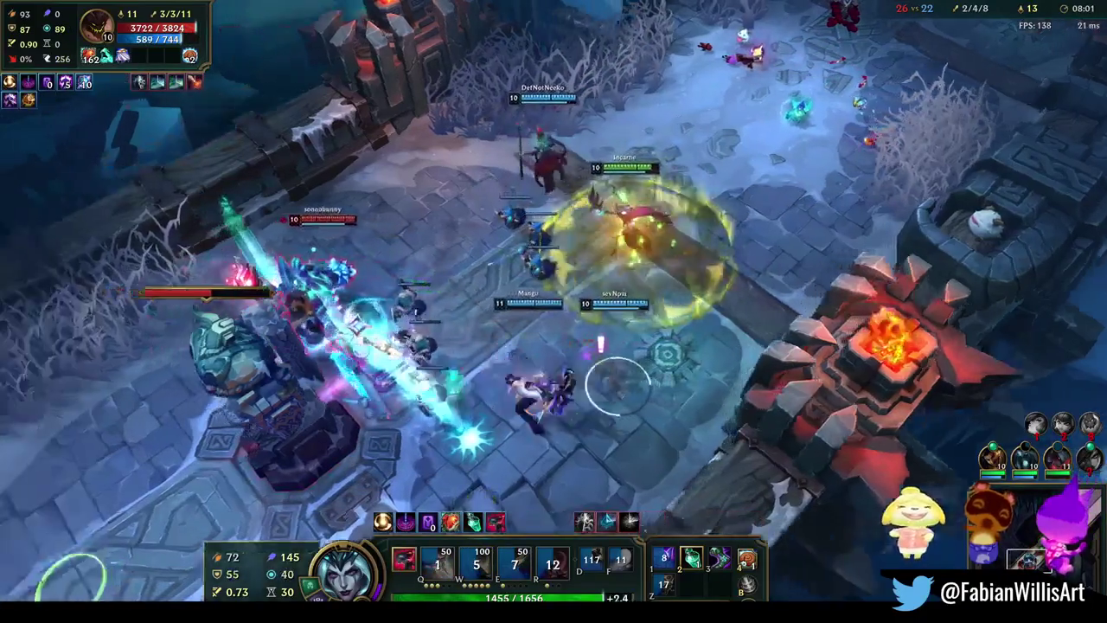
right_click(671, 424)
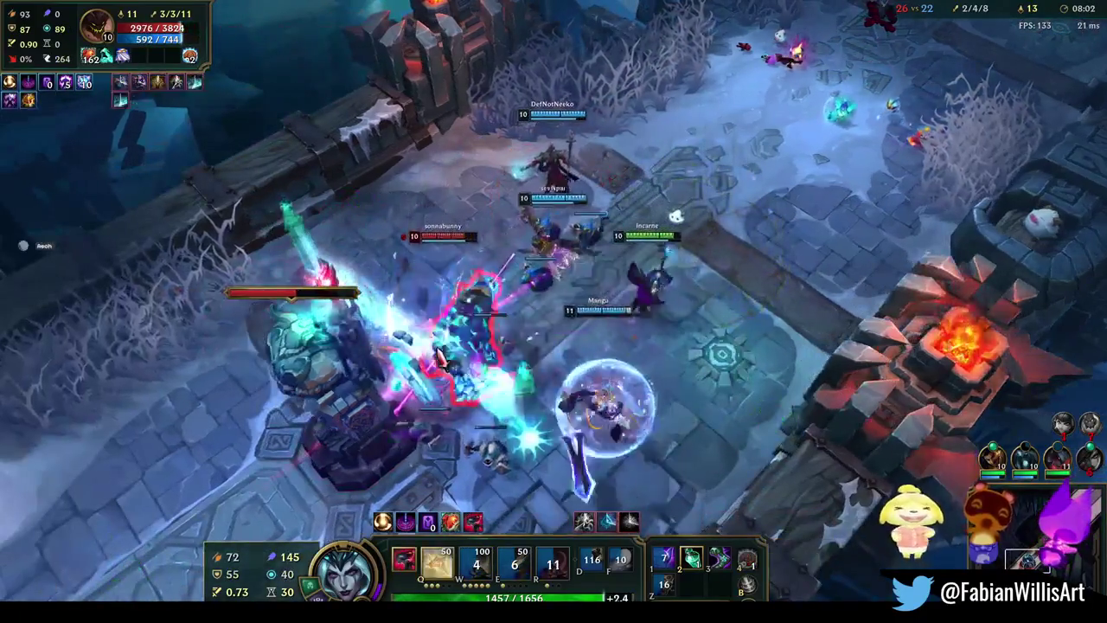
key("q")
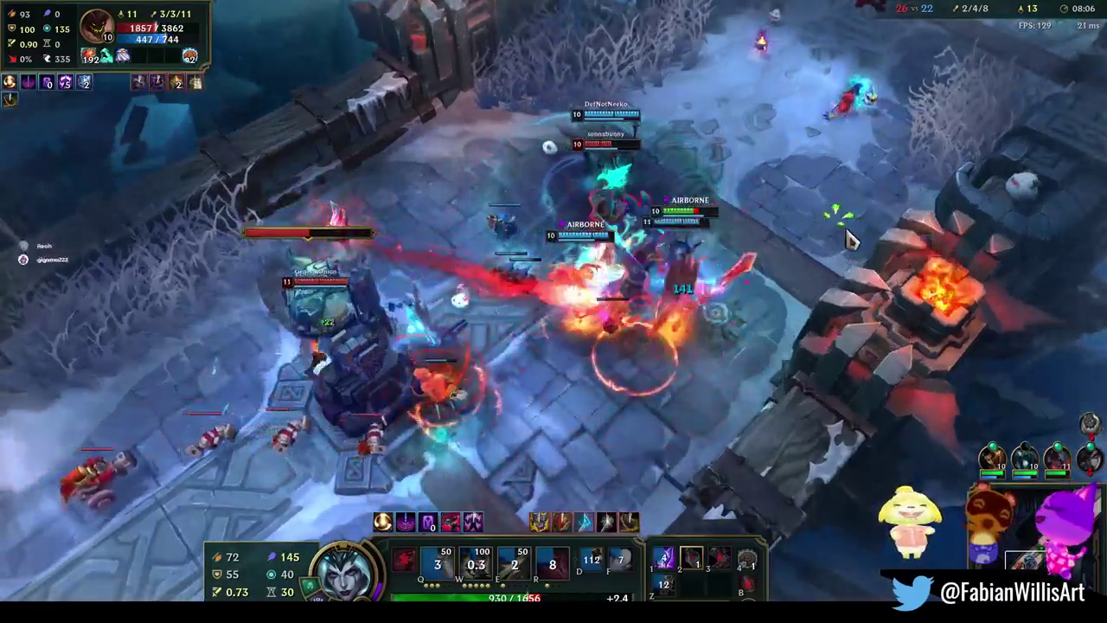
right_click(618, 247)
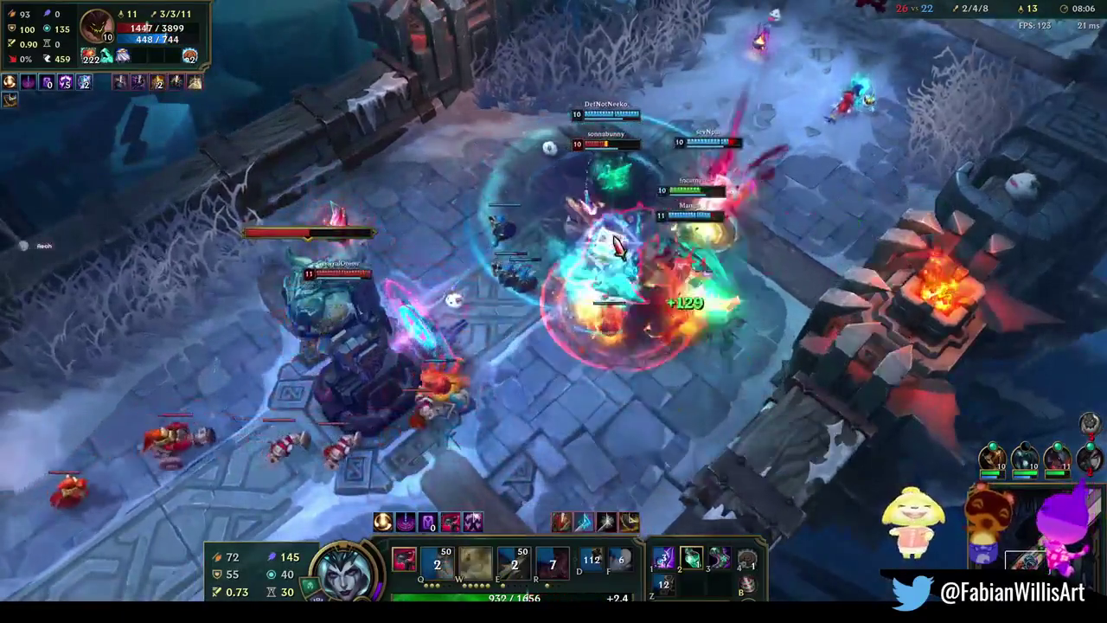
key("w")
right_click(836, 130)
key("e")
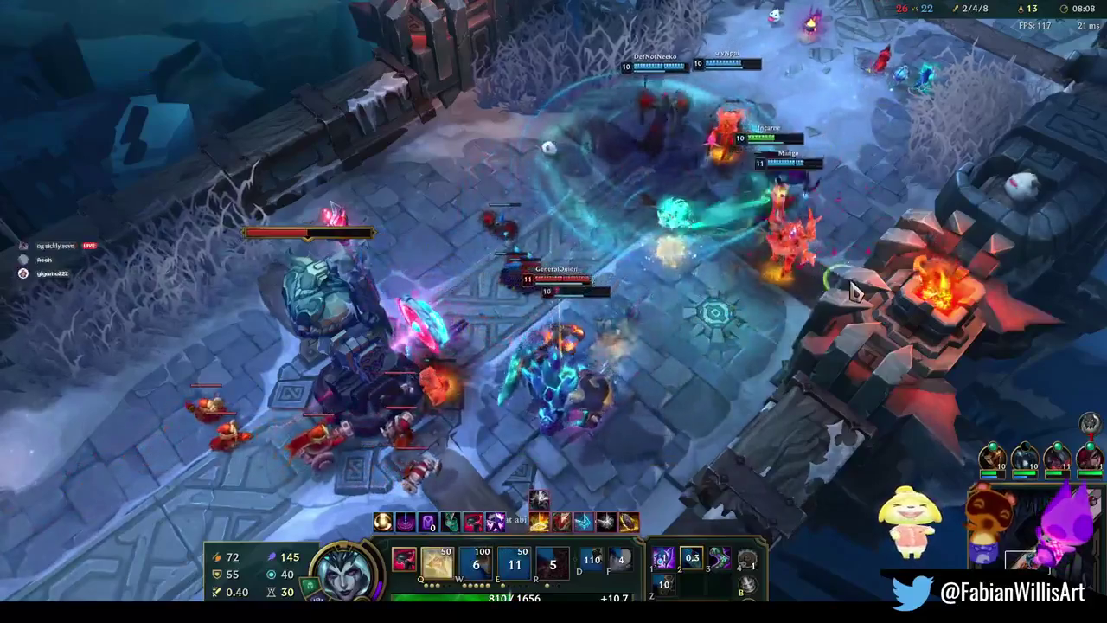
right_click(904, 207)
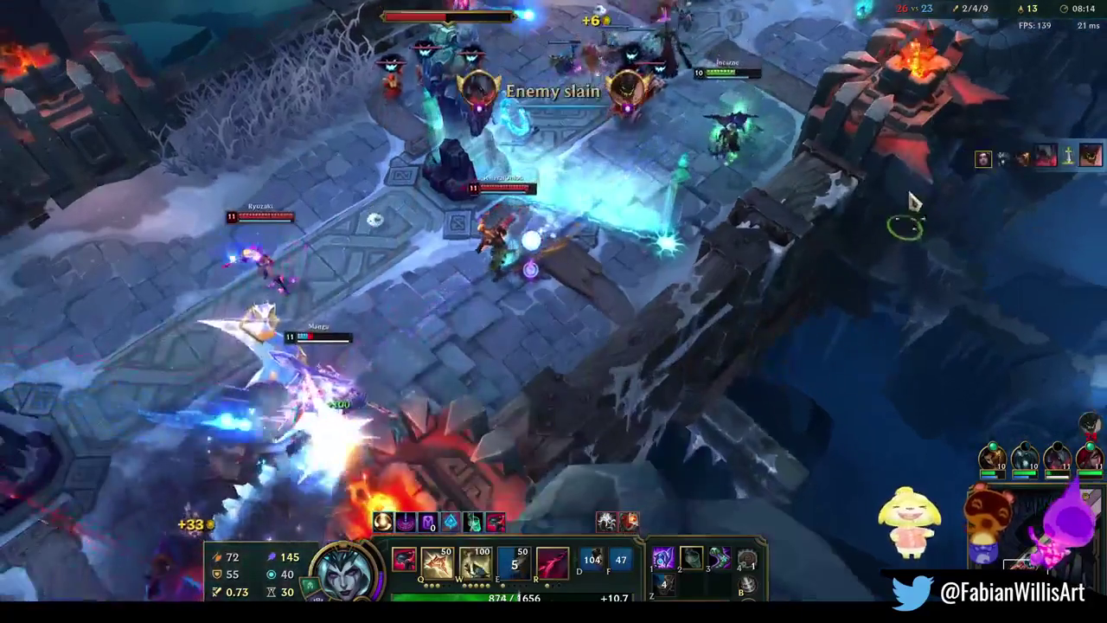
Use the first-slot item active, fire W at the enemy group, and close in on the turret
key("1")
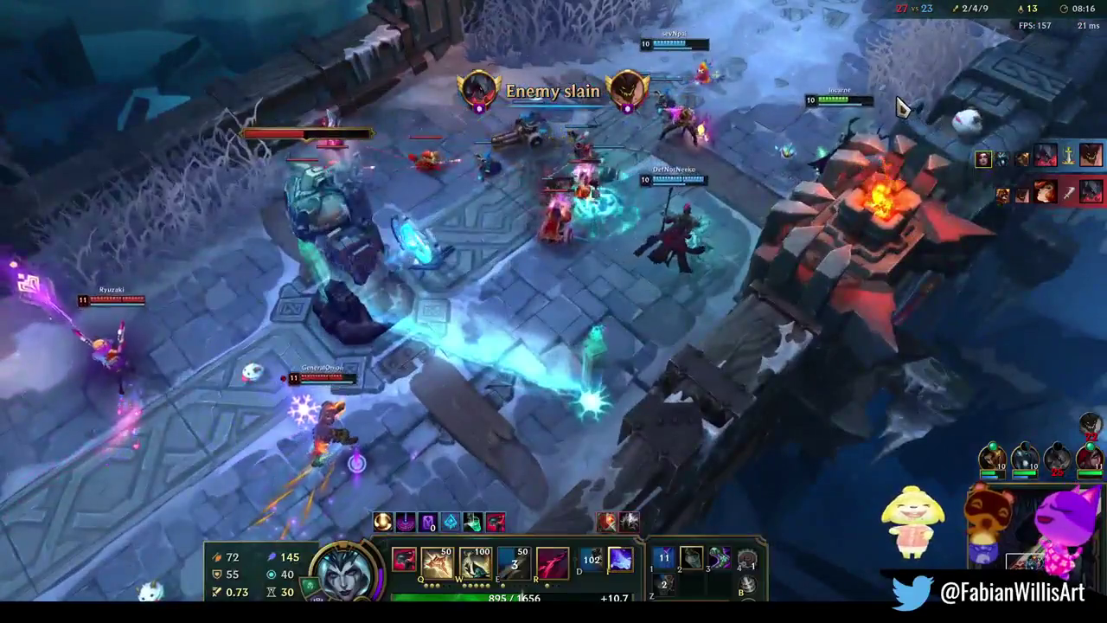
key("w")
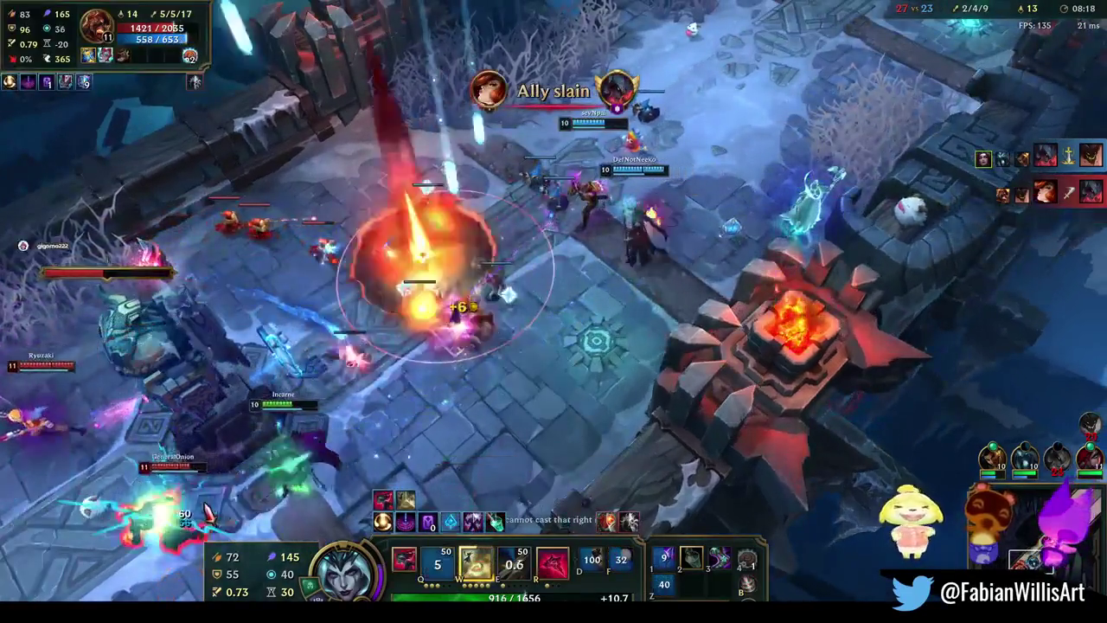
key("w")
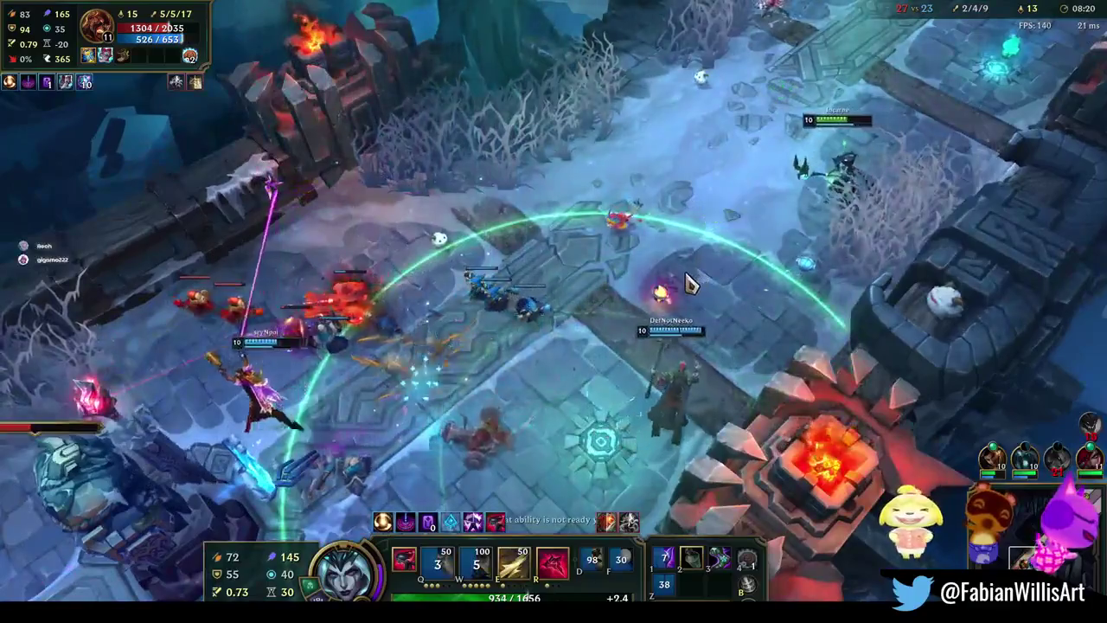
right_click(463, 405)
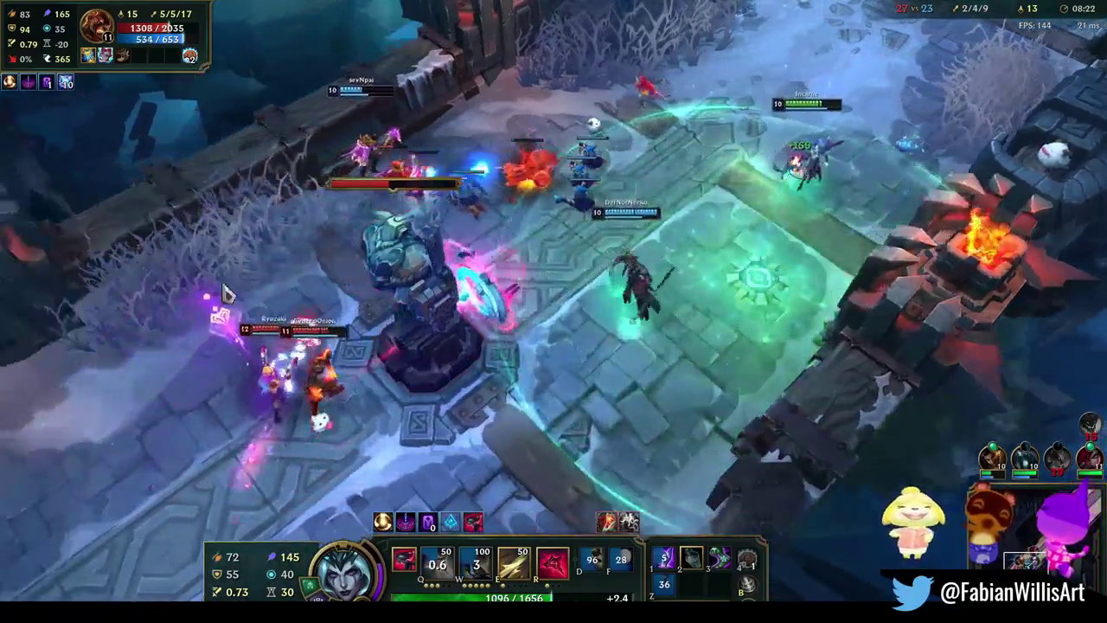
right_click(530, 82)
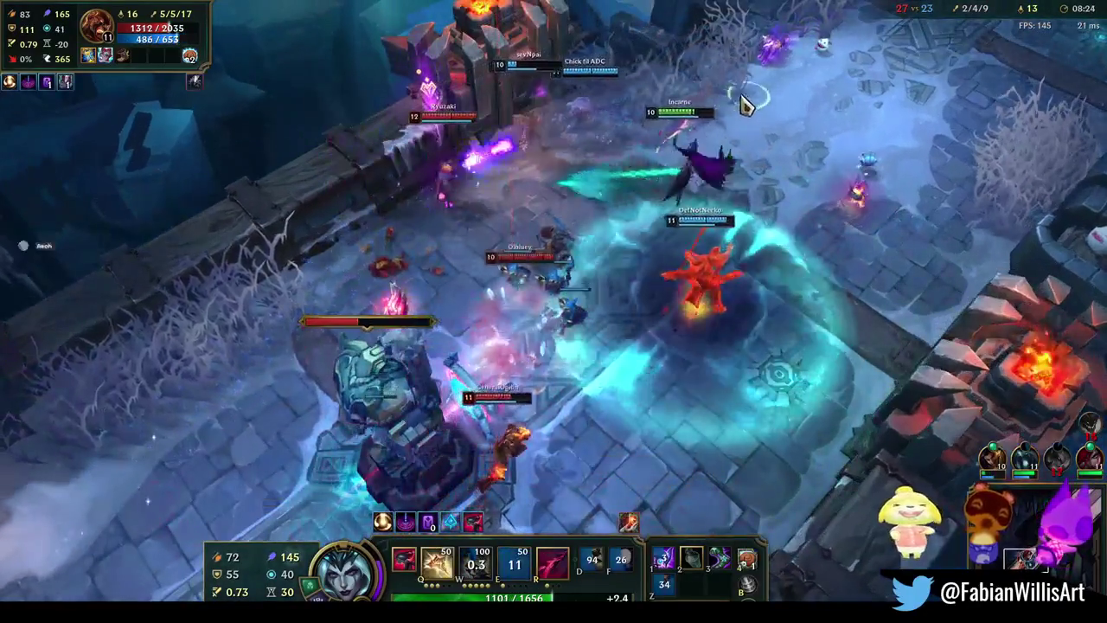
right_click(482, 176)
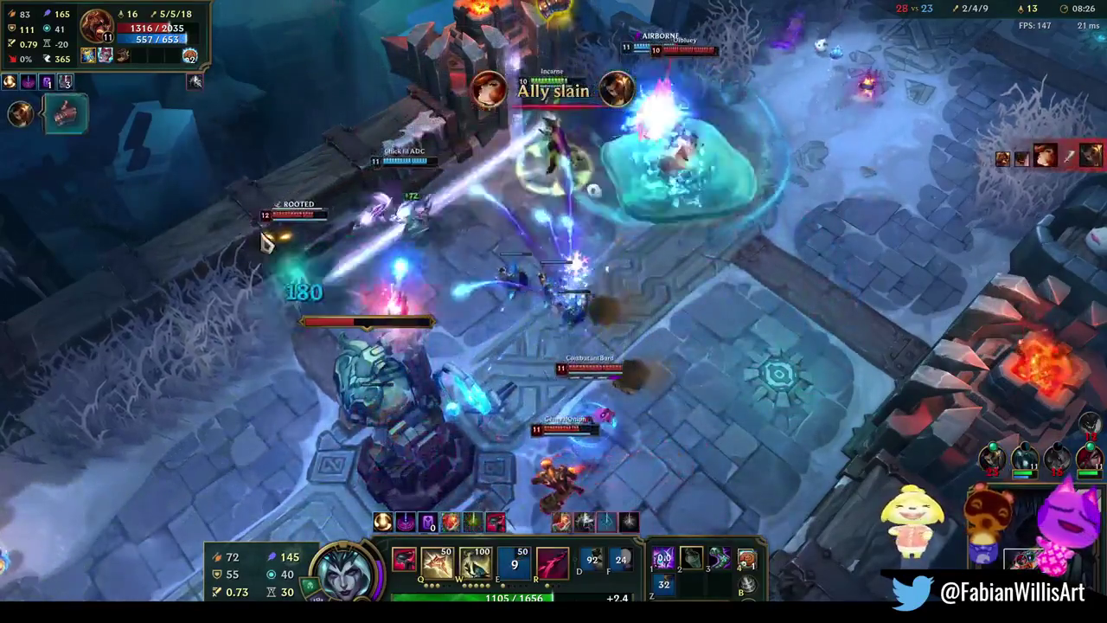
Finish an enemy near the turret with Q, R and W, then fire another aimed Q
key("q")
key("r")
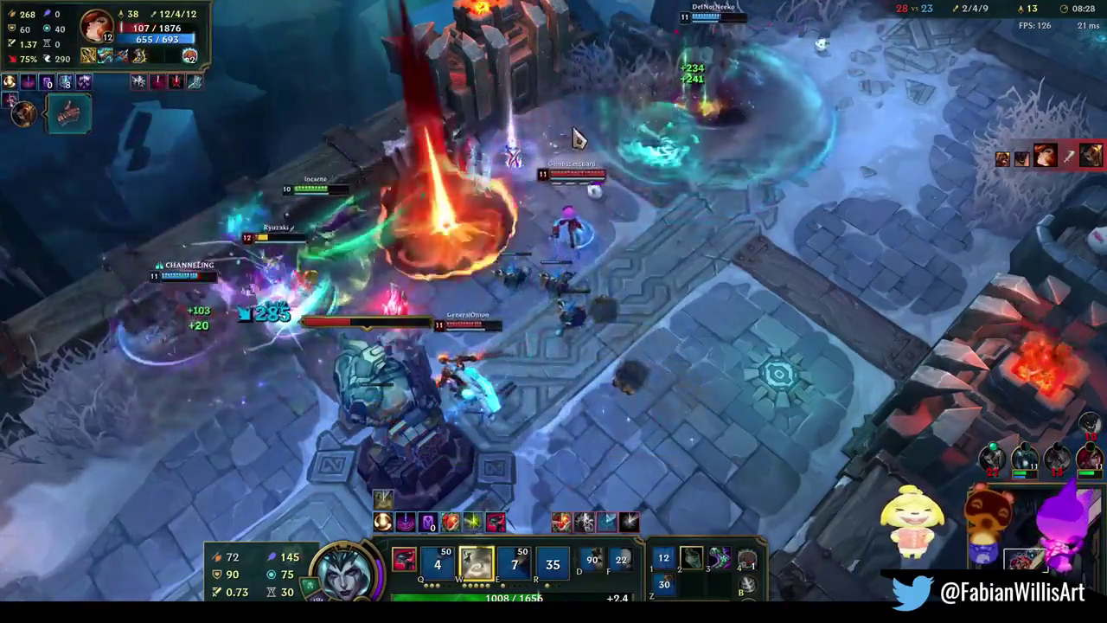
key("w")
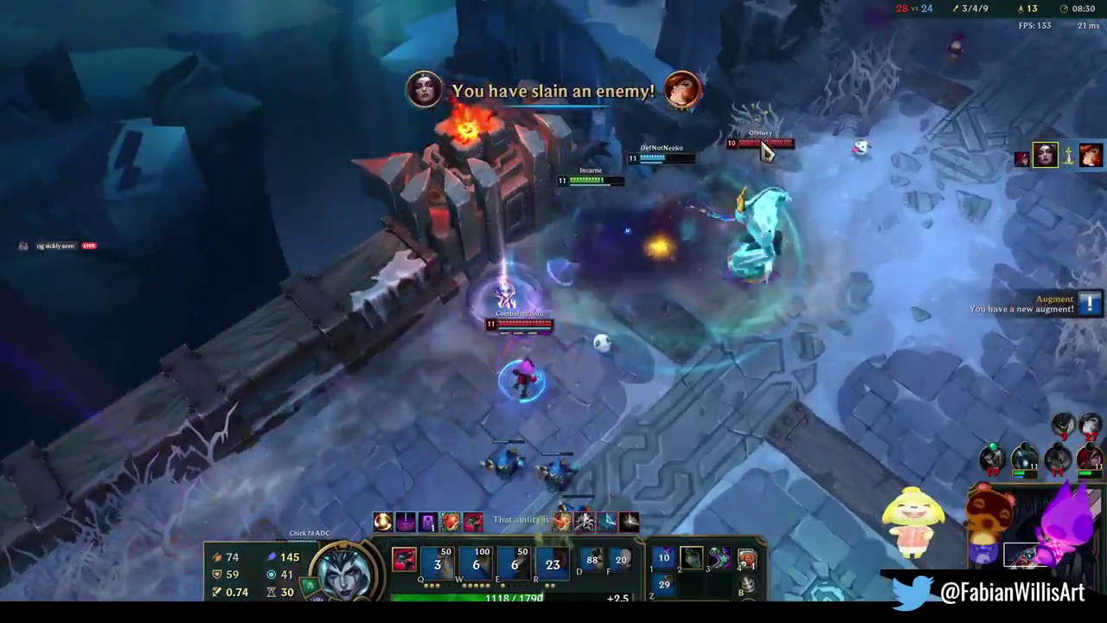
right_click(742, 156)
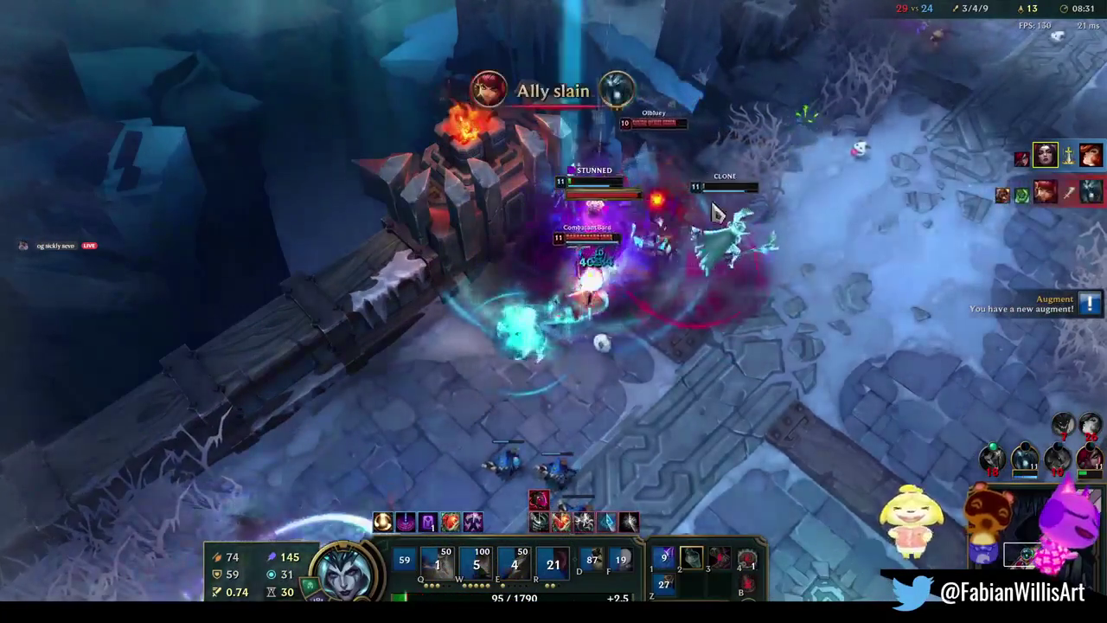
left_click(605, 260)
key("q")
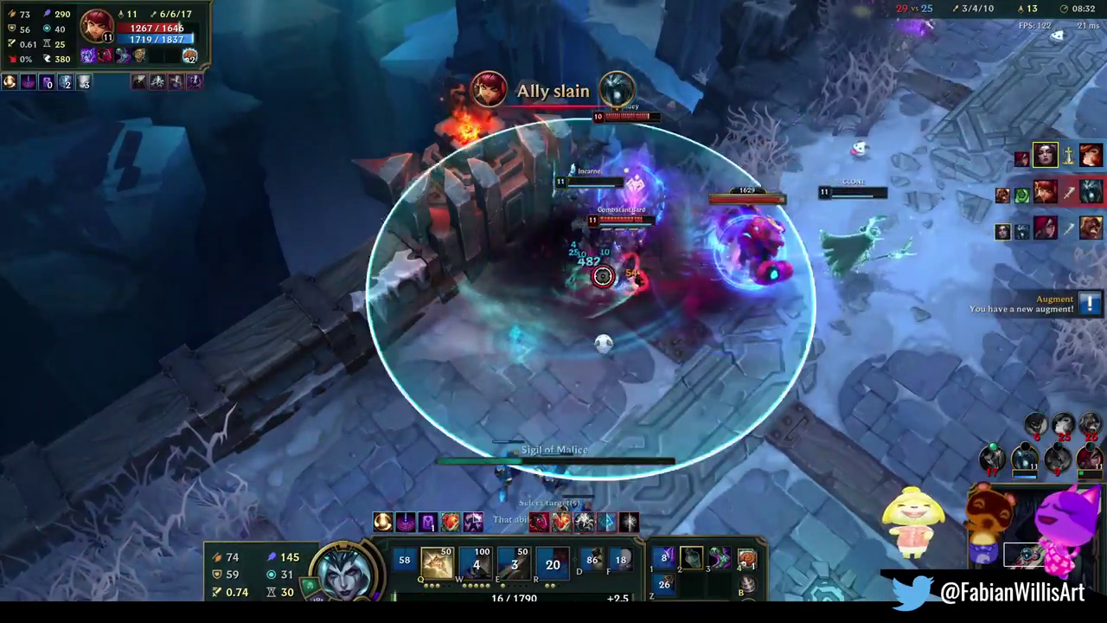
left_click(603, 344)
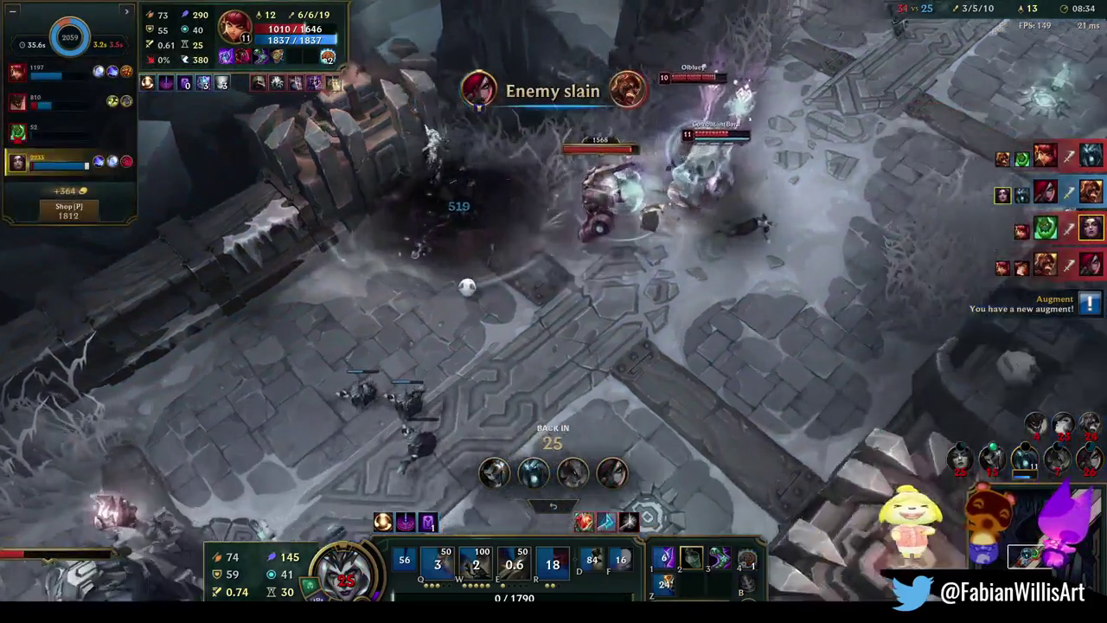
While dead, press P to bring up the three new augment cards
key("p")
key("p")
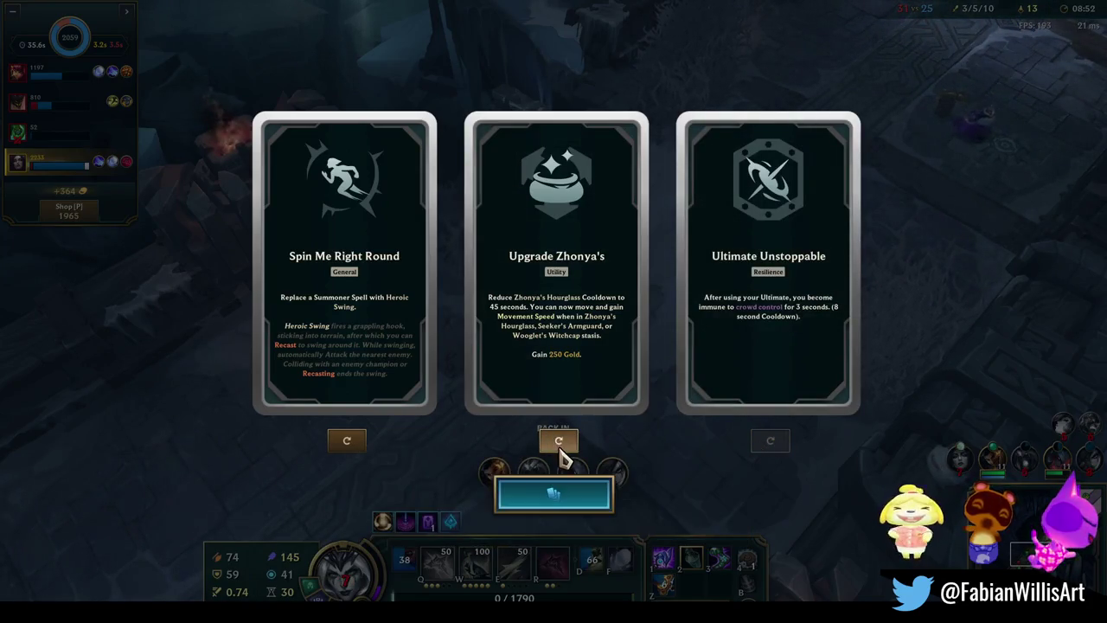
Reroll Spin Me Right Round and Upgrade Zhonya's, take Escape Plan, and buy Shadowflame
left_click(350, 441)
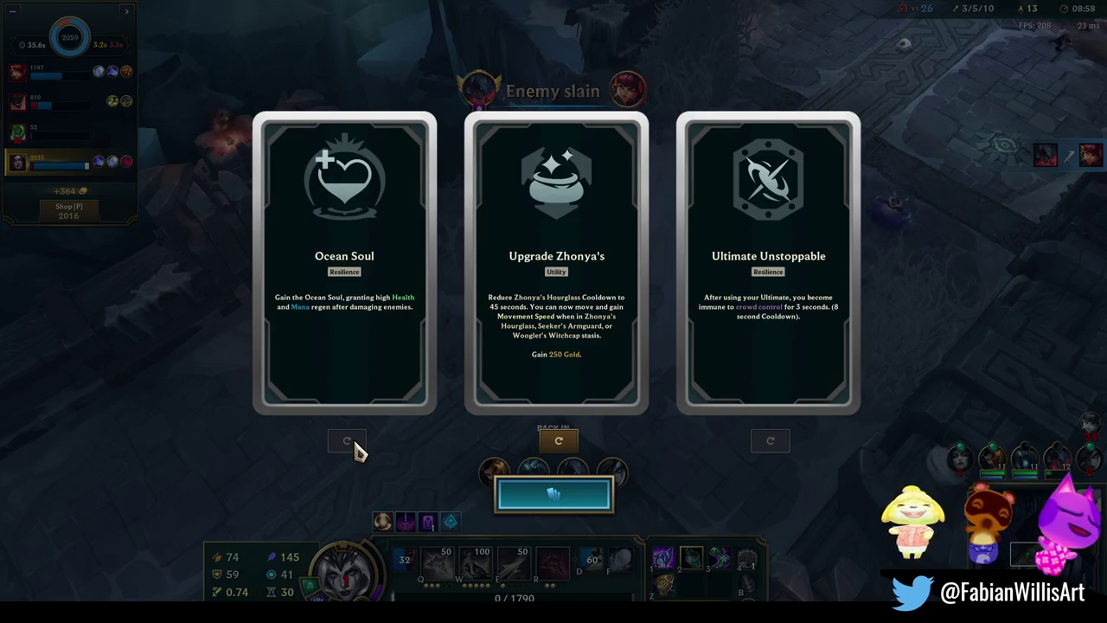
left_click(559, 443)
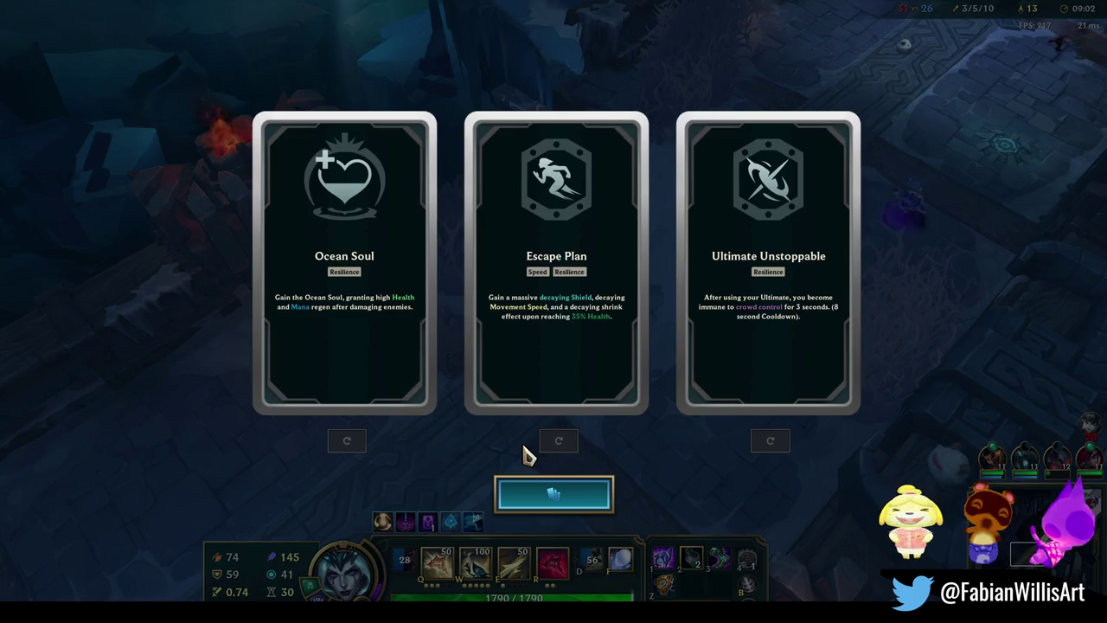
mouse_move(556, 260)
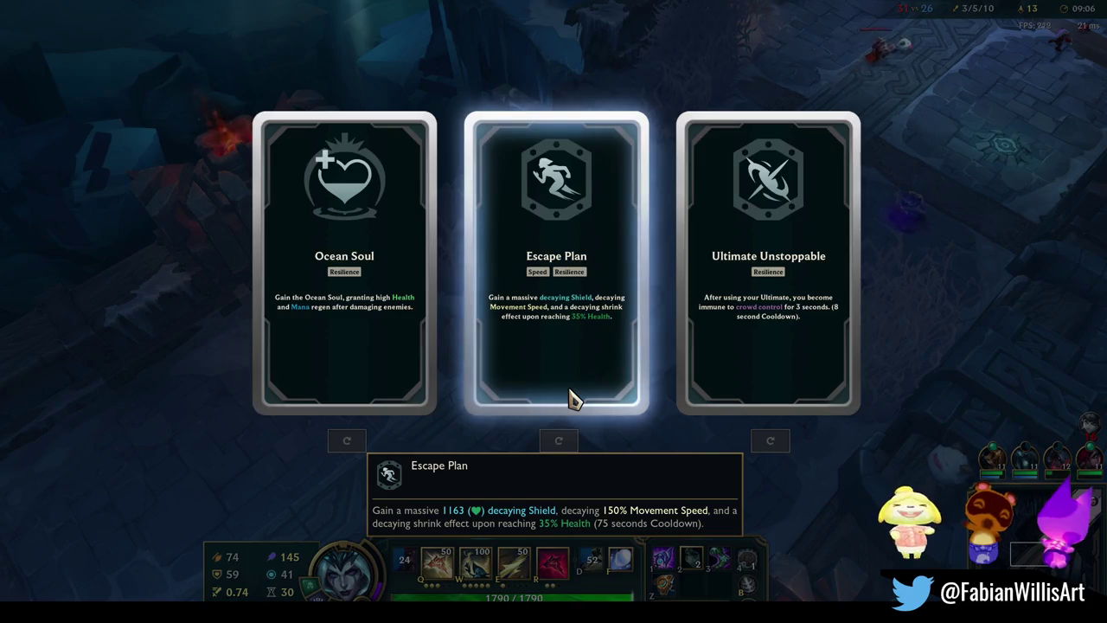
left_click(570, 398)
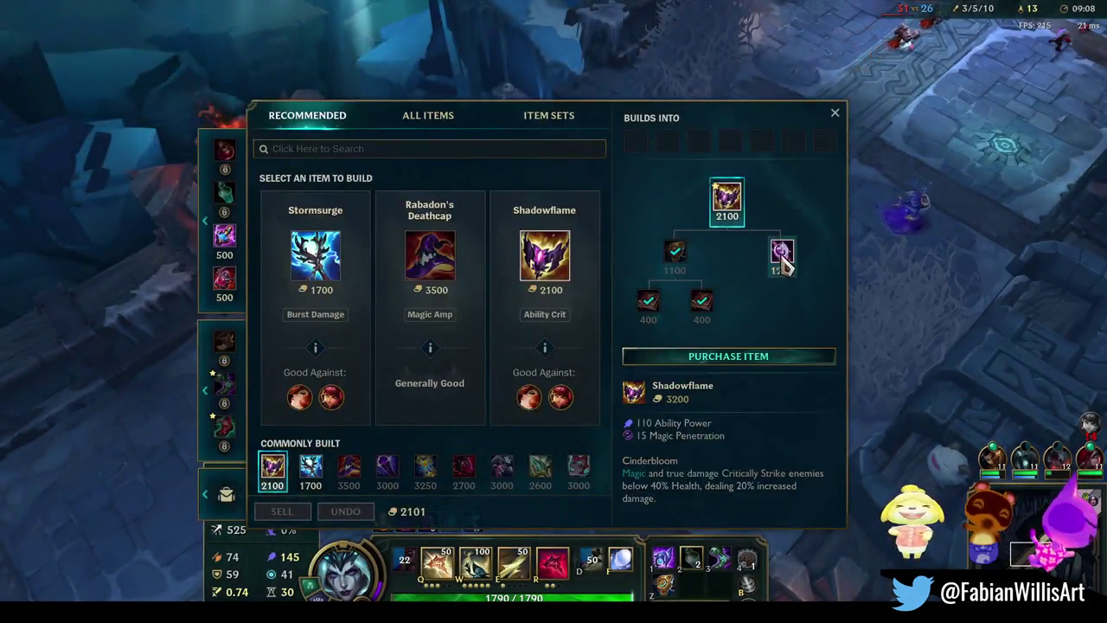
right_click(722, 199)
key("Escape")
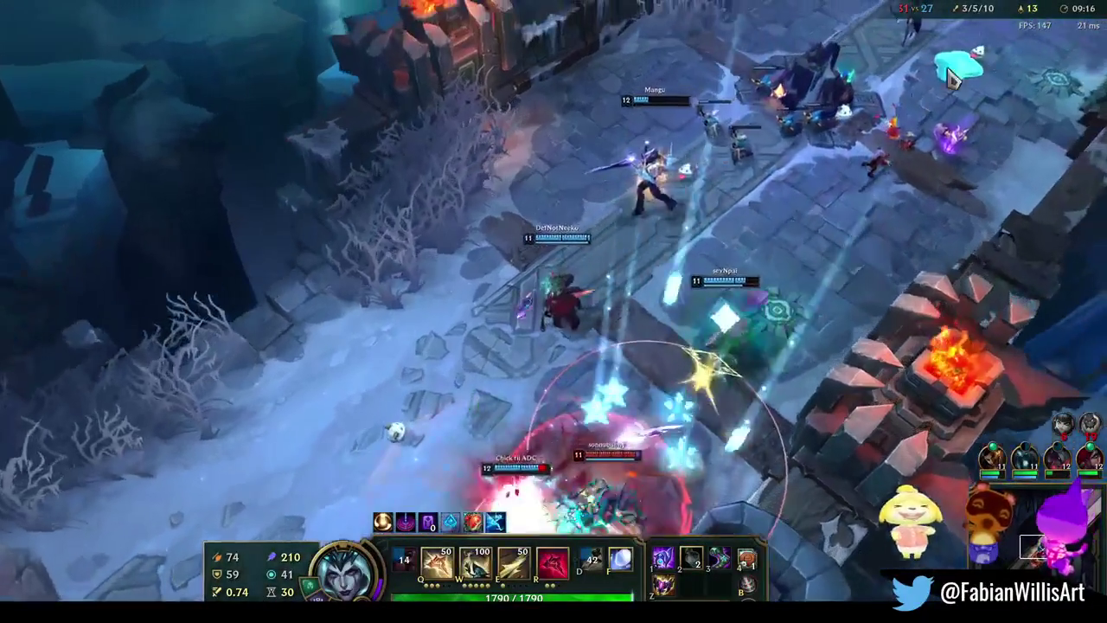
Head back toward the tower, Flash into the fight, and combo an enemy with Q, R, W and E
right_click(675, 310)
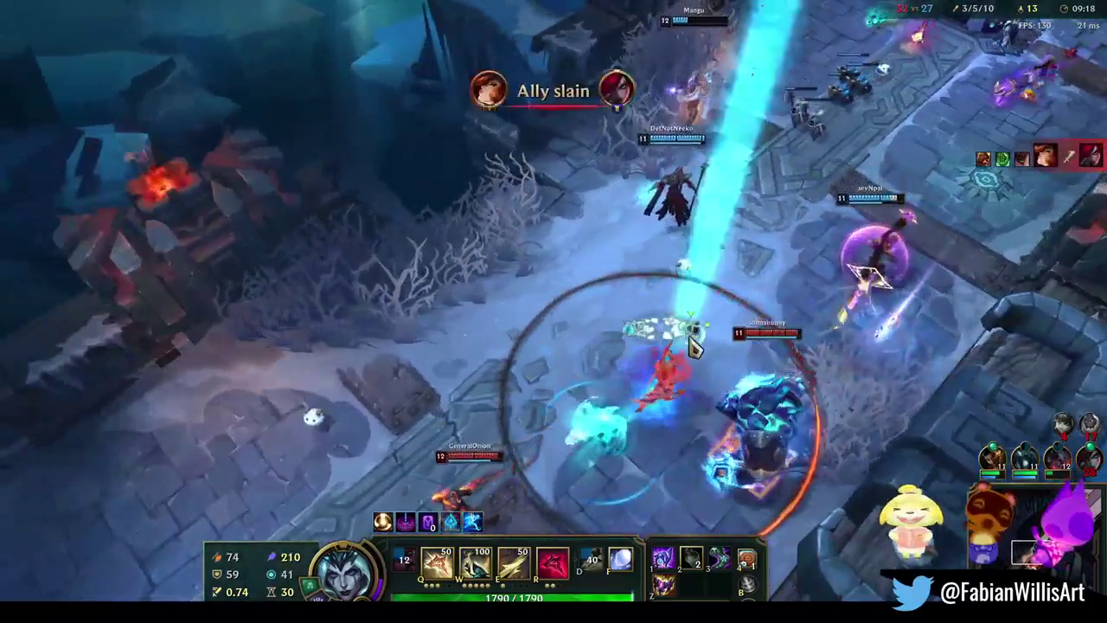
right_click(642, 274)
right_click(593, 309)
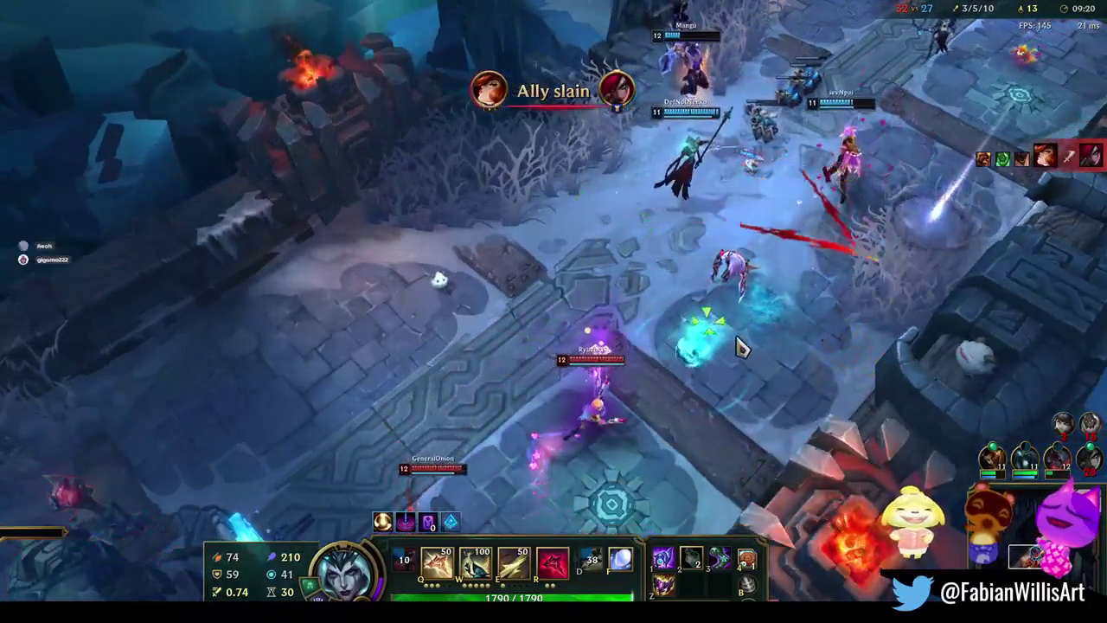
key("f")
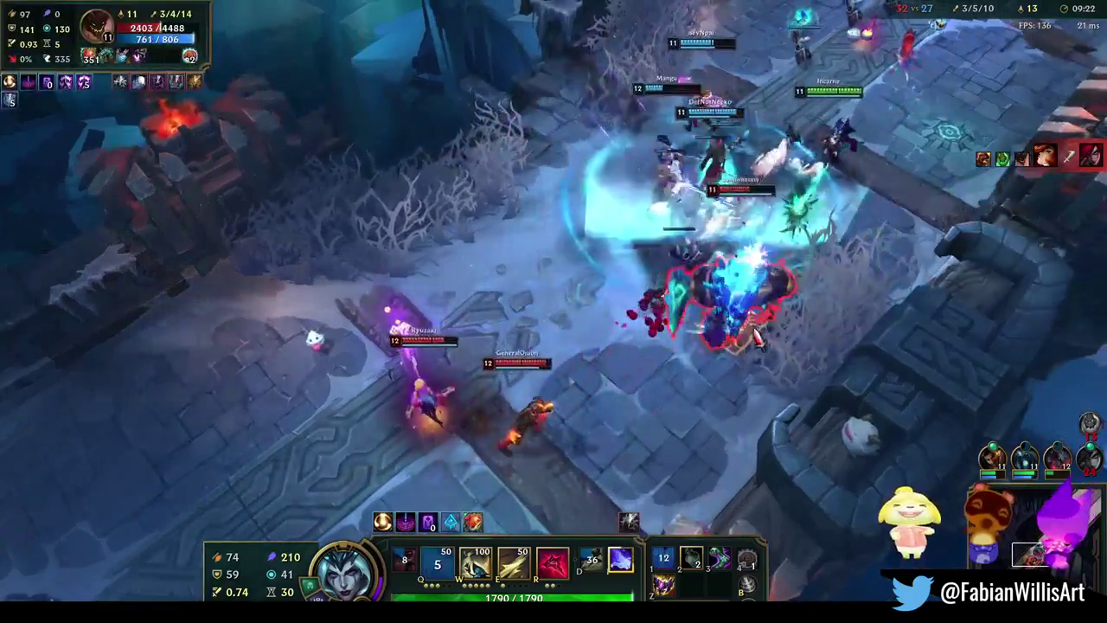
key("q")
key("r")
key("w")
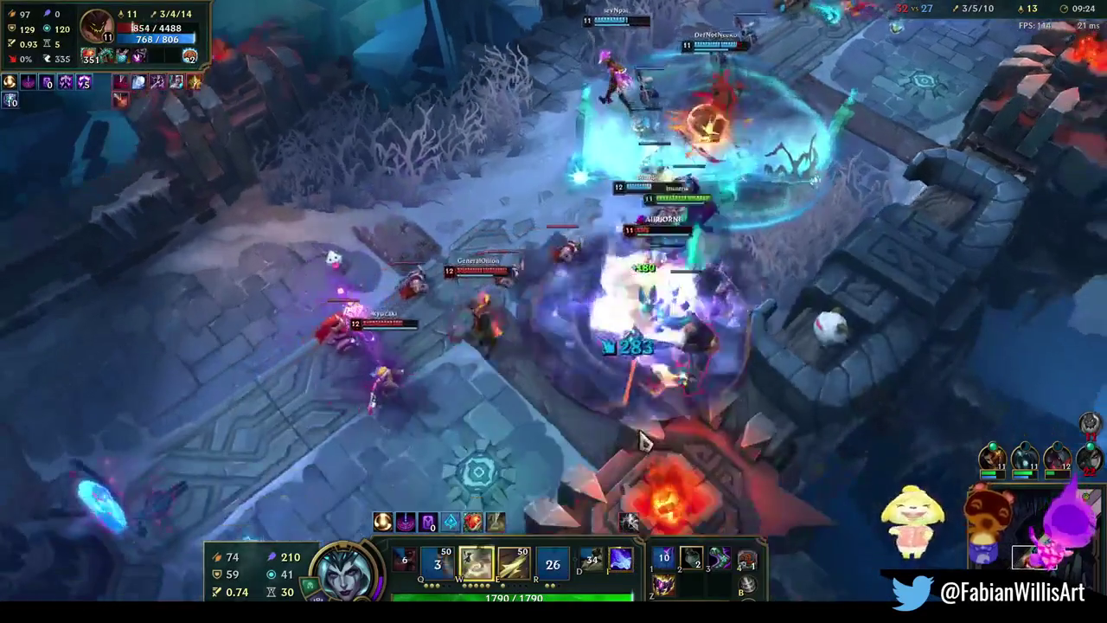
key("e")
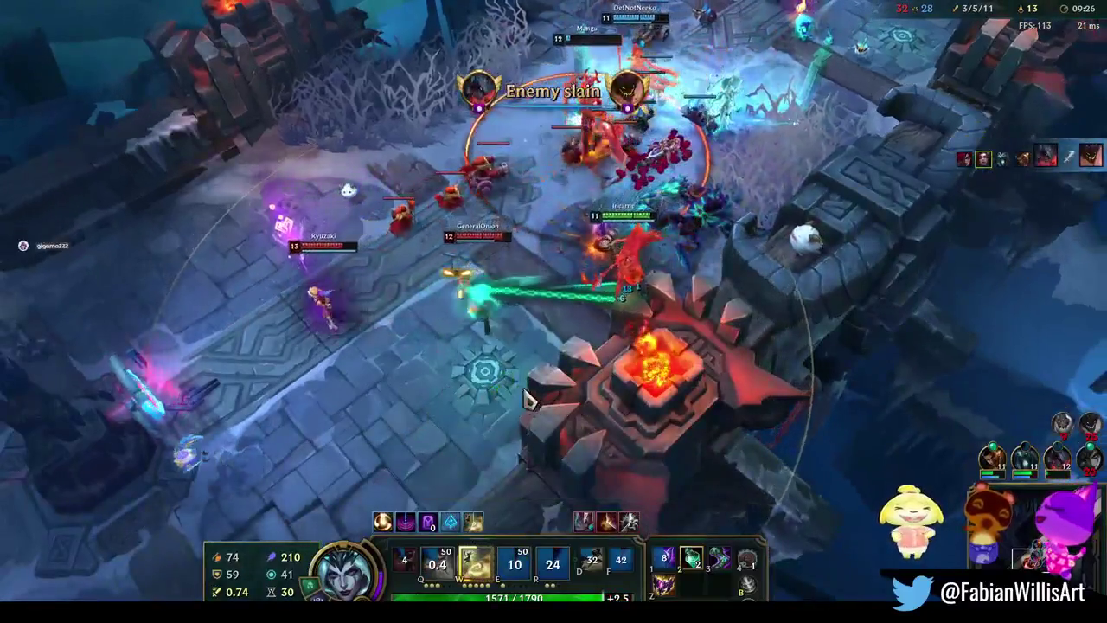
Keep chaining W and Q on the enemies while repositioning around the fight, ending with an E dash
left_click(474, 368)
key("w")
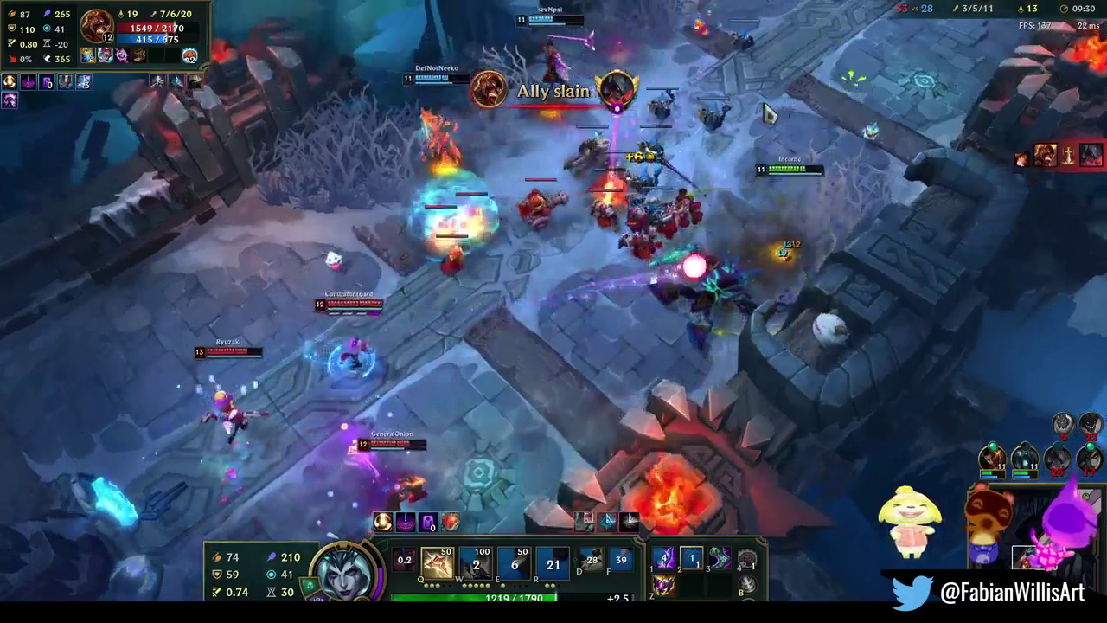
right_click(766, 95)
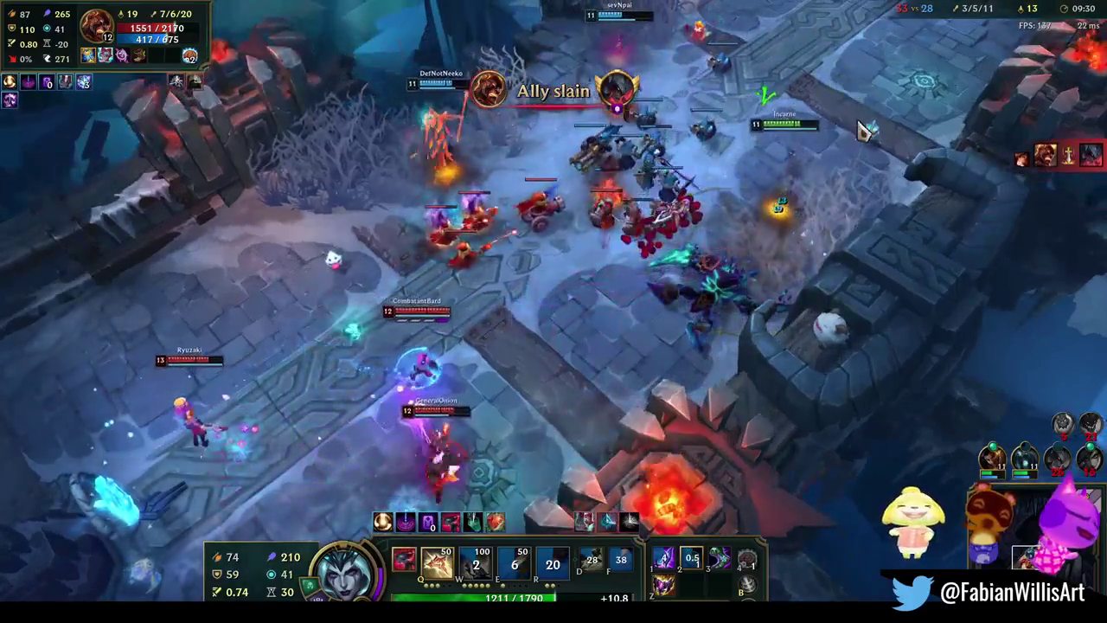
key("w")
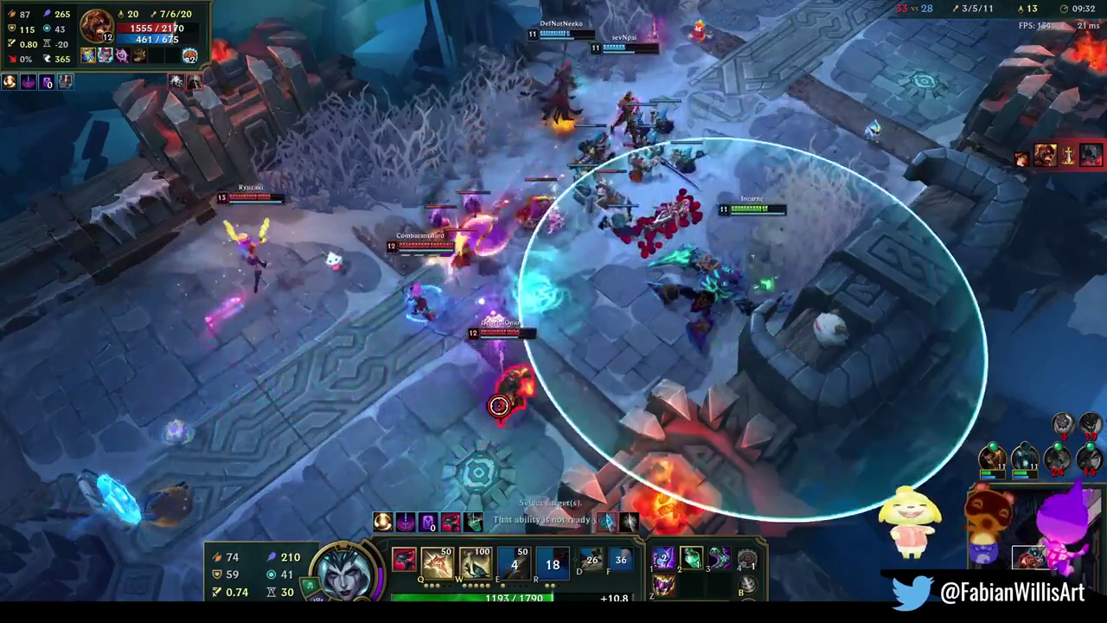
key("q")
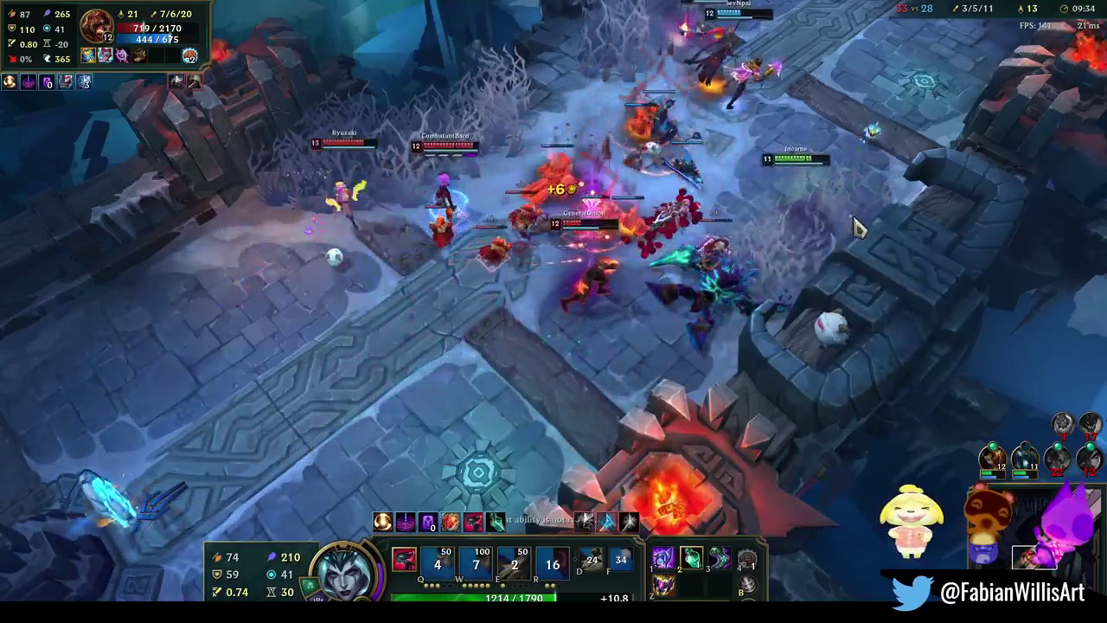
right_click(855, 228)
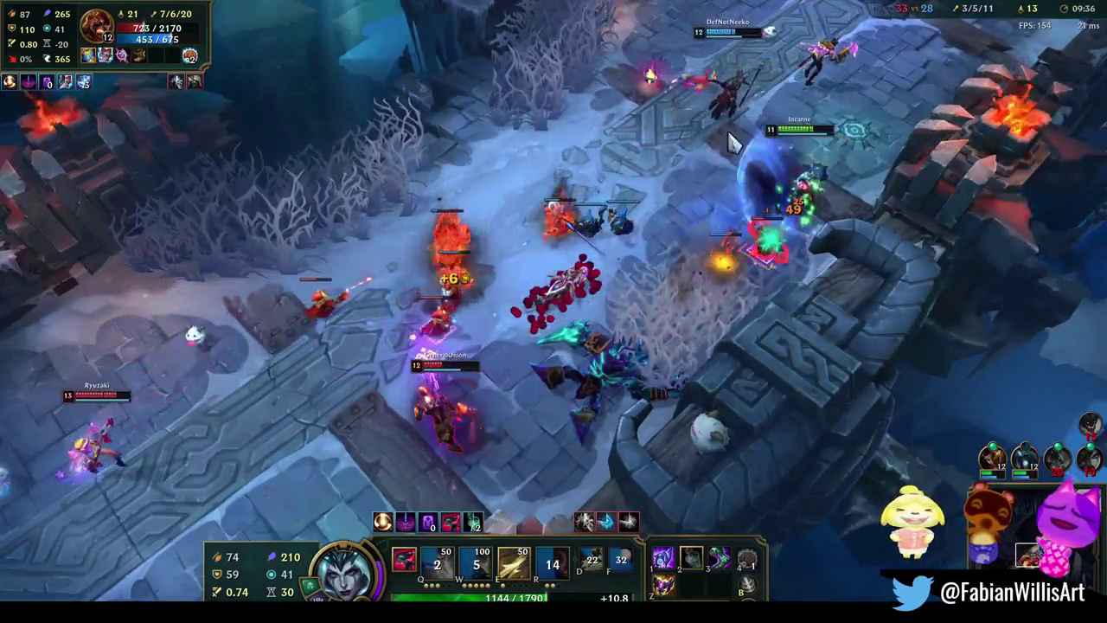
right_click(856, 227)
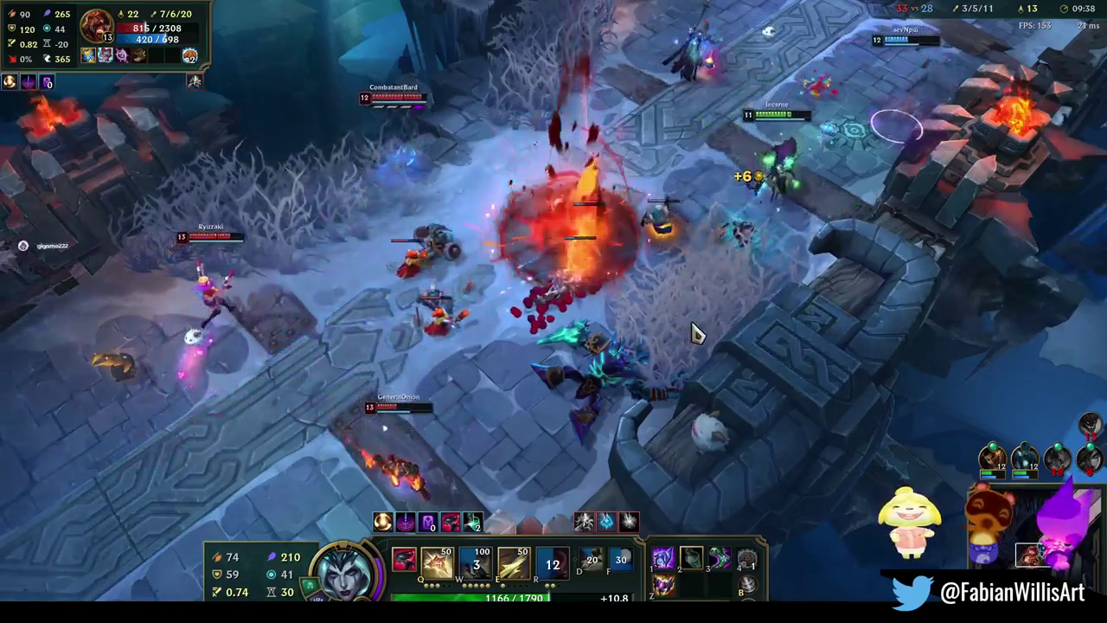
right_click(882, 167)
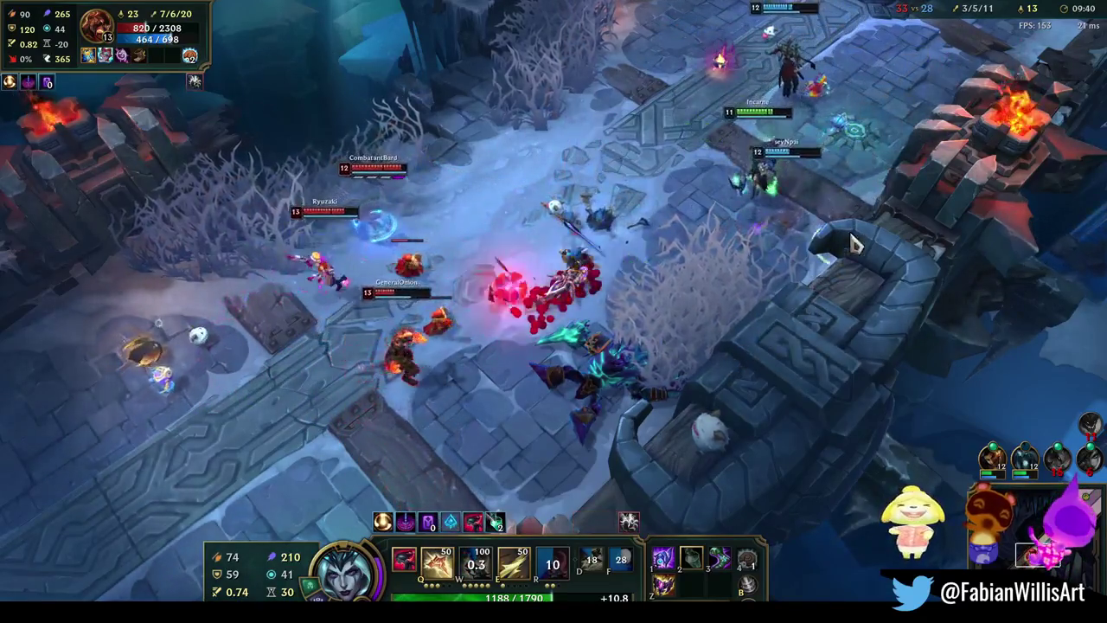
right_click(591, 354)
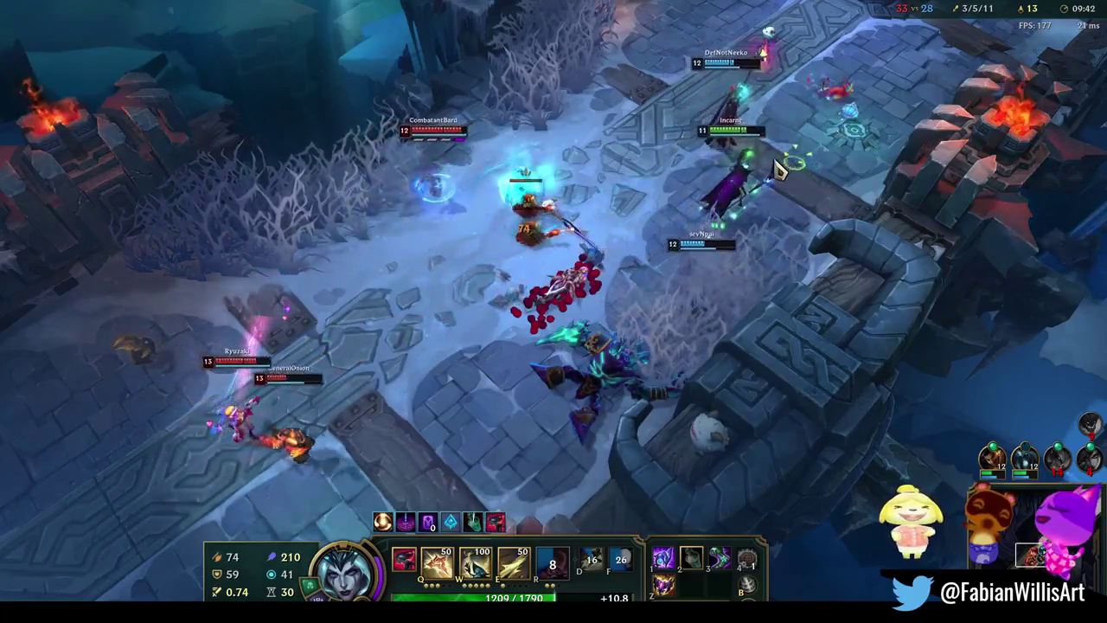
key("e")
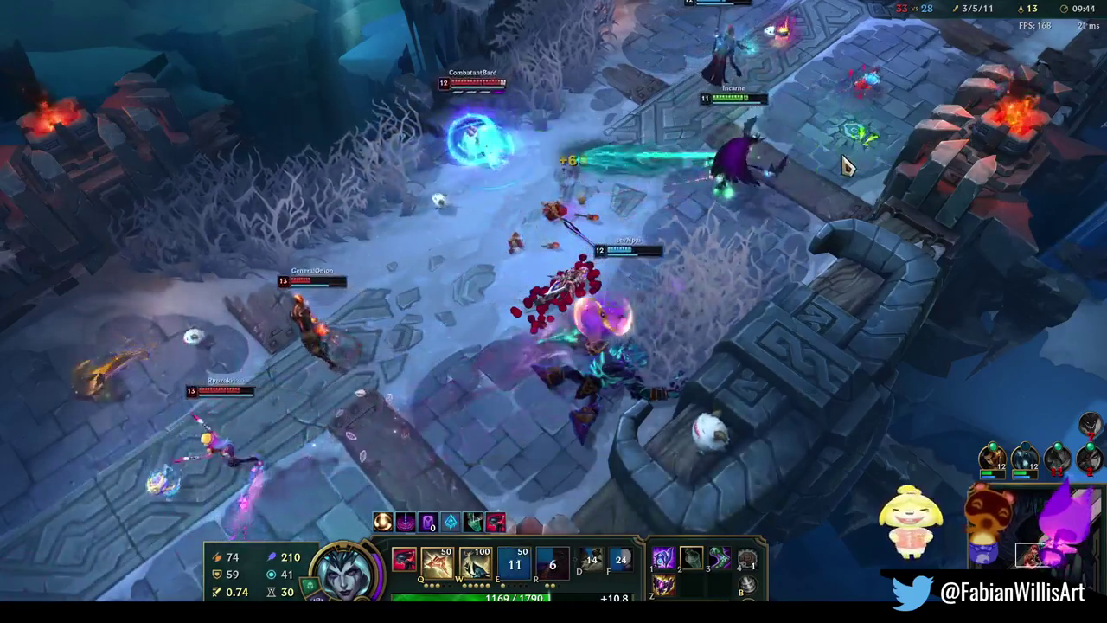
Re-centre the camera, activate R, and advance into the teamfight at the enemy turret
middle_click_drag(829, 247, 653, 152)
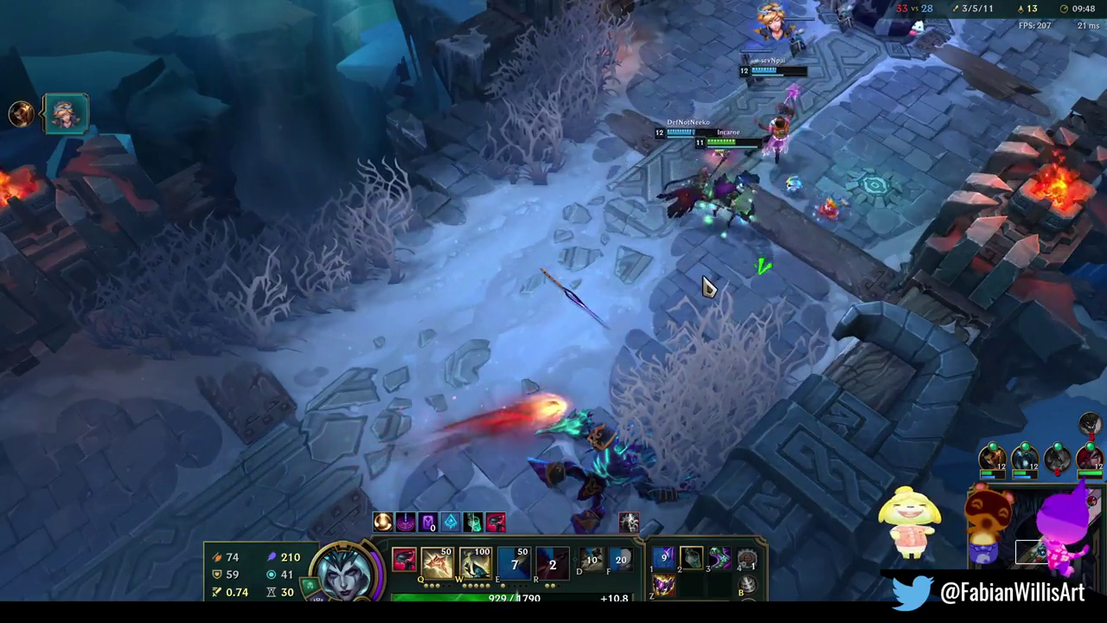
key("space")
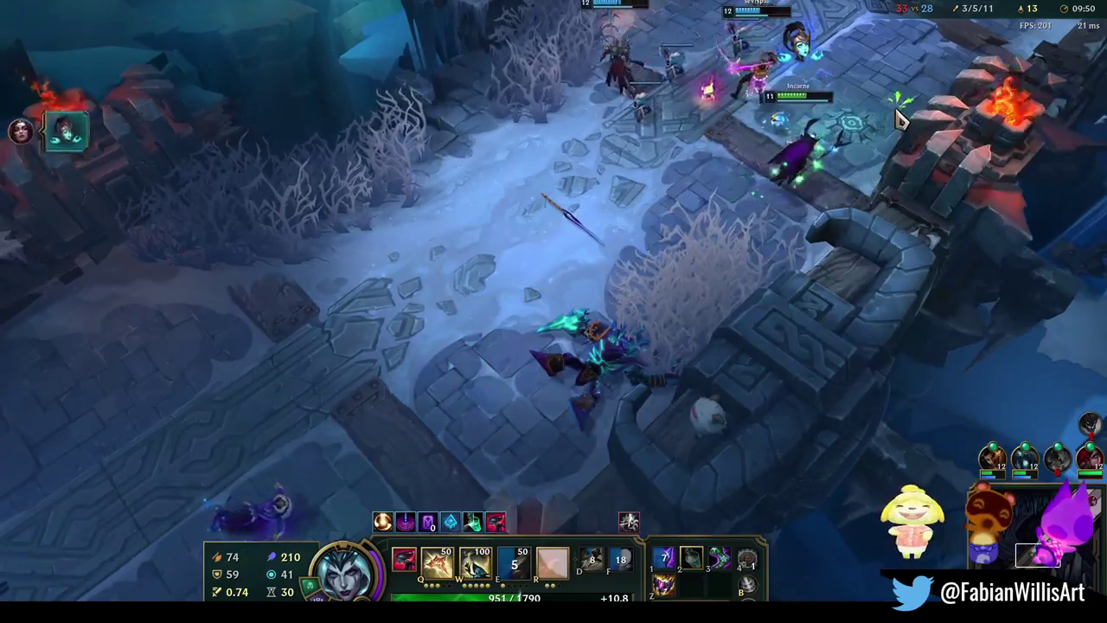
key("r")
right_click(716, 253)
key("space")
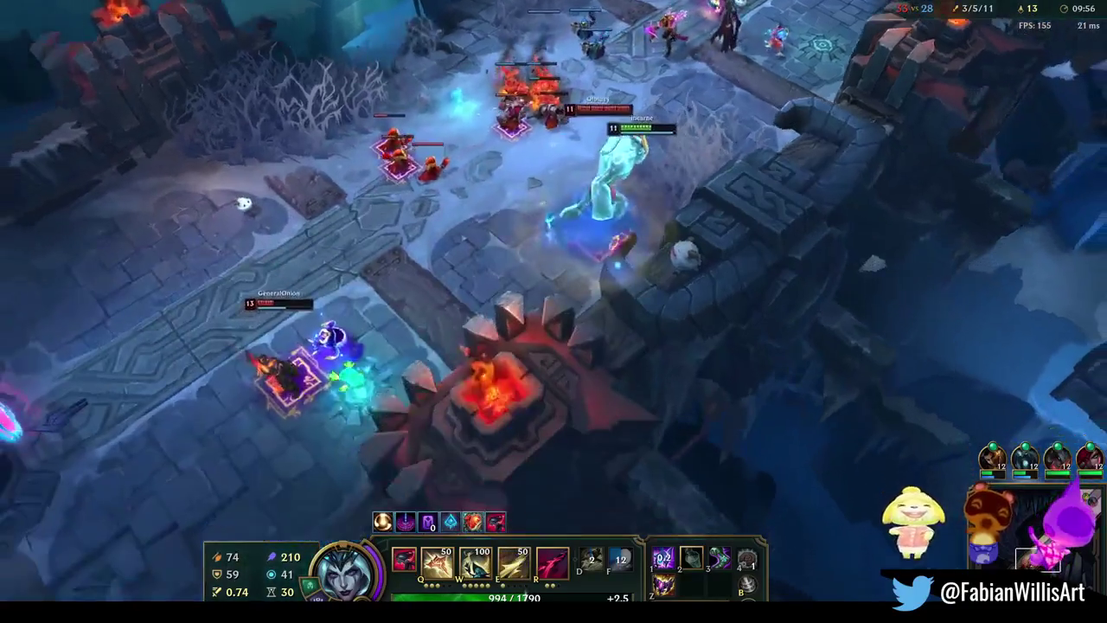
right_click(523, 284)
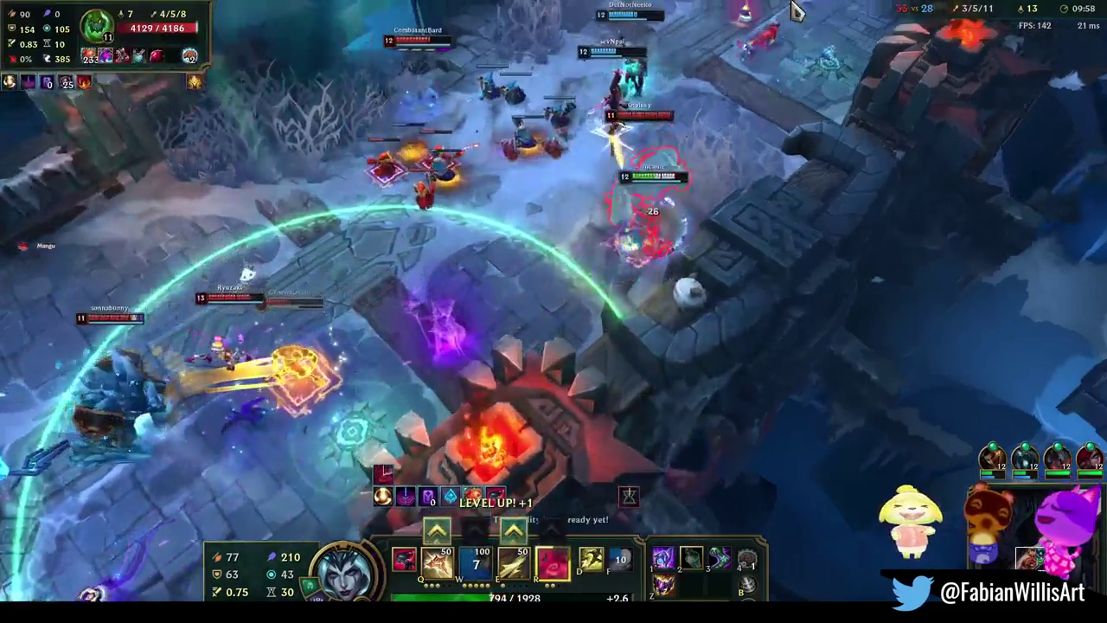
Unload W, R, Q, E and the first-slot item on the enemies, then Flash forward to chase
key("w")
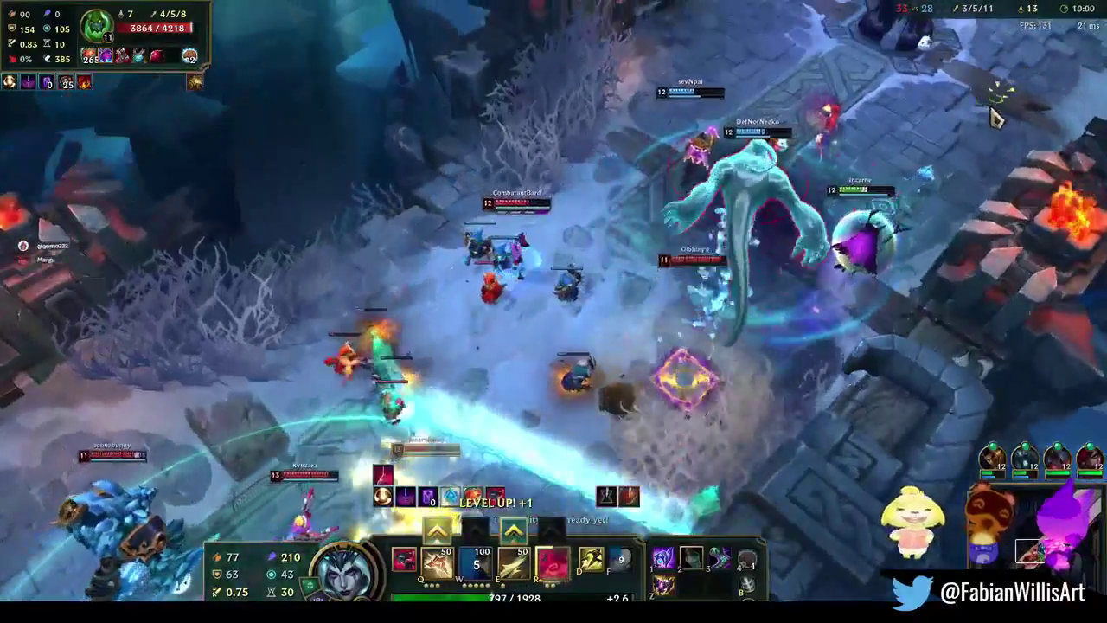
right_click(995, 118)
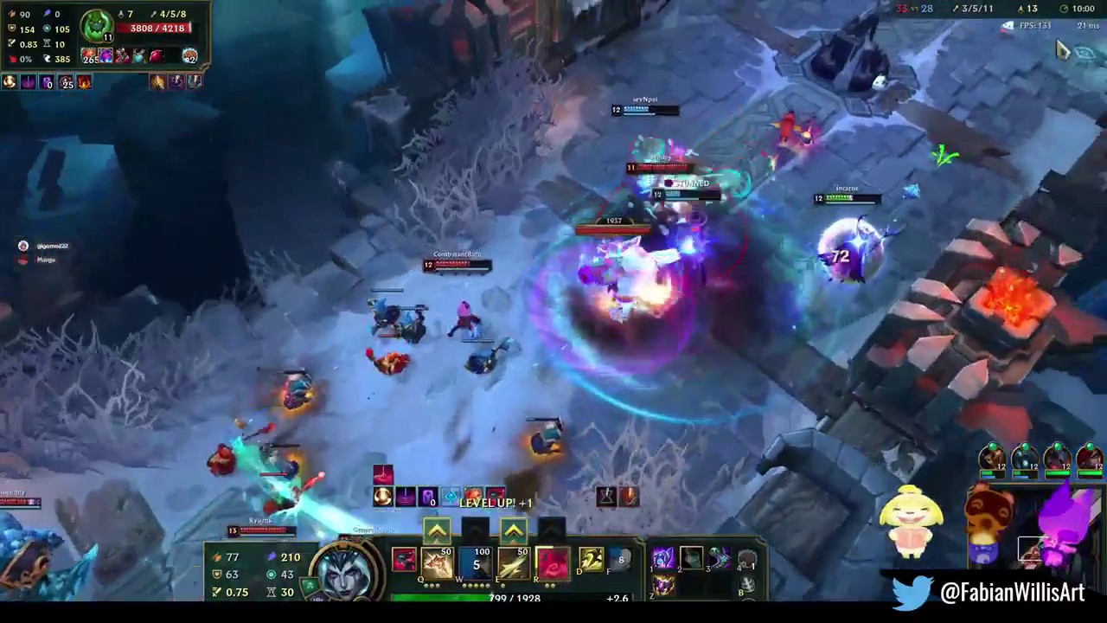
key("r")
key("q")
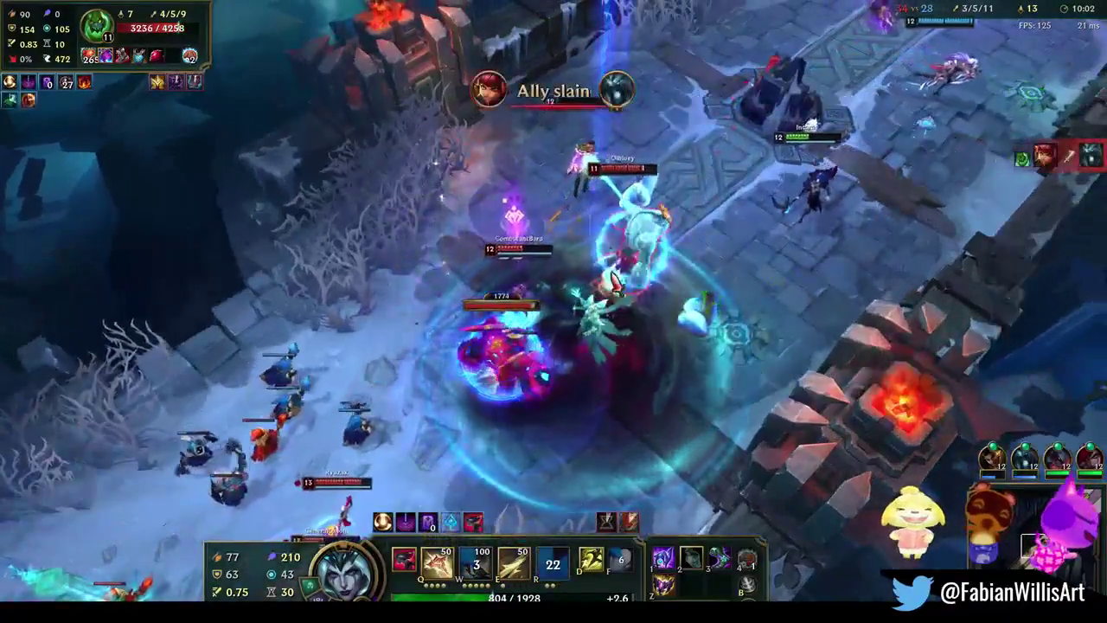
key("e")
key("1")
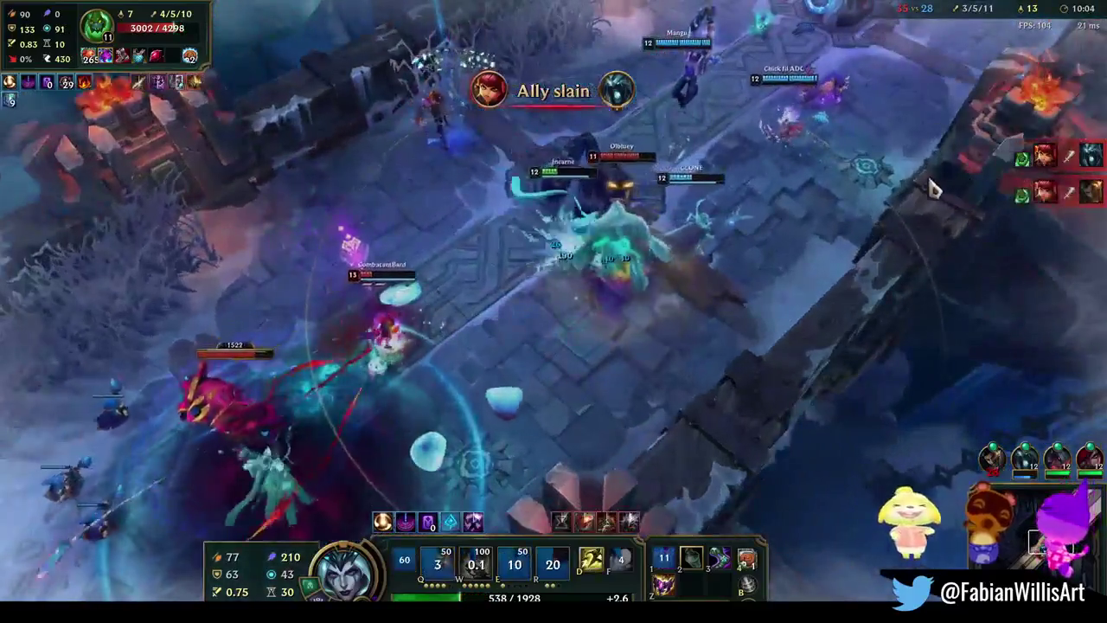
right_click(889, 182)
key("d")
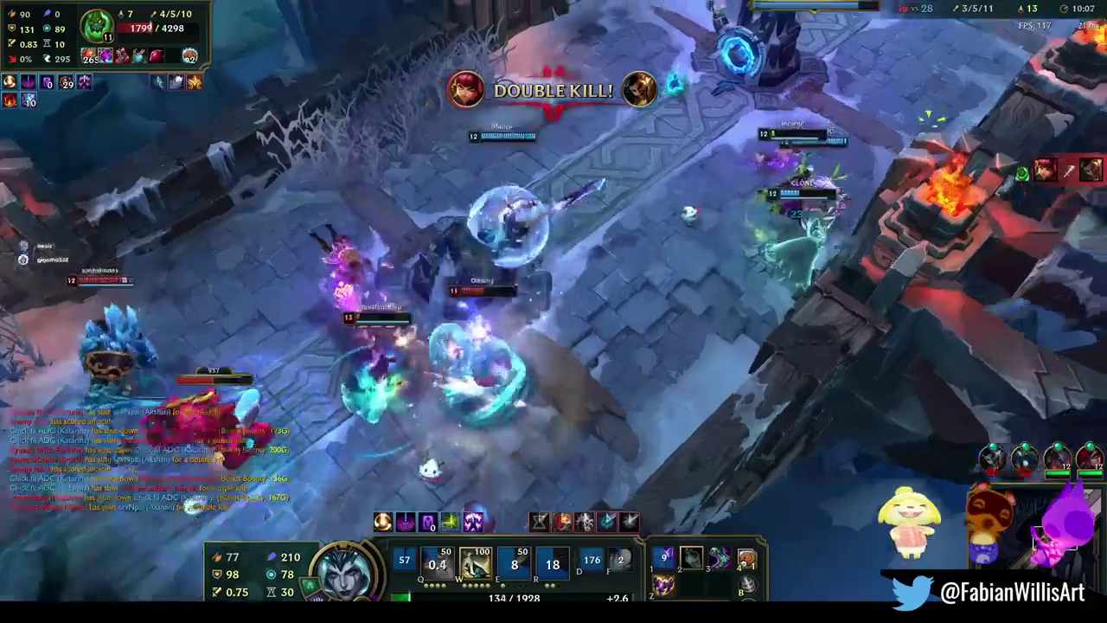
right_click(902, 134)
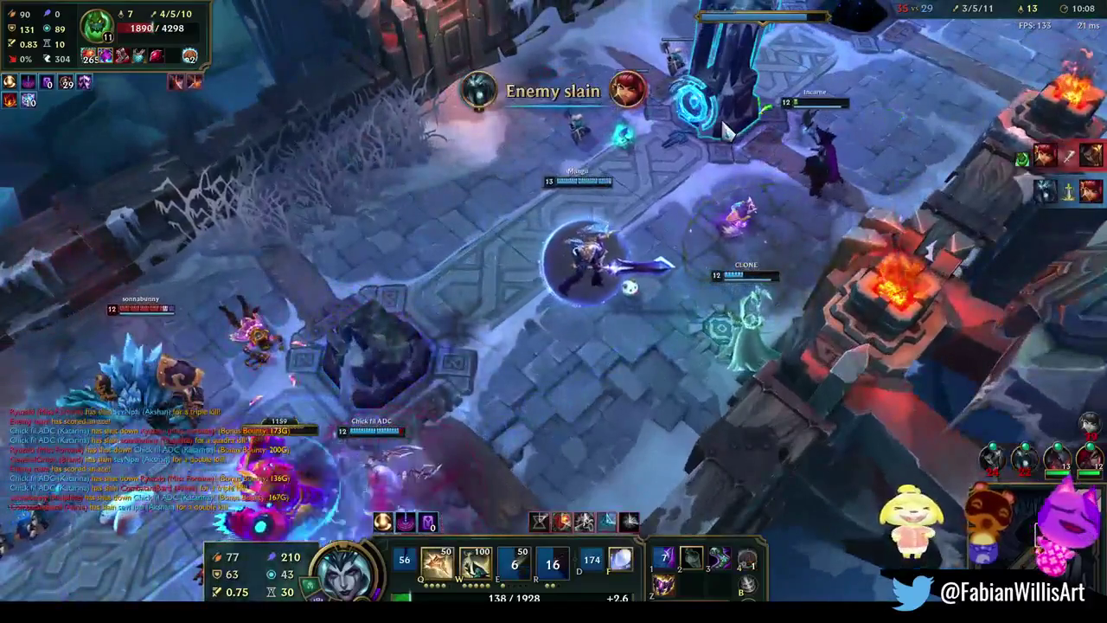
Move through the fight near the turret, targeting and attacking enemies until the champion falls
right_click(173, 545)
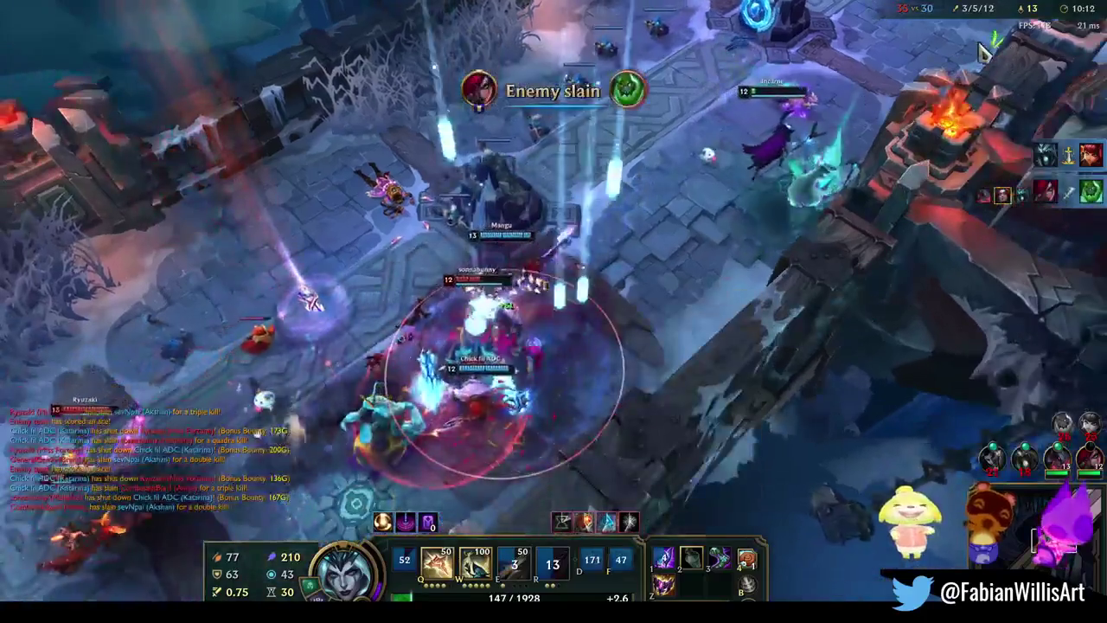
right_click(95, 573)
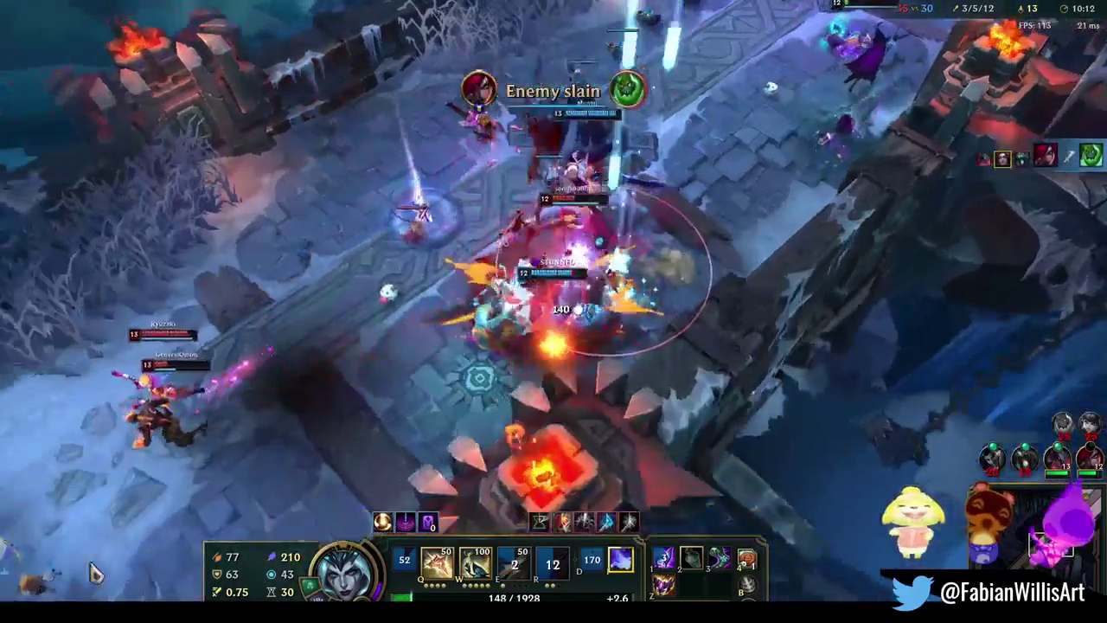
left_click(445, 446)
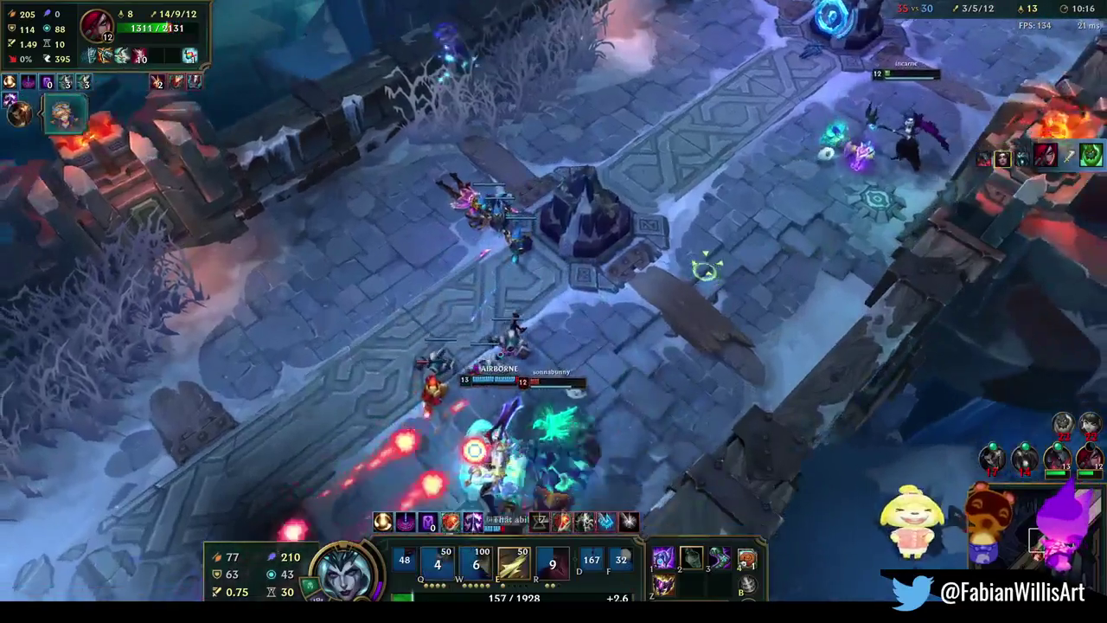
right_click(668, 322)
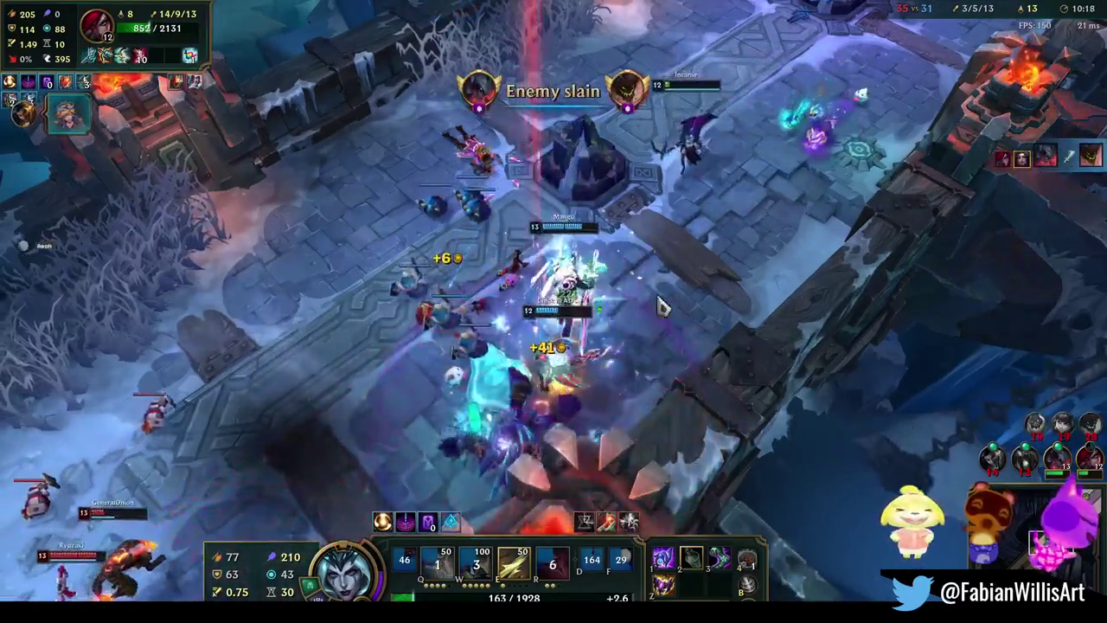
right_click(367, 536)
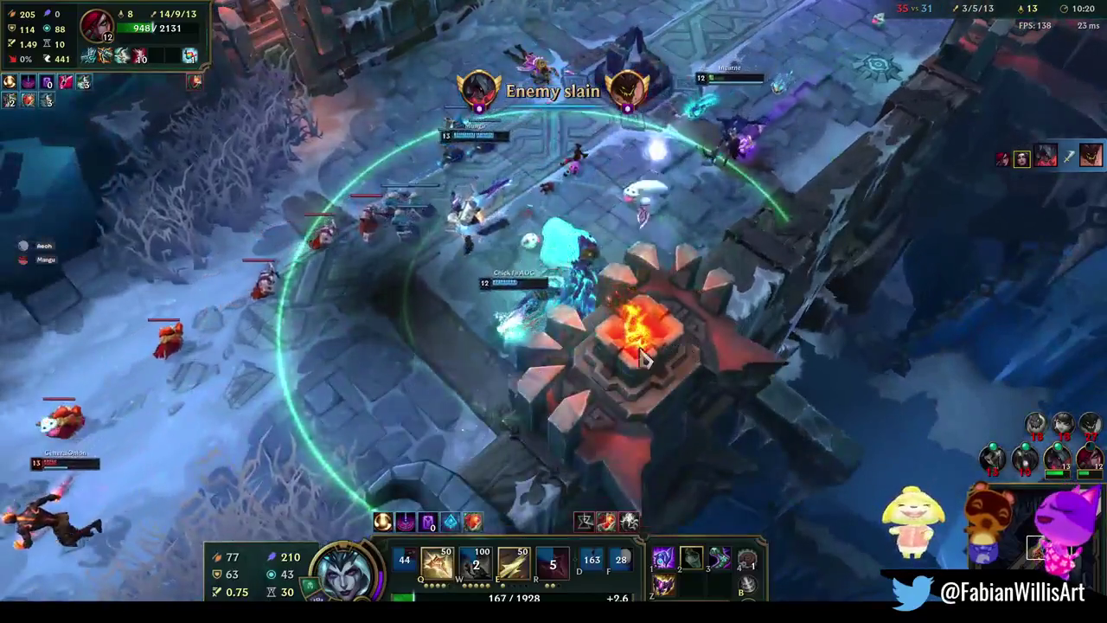
right_click(644, 305)
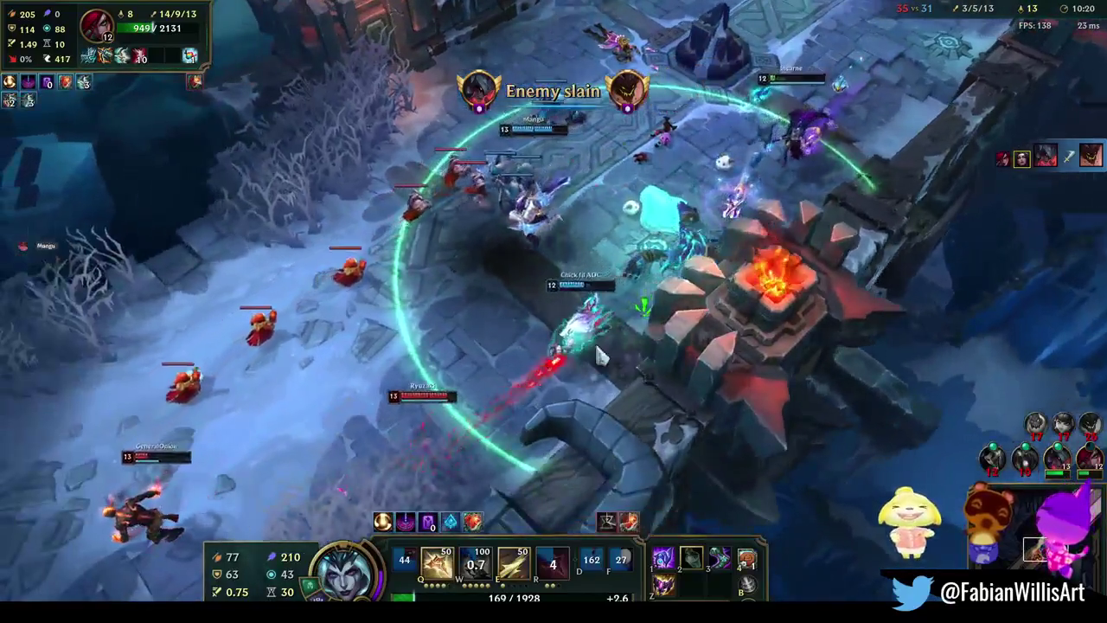
right_click(512, 435)
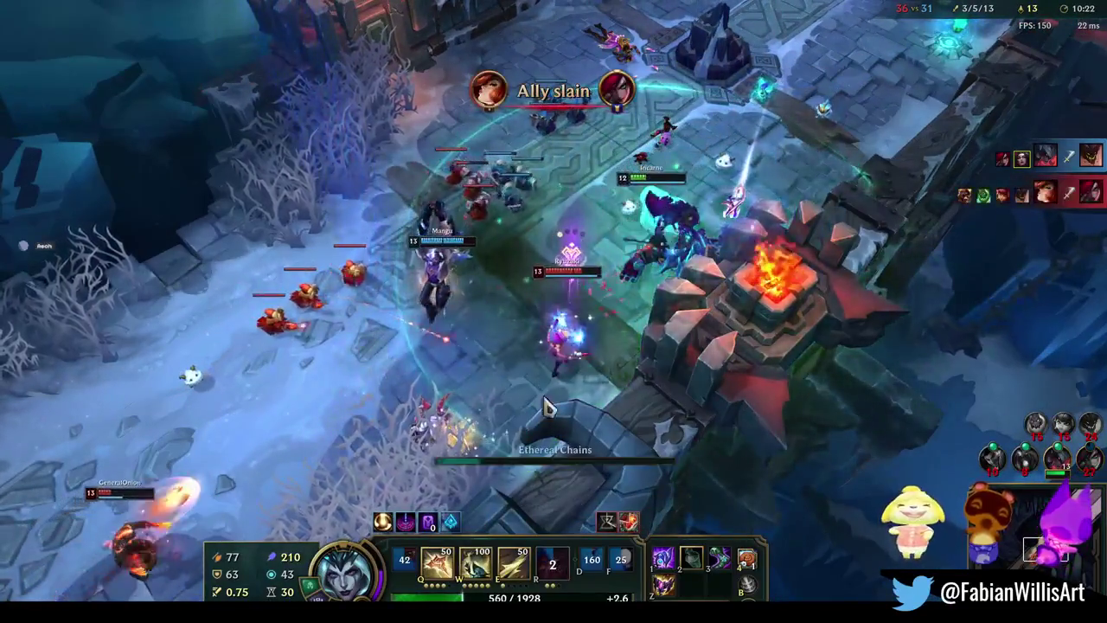
Fire a last Q before dying, then check the item shop while waiting to respawn
key("q")
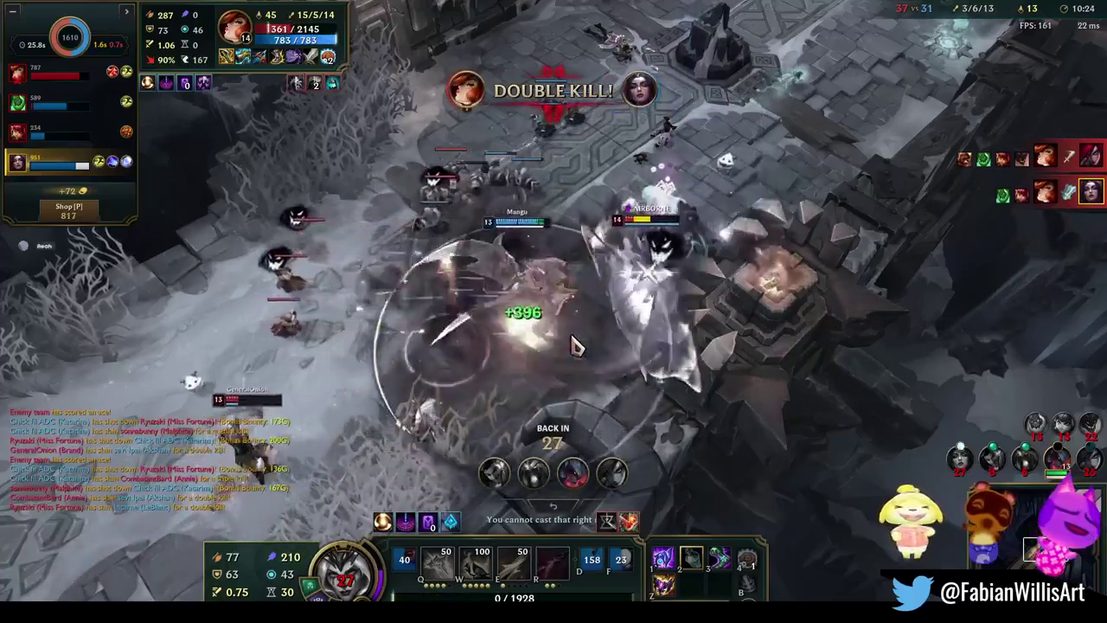
key("p")
key("p")
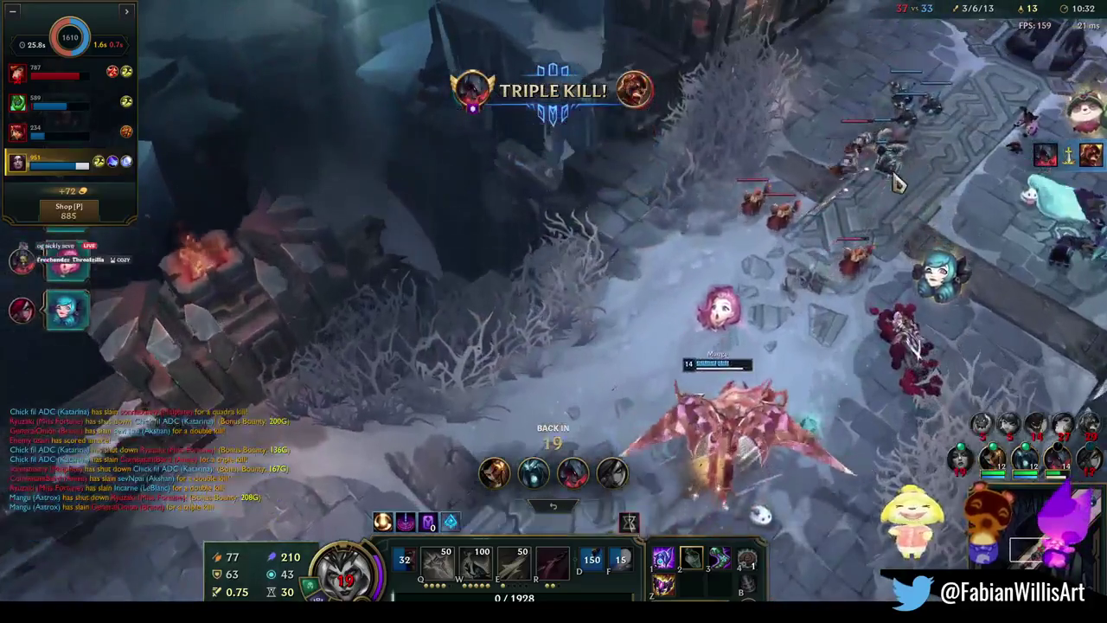
key("p")
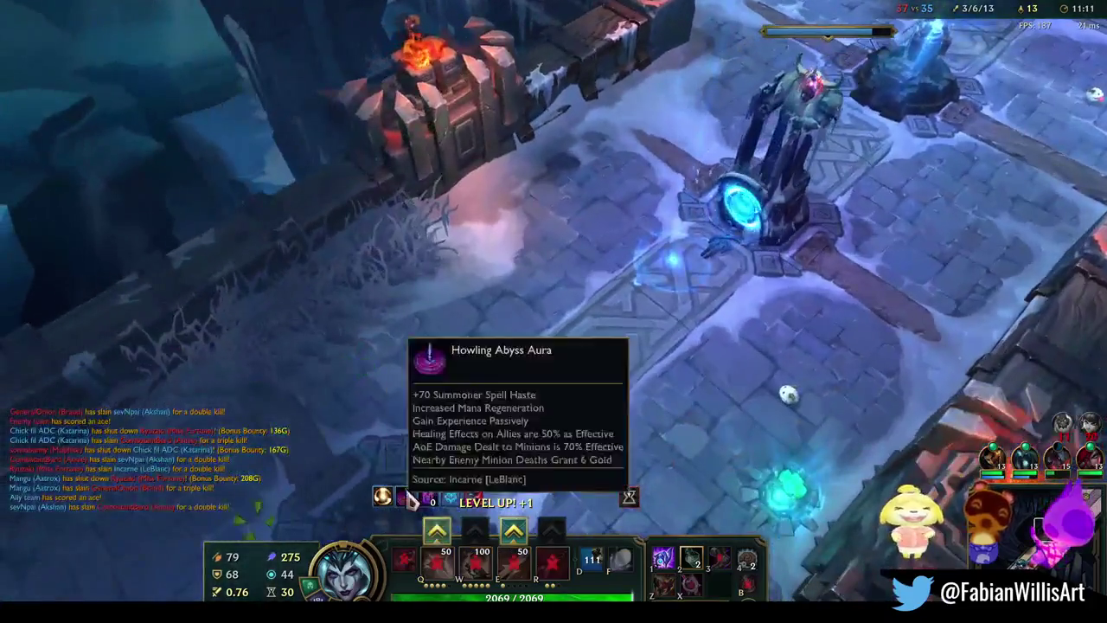
Walk from base down the lane and join the team fight near the enemy turret
right_click(459, 453)
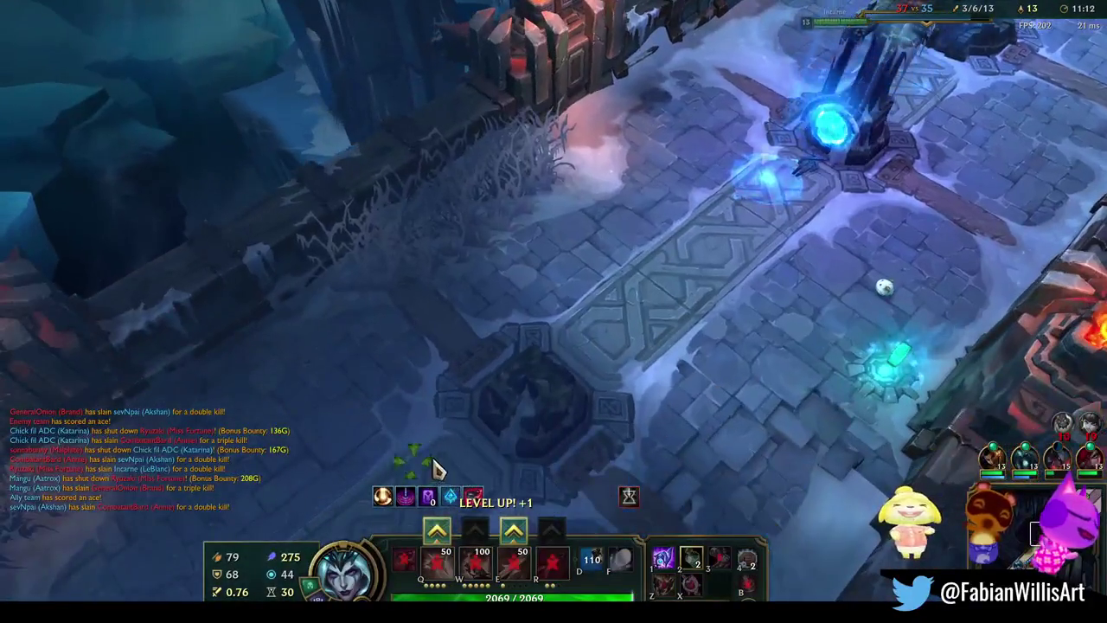
right_click(408, 445)
right_click(432, 404)
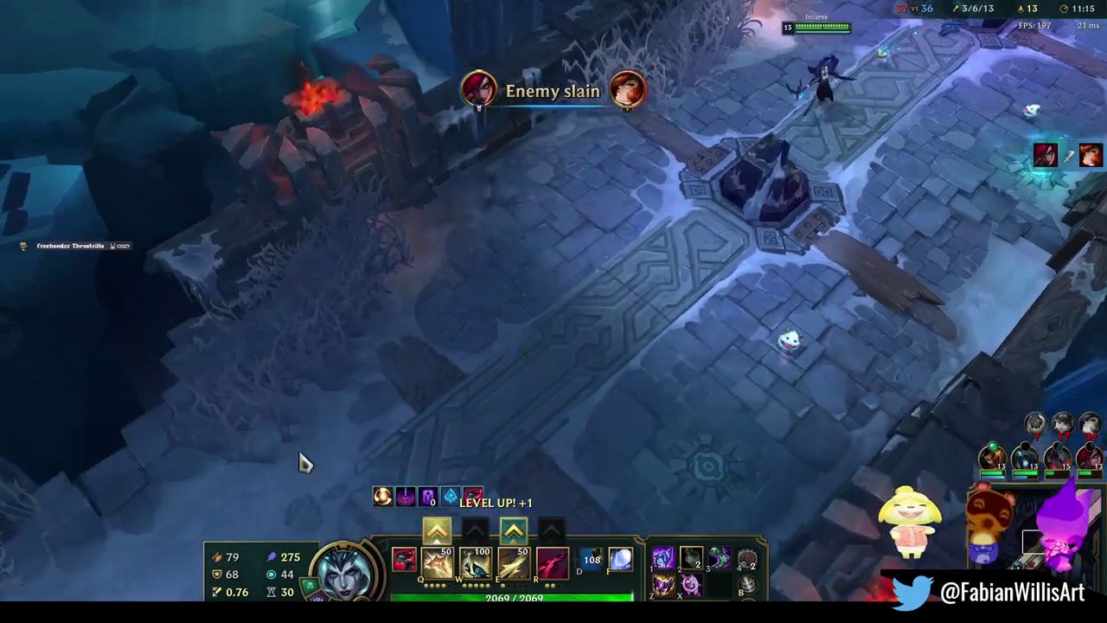
right_click(532, 401)
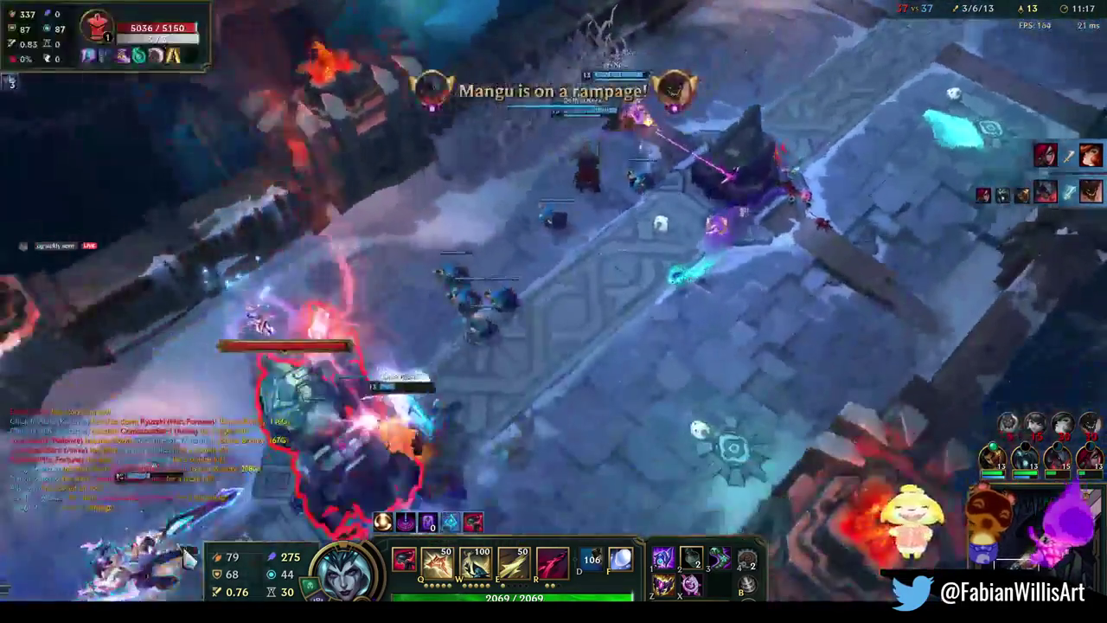
right_click(593, 381)
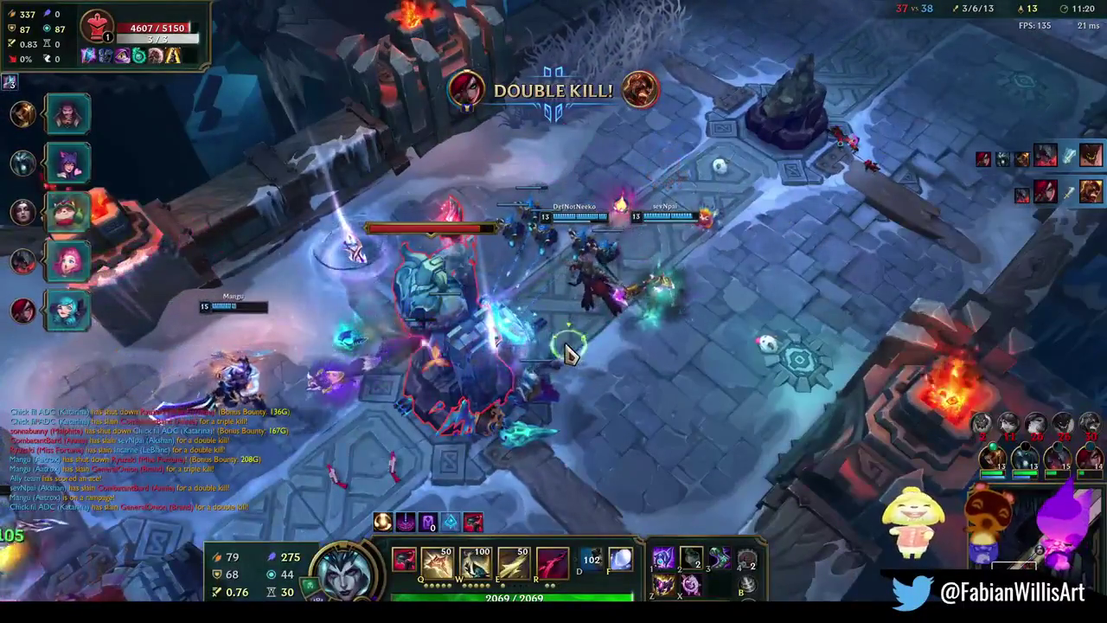
right_click(539, 357)
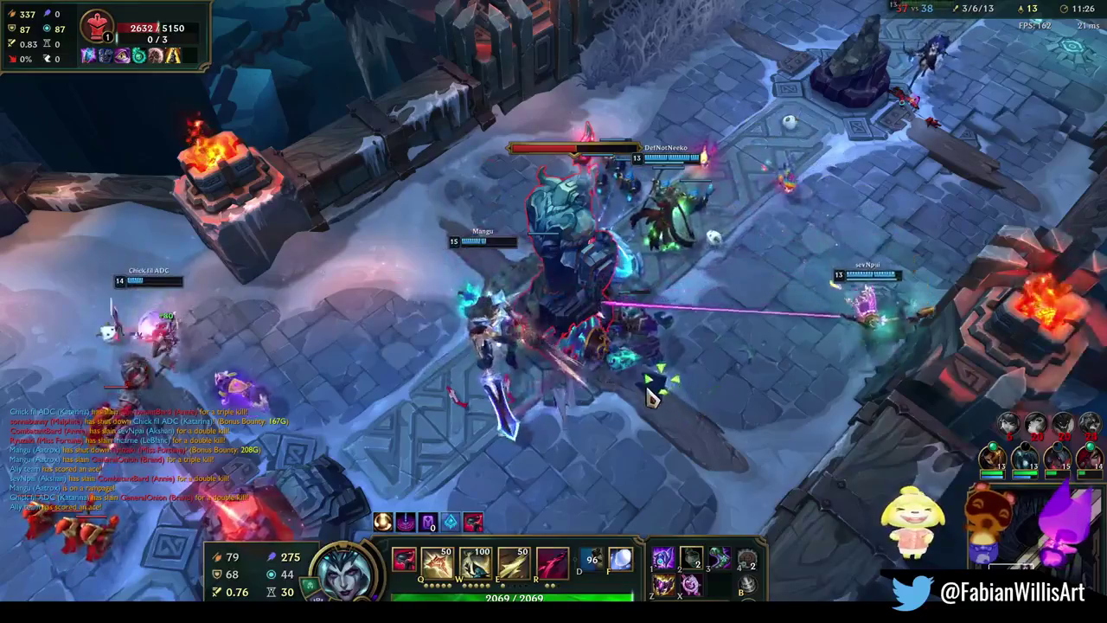
right_click(667, 402)
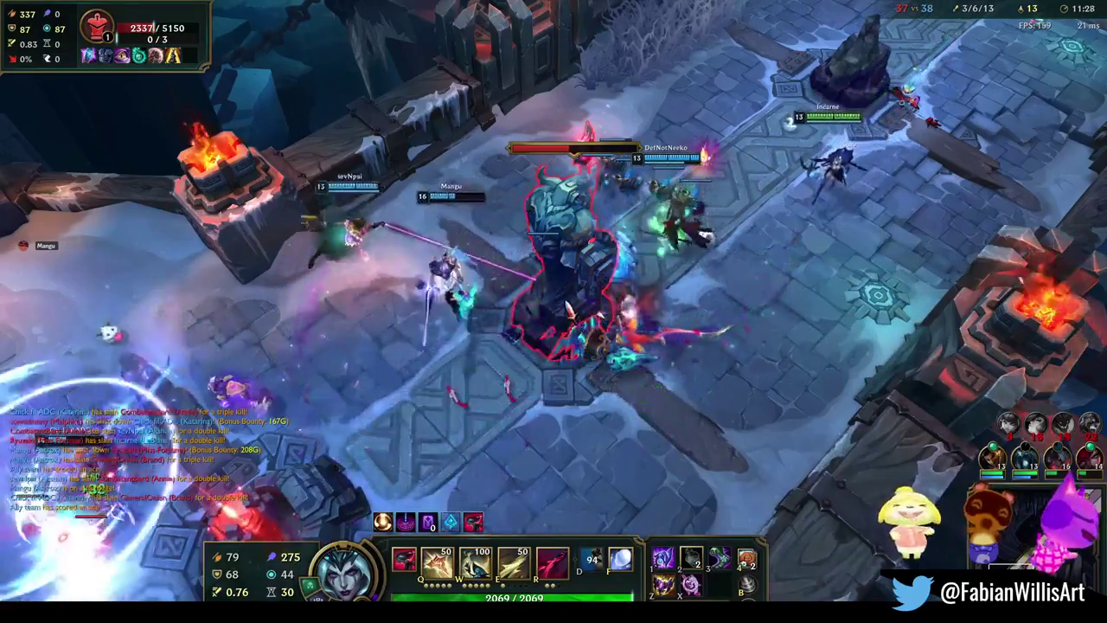
Take down the enemy turret and push past it toward the enemy base
right_click(571, 300)
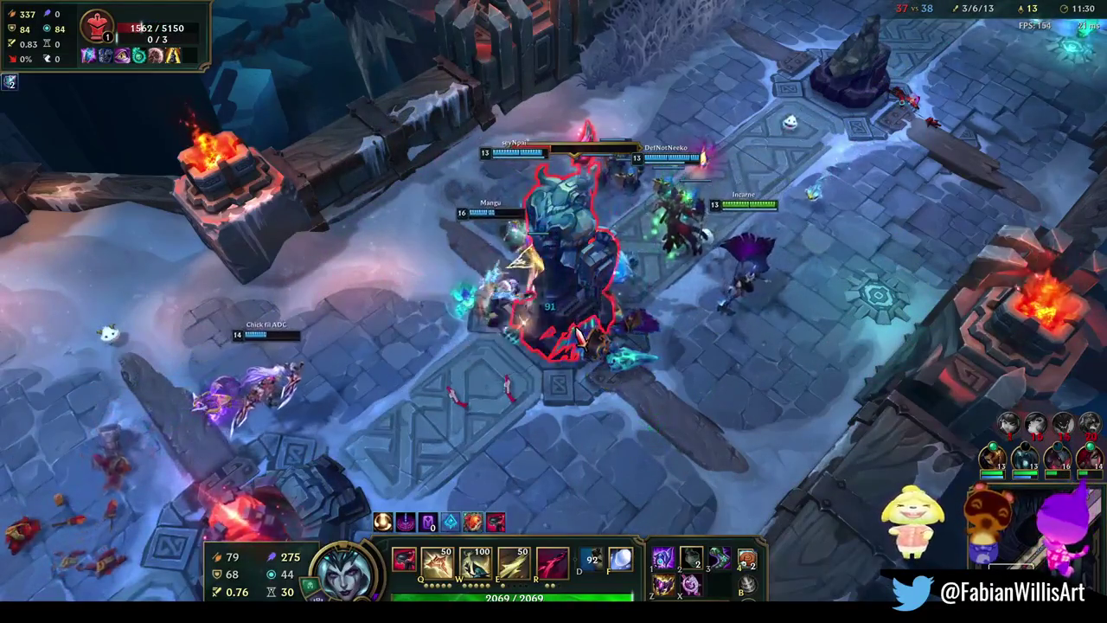
right_click(589, 465)
right_click(612, 294)
right_click(661, 398)
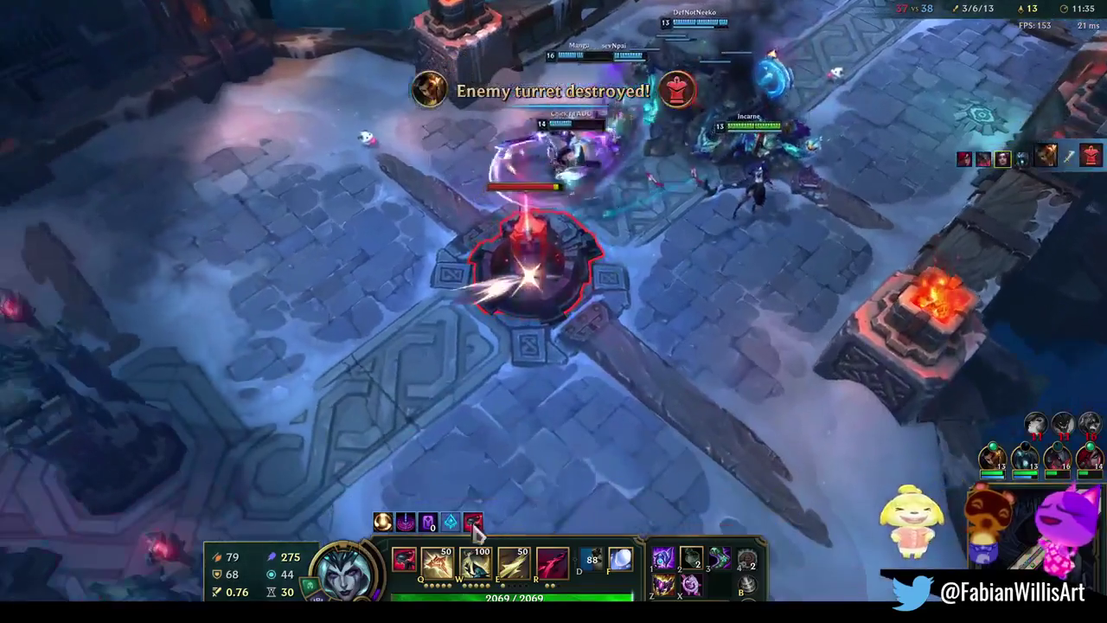
right_click(641, 420)
right_click(672, 371)
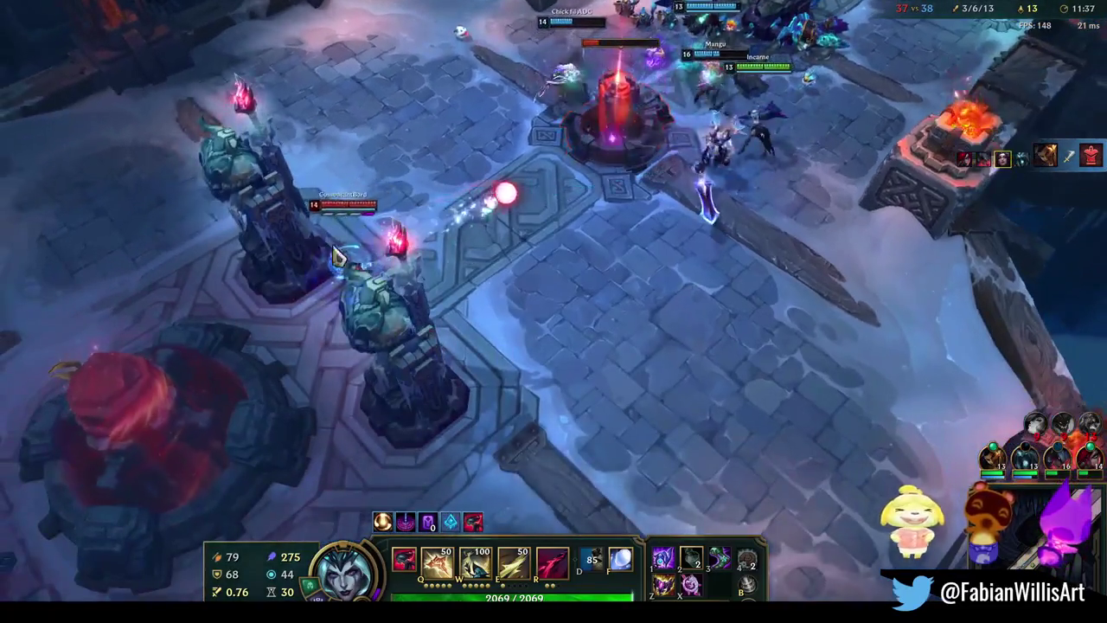
right_click(846, 184)
Fight at the enemy inhibitor and attack the outlined base tower
right_click(915, 346)
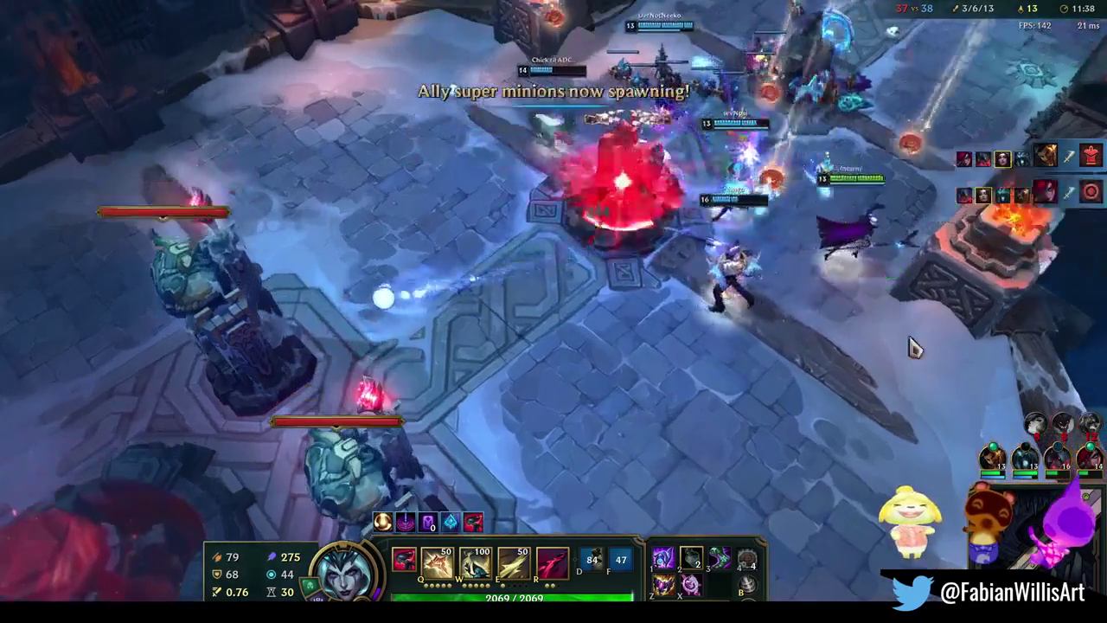
right_click(883, 439)
right_click(833, 432)
right_click(777, 413)
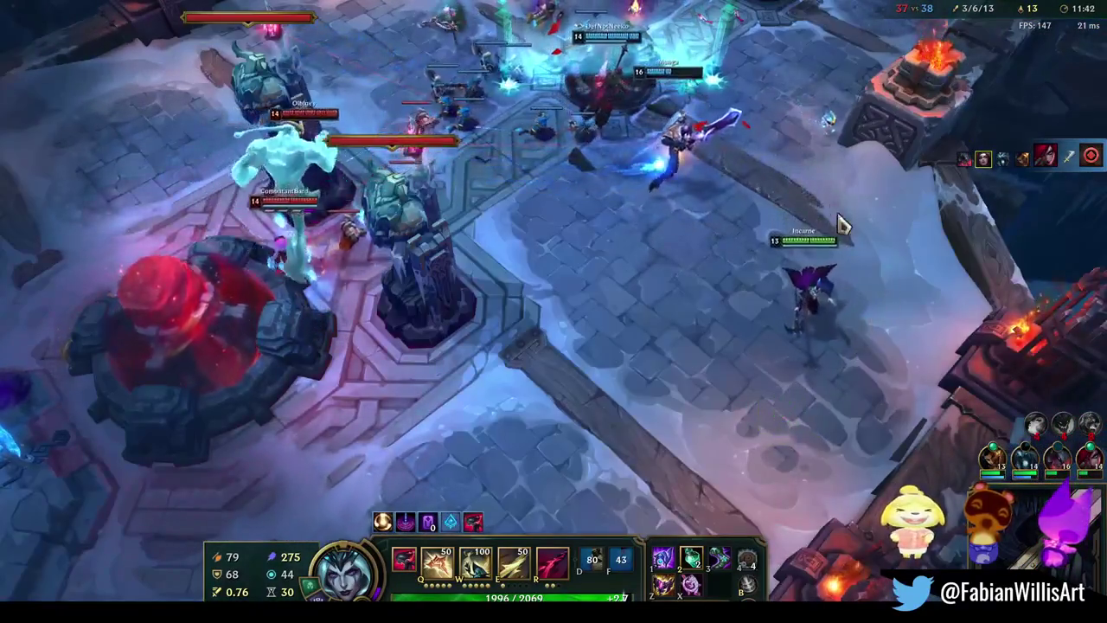
right_click(811, 254)
right_click(707, 405)
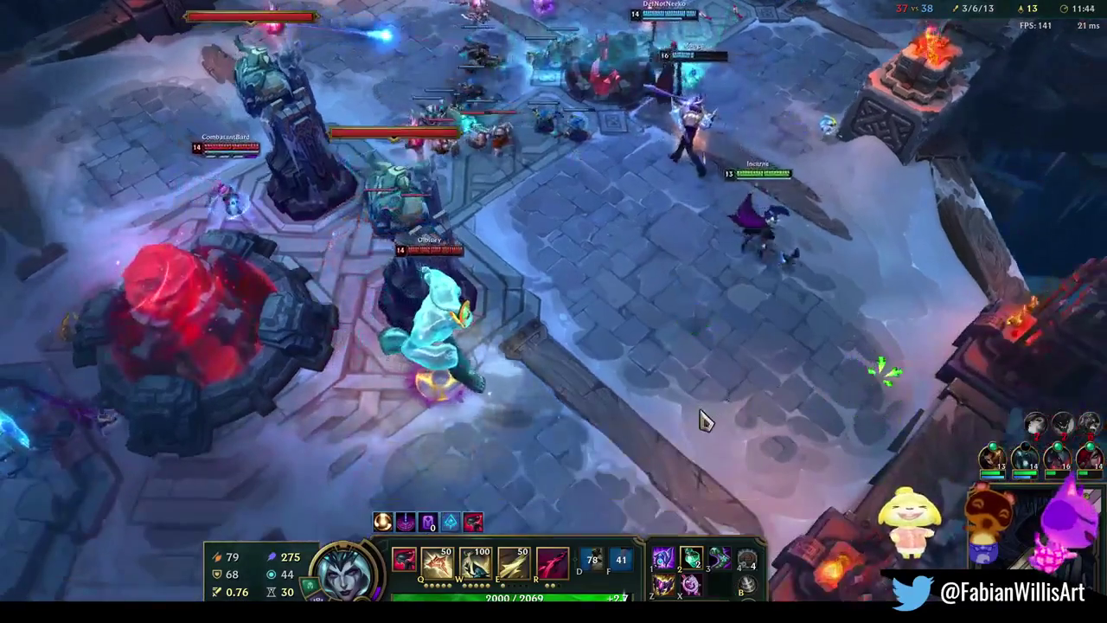
right_click(663, 424)
right_click(474, 275)
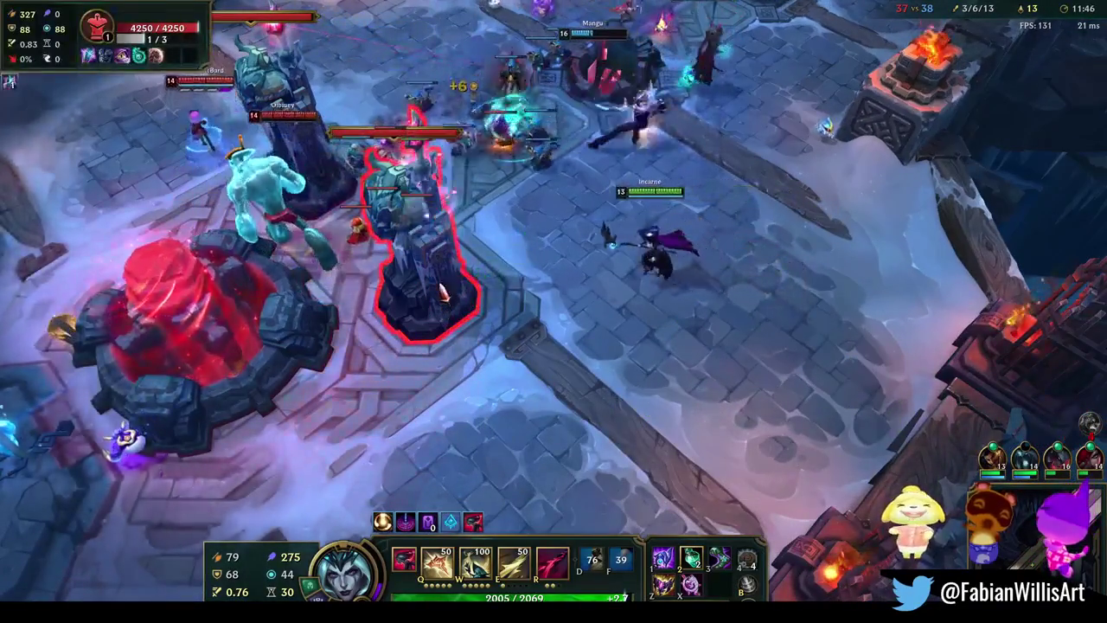
right_click(730, 193)
right_click(488, 277)
Reposition near the fight, land the E skillshot, and put the level 14 point into W
right_click(704, 378)
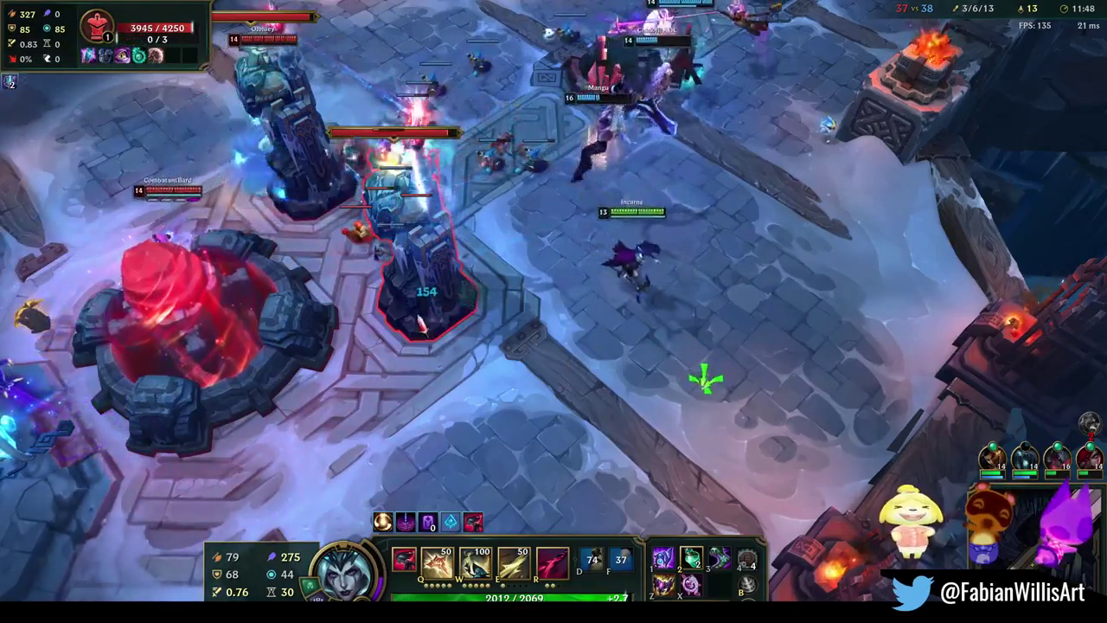
right_click(694, 435)
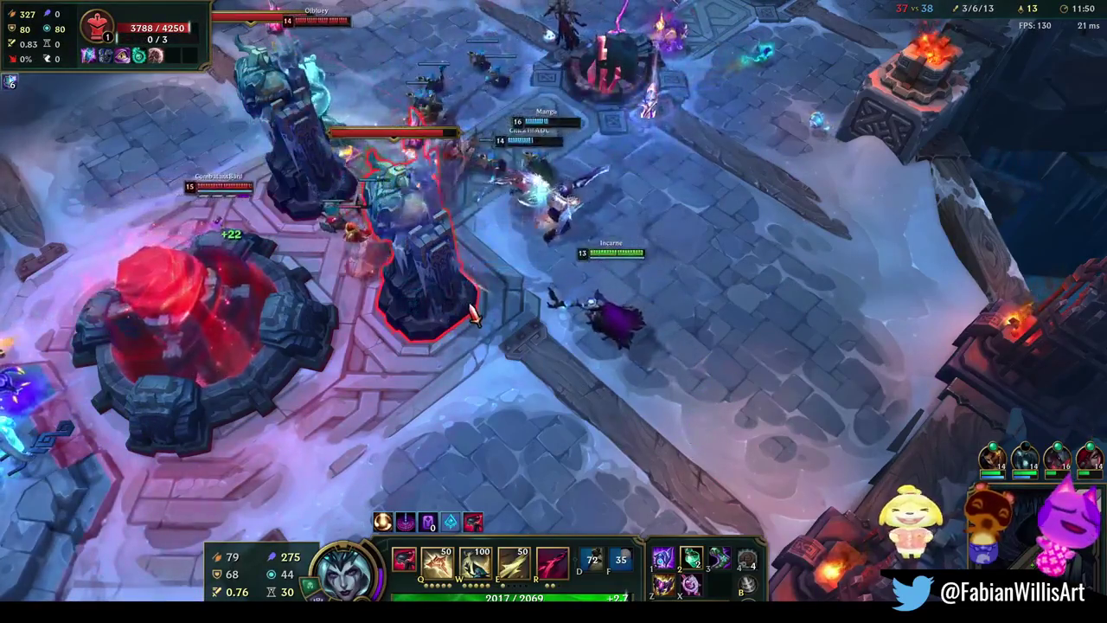
right_click(823, 260)
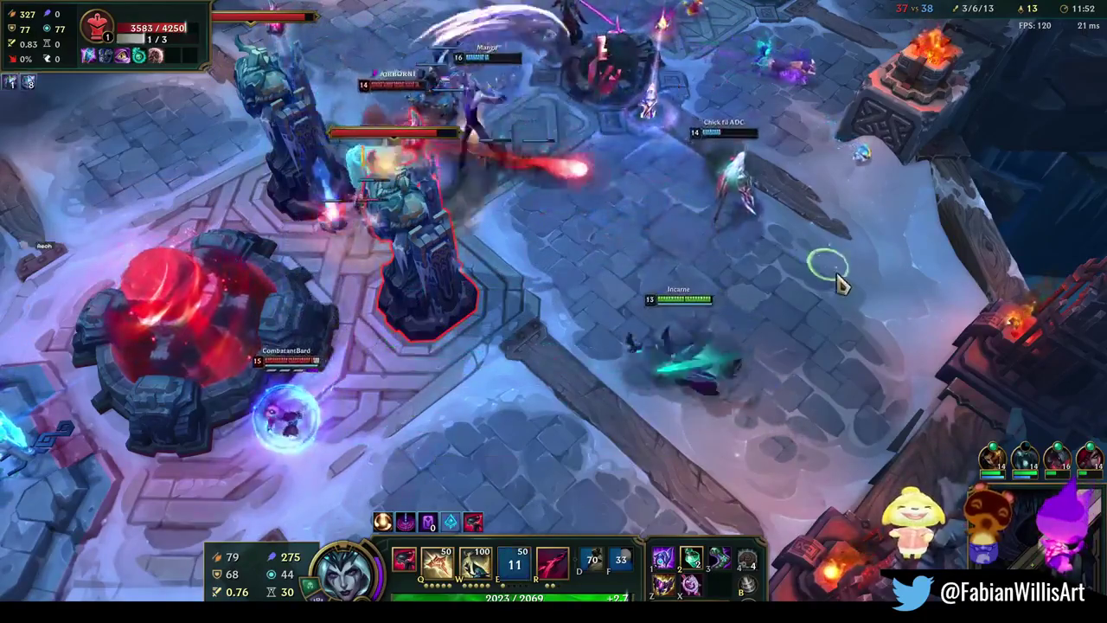
key("e")
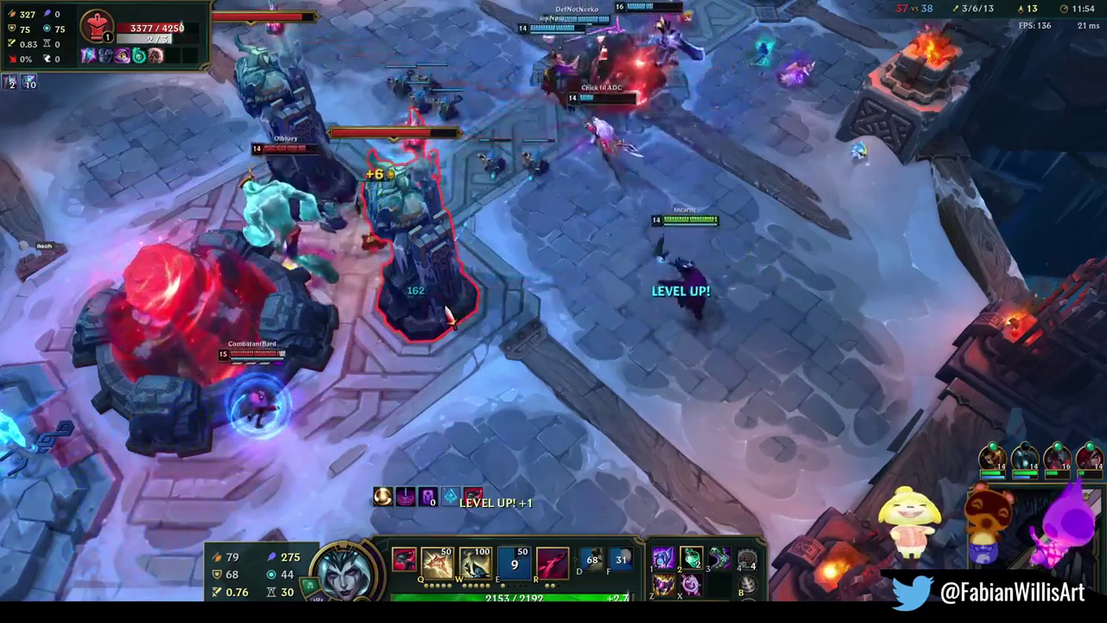
key("ctrl+w")
right_click(801, 317)
right_click(826, 128)
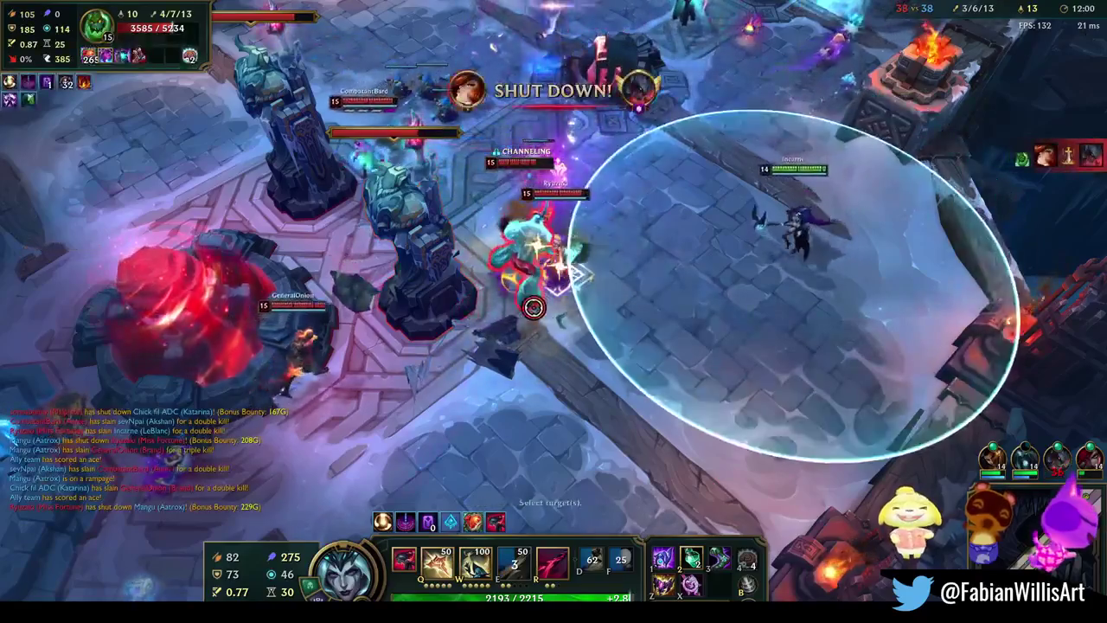
Move through the turret teamfight casting W, Q, E and R on enemies until LeBlanc is slain
right_click(558, 334)
right_click(897, 159)
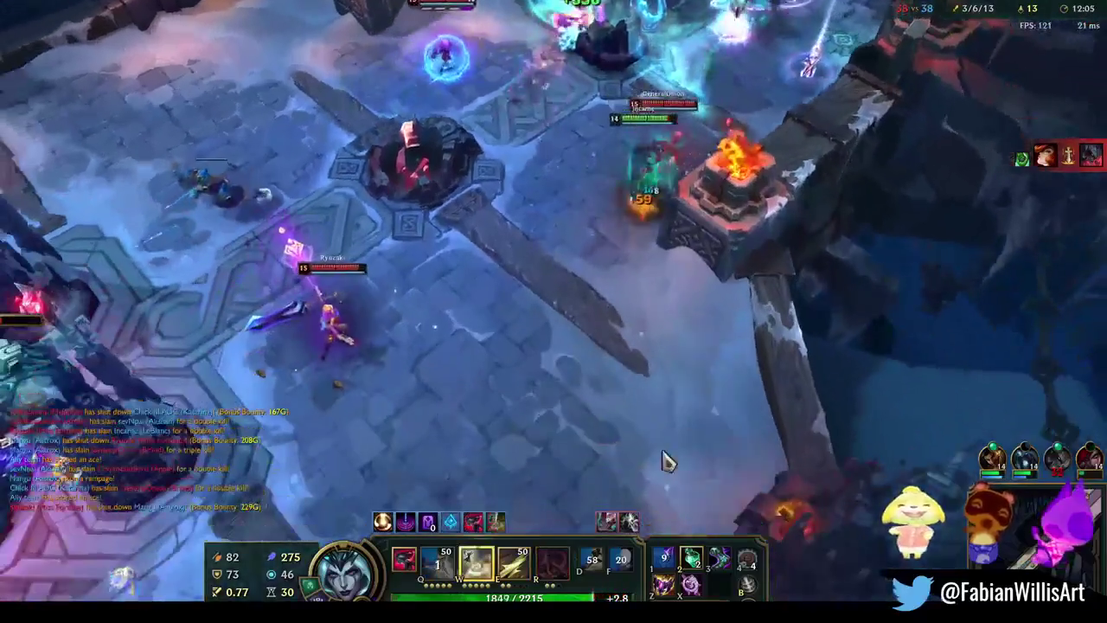
right_click(705, 475)
right_click(583, 513)
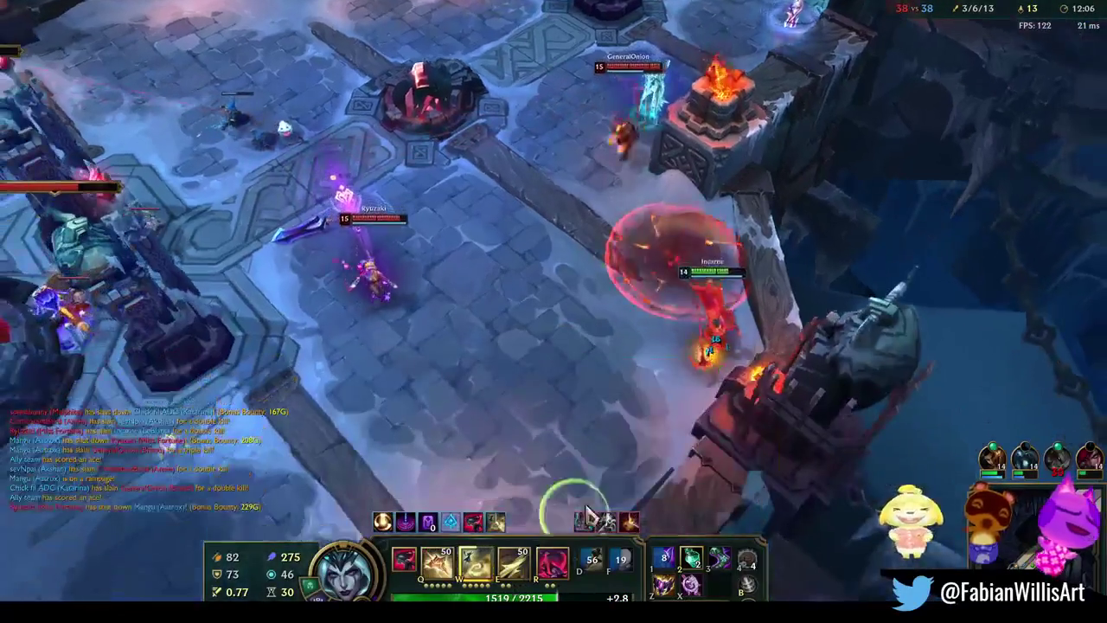
key("w")
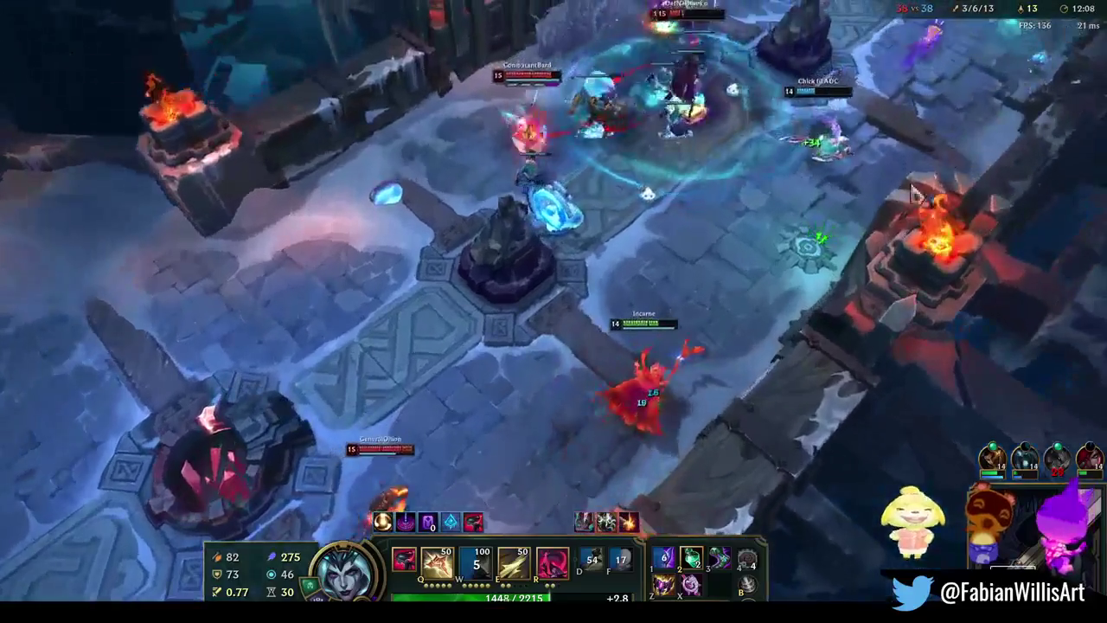
key("q")
key("e")
key("r")
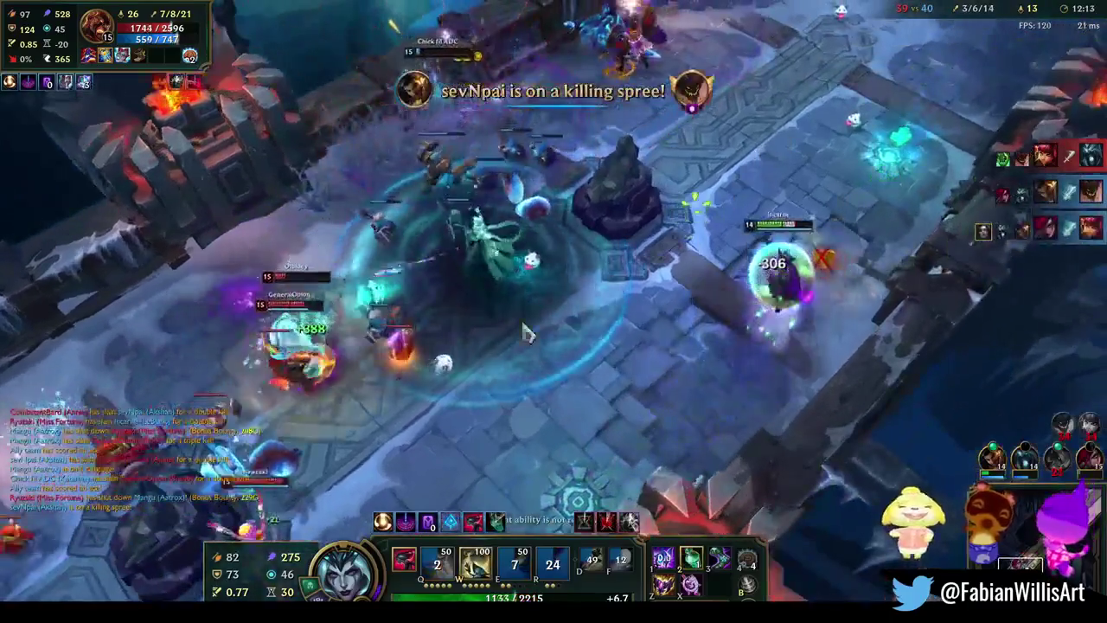
right_click(483, 445)
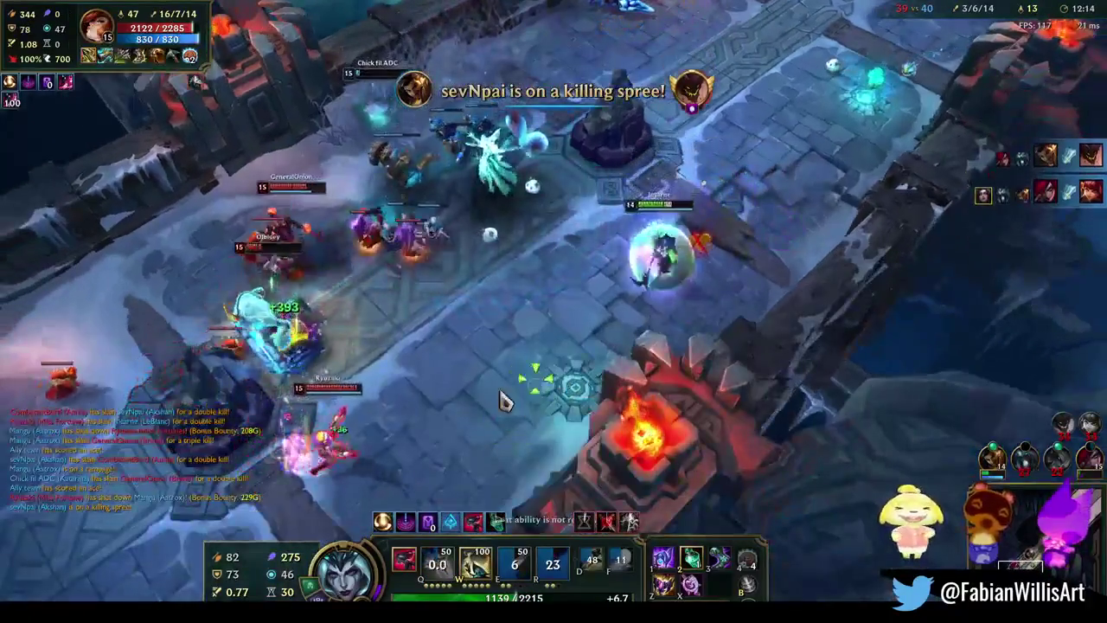
key("r")
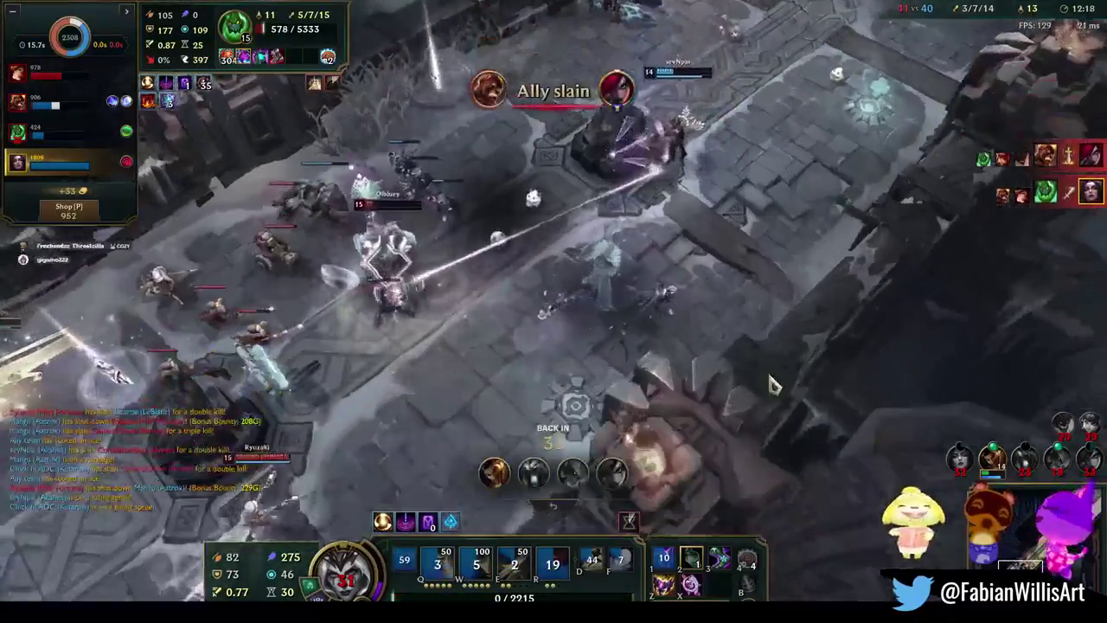
While dead, check the scoreboard and item shop until the Juiced, Veil of Warding and Slap Around offers appear
key("Tab")
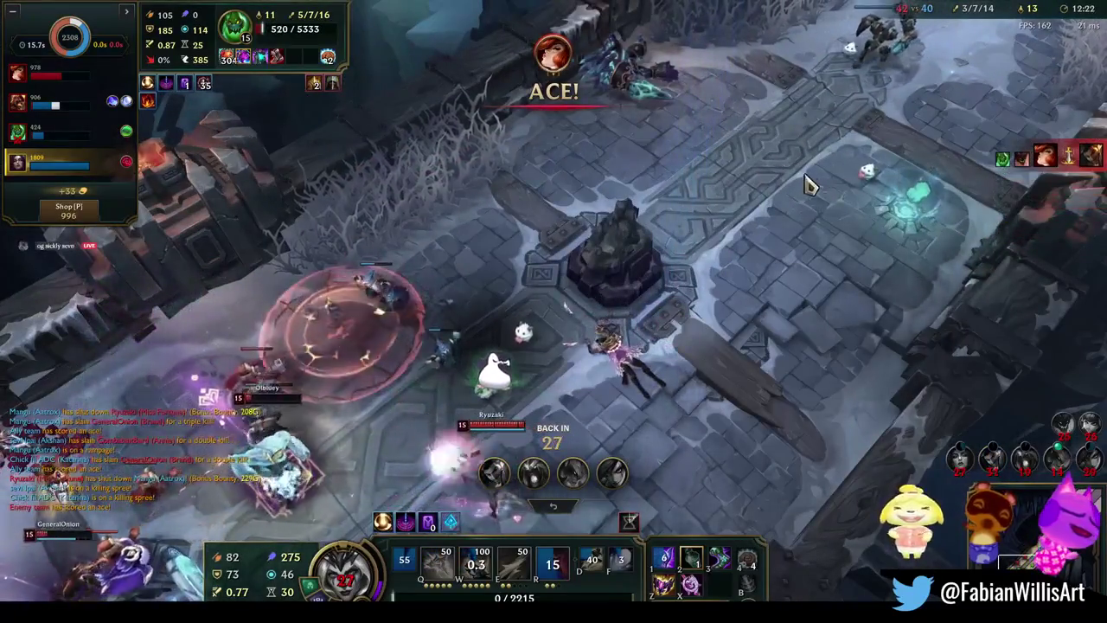
key("p")
key("p")
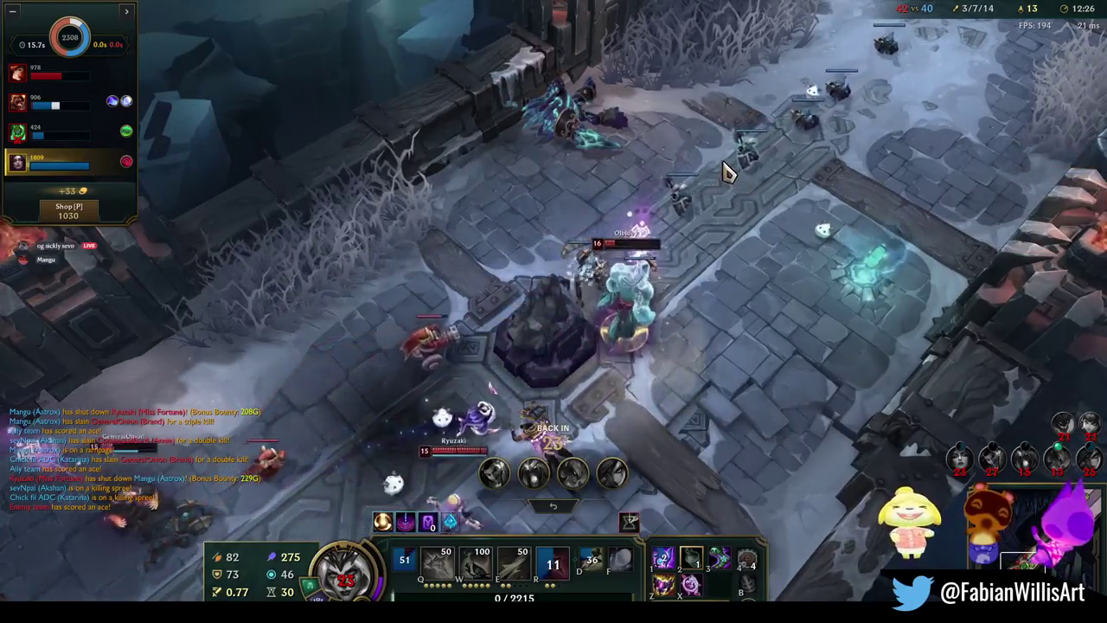
key("p")
key("p")
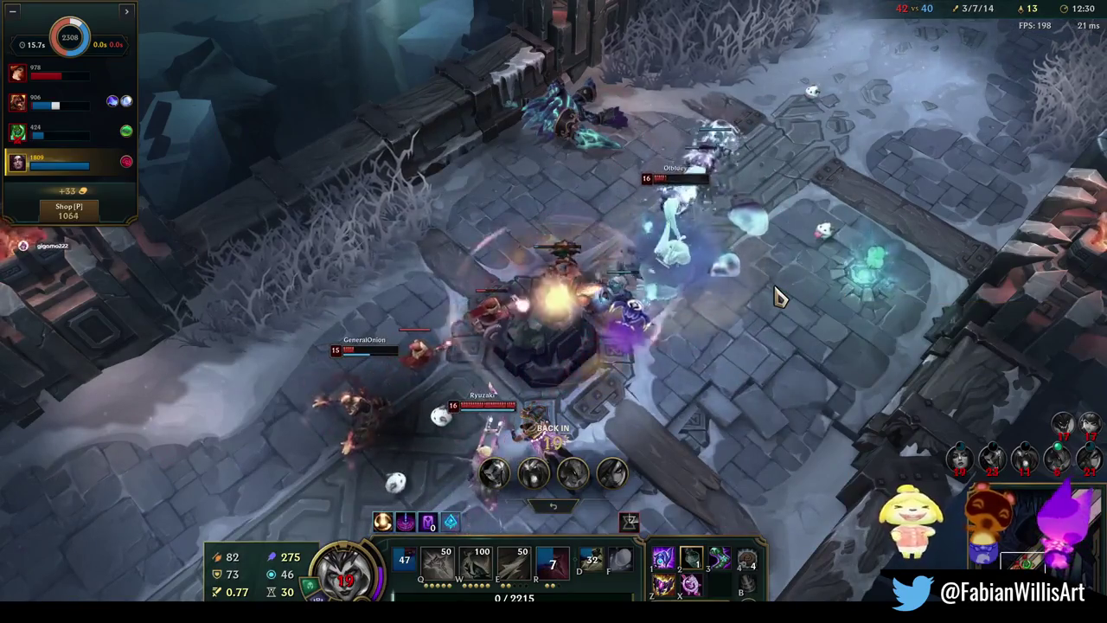
key("p")
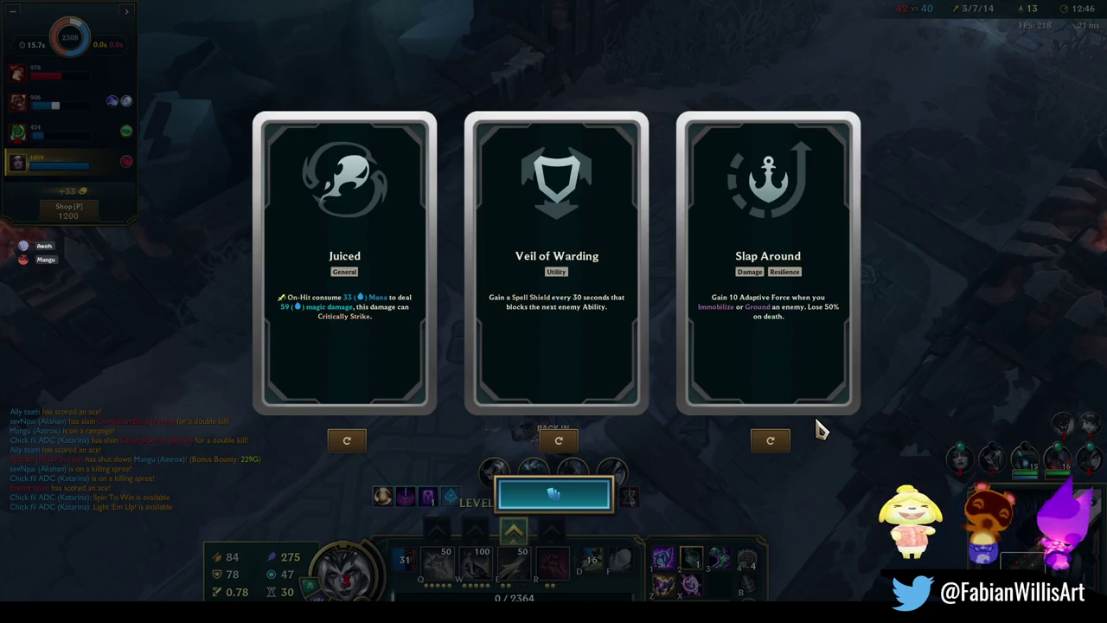
Reroll the Veil of Warding and Slap Around offers, then take the Juiced augment
left_click(557, 442)
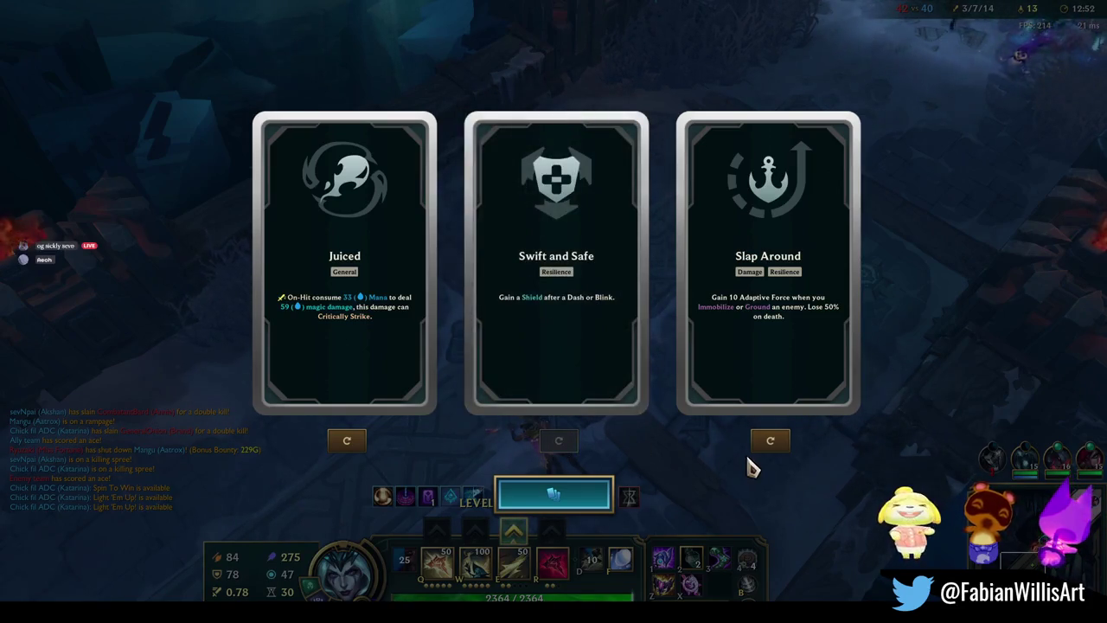
left_click(771, 443)
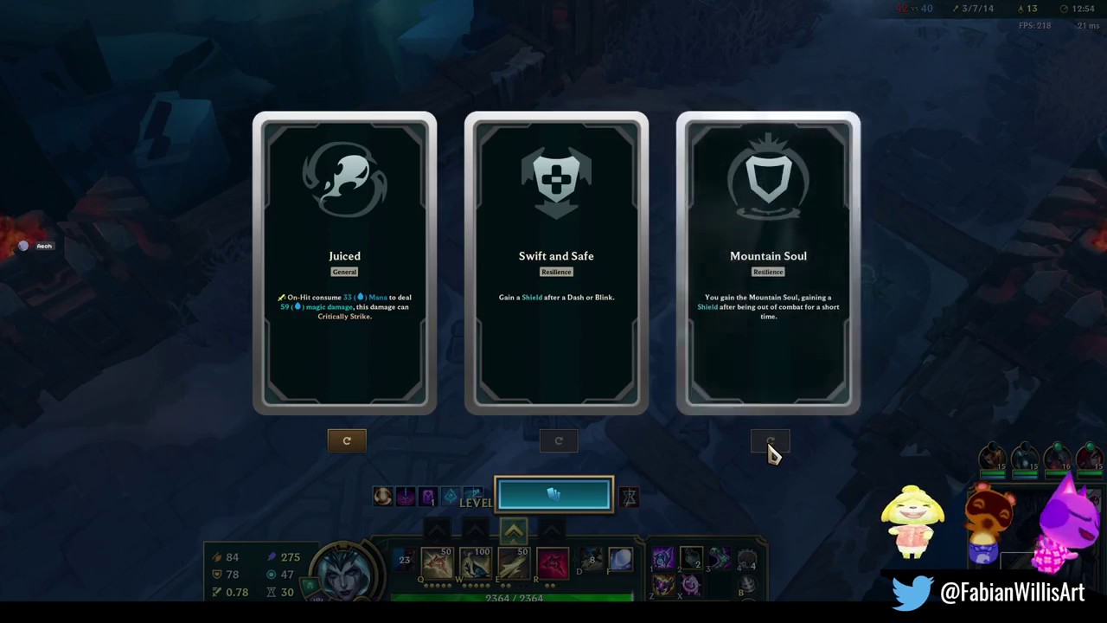
left_click(326, 346)
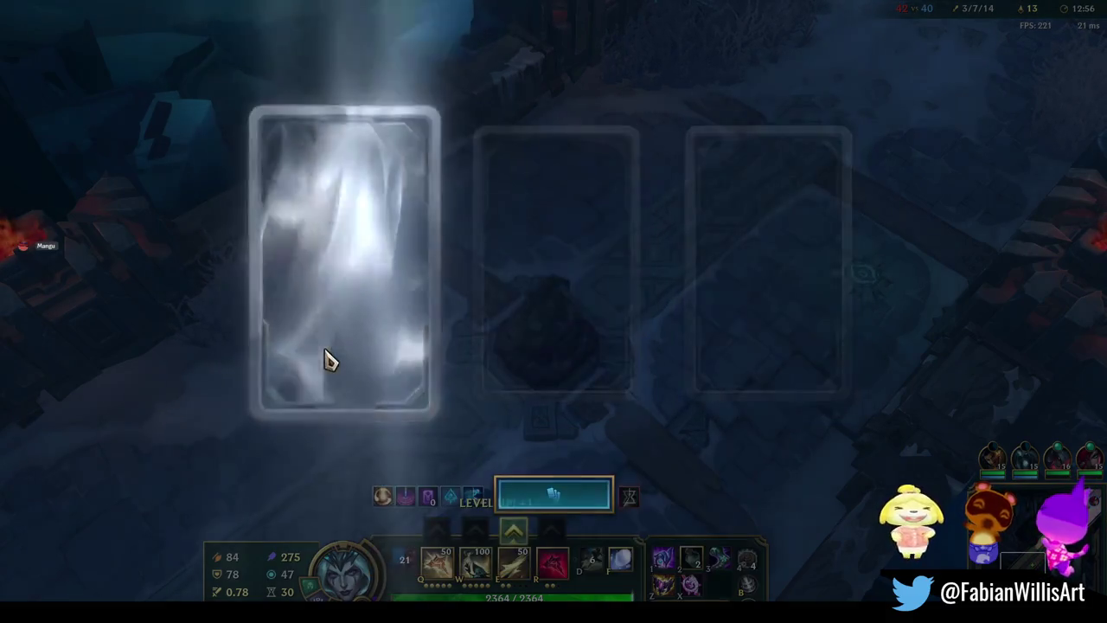
key("p")
key("Escape")
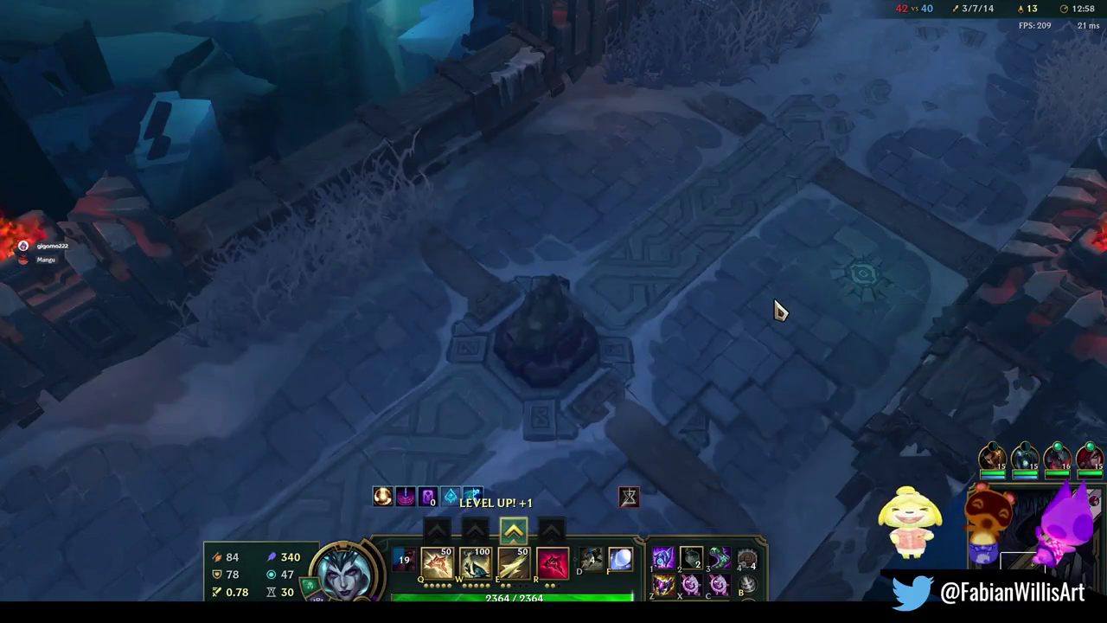
Leave the base and run into the arena toward the teamfight
key("space")
right_click(475, 290)
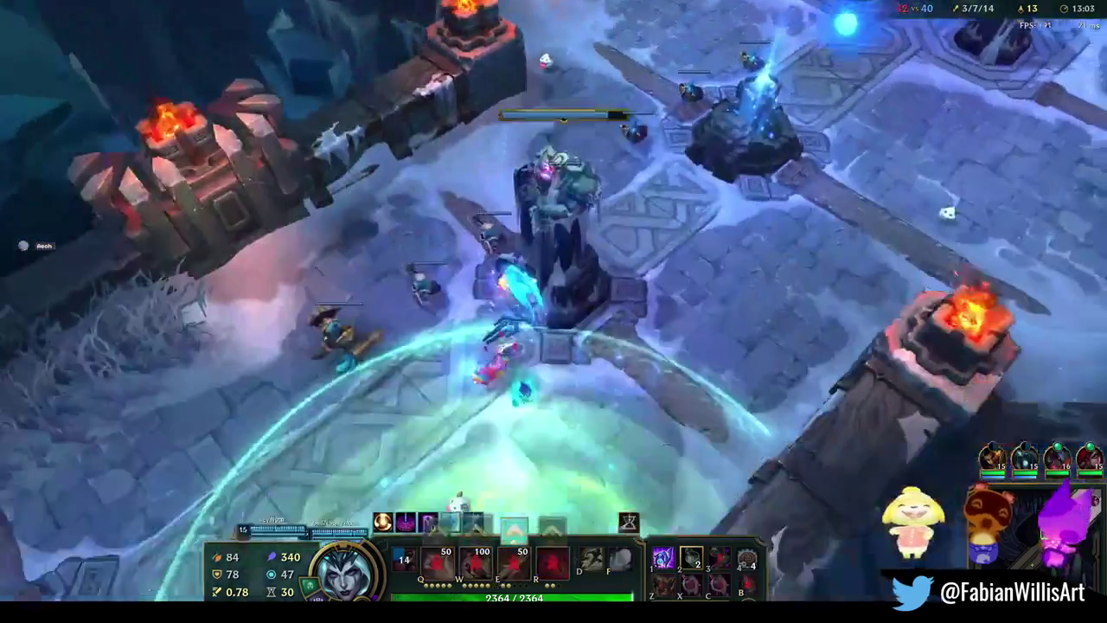
right_click(613, 433)
right_click(522, 405)
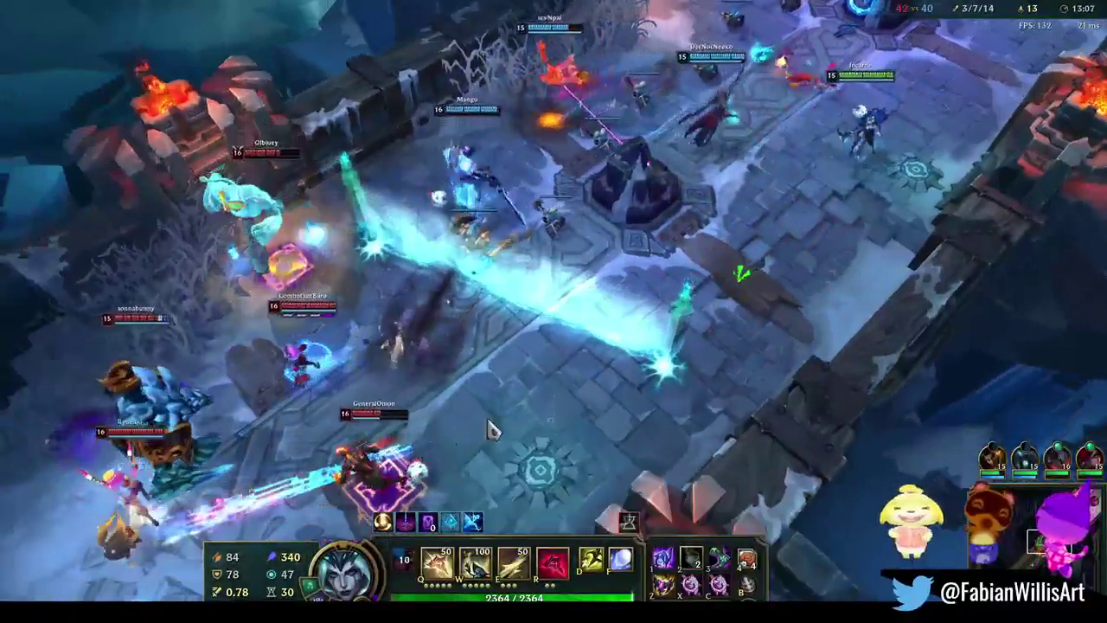
right_click(577, 362)
right_click(717, 390)
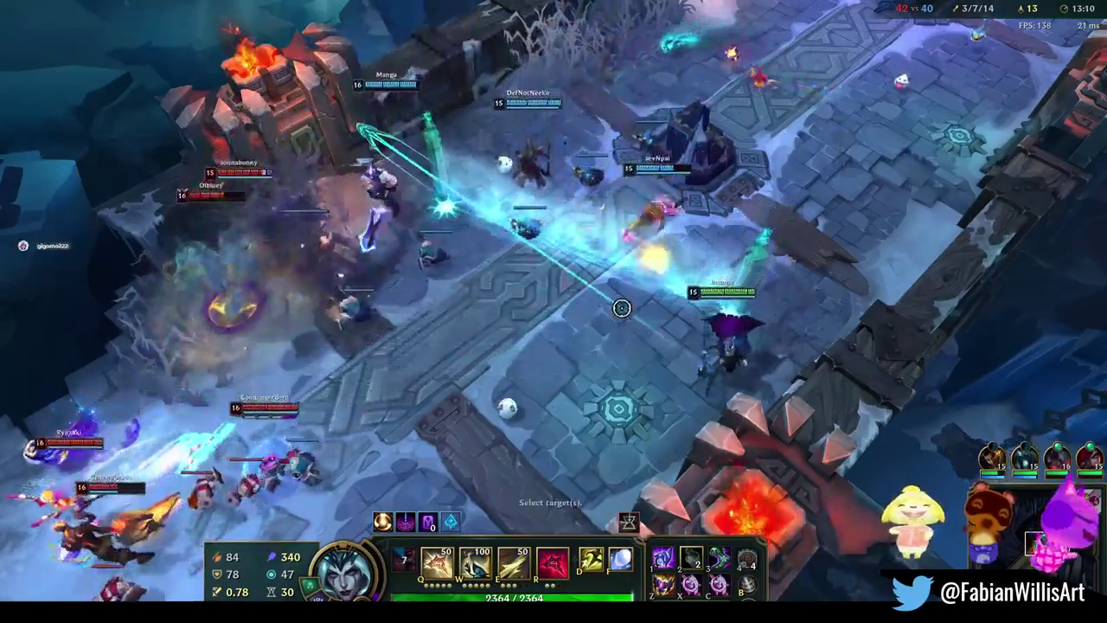
Dash in with the snowball and cast the ultimate to fear the enemy team
key("f")
right_click(692, 263)
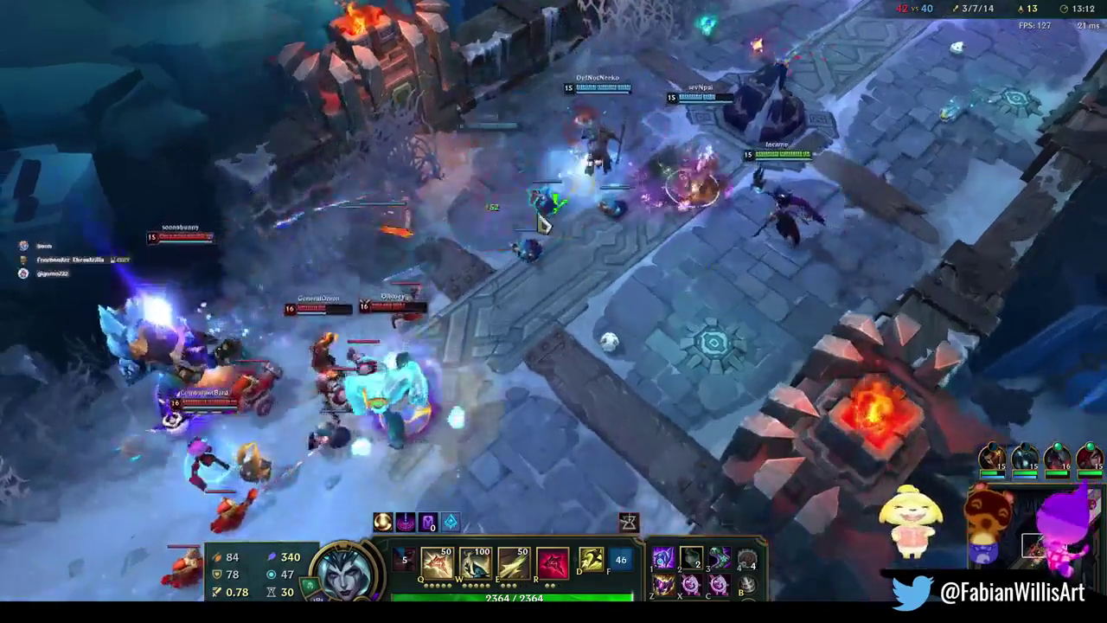
right_click(589, 425)
key("r")
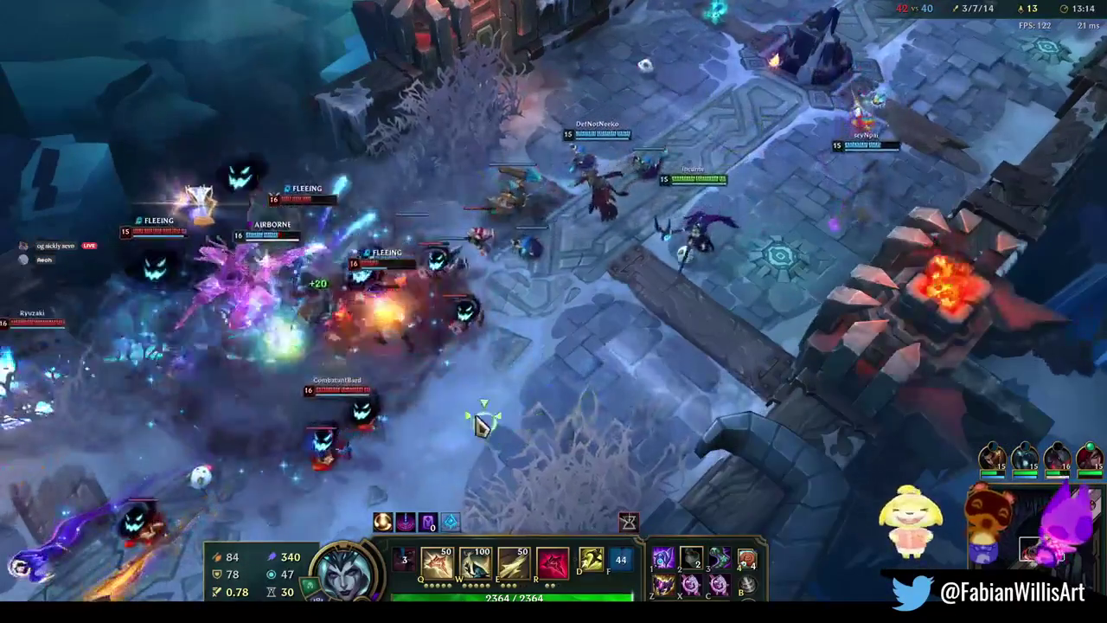
key("w")
right_click(852, 148)
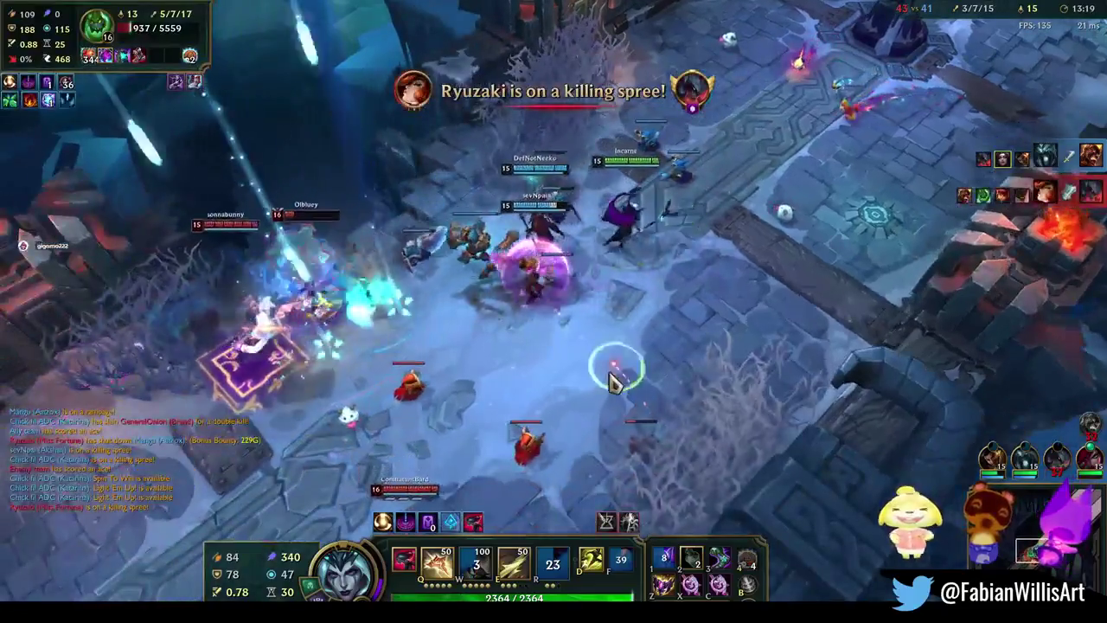
Chain an enemy with Ethereal Chains (E) and follow up with the Q bolt
right_click(613, 375)
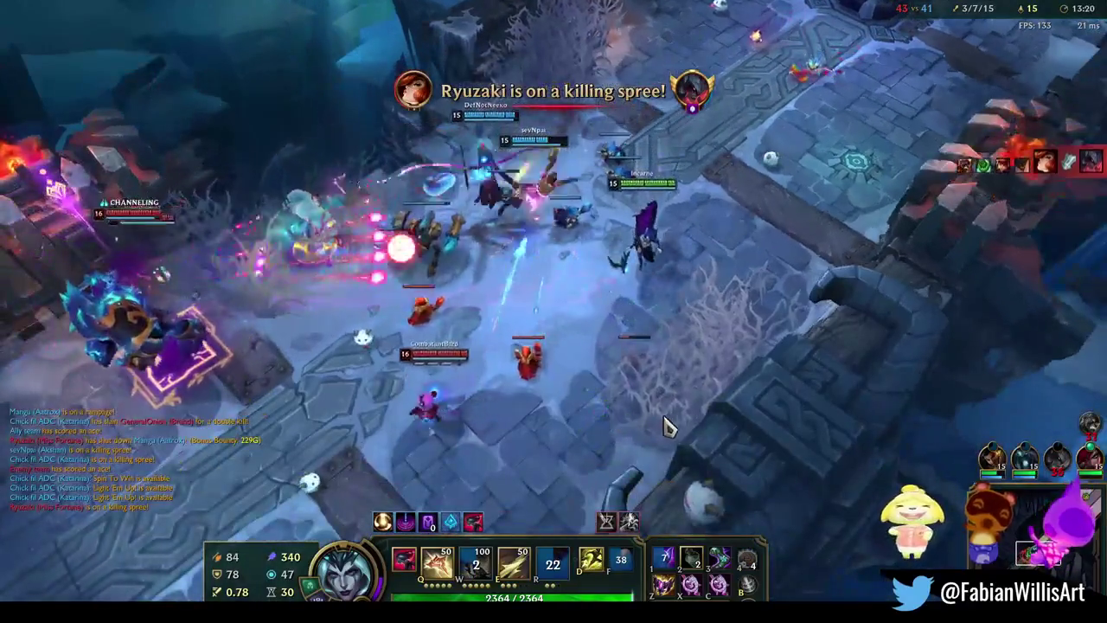
right_click(552, 450)
right_click(421, 445)
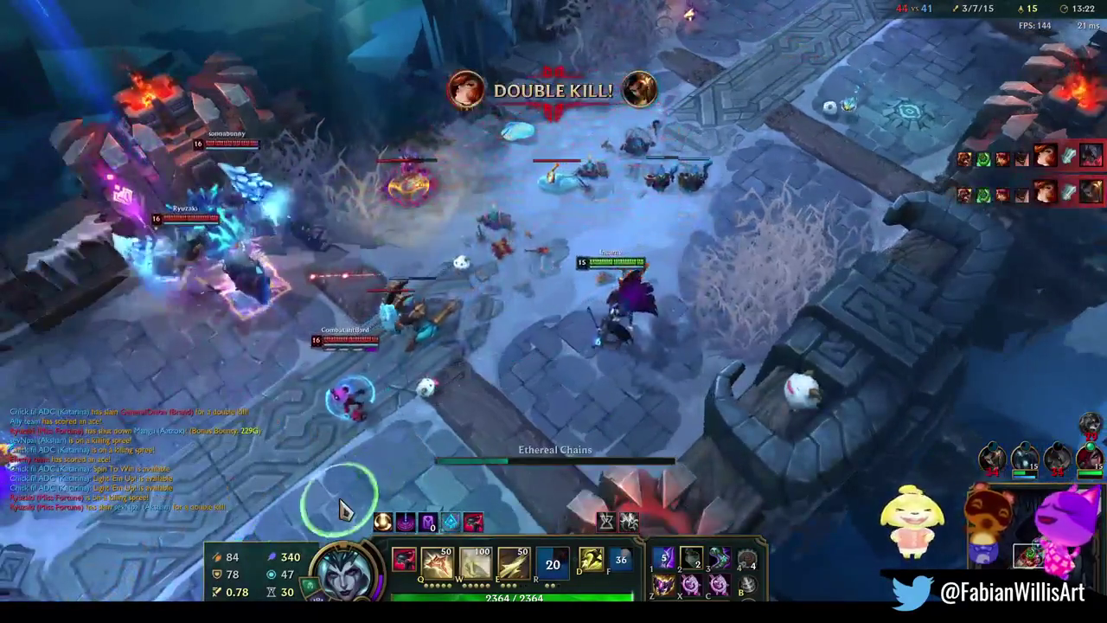
key("e")
right_click(457, 452)
right_click(537, 420)
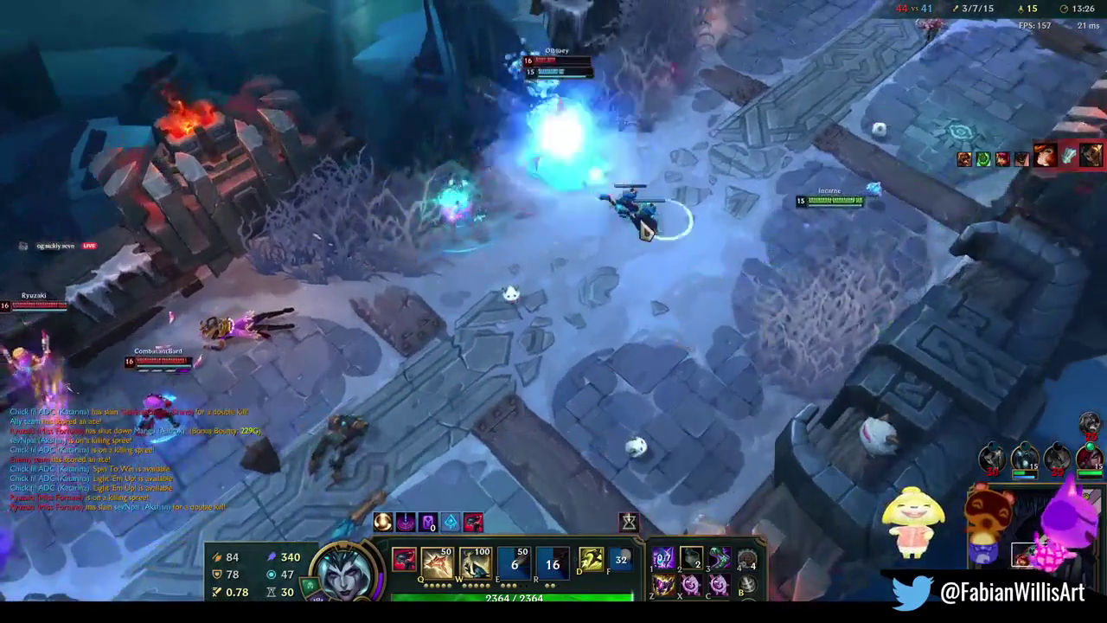
key("q")
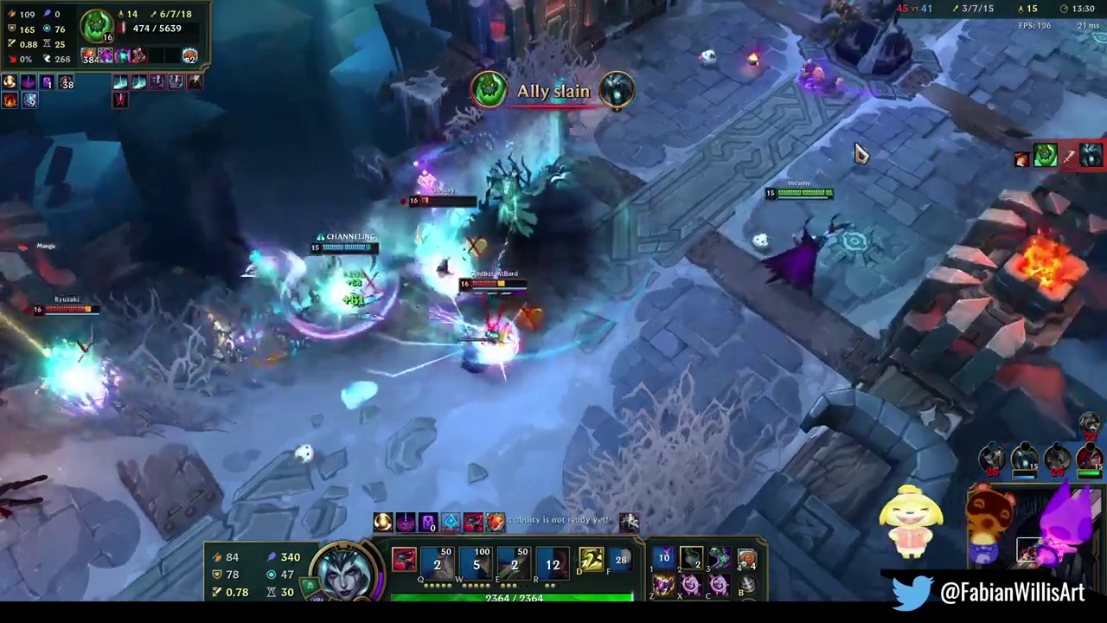
Follow the fight left, level up R and cast E into the enemies
right_click(666, 288)
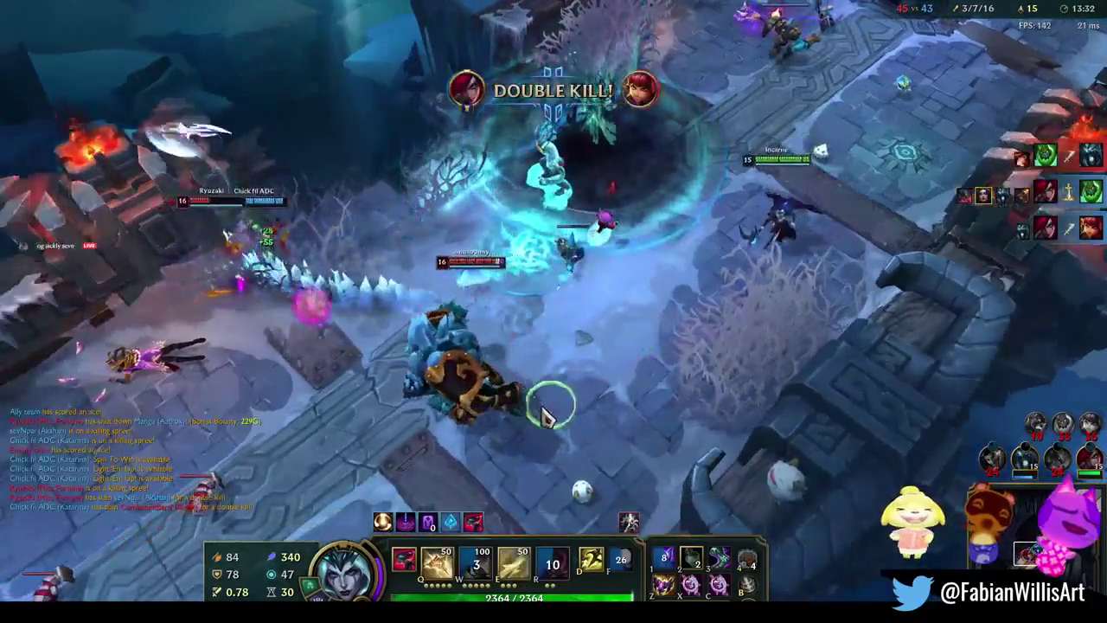
right_click(398, 481)
right_click(368, 459)
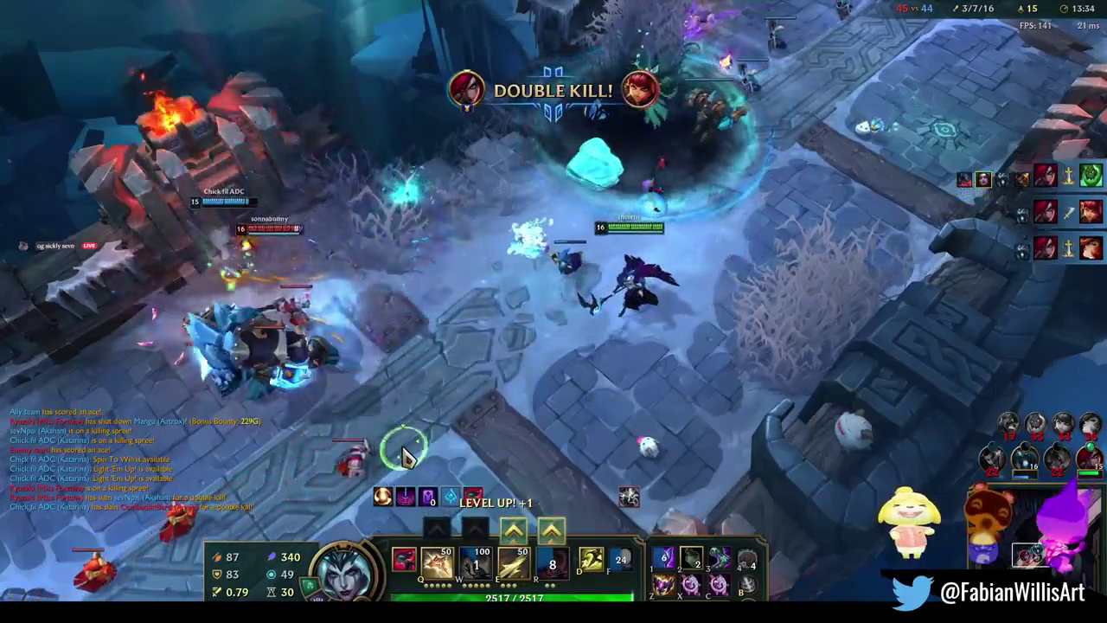
key("ctrl+r")
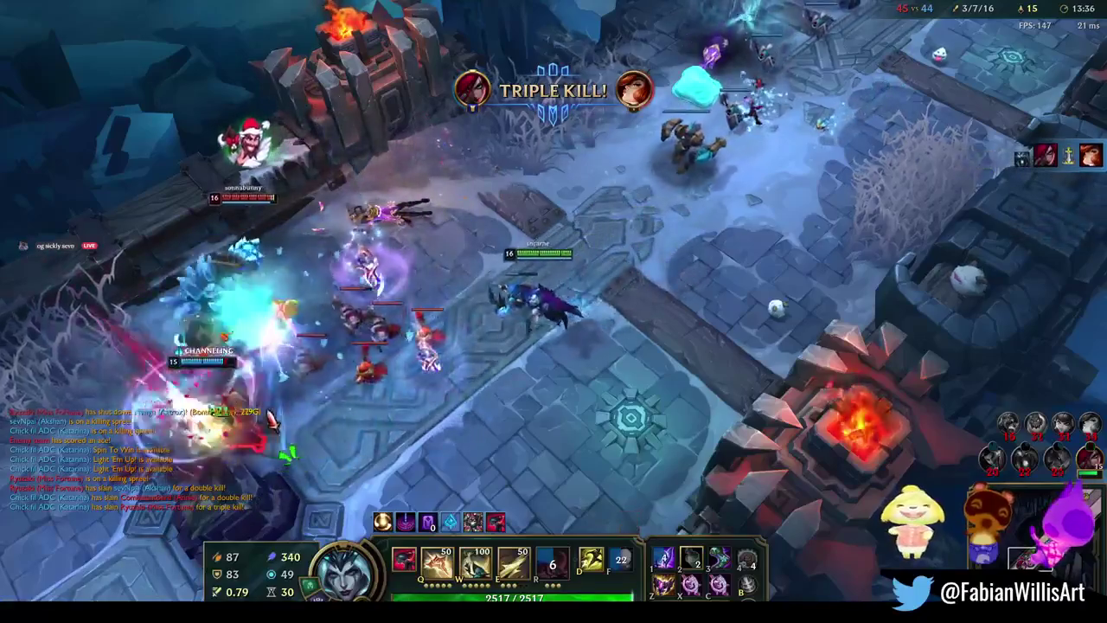
key("e")
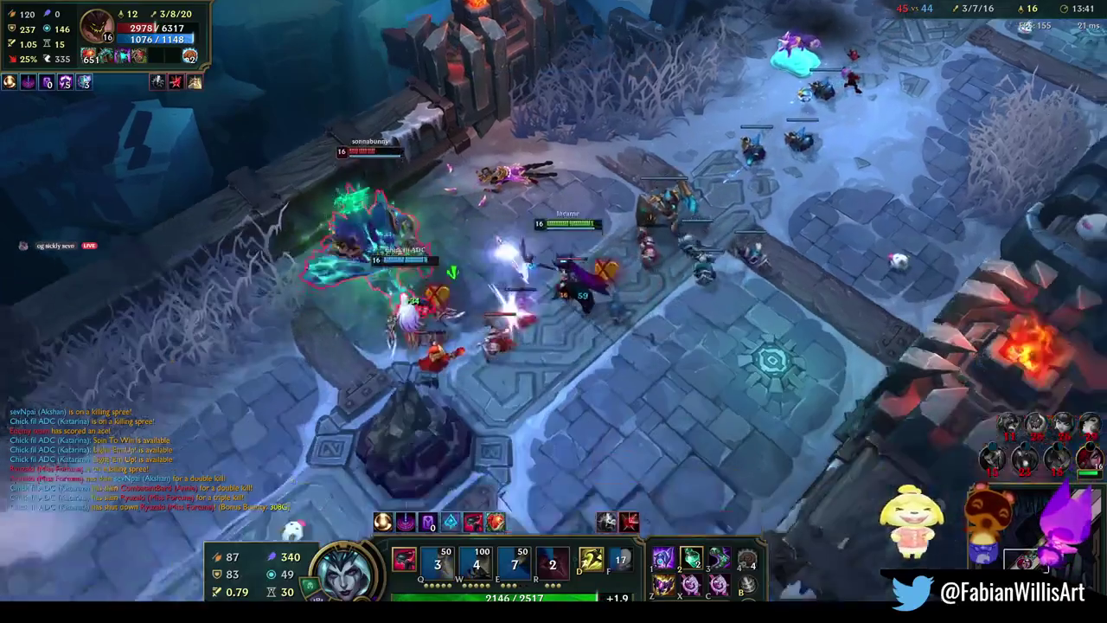
Attack an enemy champion and the enemy turret while repositioning in the fight
right_click(332, 329)
right_click(731, 364)
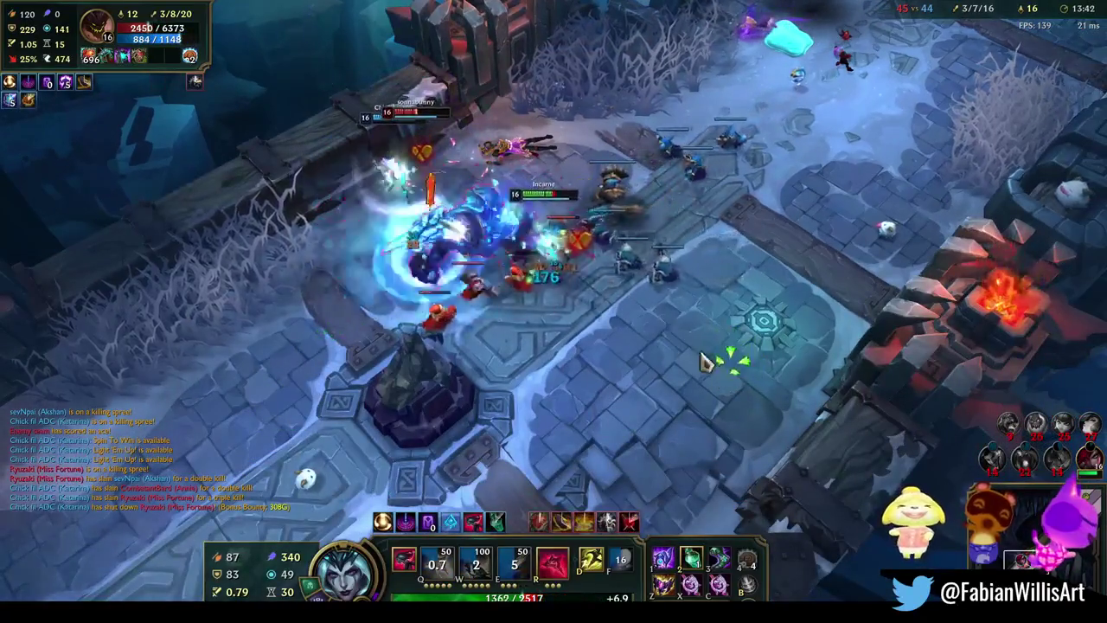
right_click(344, 382)
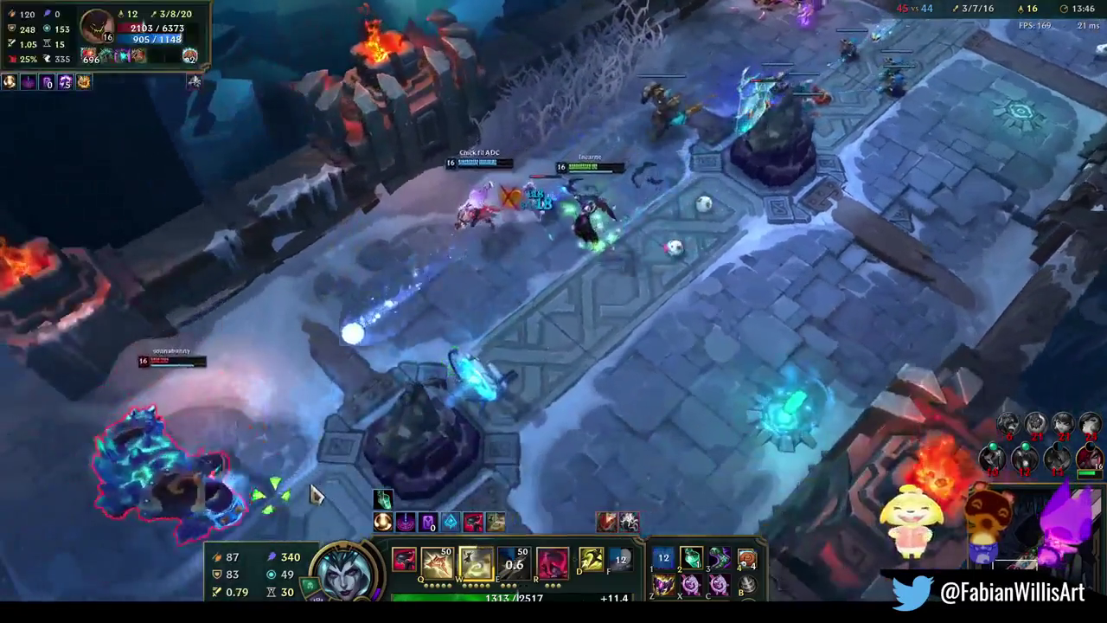
right_click(220, 524)
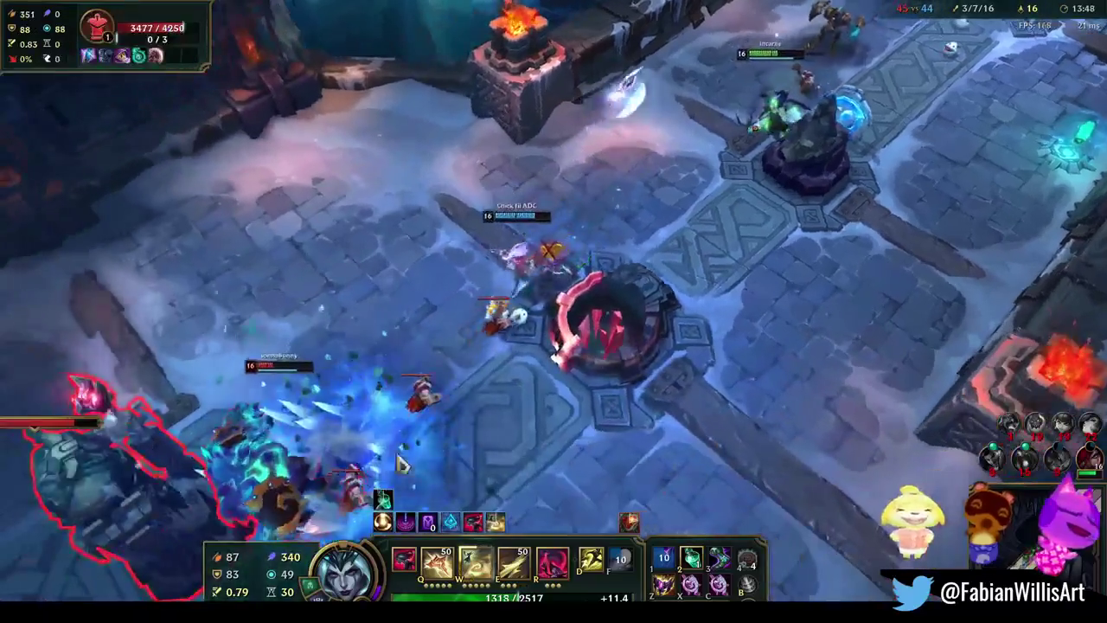
right_click(403, 381)
right_click(878, 241)
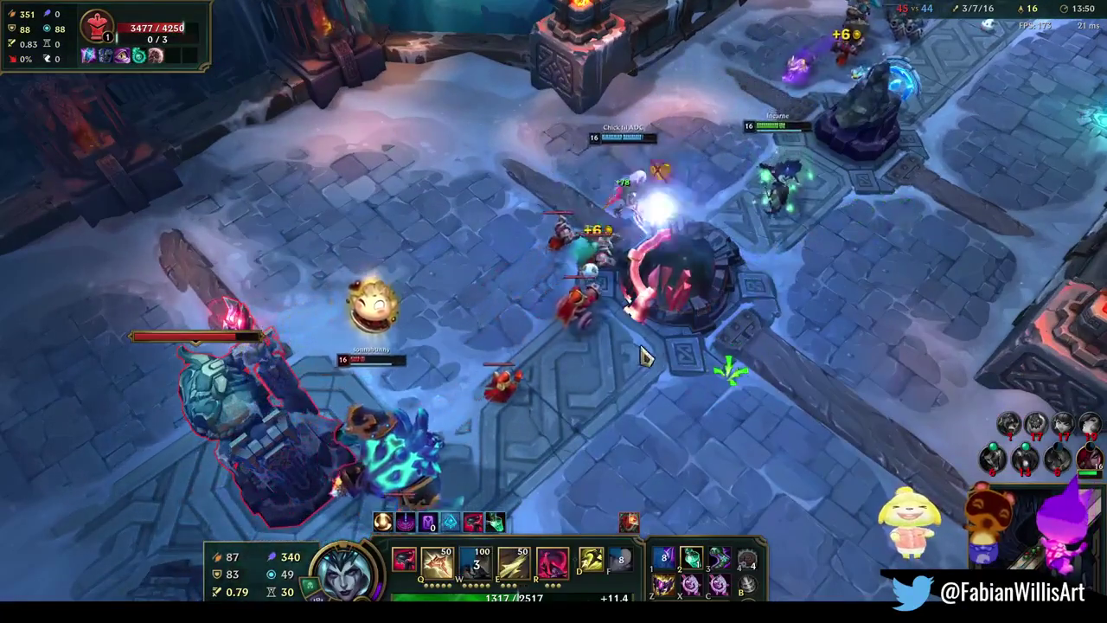
right_click(719, 388)
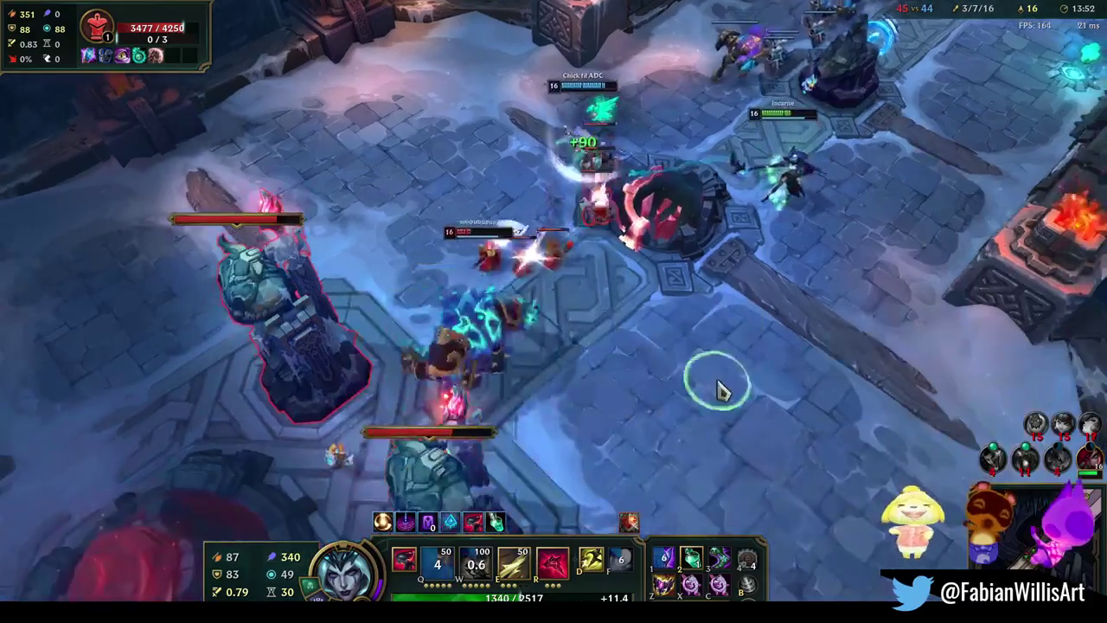
right_click(706, 446)
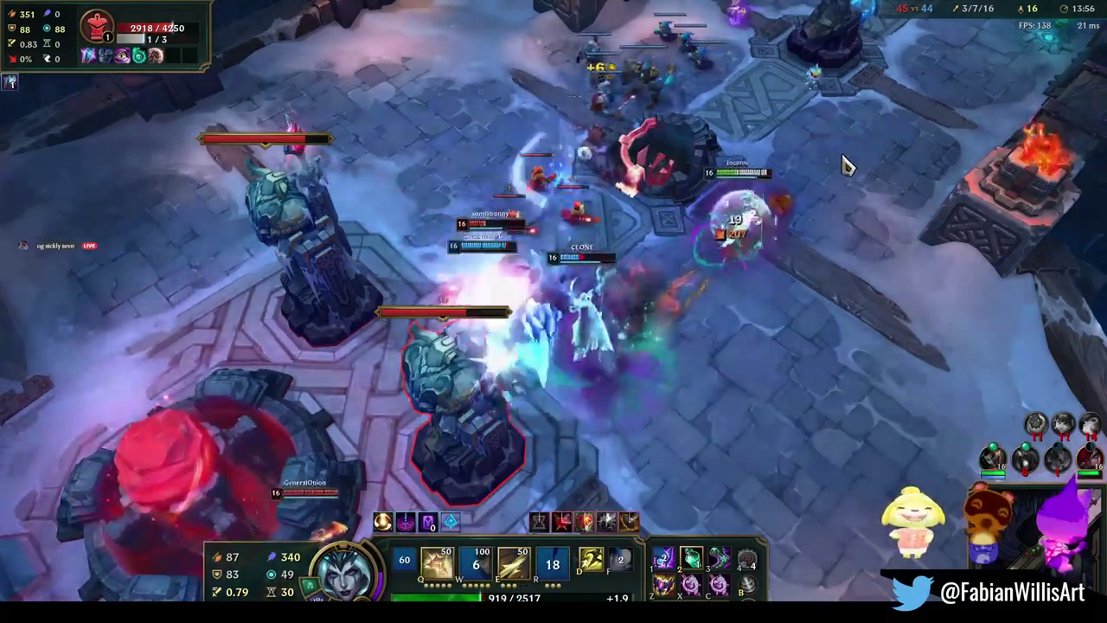
Cast R on an enemy, then Flash (D) away toward the top of the map
right_click(630, 302)
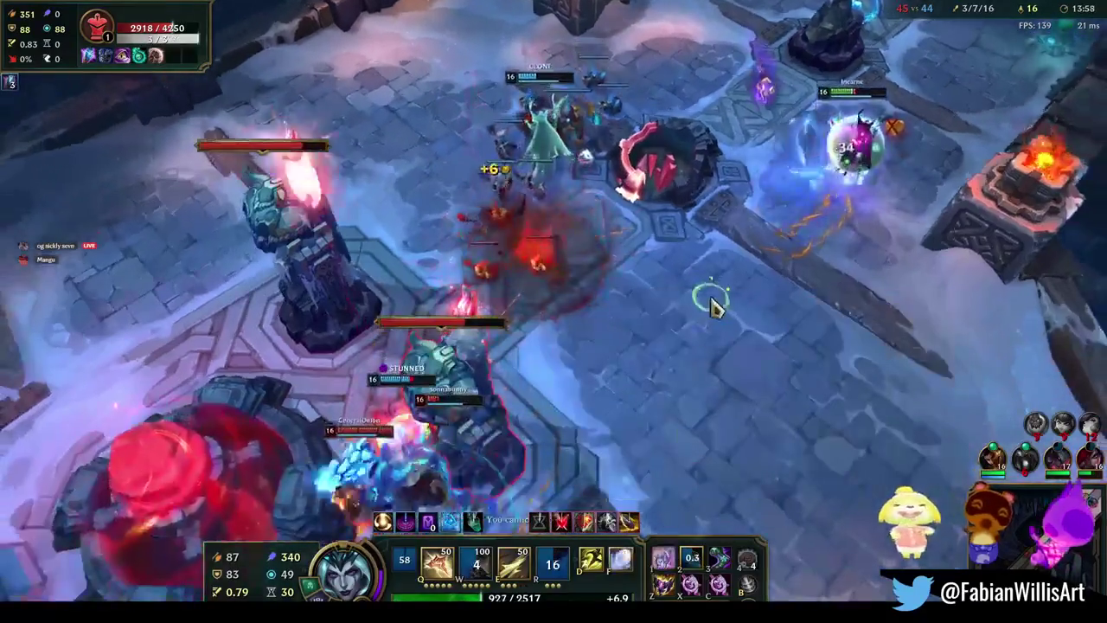
right_click(572, 398)
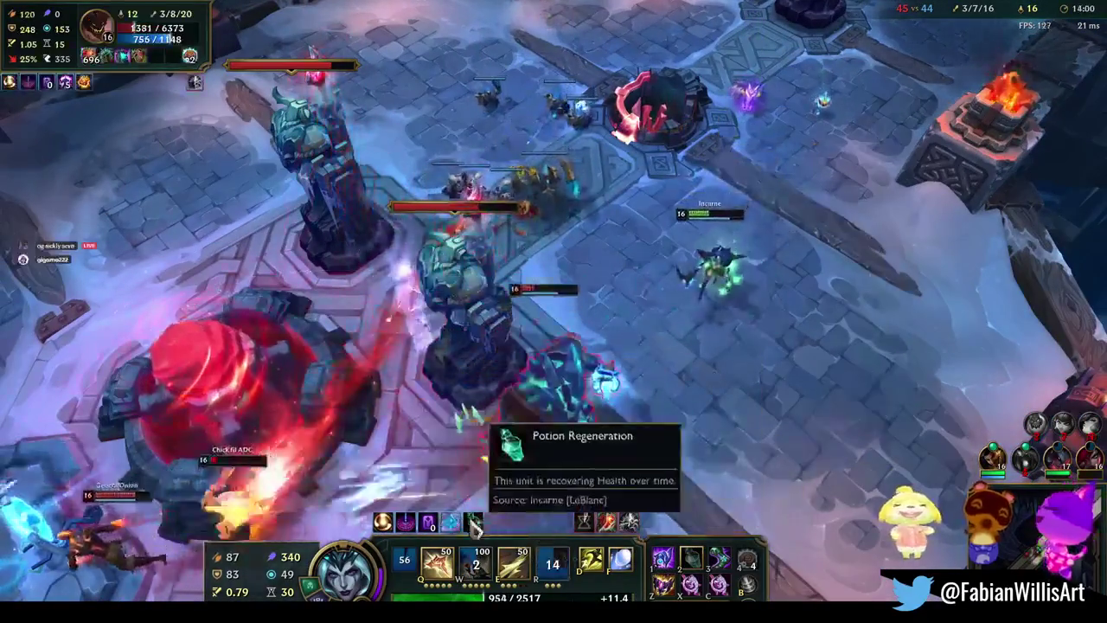
right_click(913, 210)
key("r")
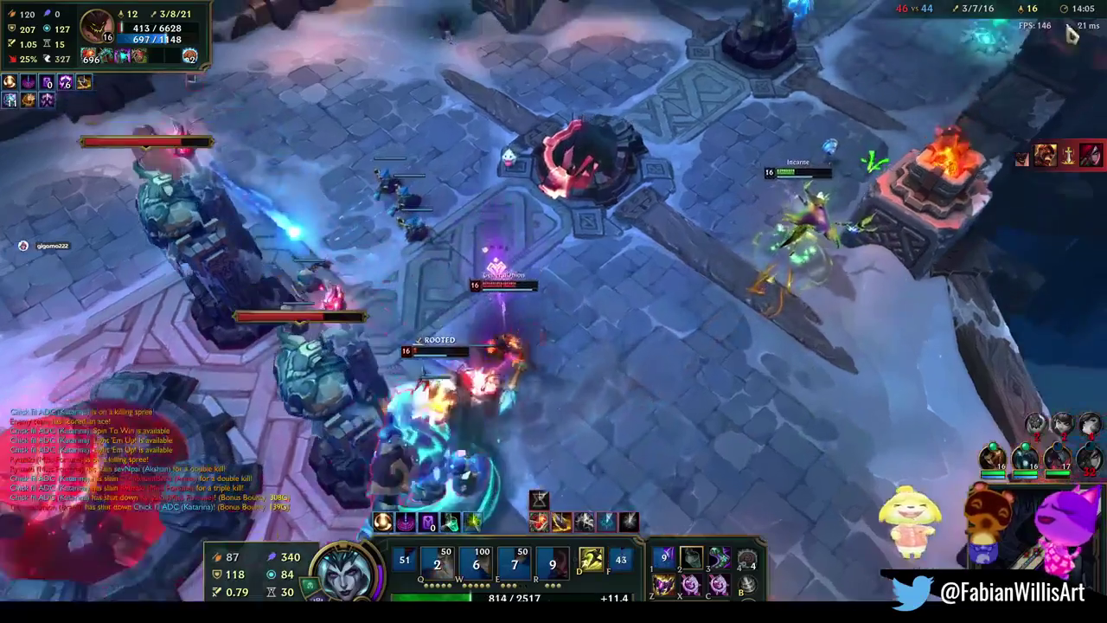
right_click(943, 76)
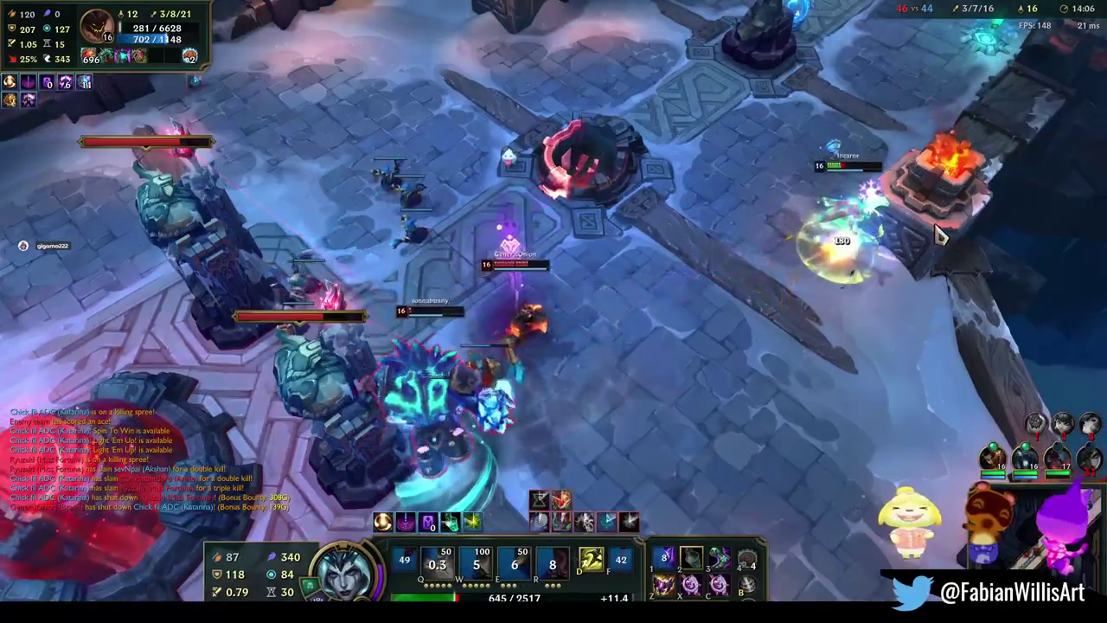
key("d")
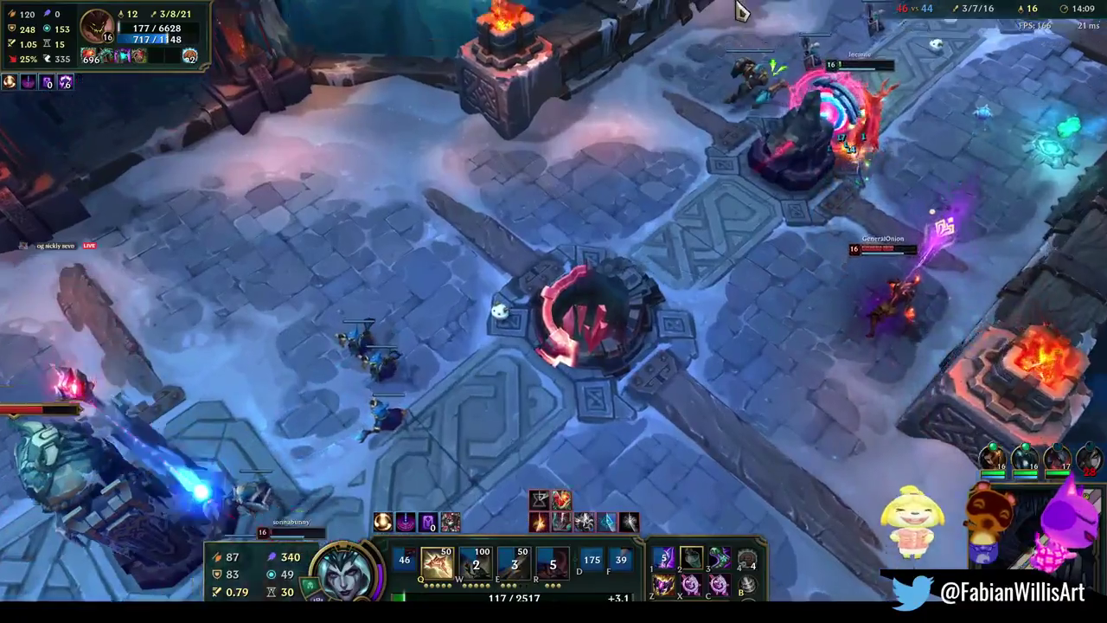
right_click(653, 143)
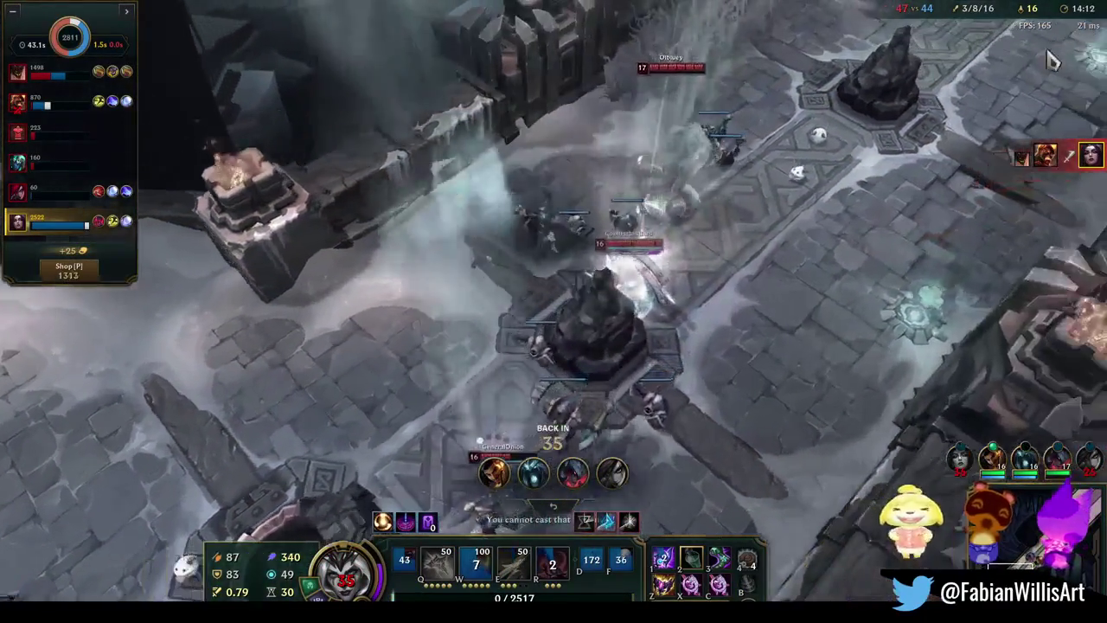
Buy Rabadon's Deathcap while dead, raising ability power from 340 to 442
key("F2")
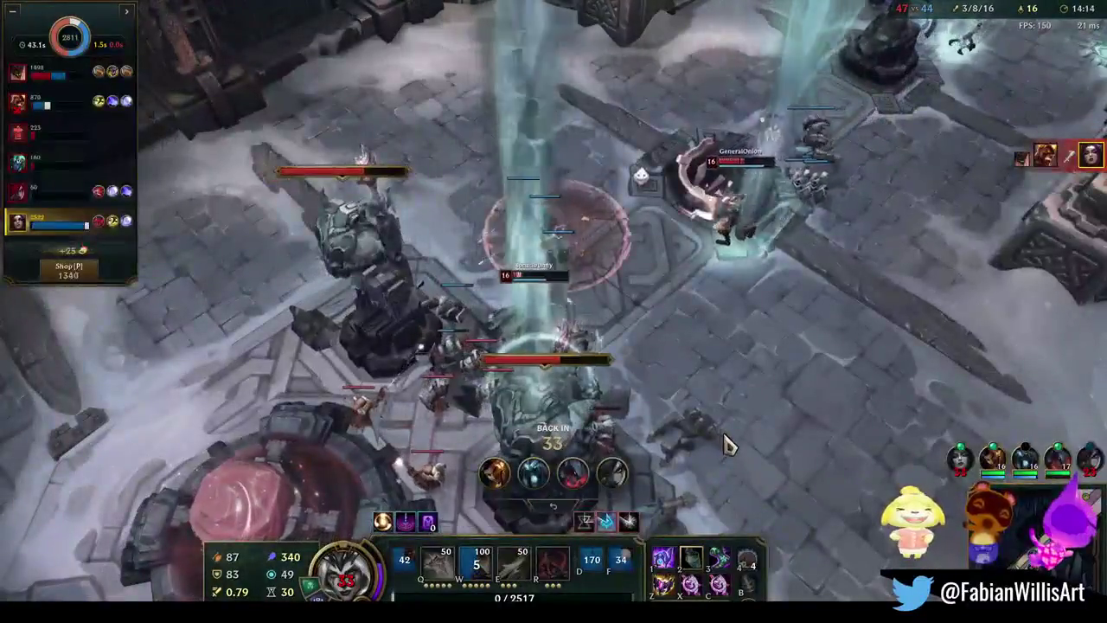
key("p")
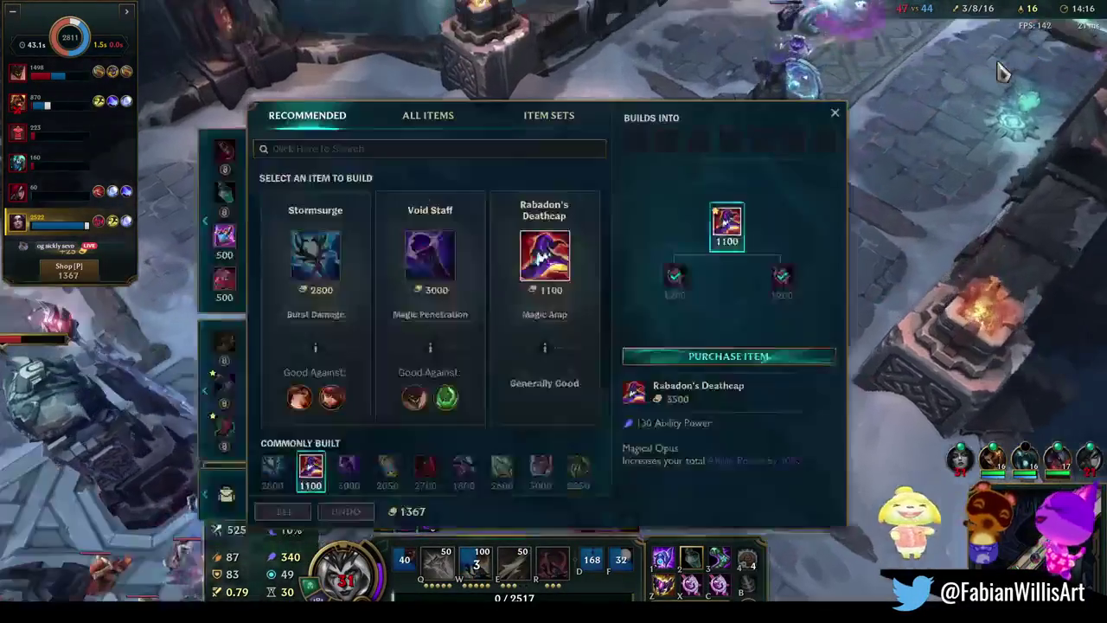
right_click(727, 222)
key("Escape")
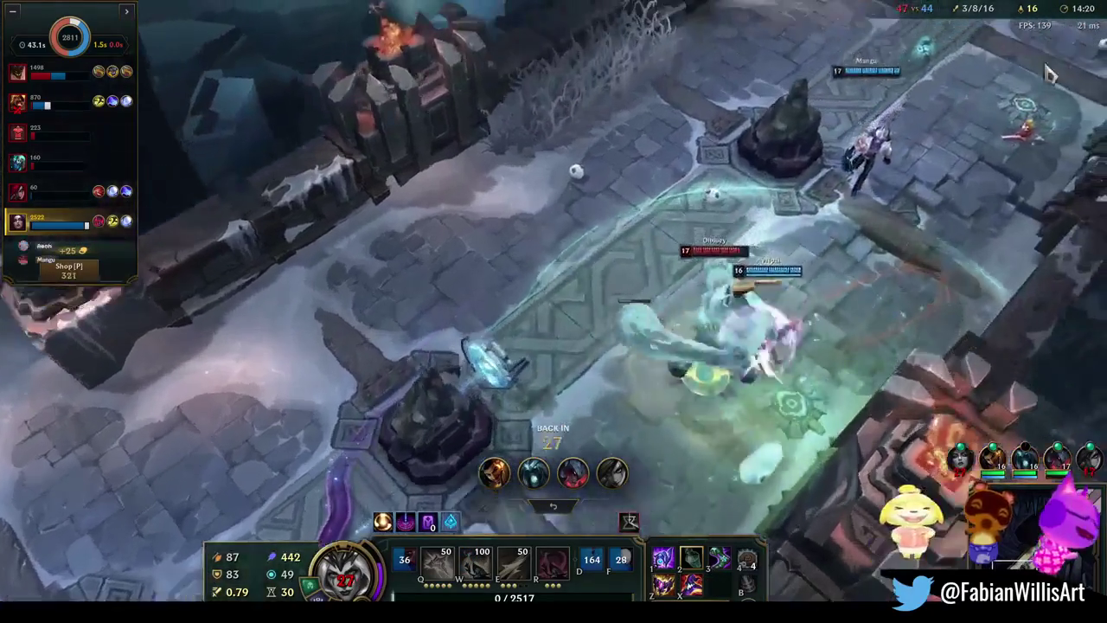
left_click(753, 317)
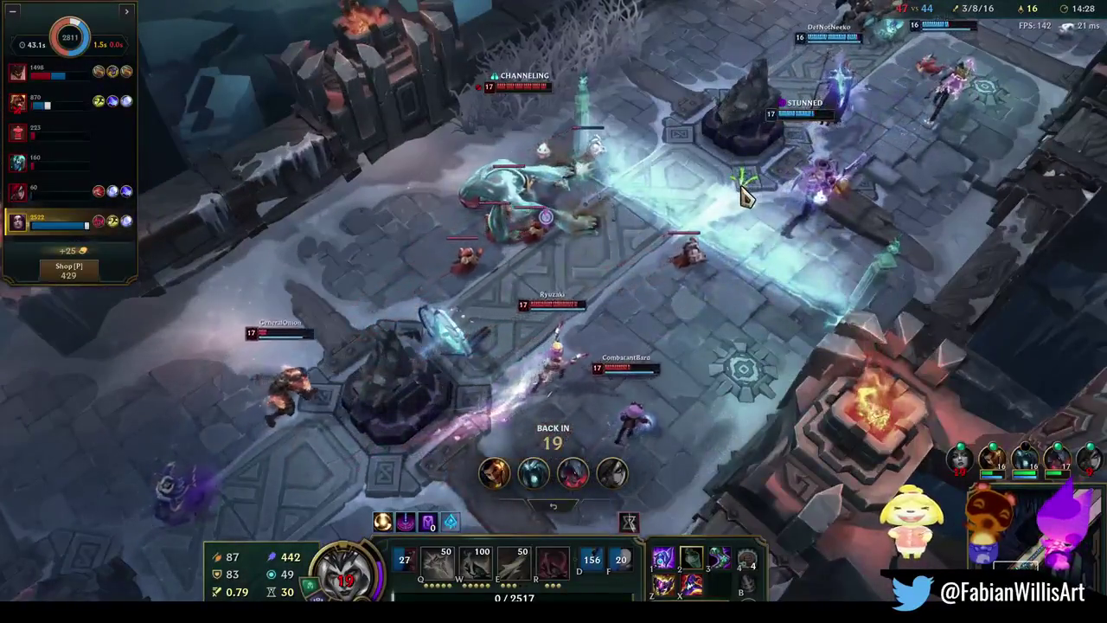
key("p")
key("p")
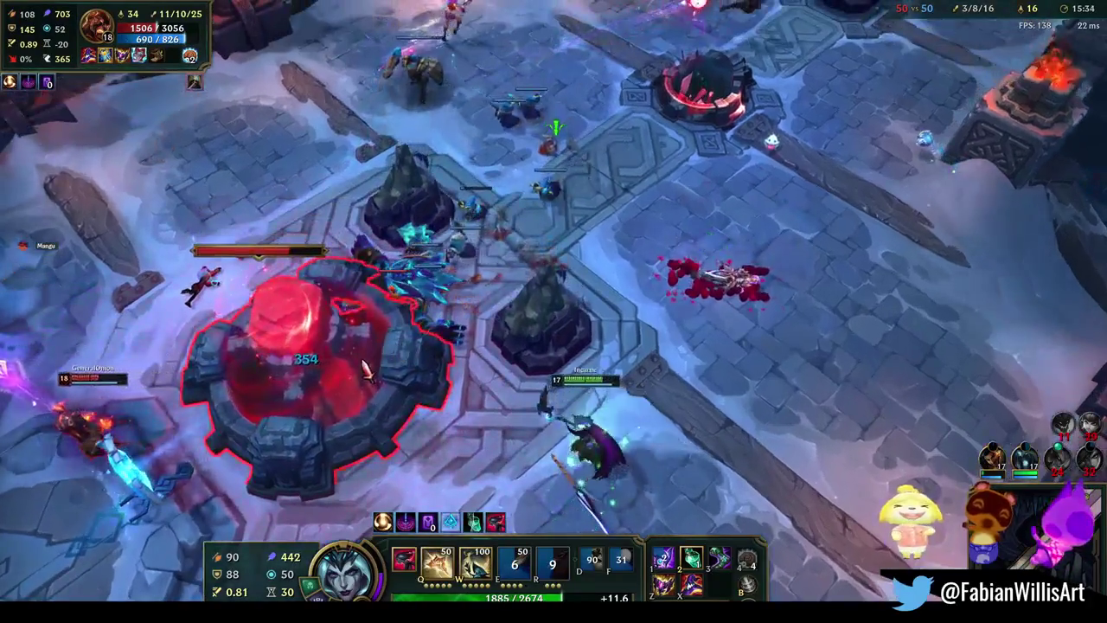
Move in and out of the fight near the enemy inhibitor, casting W
right_click(781, 298)
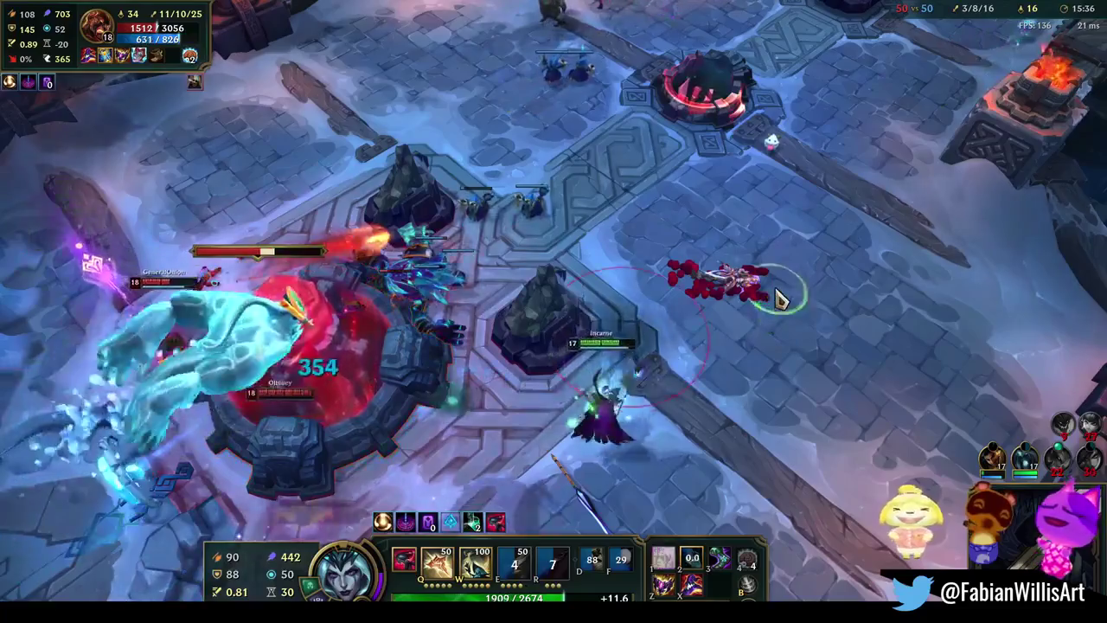
right_click(655, 512)
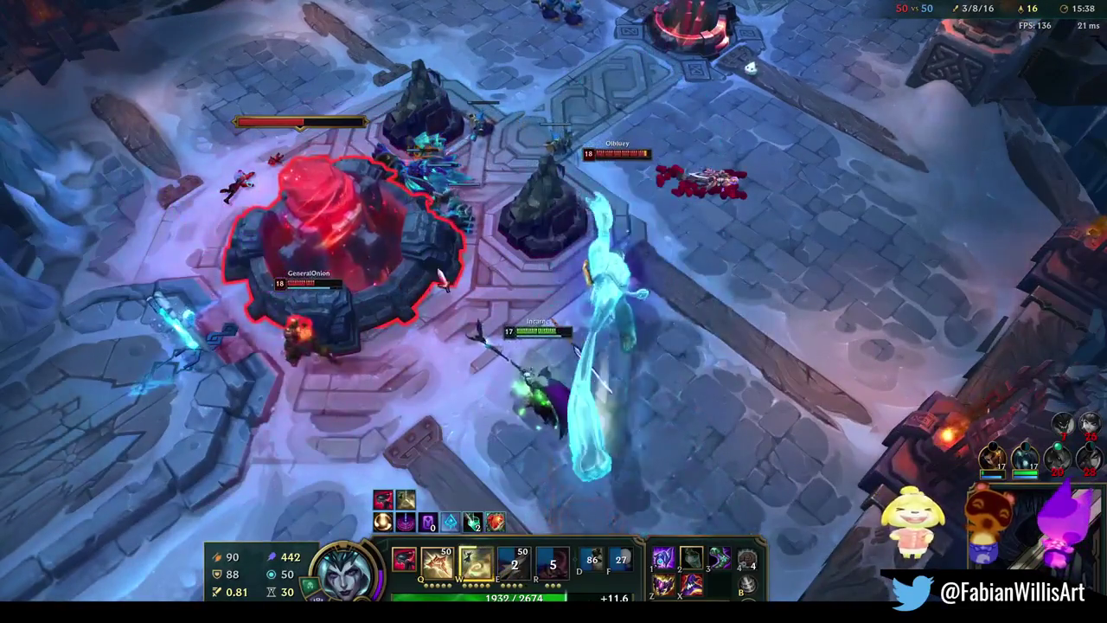
key("w")
right_click(834, 311)
right_click(837, 394)
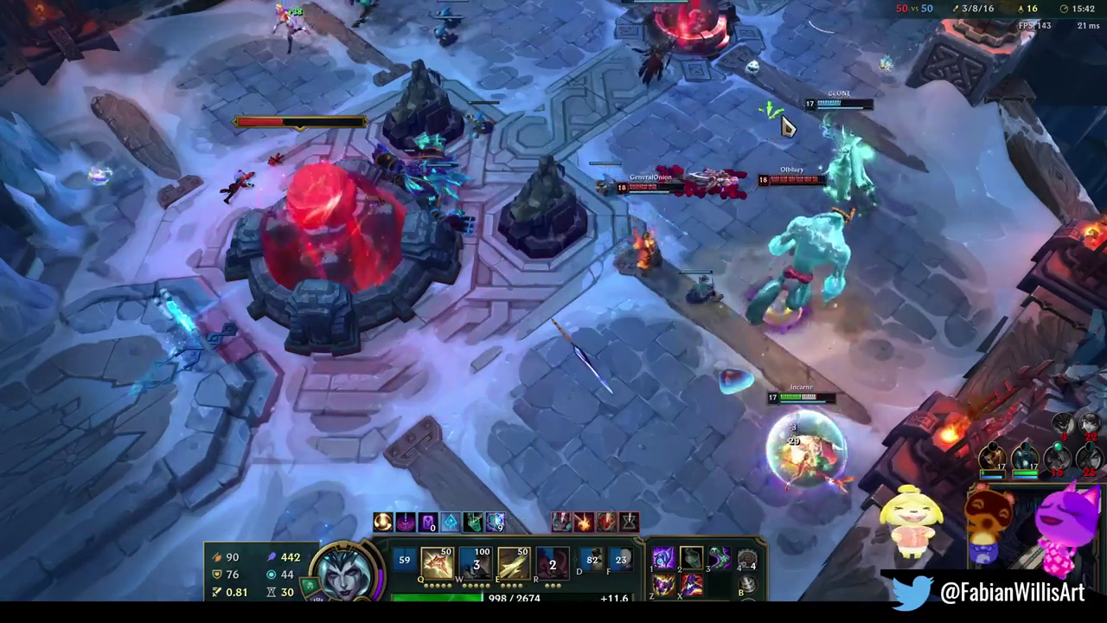
right_click(863, 80)
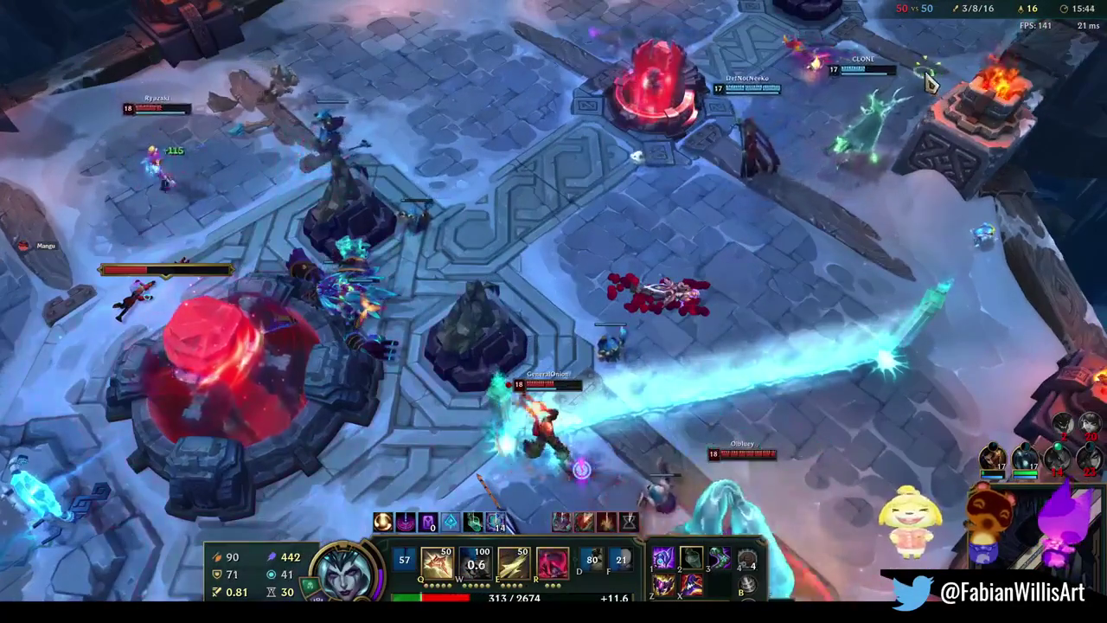
right_click(1063, 46)
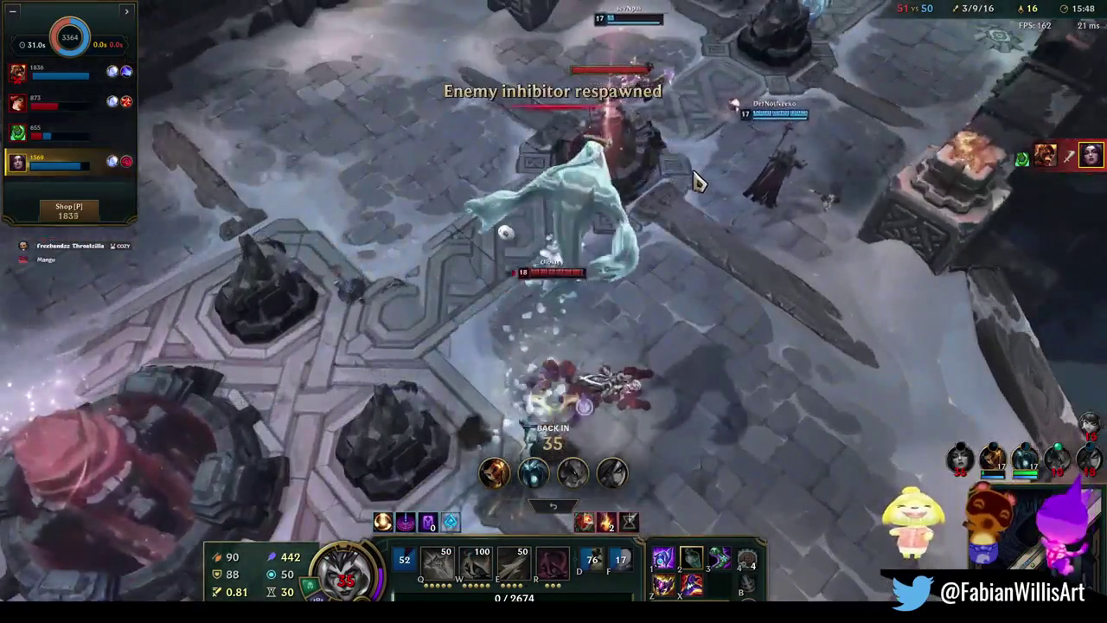
Buy a Void Staff component from the shop's Recommended items
key("p")
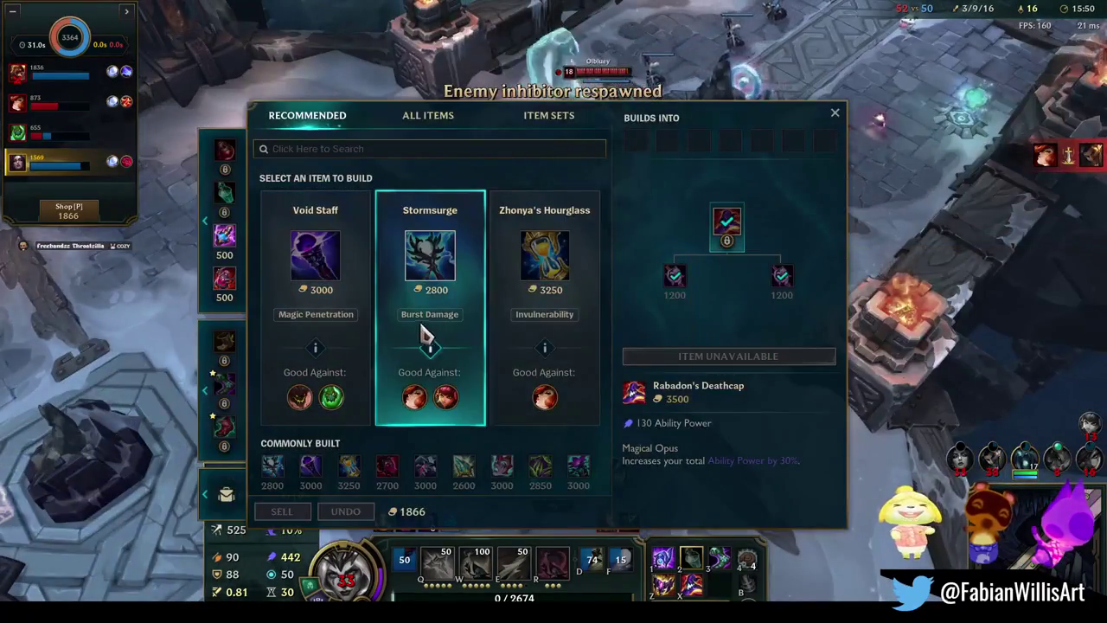
left_click(531, 310)
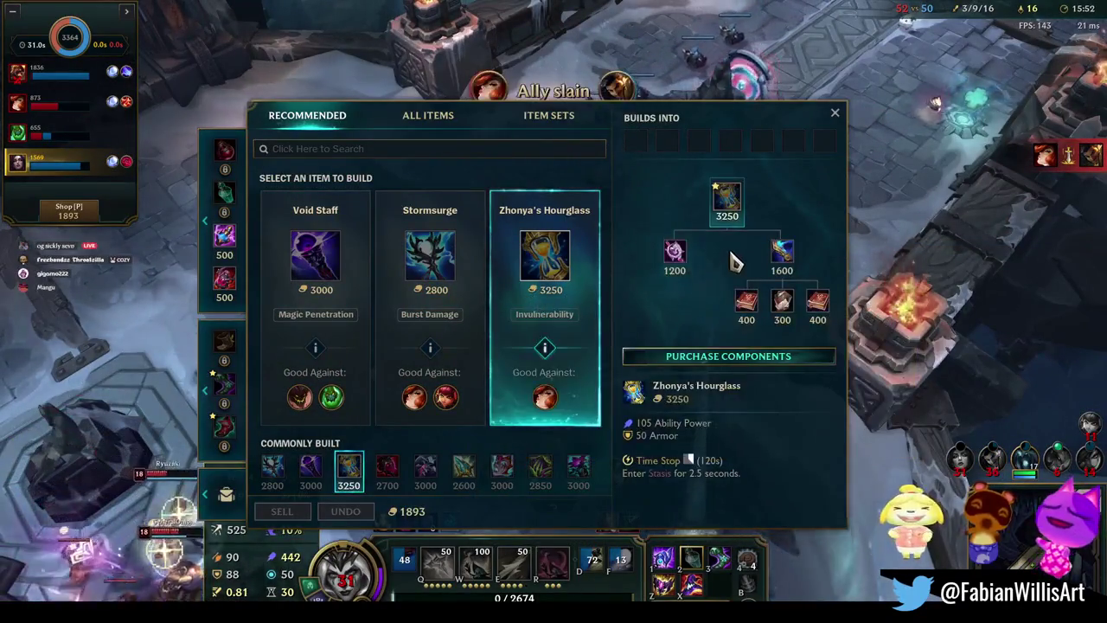
left_click(302, 286)
right_click(674, 251)
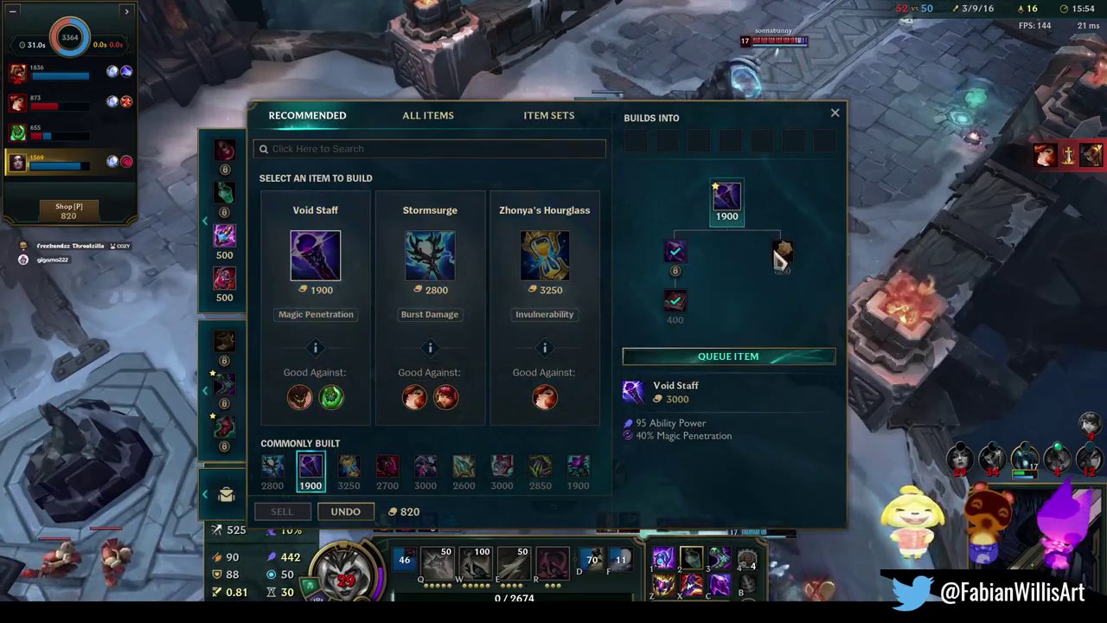
key("Escape")
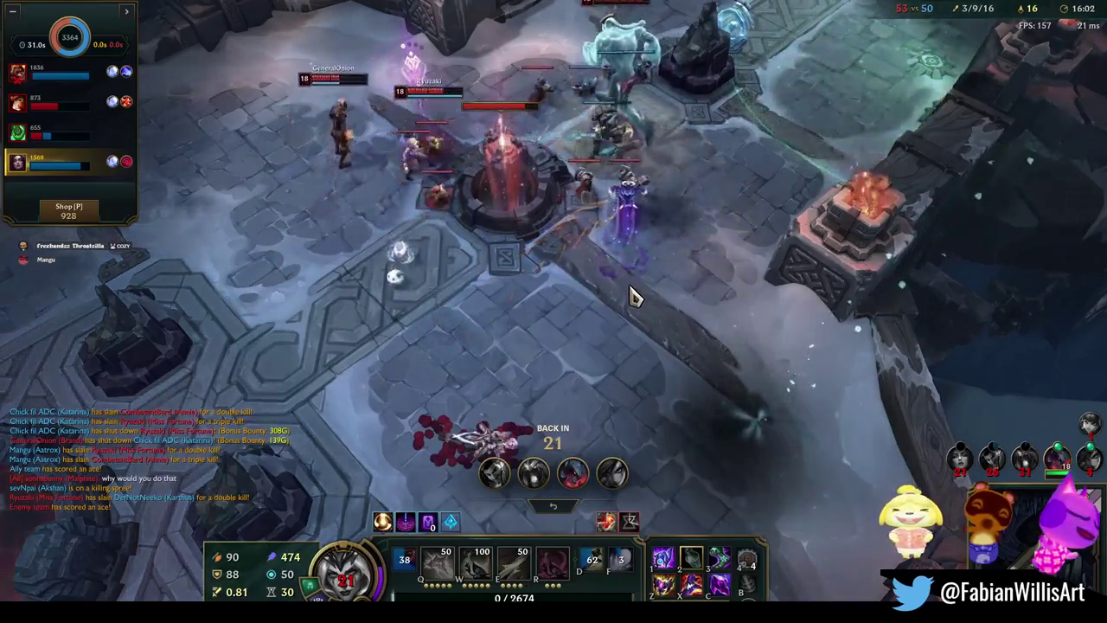
Sell the Refillable Potion and buy another affordable Void Staff component
key("p")
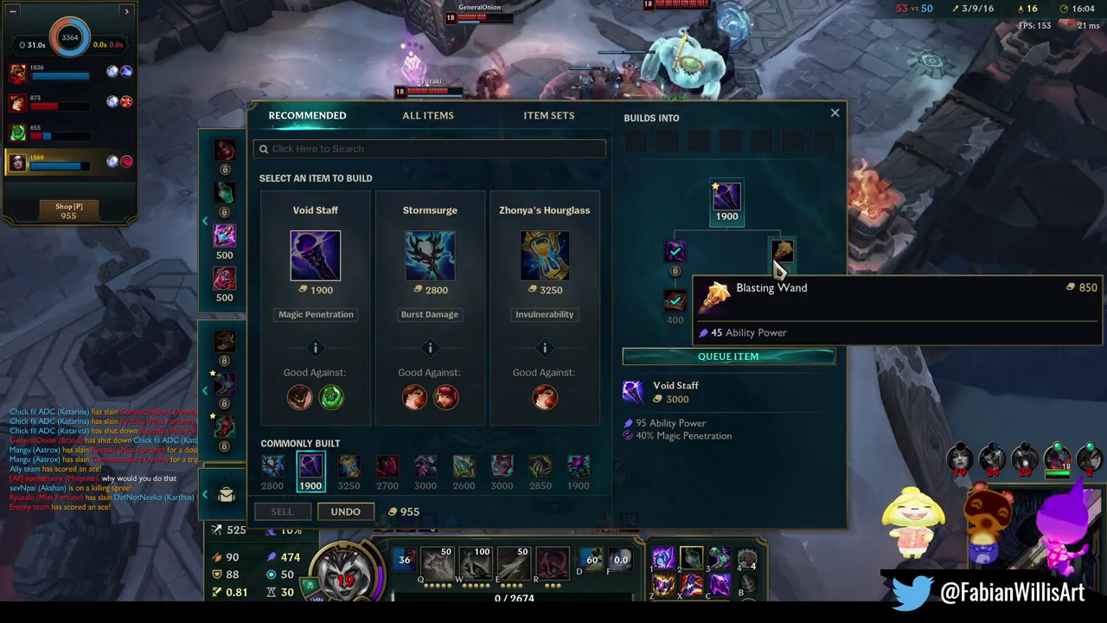
mouse_move(227, 494)
left_click(183, 482)
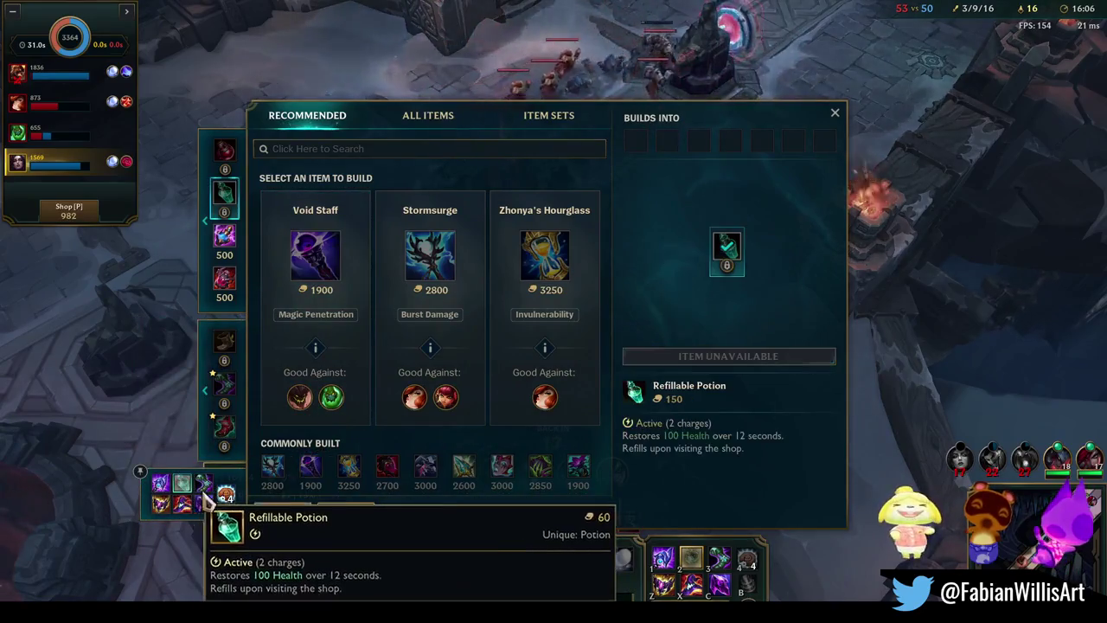
left_click(281, 512)
left_click(351, 290)
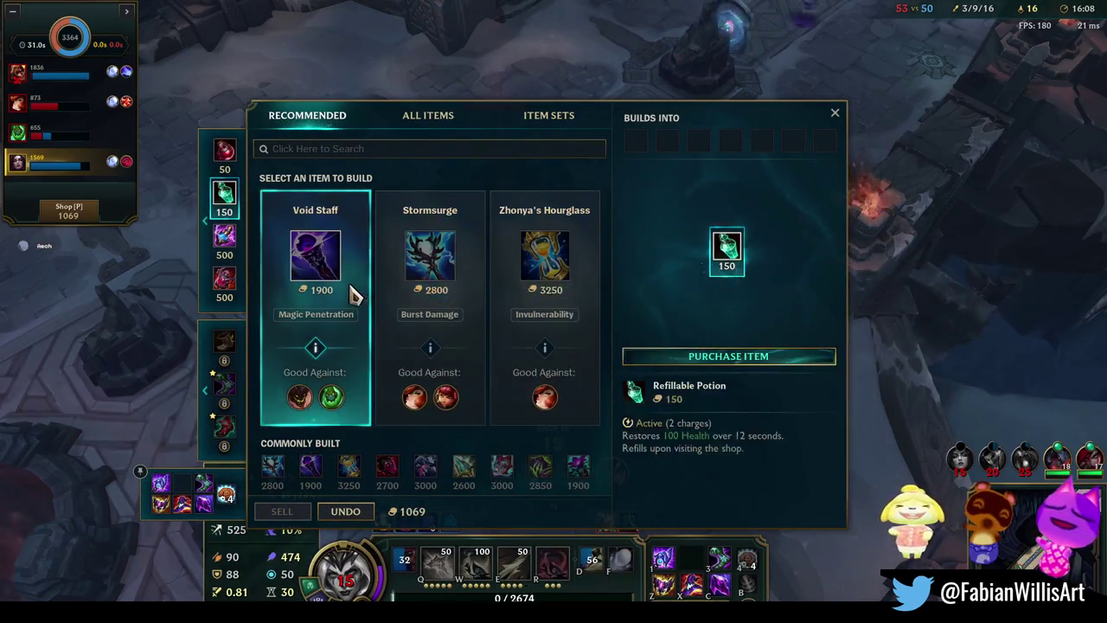
left_click(712, 291)
key("p")
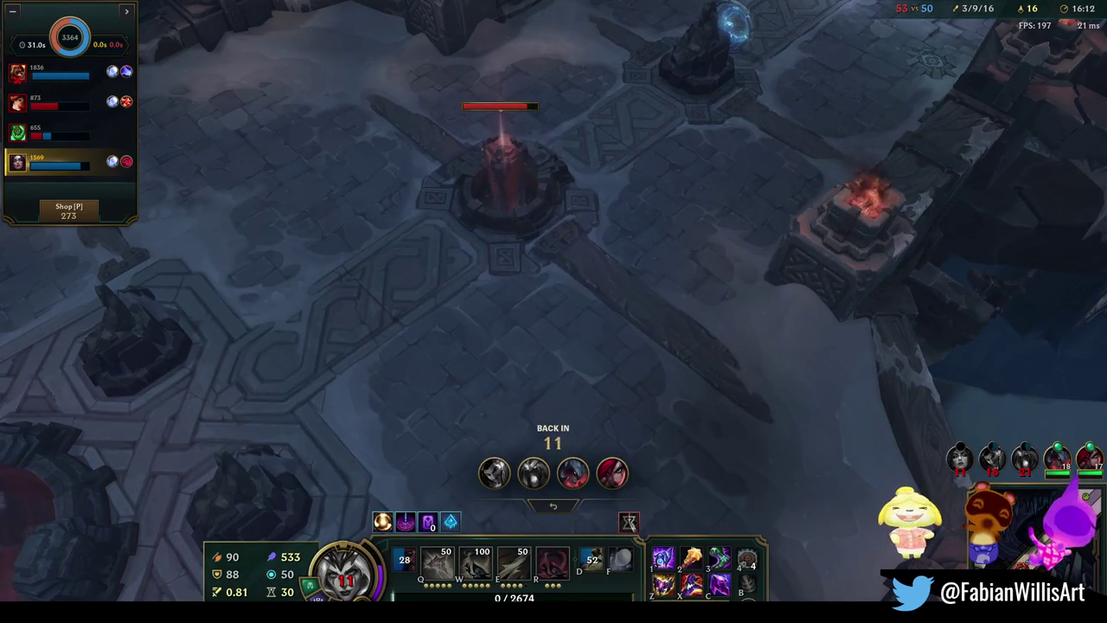
key("F3")
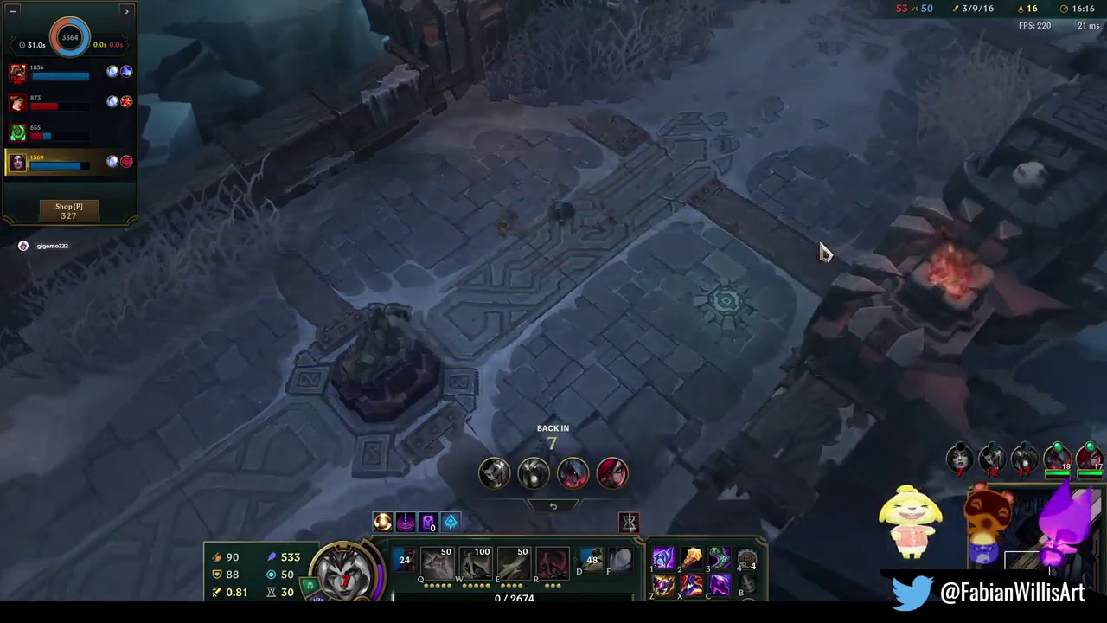
key("p")
key("p")
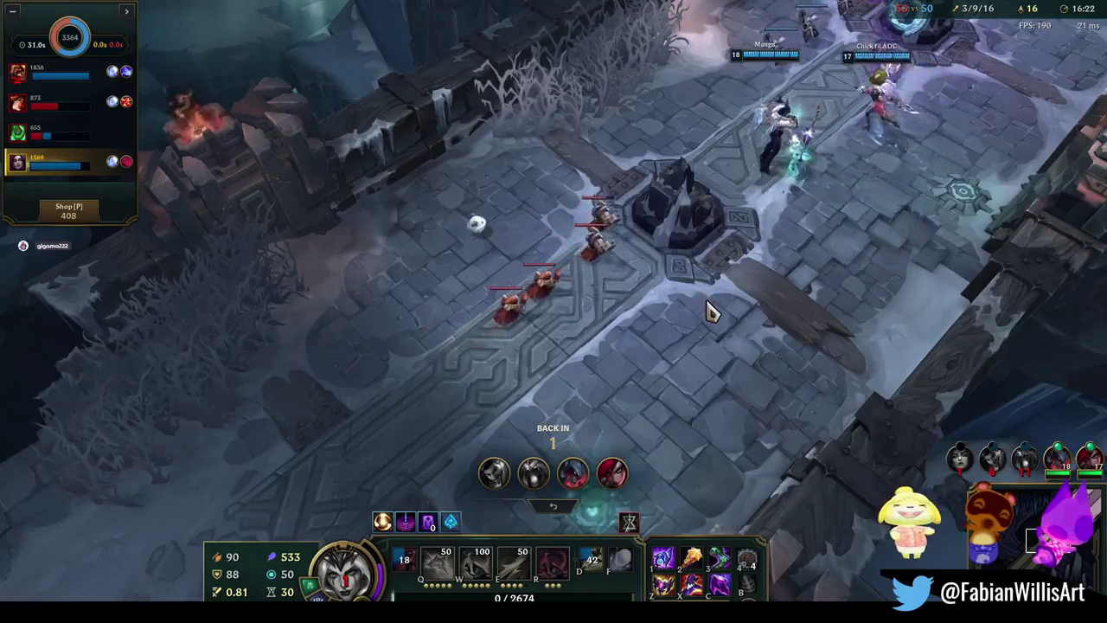
Warp from base to the front turret and walk up the lane toward the teamfight
key("f")
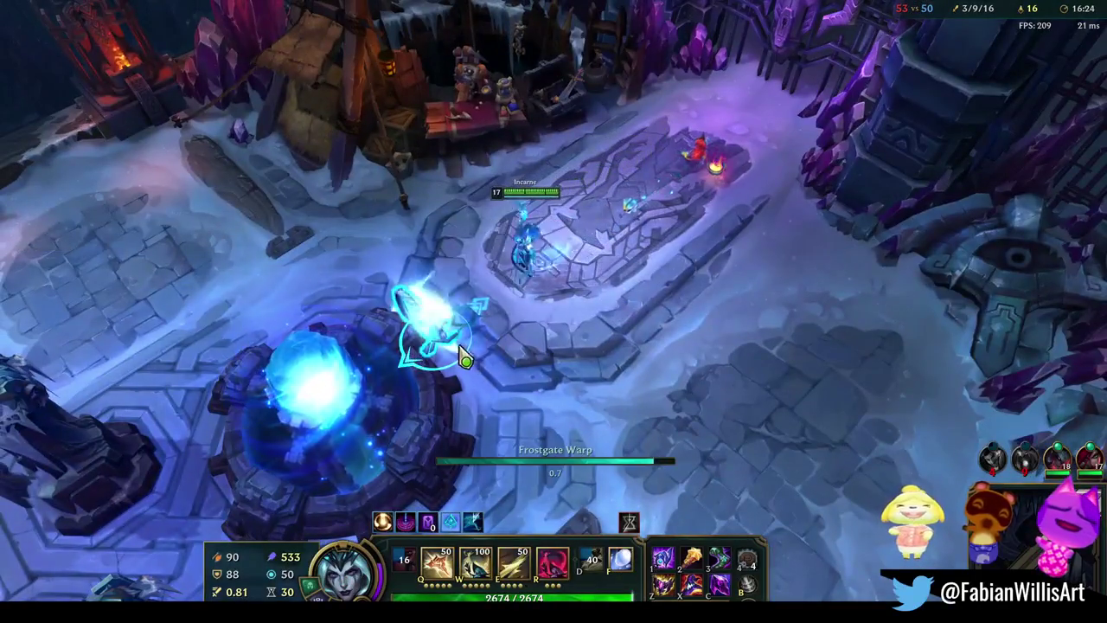
key("p")
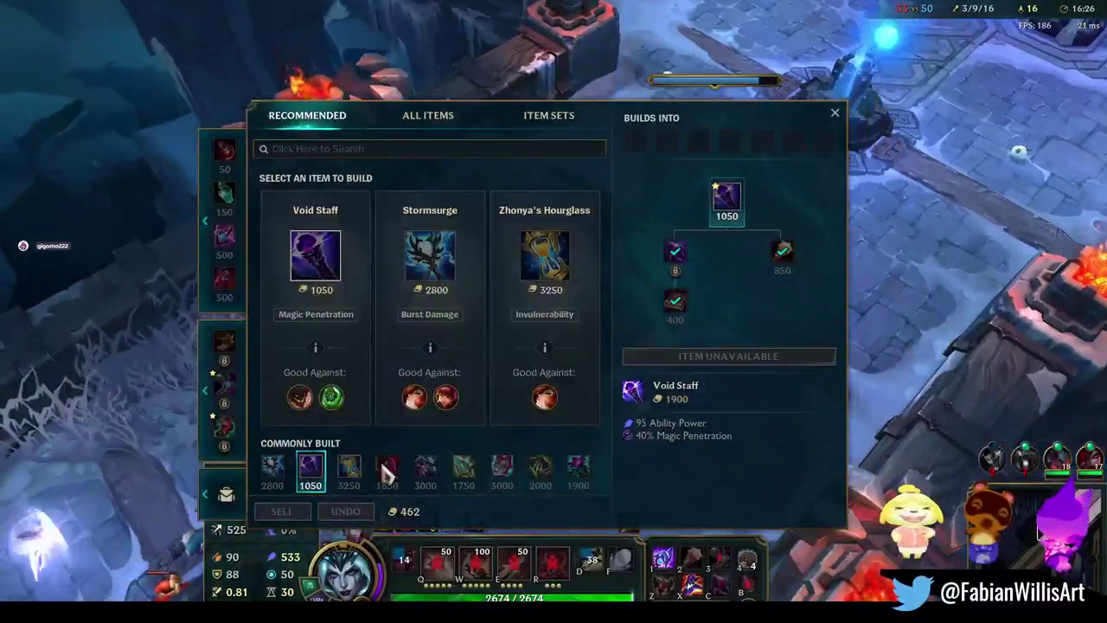
key("p")
right_click(660, 393)
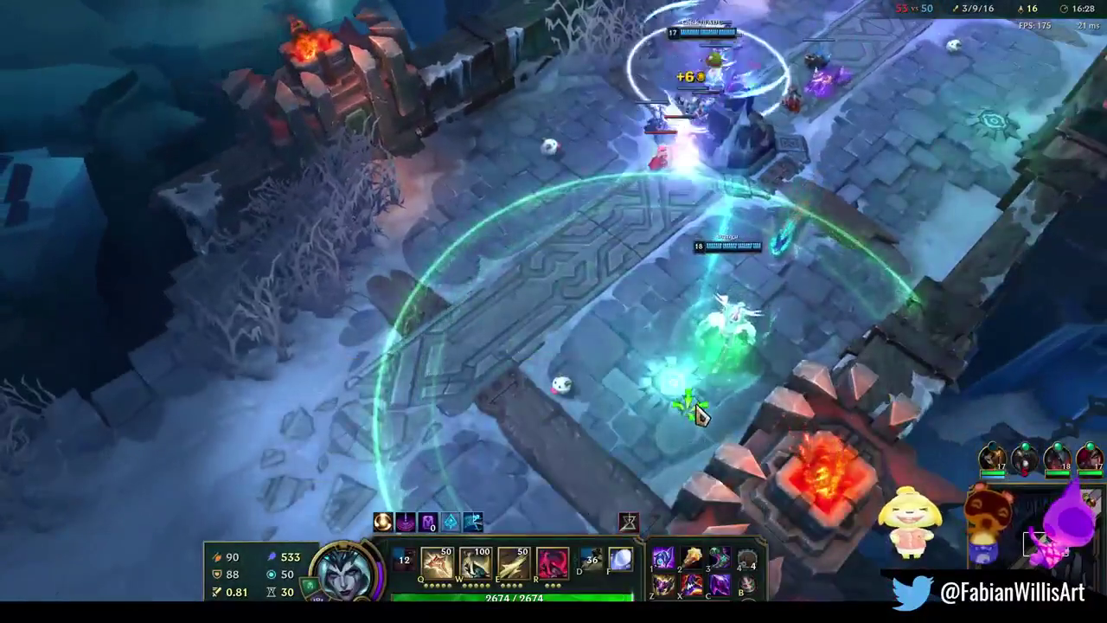
right_click(679, 387)
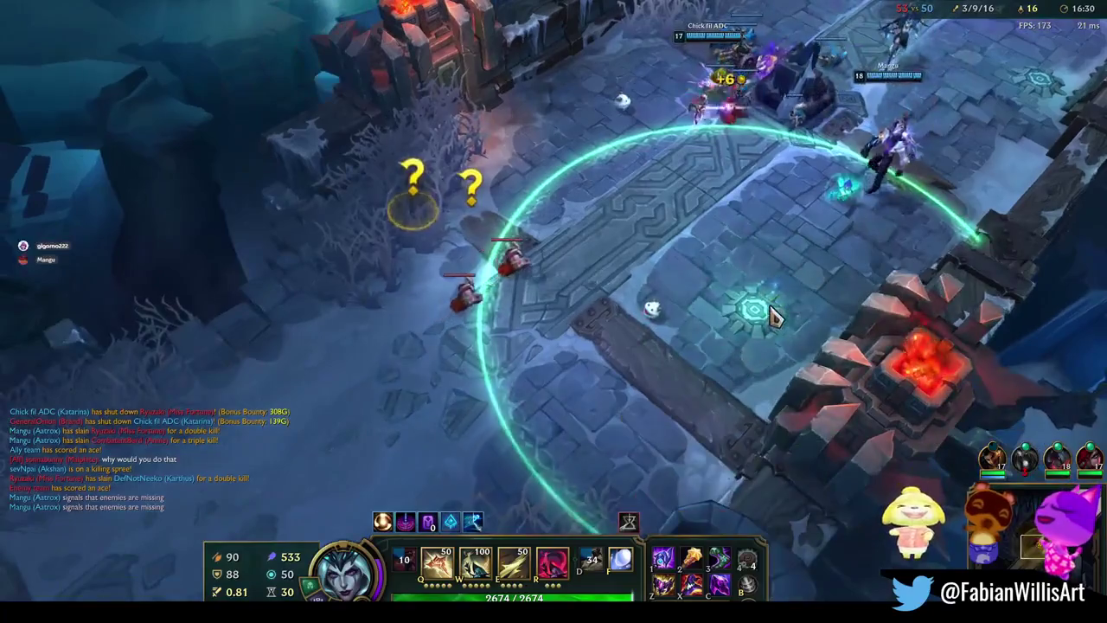
right_click(757, 329)
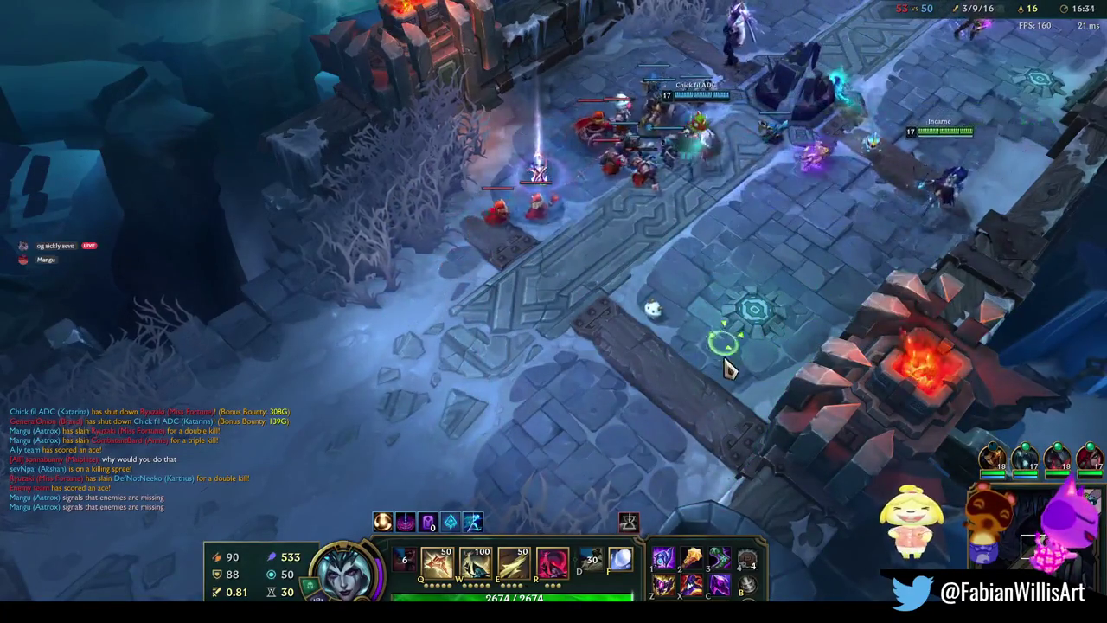
Use a summoner spell, dash W into the enemy group and attack an enemy champion
key("f")
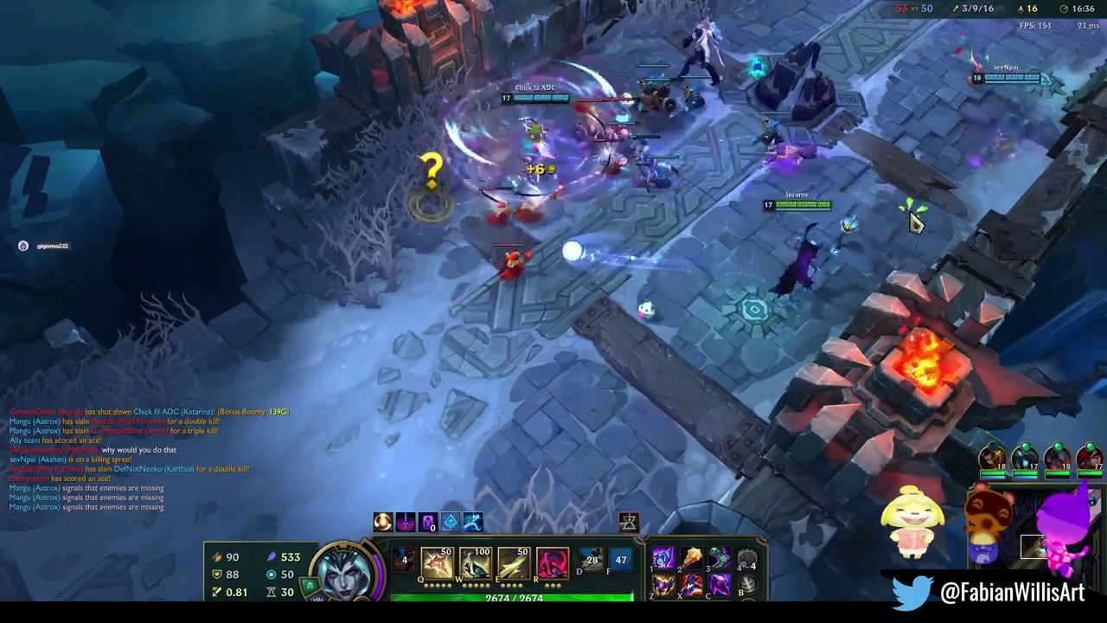
key("w")
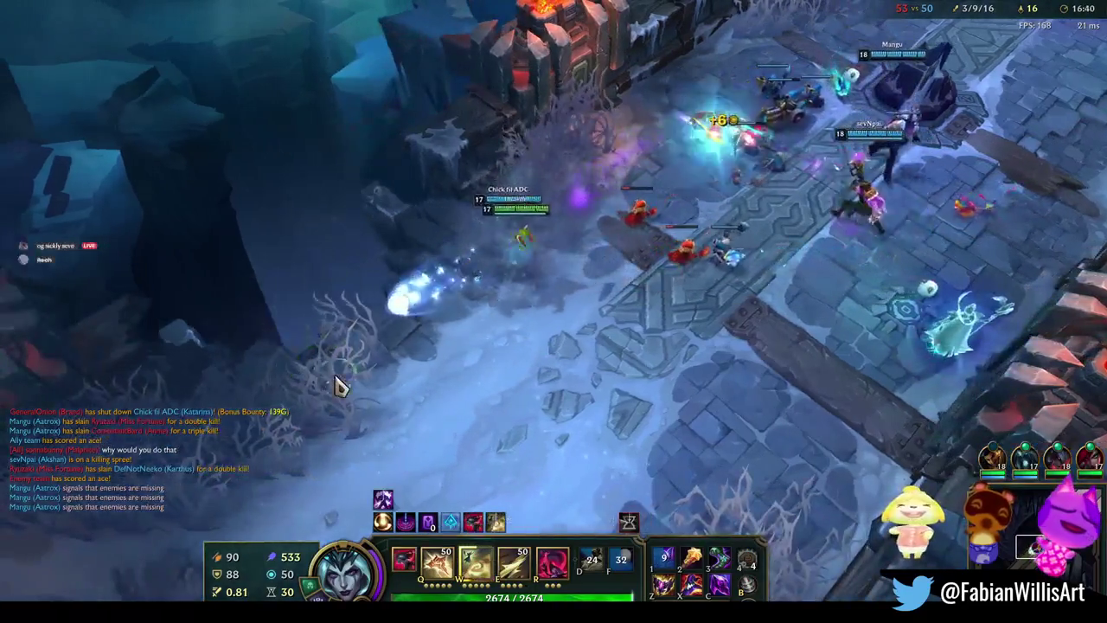
key("w")
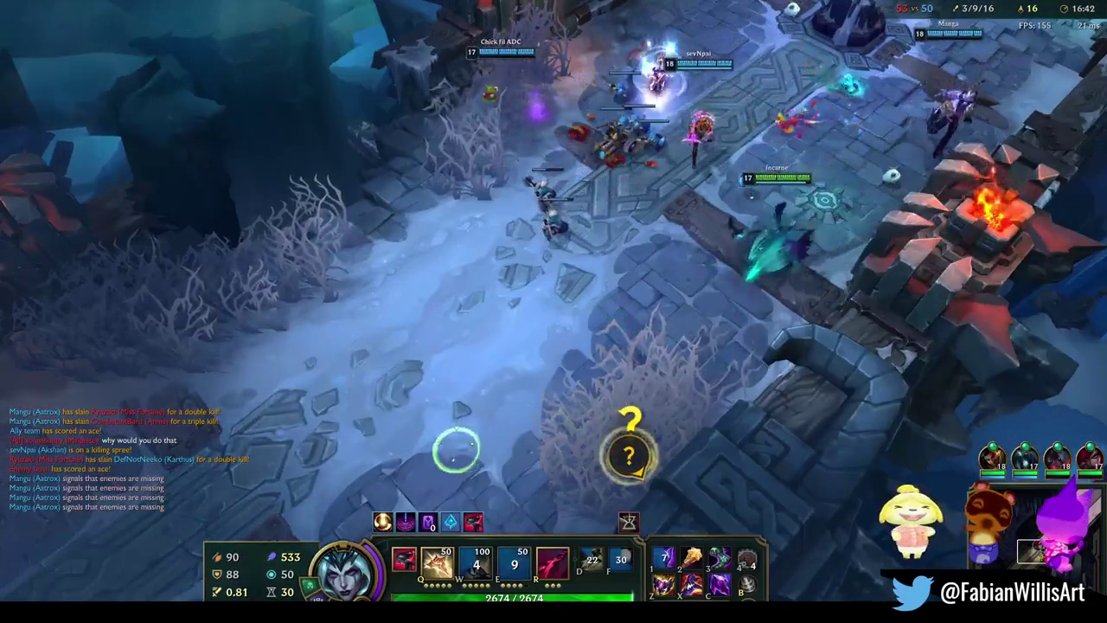
right_click(606, 484)
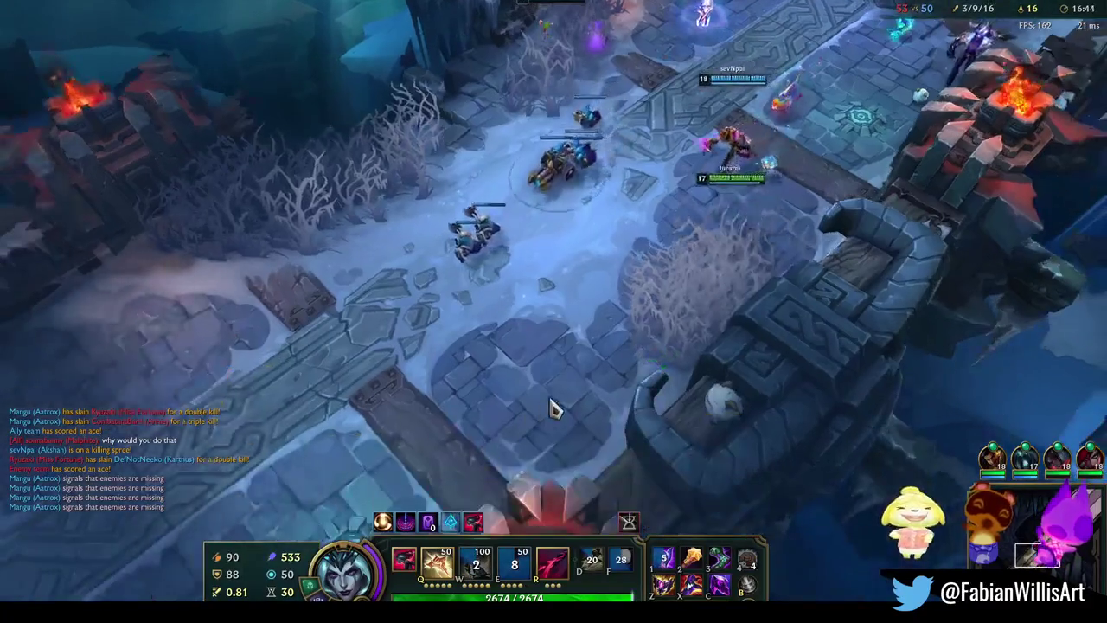
right_click(553, 398)
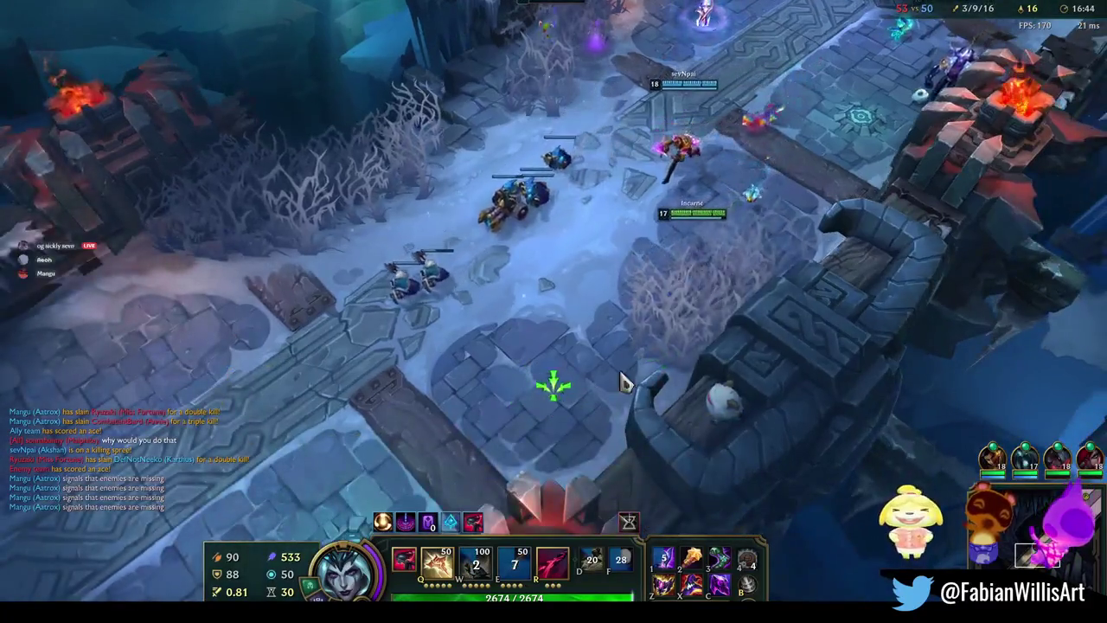
right_click(672, 311)
right_click(242, 488)
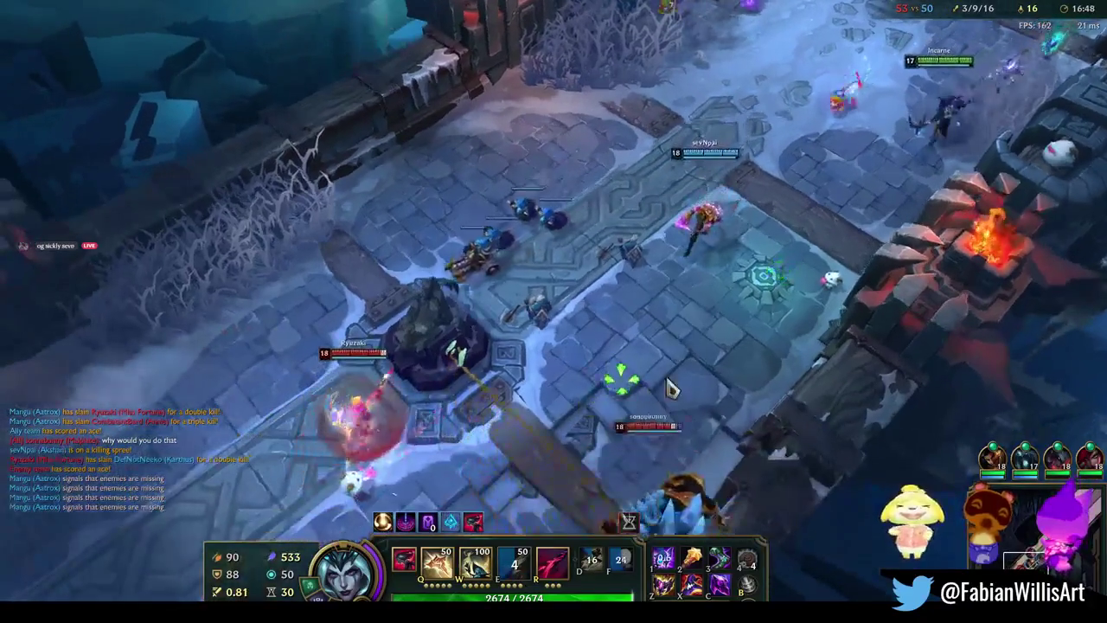
right_click(705, 381)
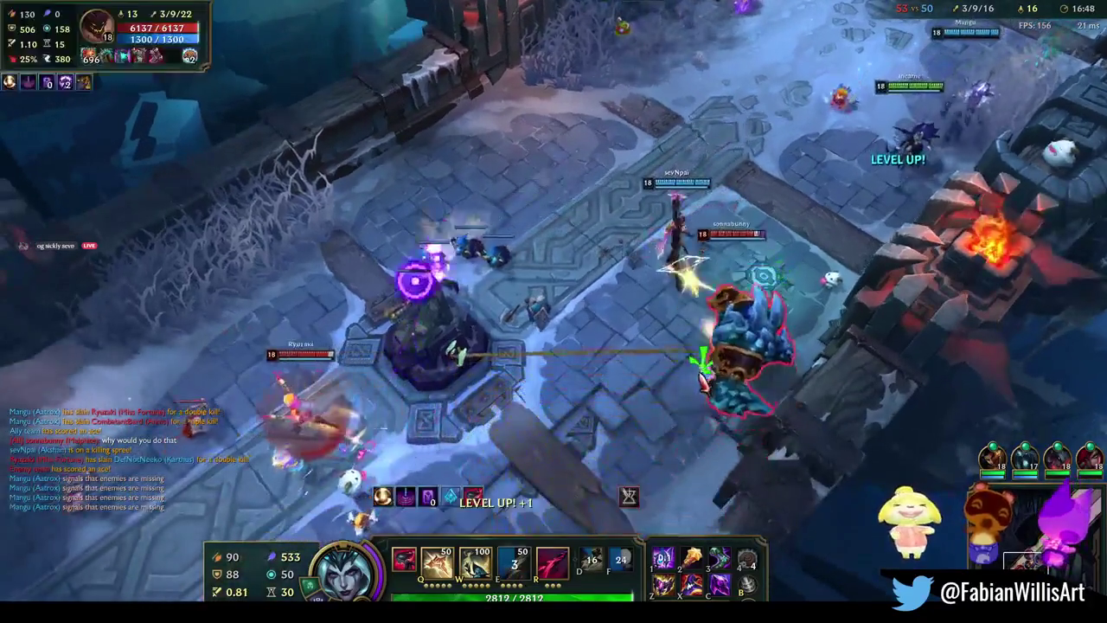
Level up W and cast W, Q and E on the enemies while repositioning
key("ctrl+w")
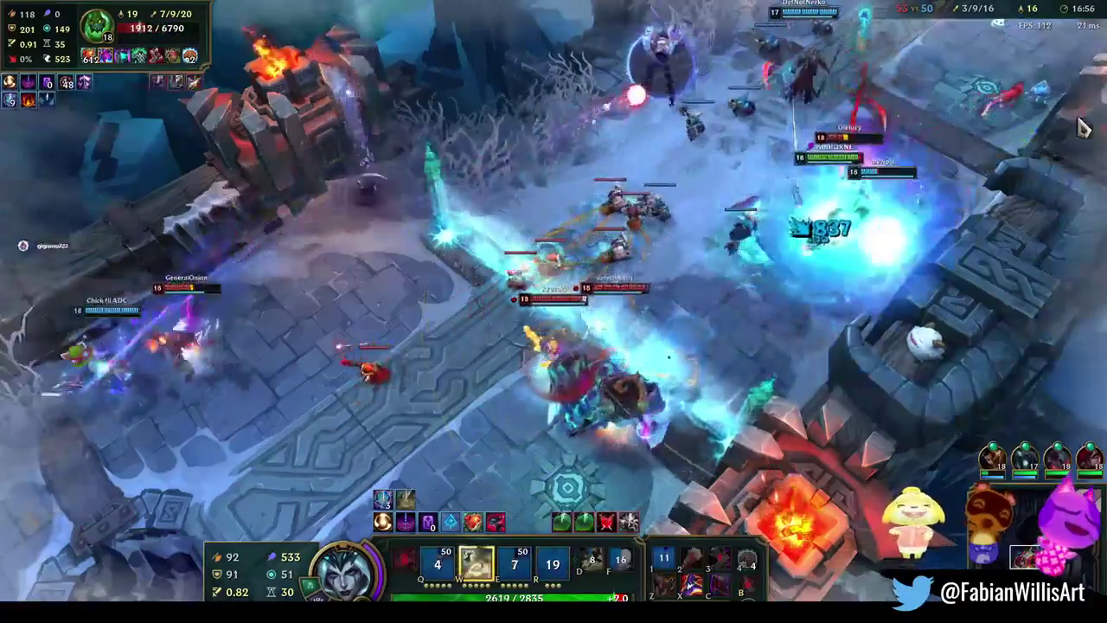
key("w")
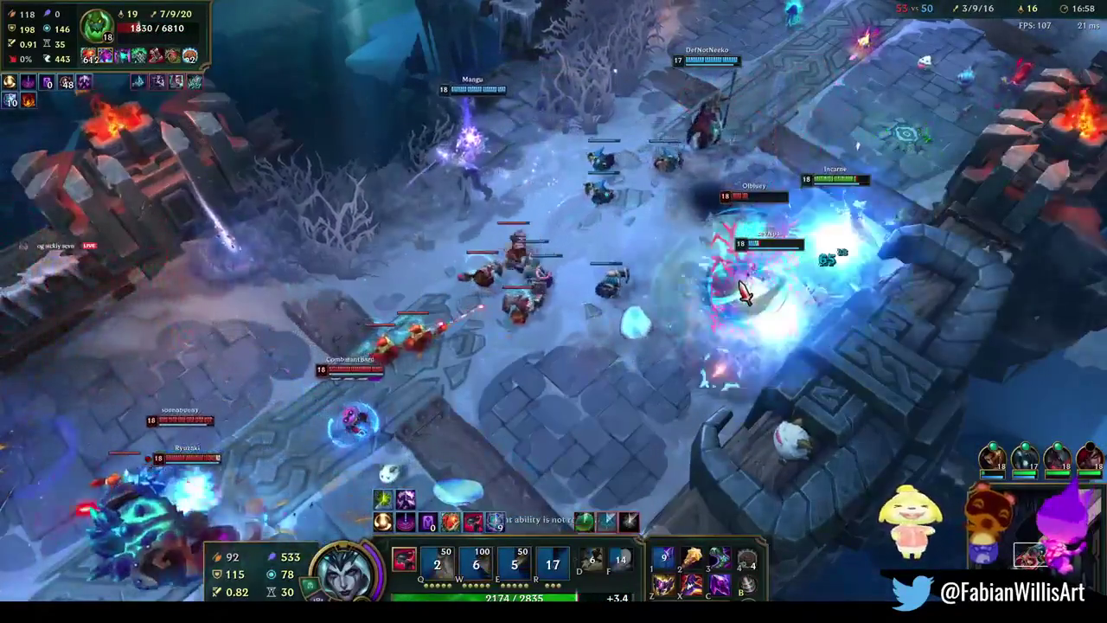
key("q")
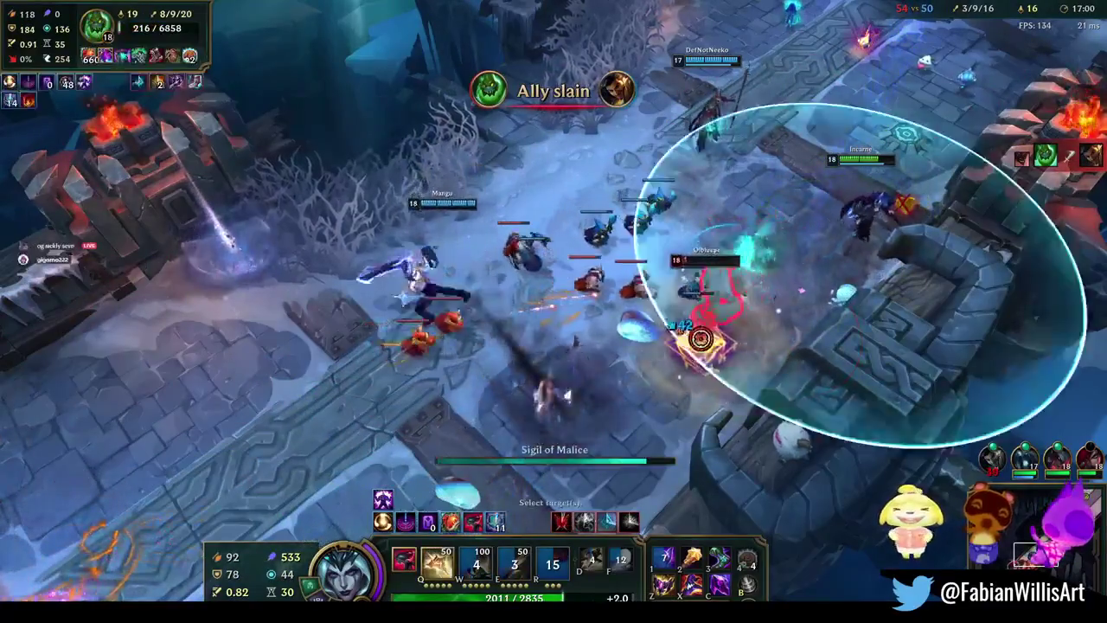
right_click(624, 434)
right_click(437, 441)
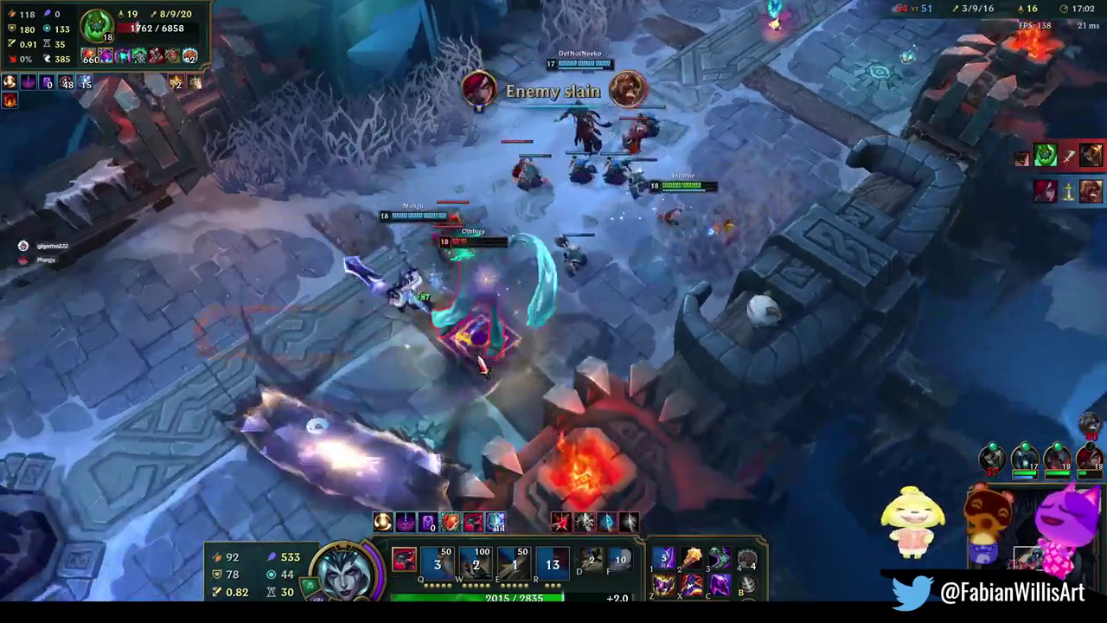
key("e")
right_click(346, 366)
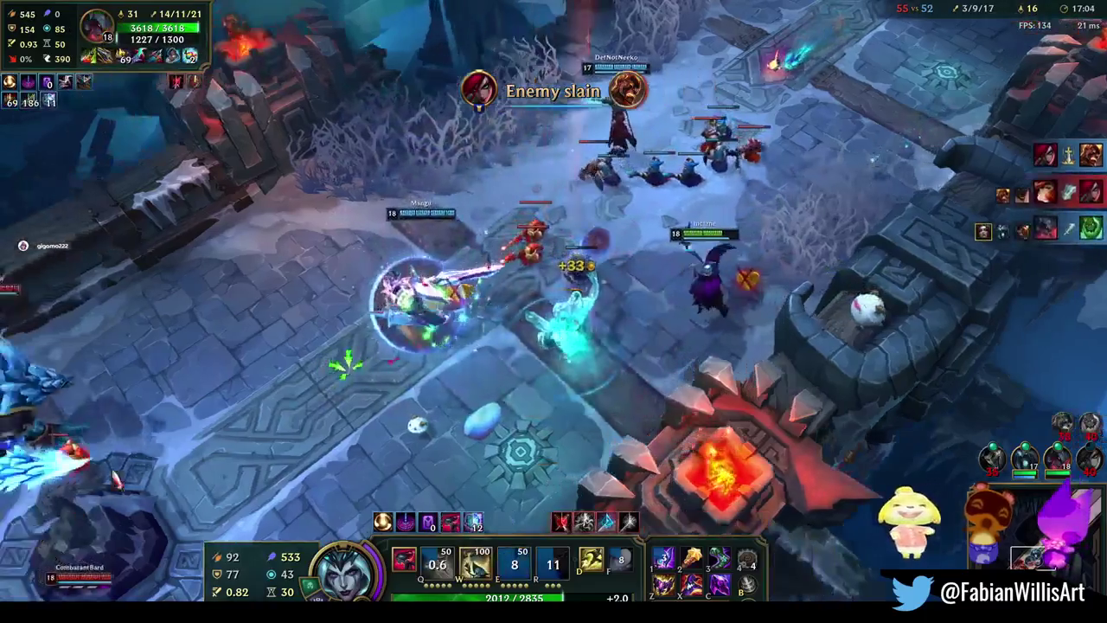
right_click(1029, 54)
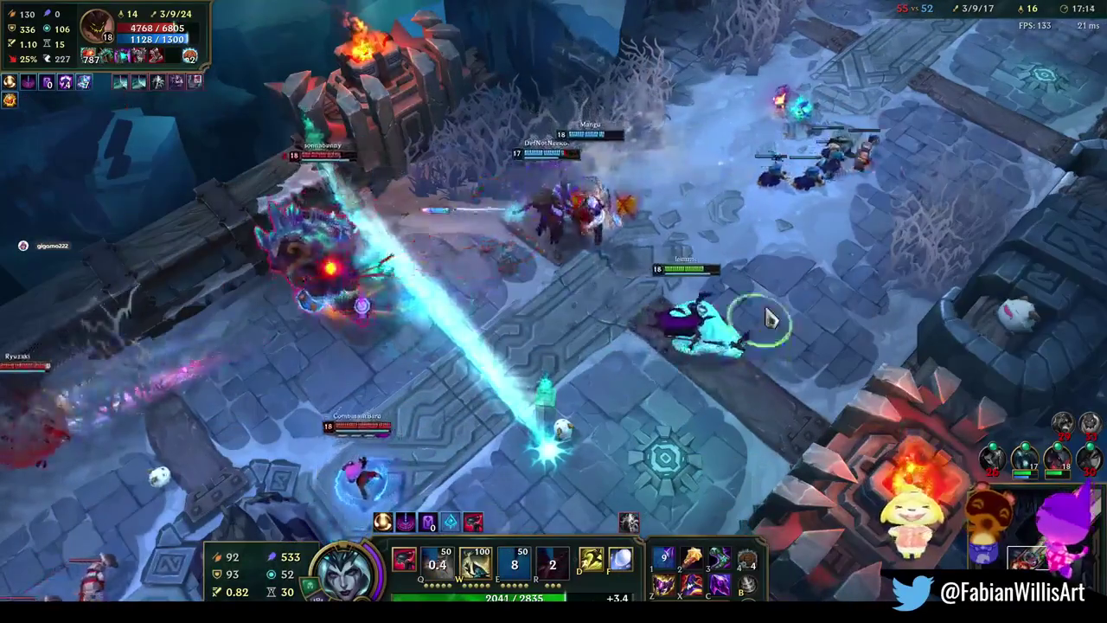
Kite with Q casts and finish off an enemy with W for the kill
right_click(698, 393)
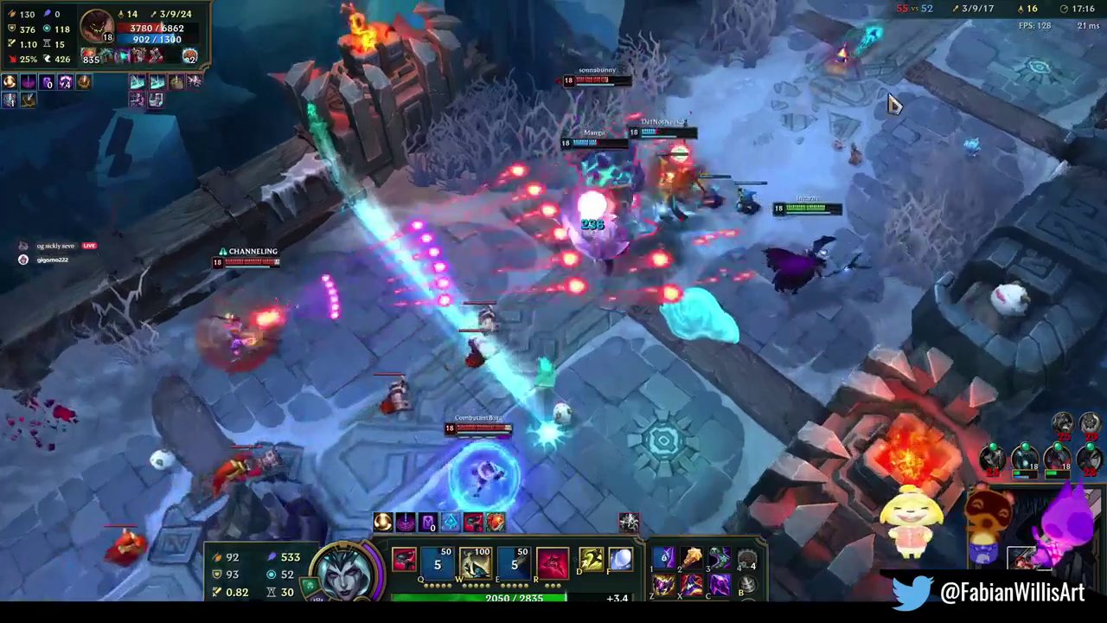
key("q")
right_click(675, 441)
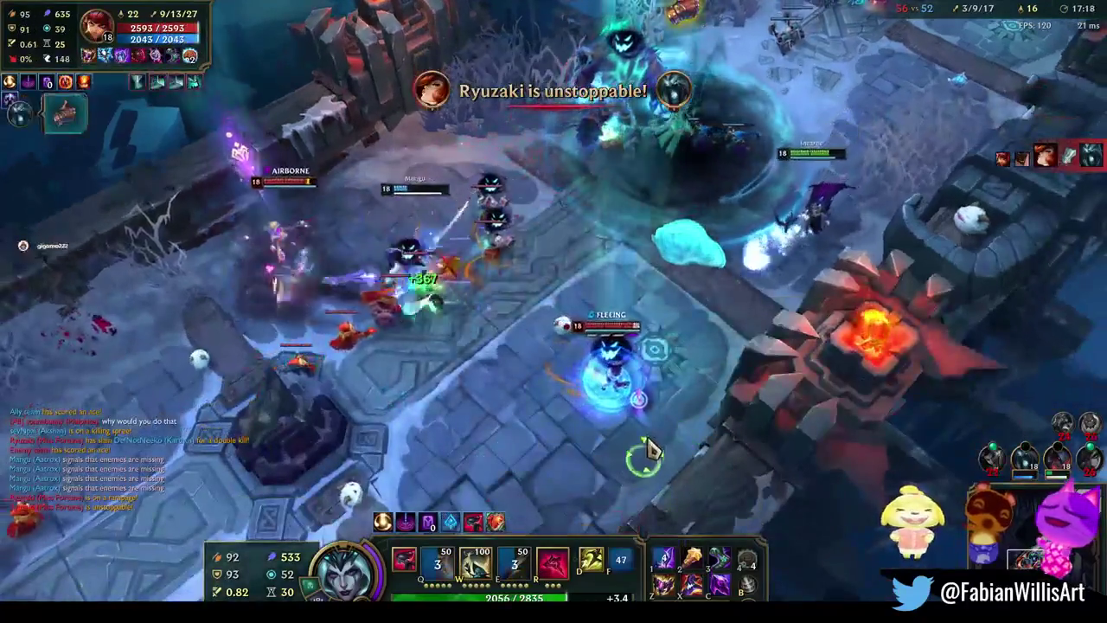
right_click(951, 106)
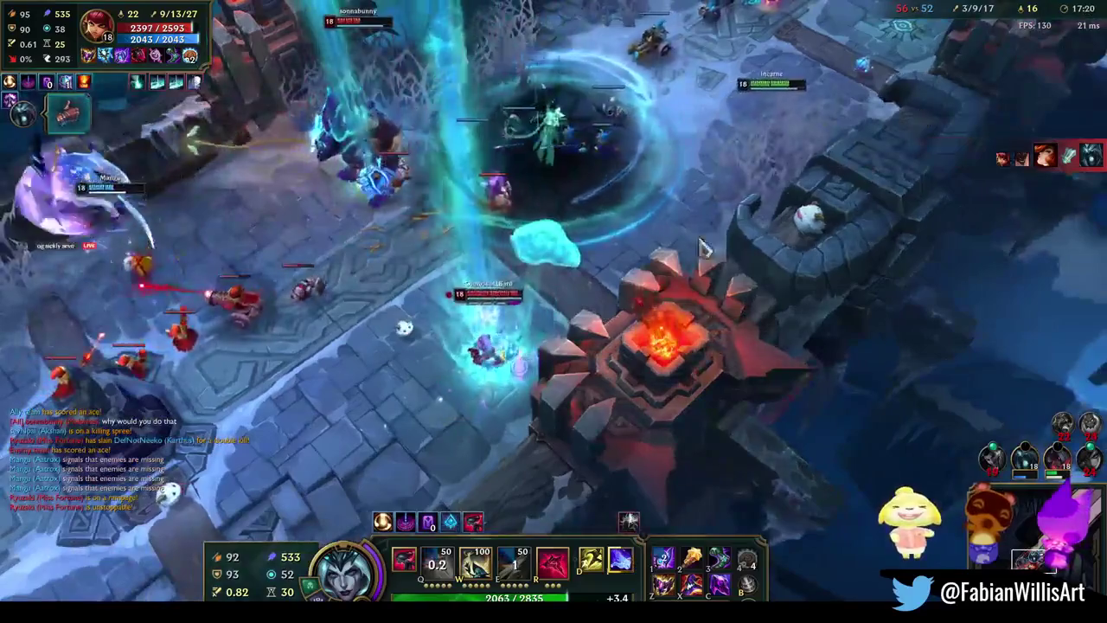
right_click(259, 452)
key("q")
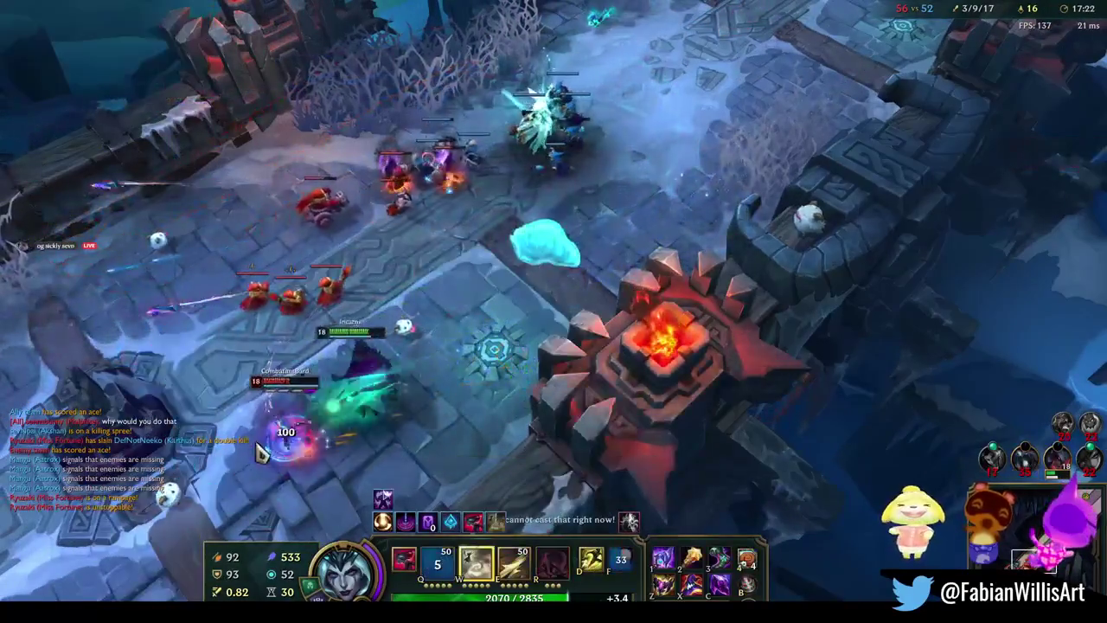
key("w")
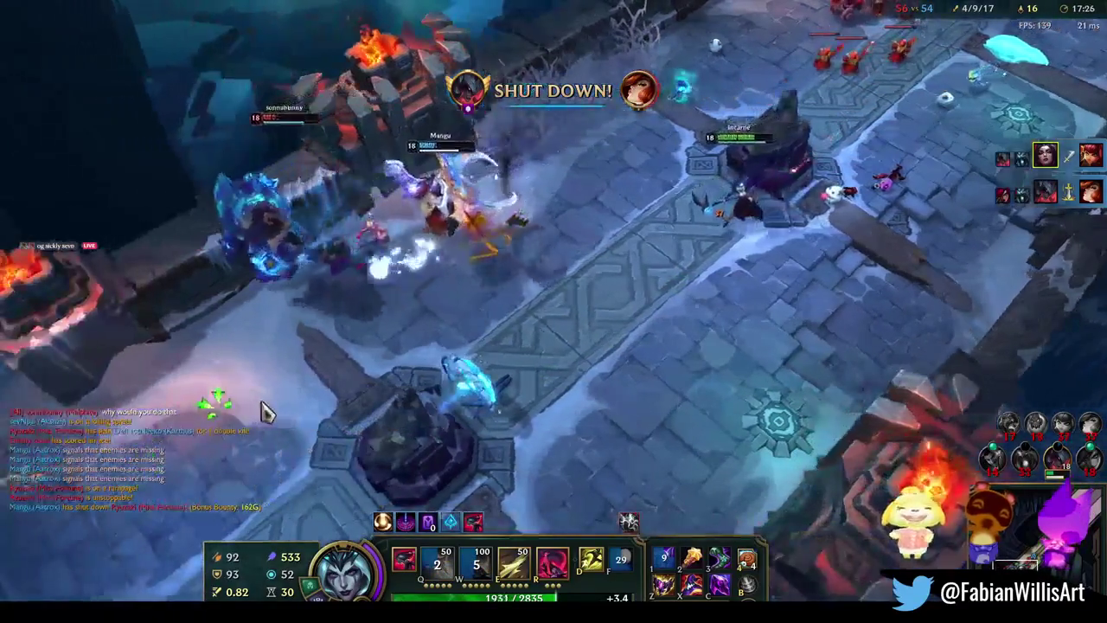
Move into the next fight and cast W at the nearby enemies
right_click(307, 445)
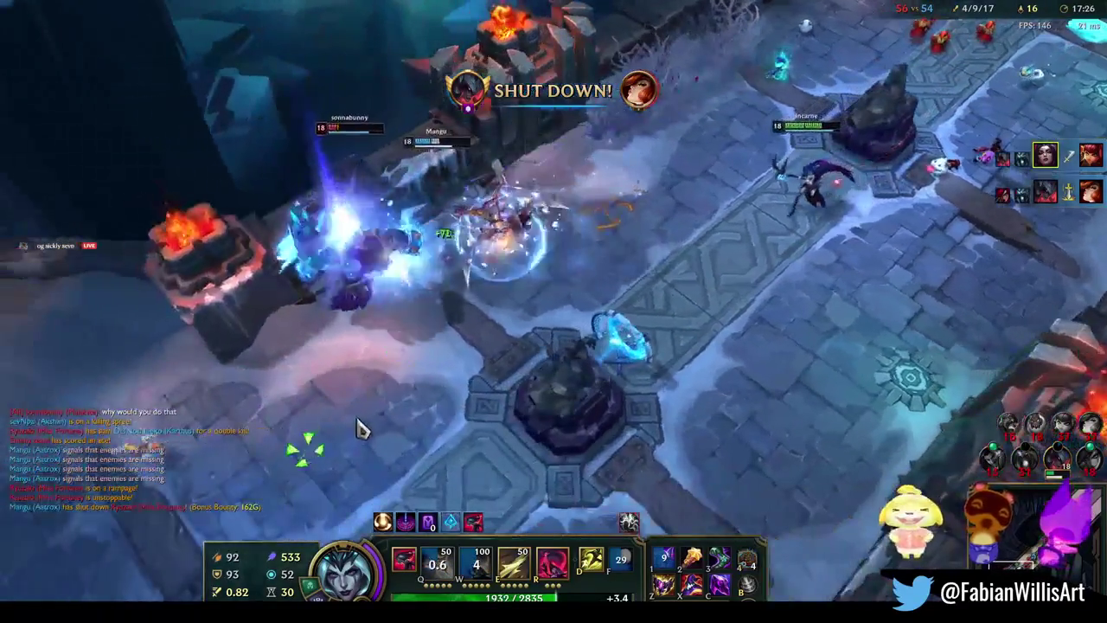
right_click(407, 461)
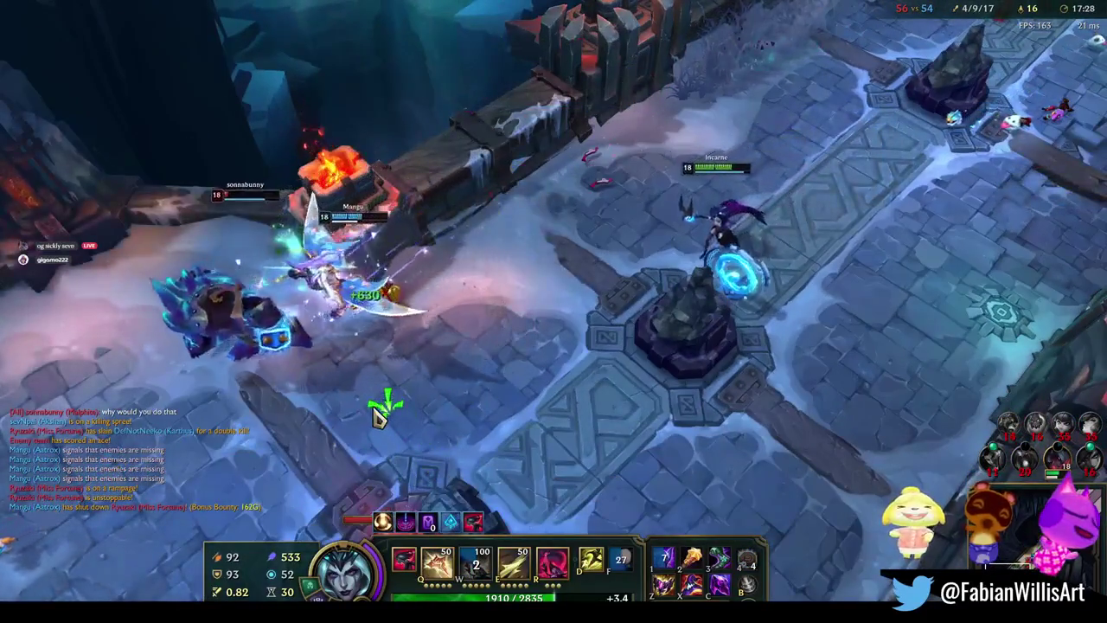
right_click(381, 404)
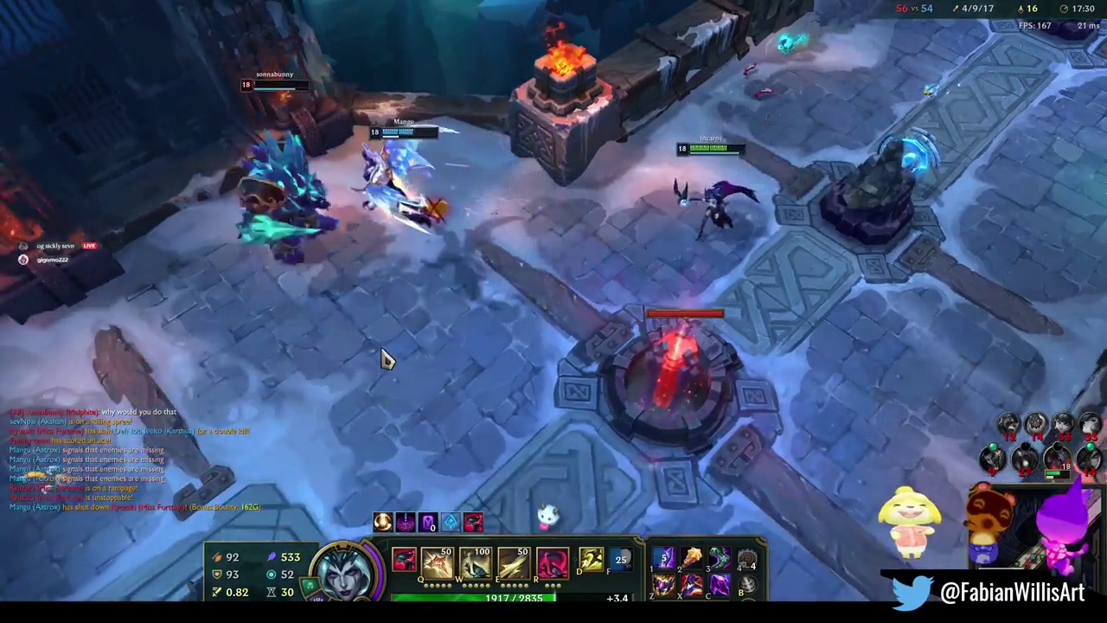
key("w")
right_click(220, 368)
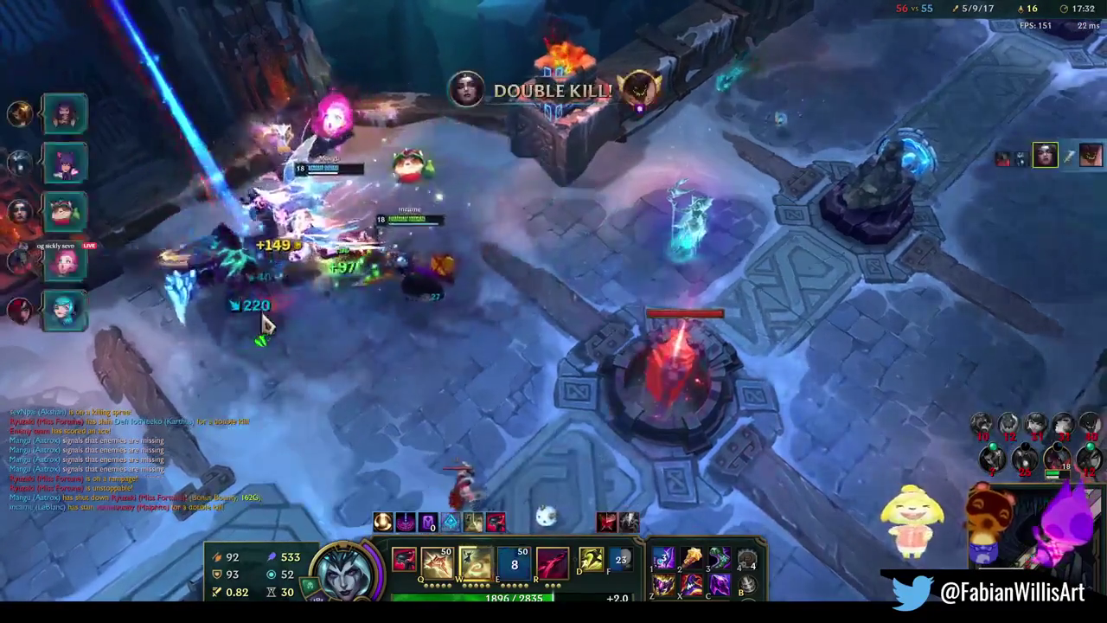
right_click(376, 371)
Move LeBlanc to the enemy nexus and attack it repeatedly
right_click(816, 302)
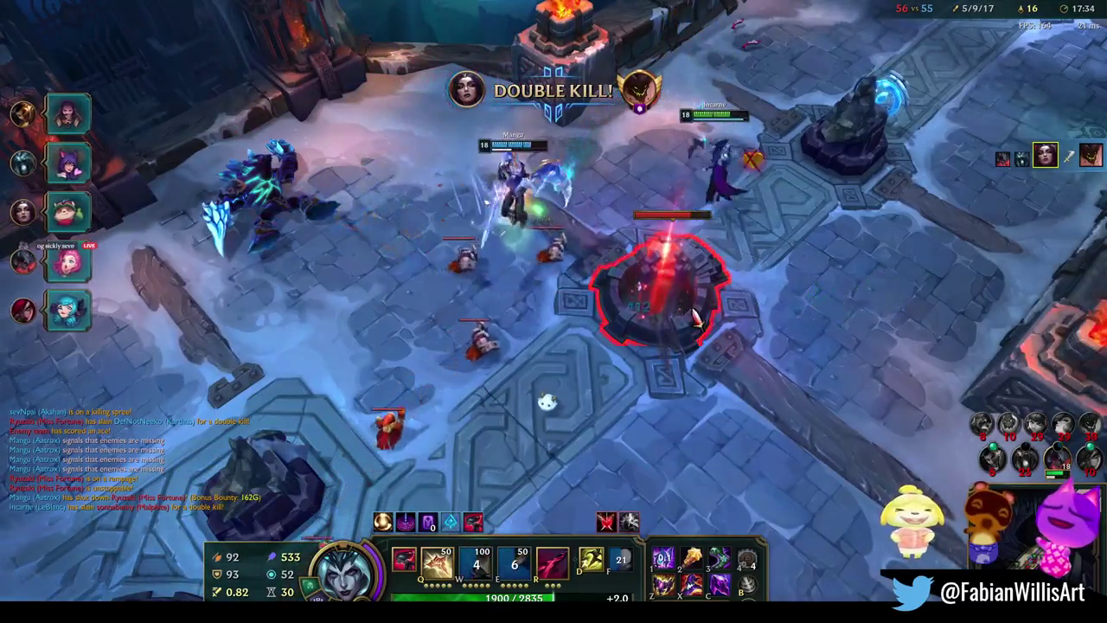
right_click(687, 352)
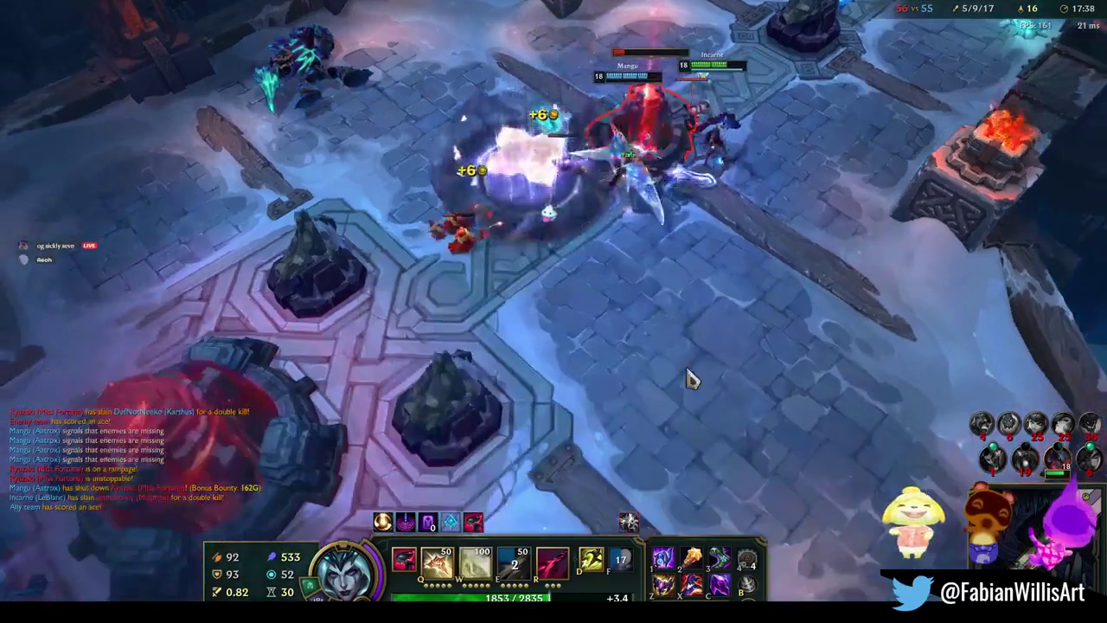
right_click(672, 358)
right_click(603, 393)
right_click(577, 388)
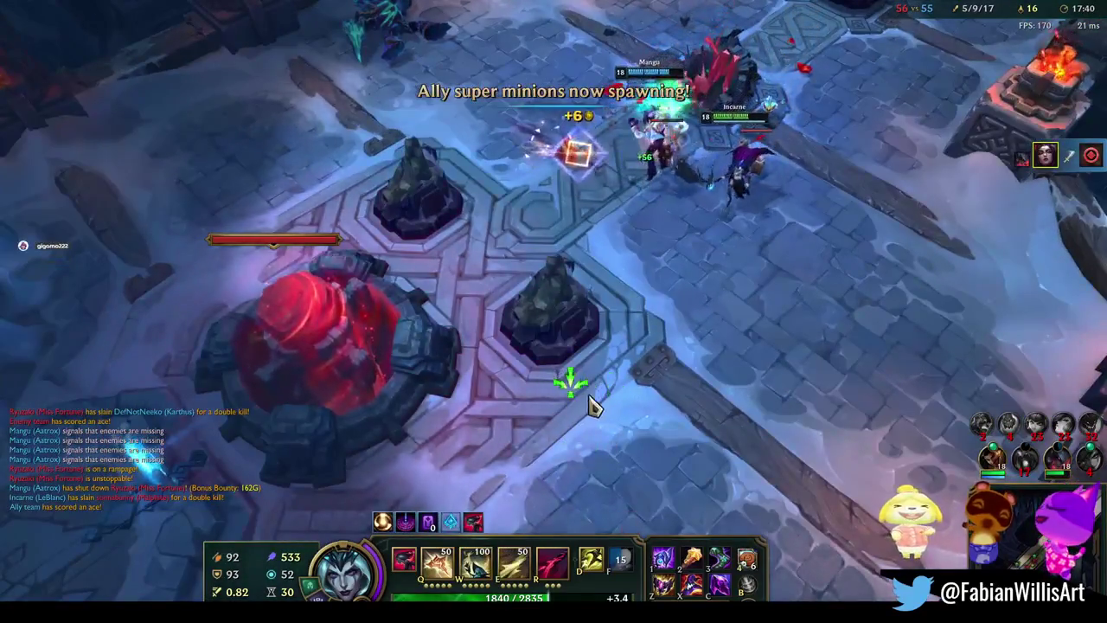
right_click(593, 384)
right_click(644, 368)
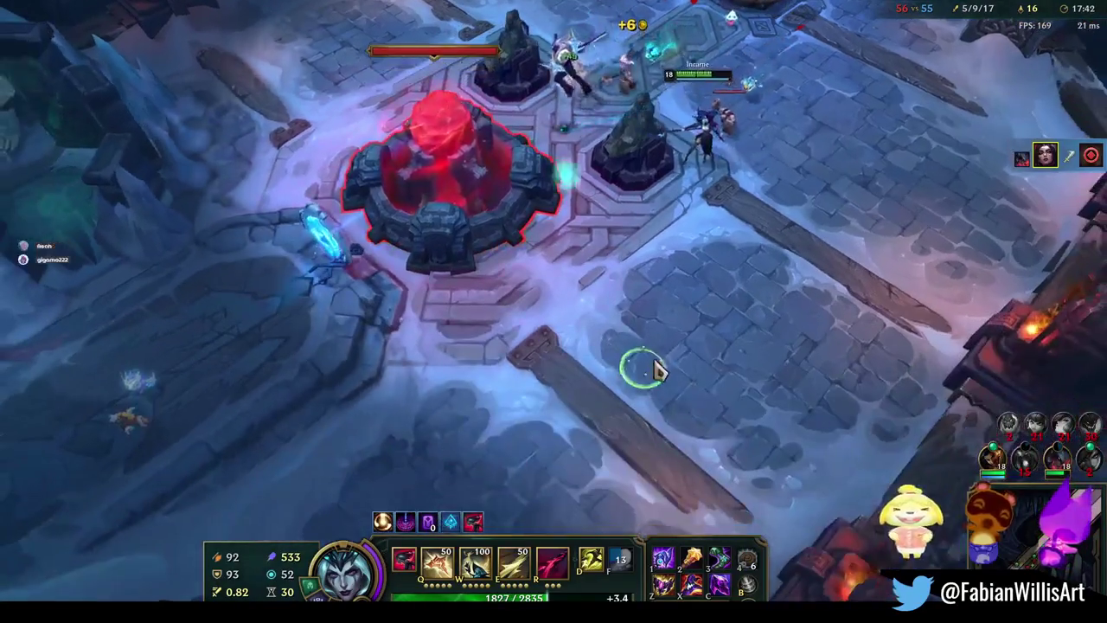
right_click(582, 393)
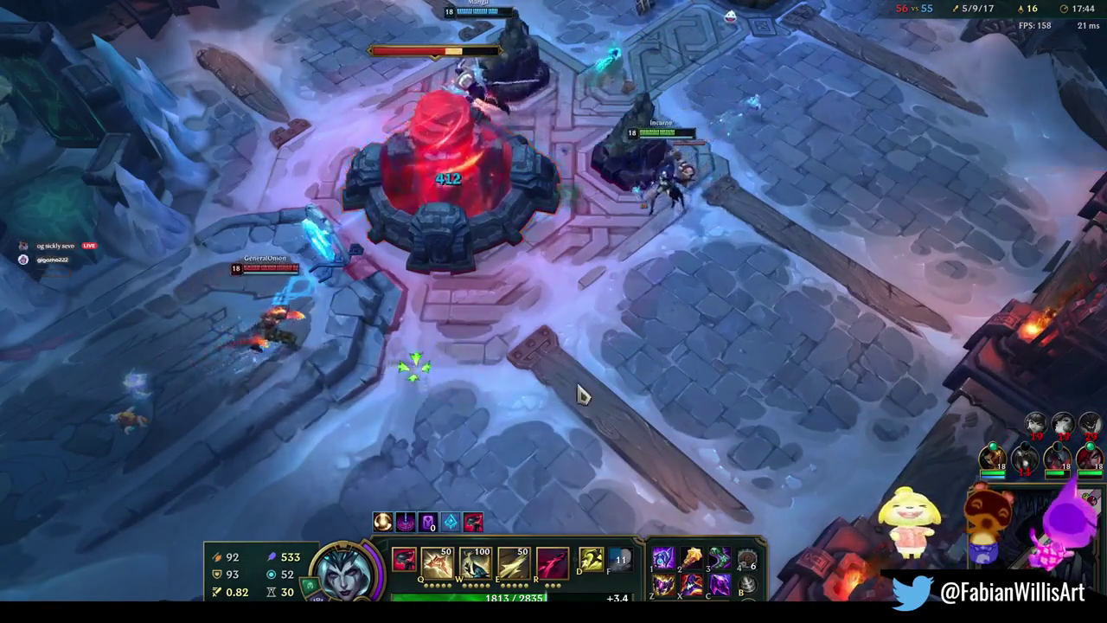
right_click(699, 366)
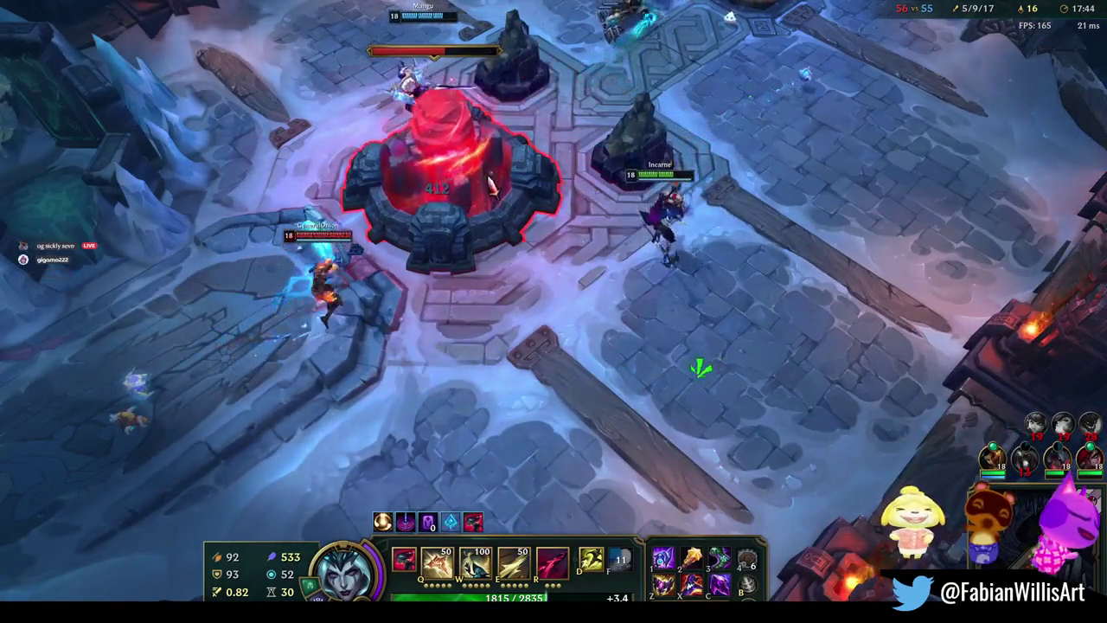
right_click(628, 421)
Cast E and the ultimate on enemies, then dash away with W and a summoner spell
key("e")
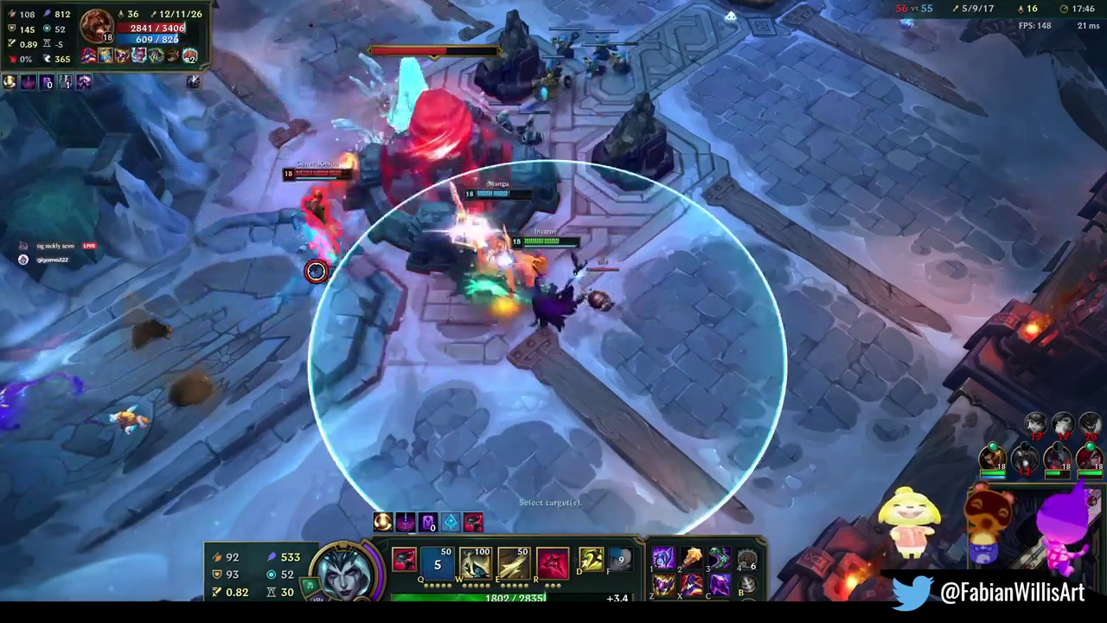
left_click(298, 289)
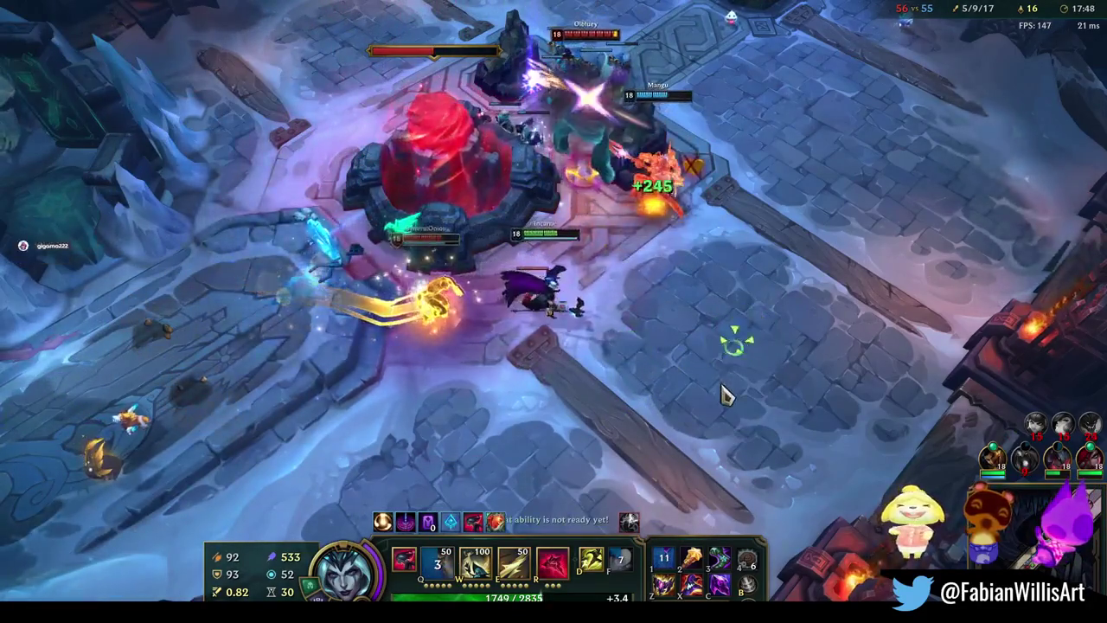
key("r")
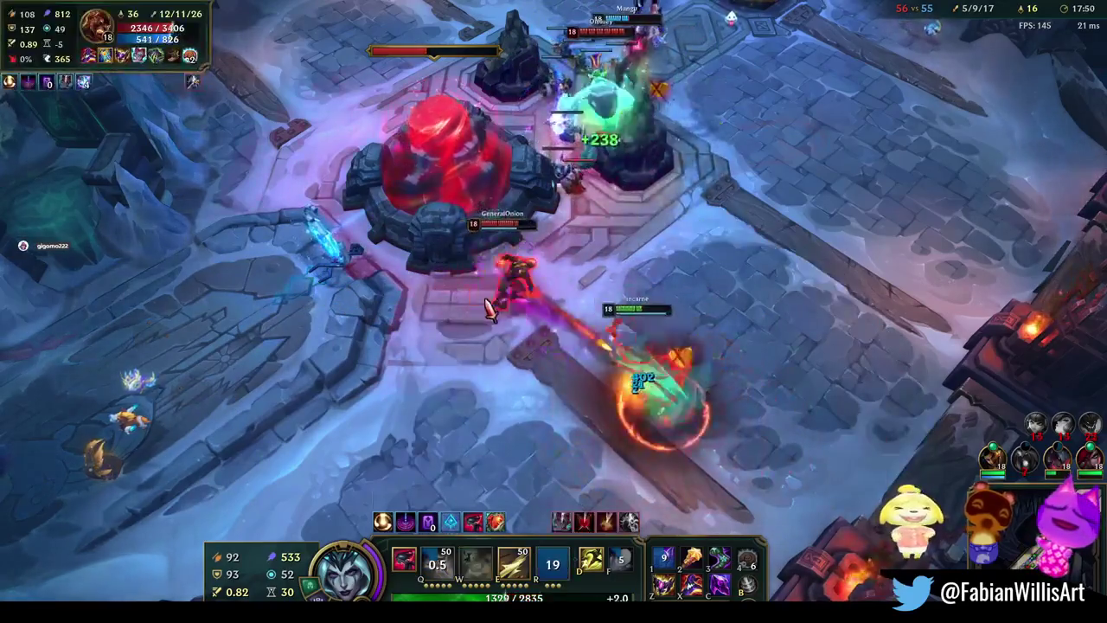
right_click(766, 251)
right_click(469, 482)
key("w")
key("d")
Throw Ethereal Chains (Q) and cast E on the nexus defenders while moving
right_click(804, 514)
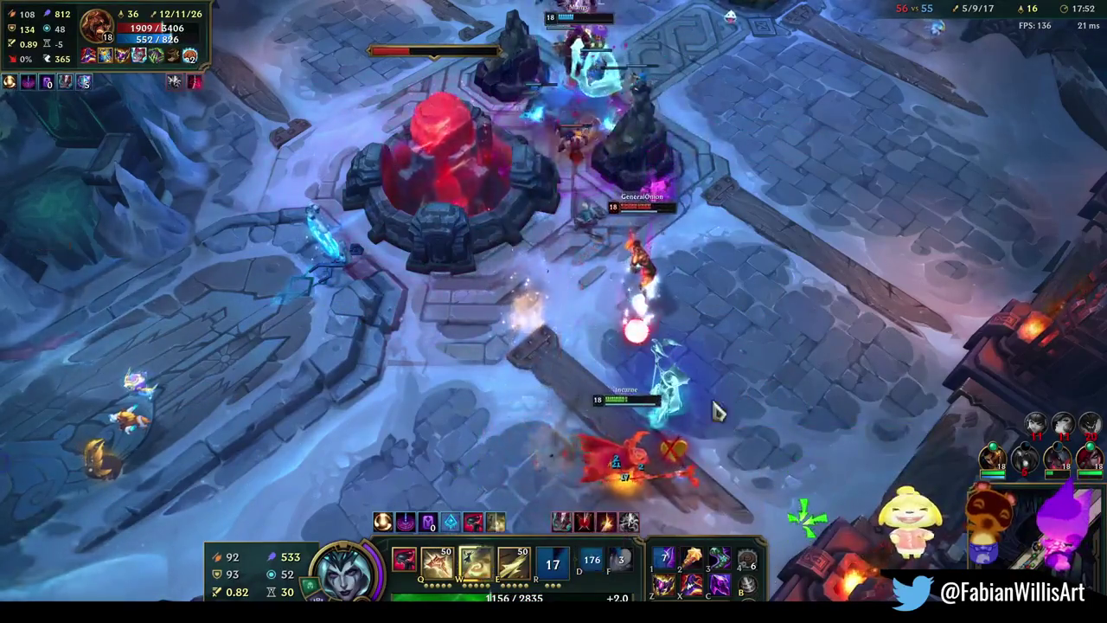
right_click(917, 357)
key("q")
left_click(606, 260)
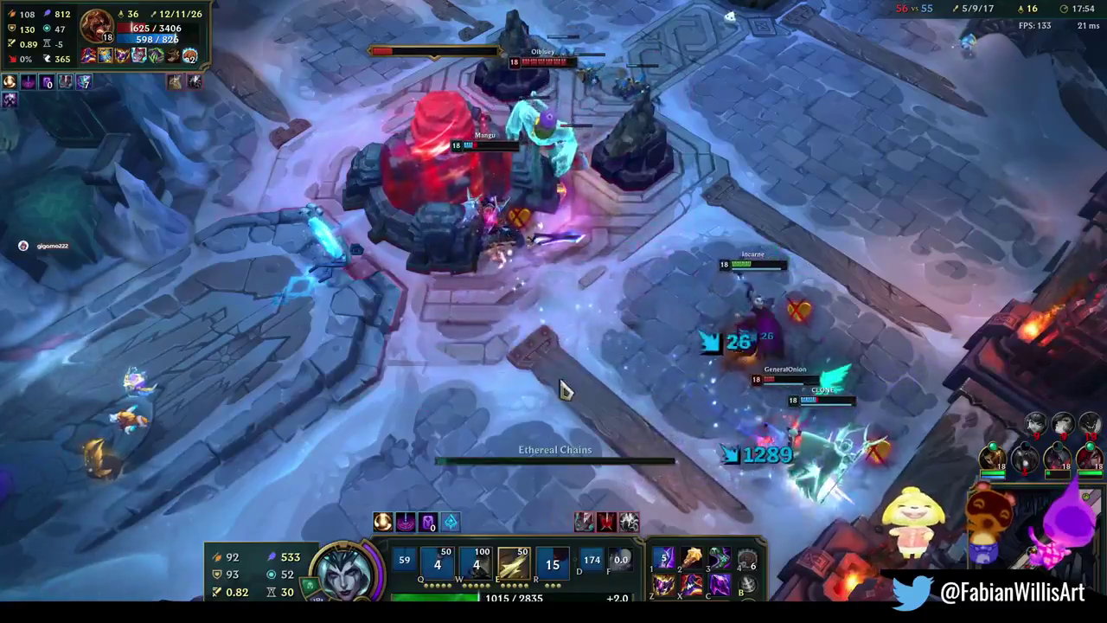
key("e")
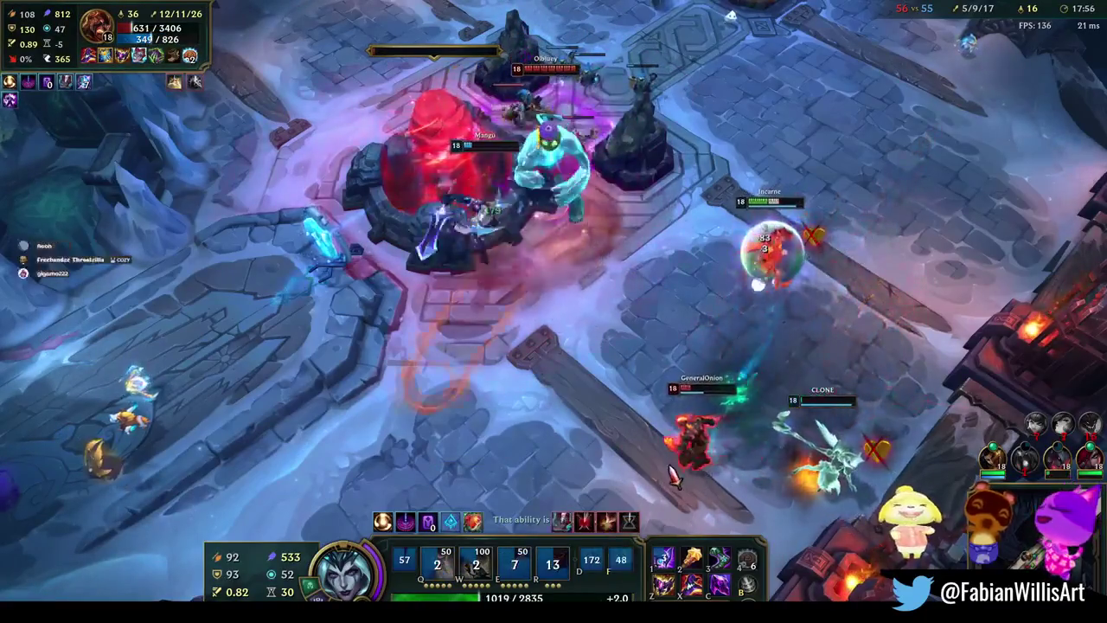
right_click(995, 316)
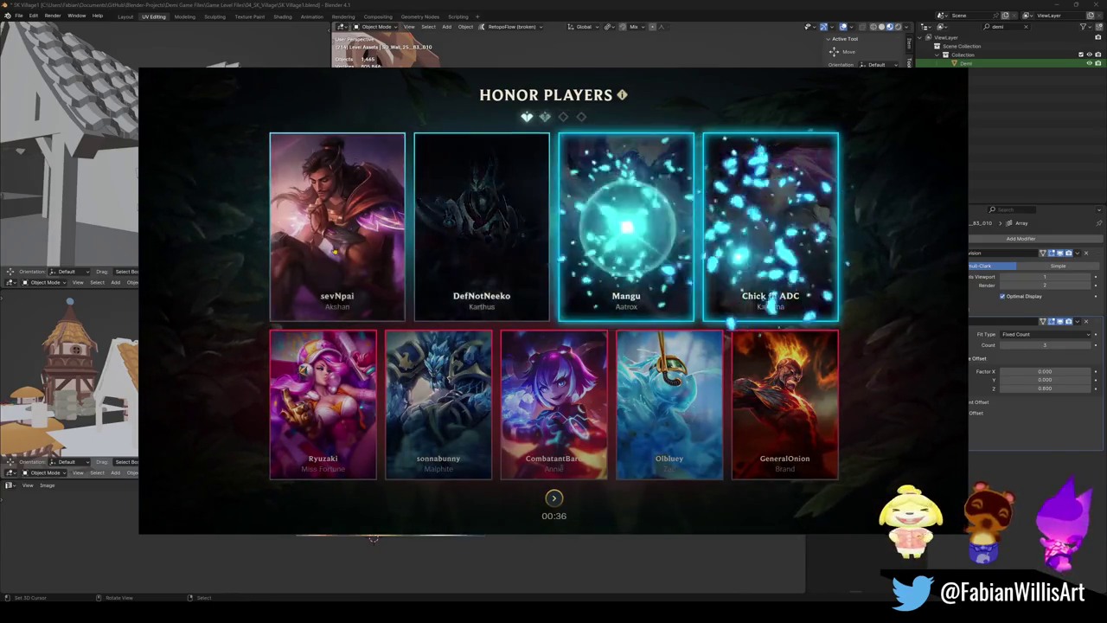
Skip the Honor Players screen and continue from Victory back to the ARAM: Mayhem lobby
left_click(554, 499)
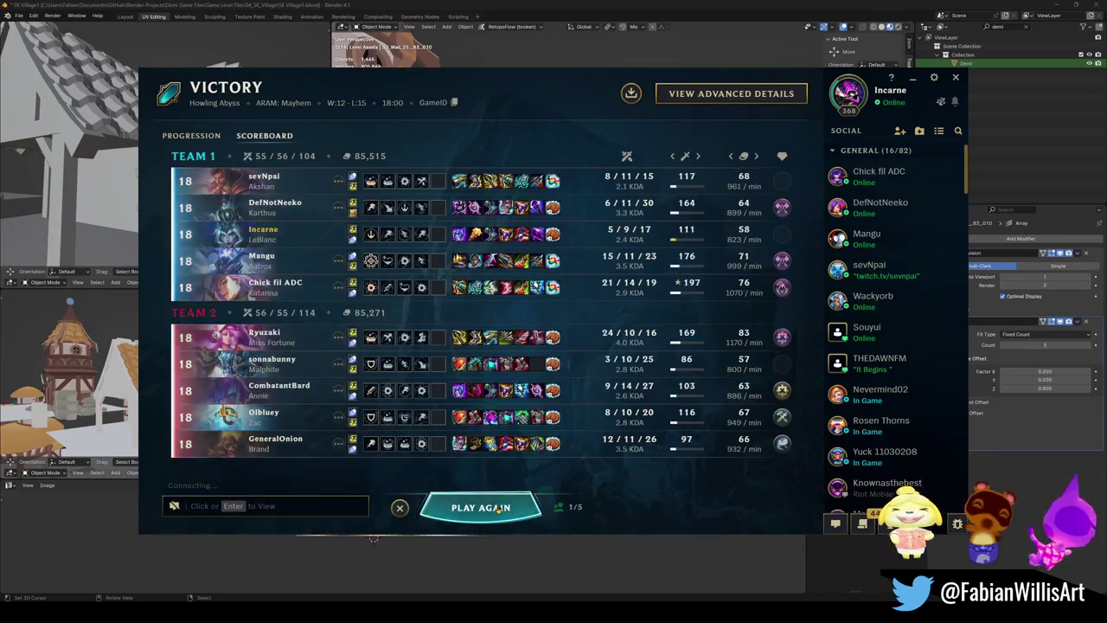
left_click(499, 508)
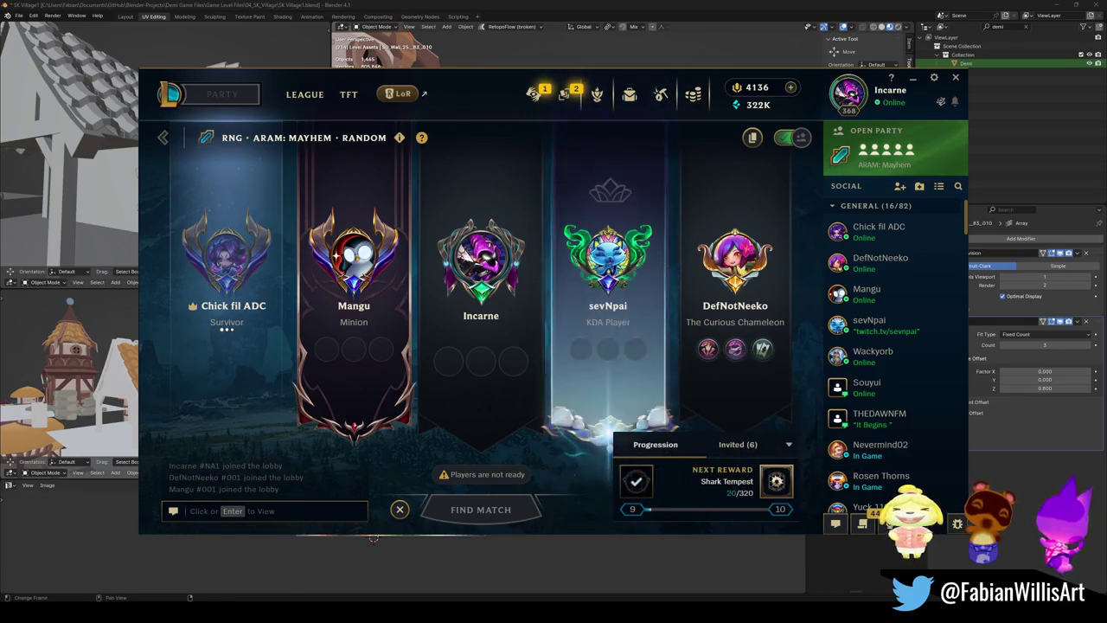
Start the ARAM: Mayhem queue and accept the found match
left_click(373, 538)
middle_click_drag(776, 324, 602, 378)
left_click(553, 429)
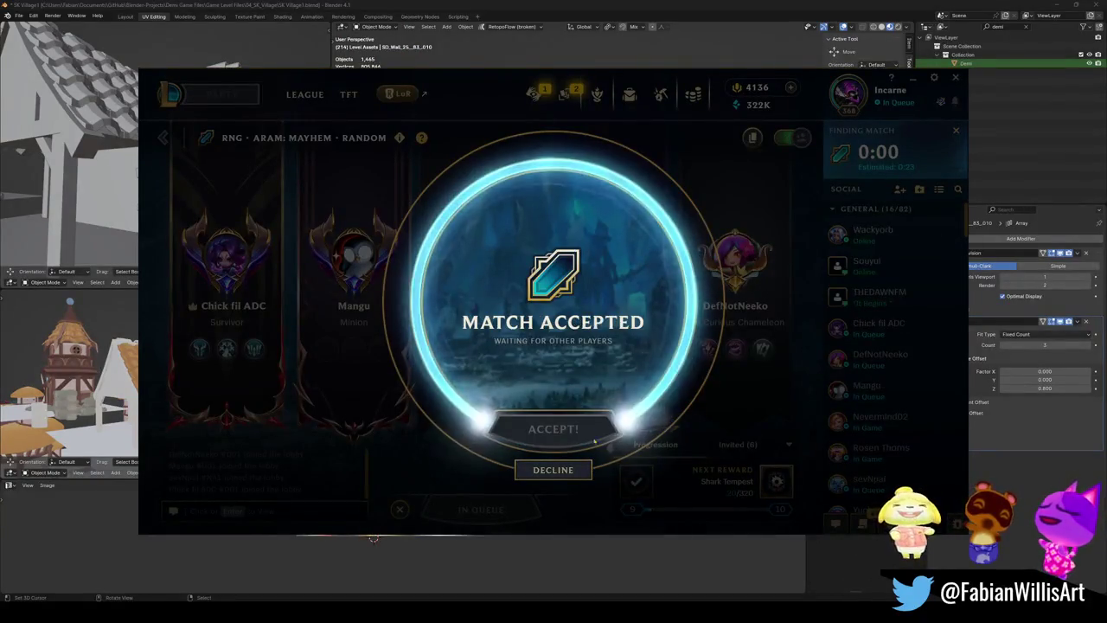
left_click(557, 14)
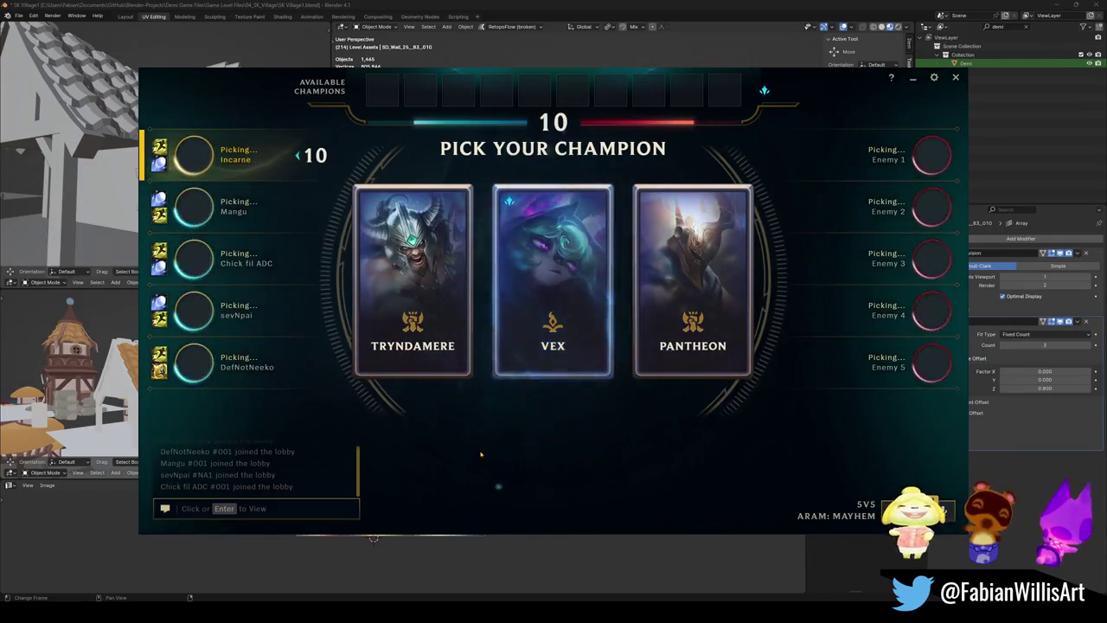
Take Vex, swap to Syndra from the bench, replace Mark with Ghost, and confirm a battle boost
left_click(555, 308)
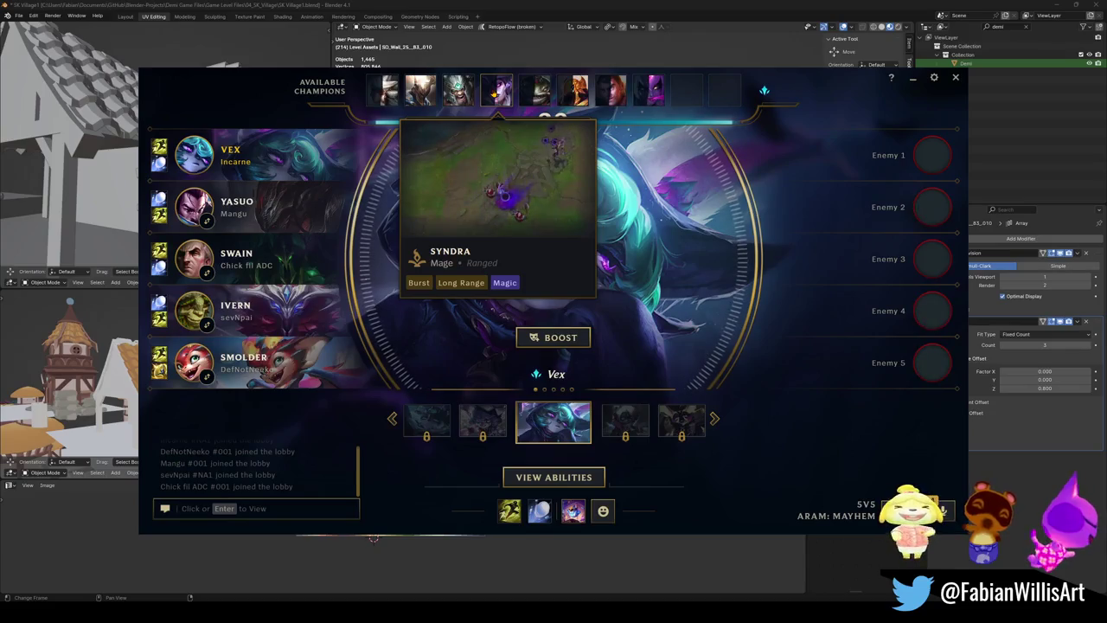
left_click(496, 91)
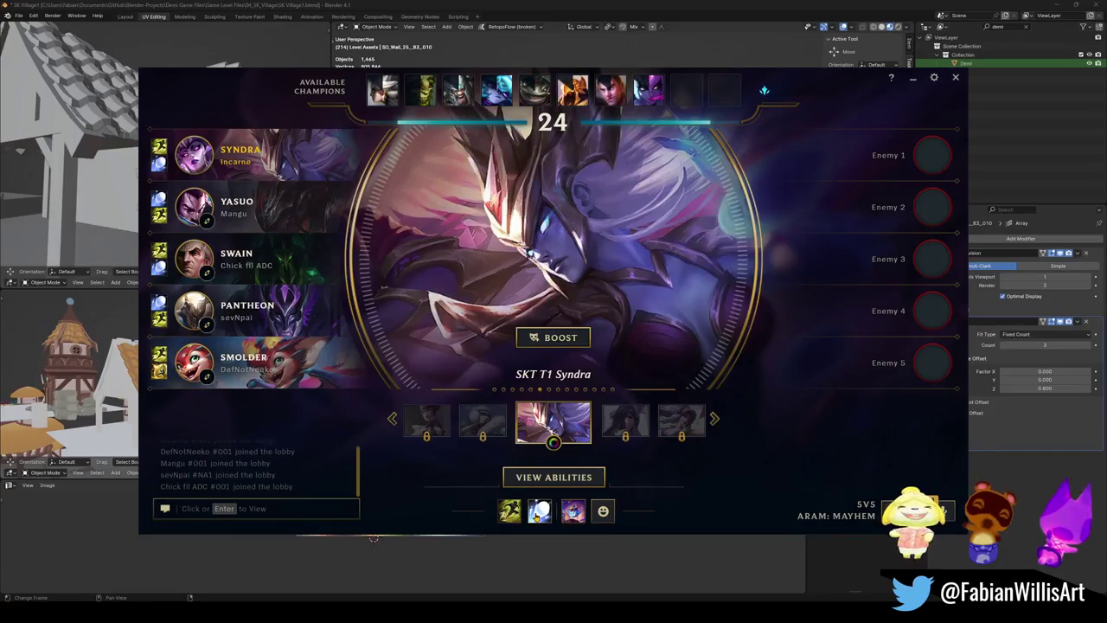
left_click(539, 511)
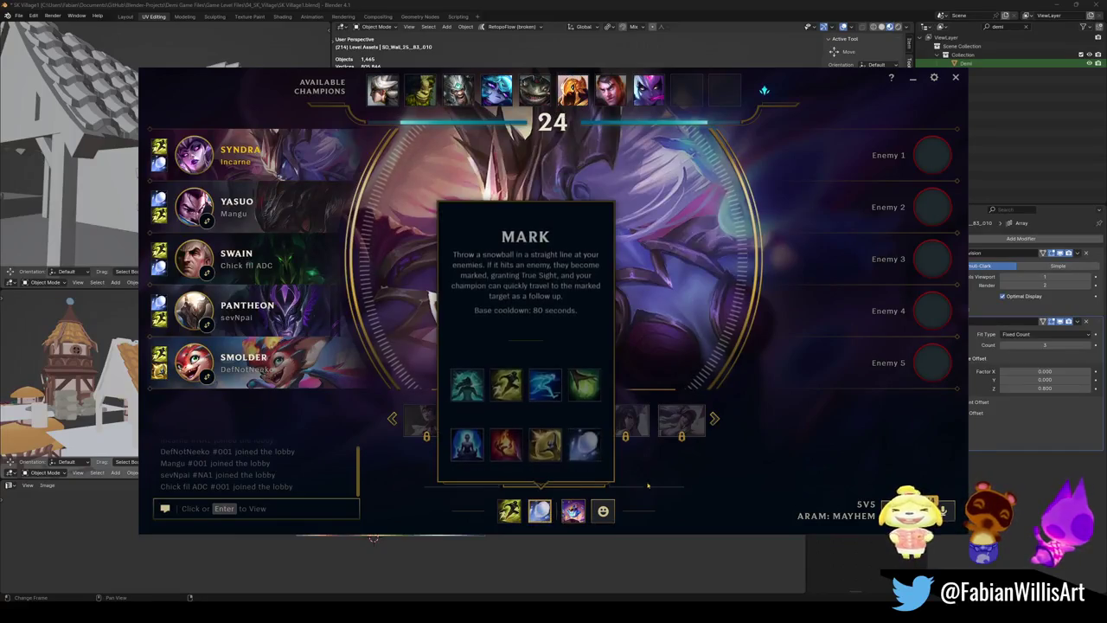
left_click(544, 396)
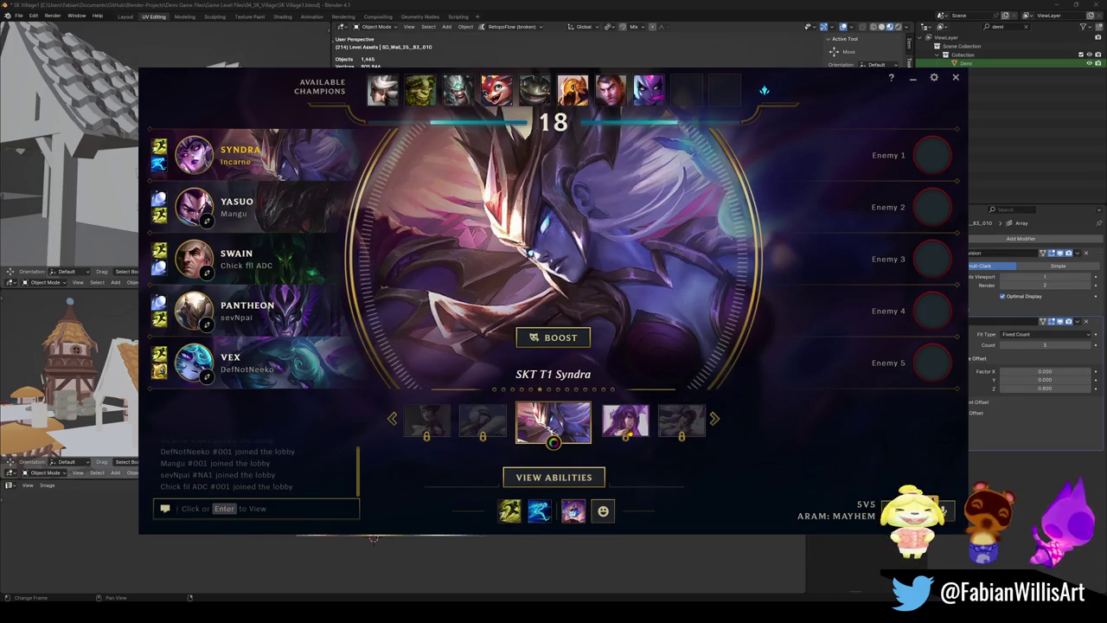
left_click(570, 343)
left_click(551, 383)
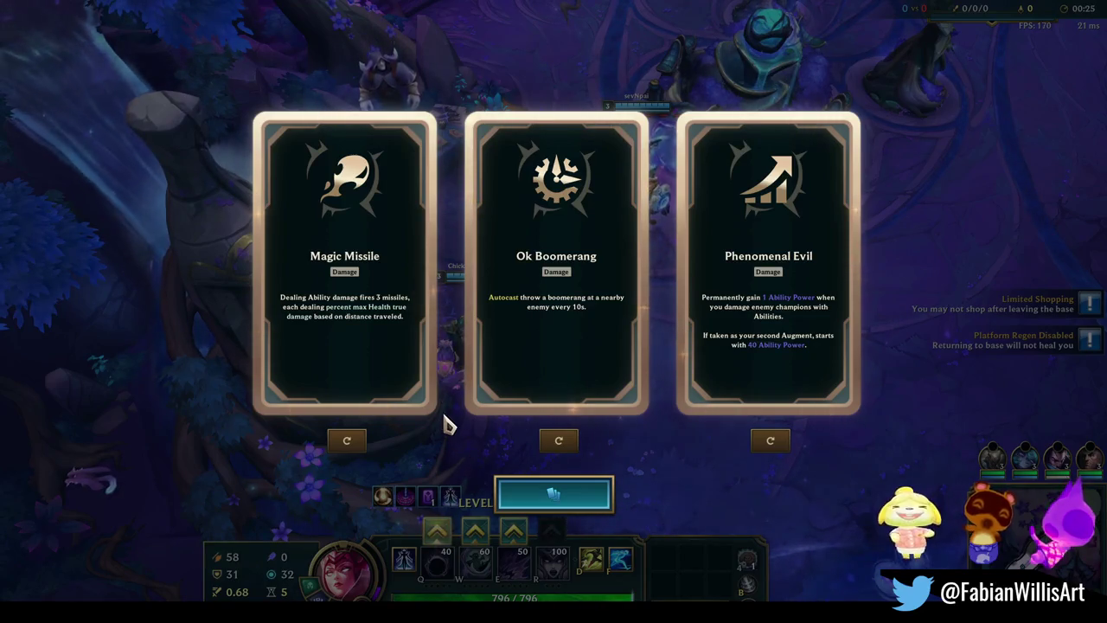
Choose the Magic Missile augment, then bring up the item shop with P
left_click(378, 385)
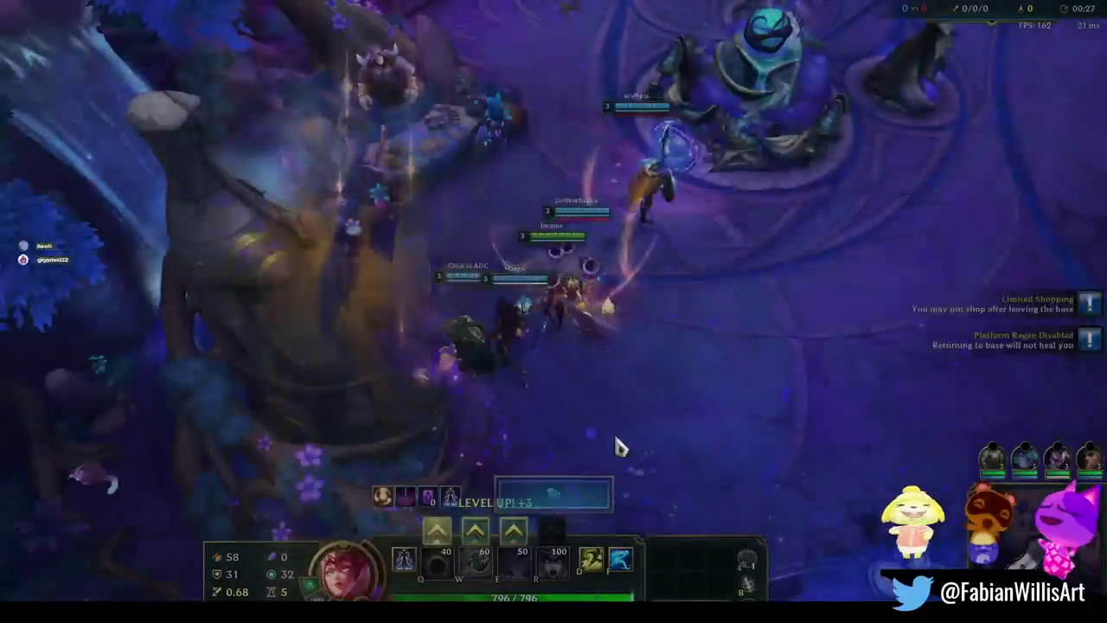
key("p")
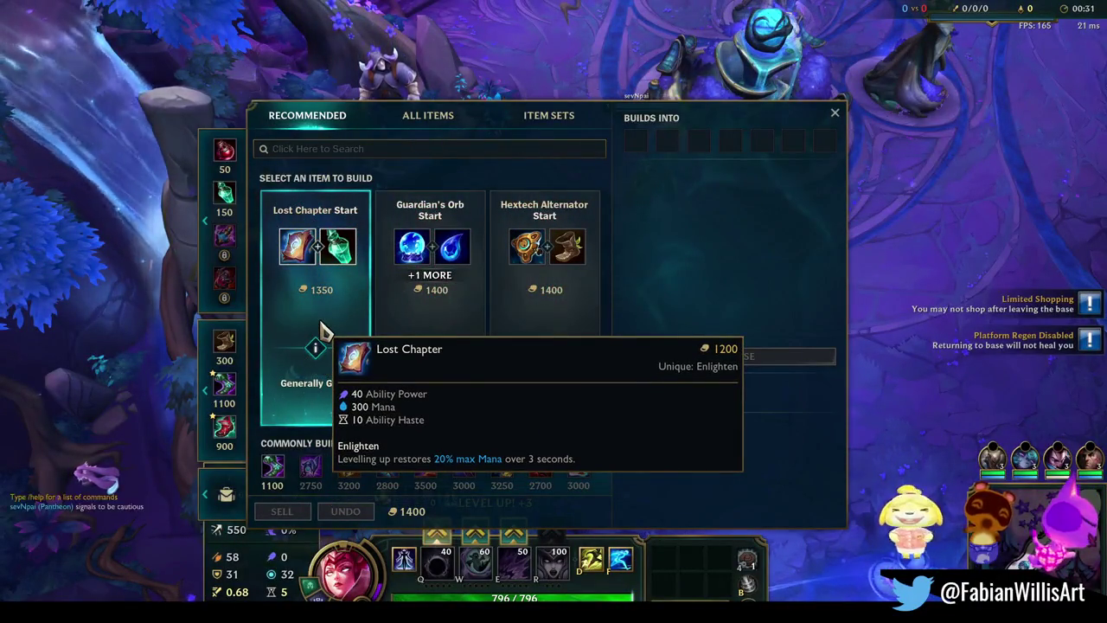
Buy Lost Chapter Start, close the shop, and walk Syndra onto the Frostgate Warp
right_click(320, 329)
key("p")
right_click(667, 170)
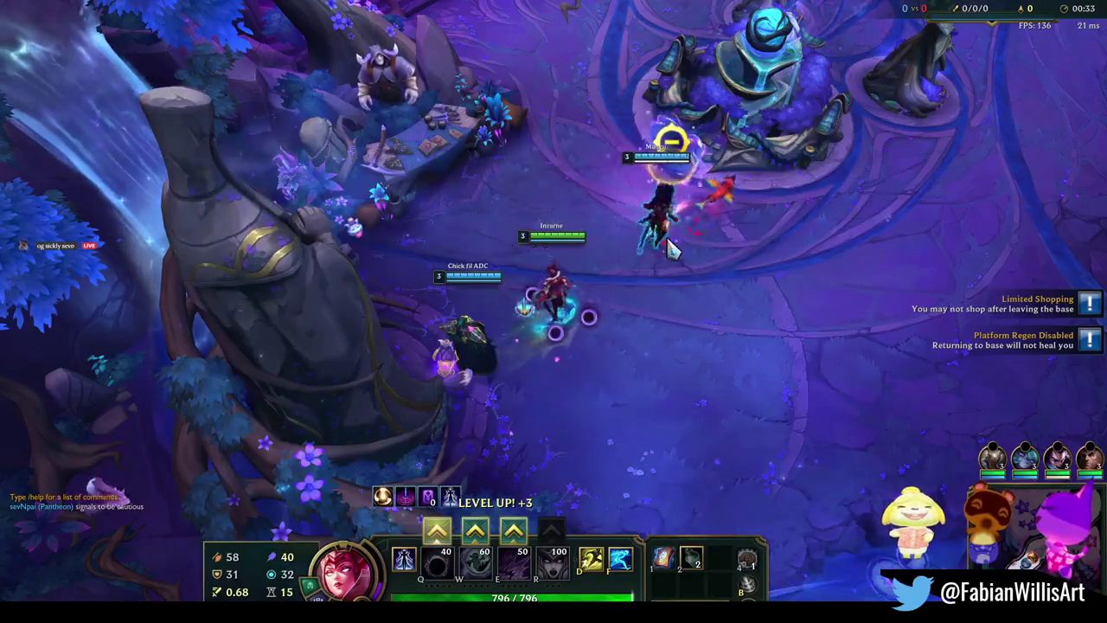
Fight the enemy team in lane with Q, W and E while repositioning Syndra
key("q")
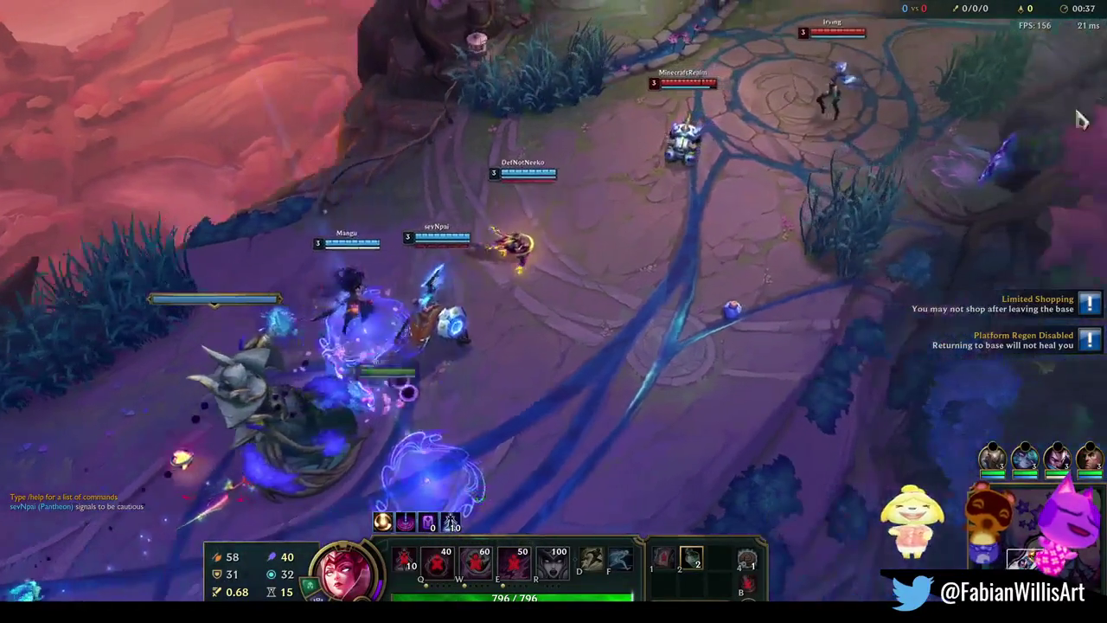
right_click(742, 347)
right_click(677, 381)
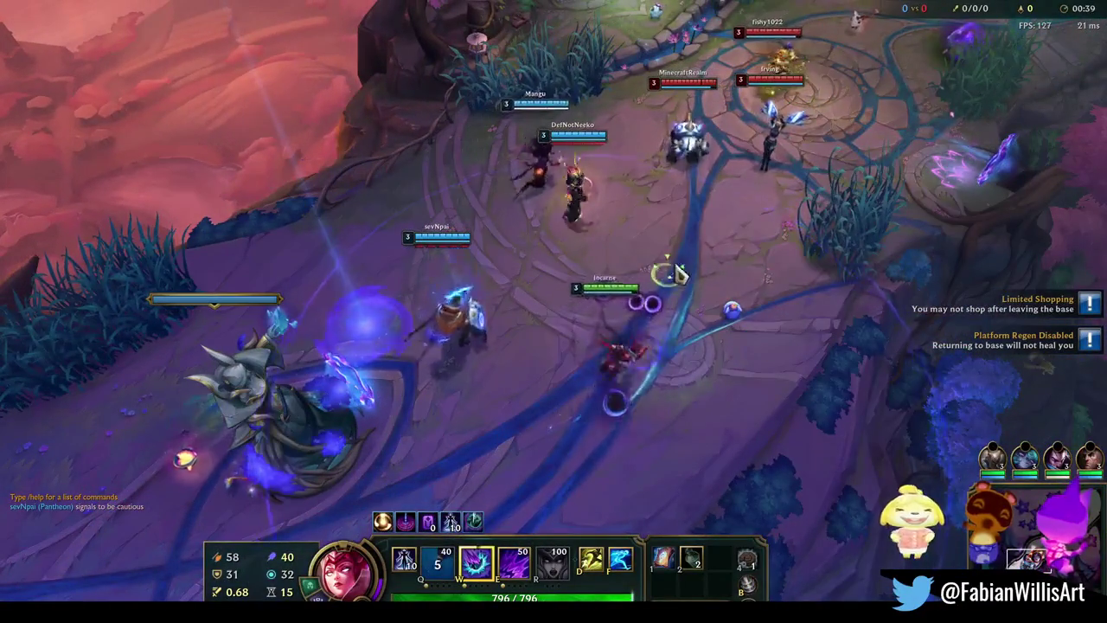
key("w")
key("e")
right_click(631, 184)
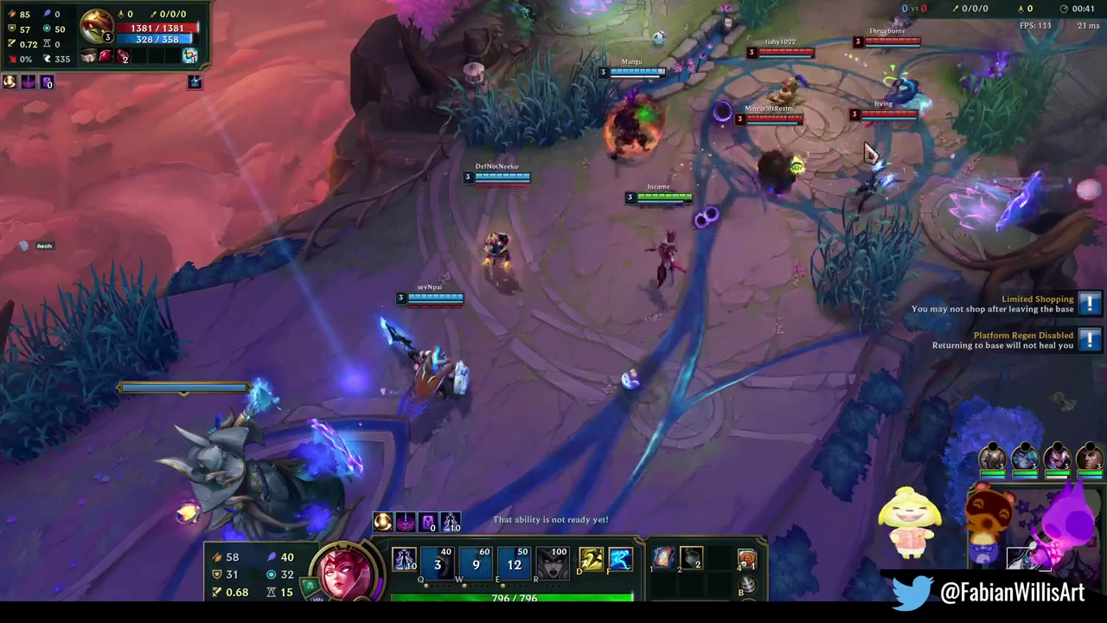
right_click(620, 480)
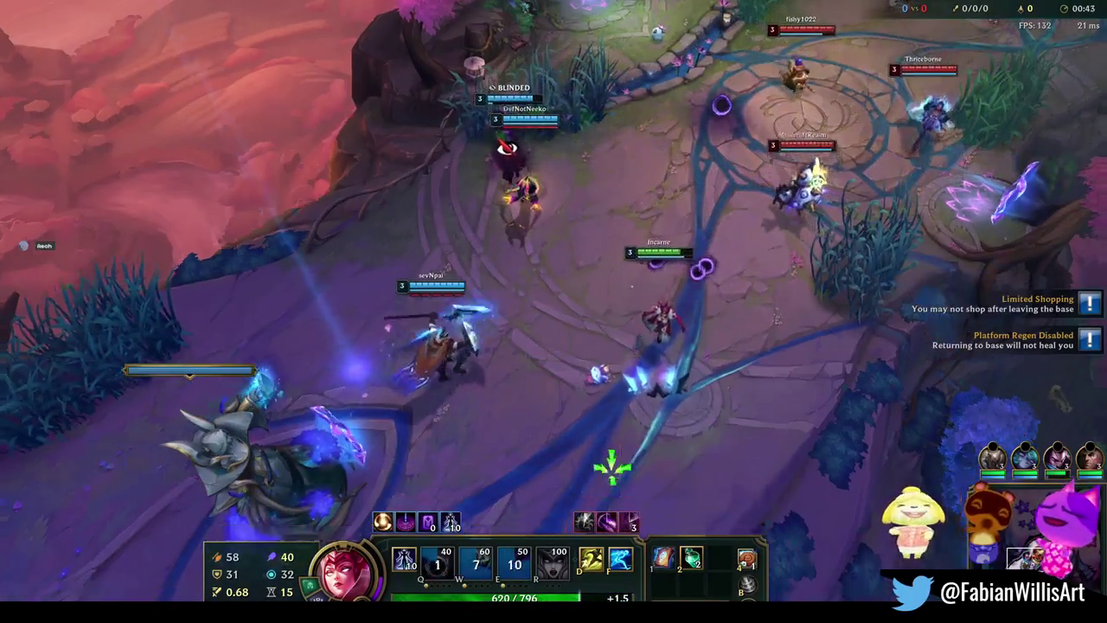